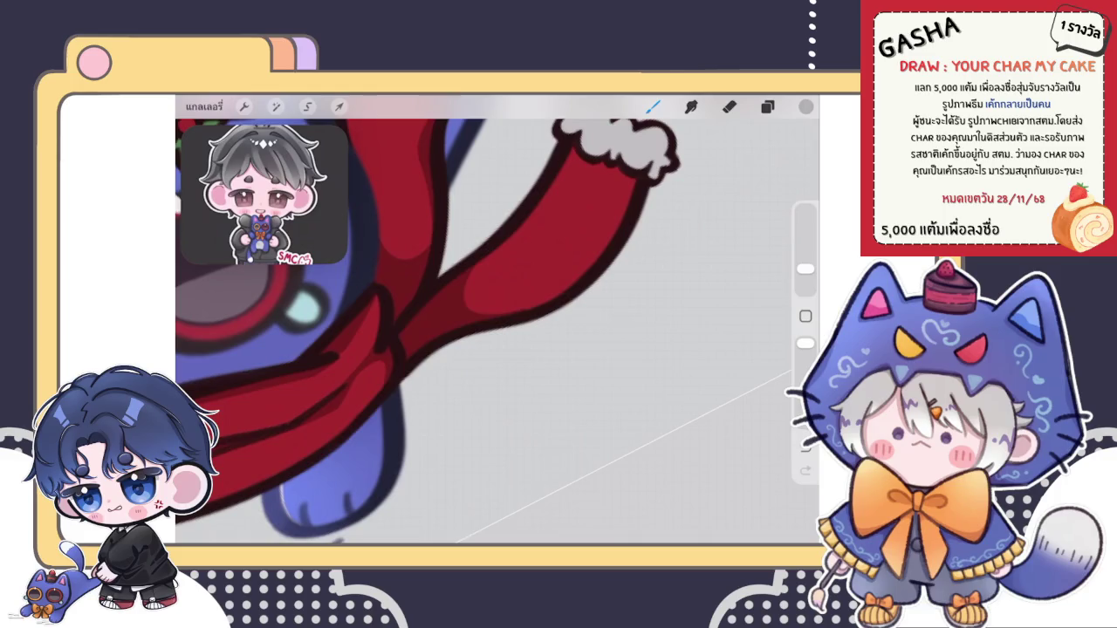
Step: Erase and repaint the scarf edge beside the white cuff to darken it
{"action": "scroll", "coordinate": [497, 318], "scroll_direction": "up", "scroll_amount": 3}
{"action": "key", "text": "e"}
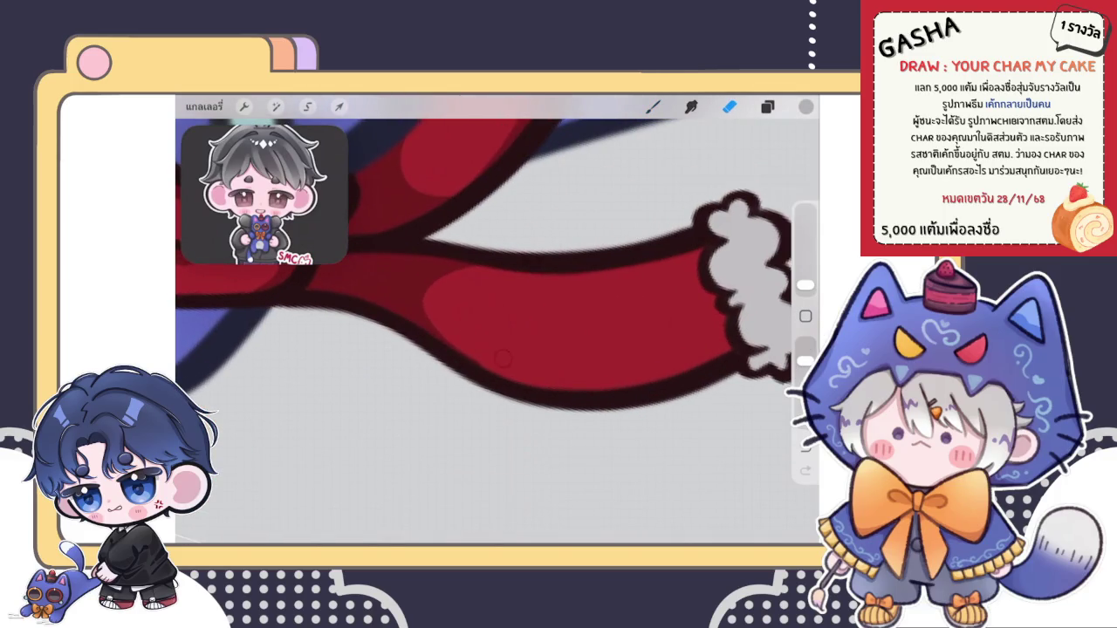
{"action": "key", "text": "b"}
{"action": "scroll", "coordinate": [497, 319], "scroll_direction": "right", "scroll_amount": 5}
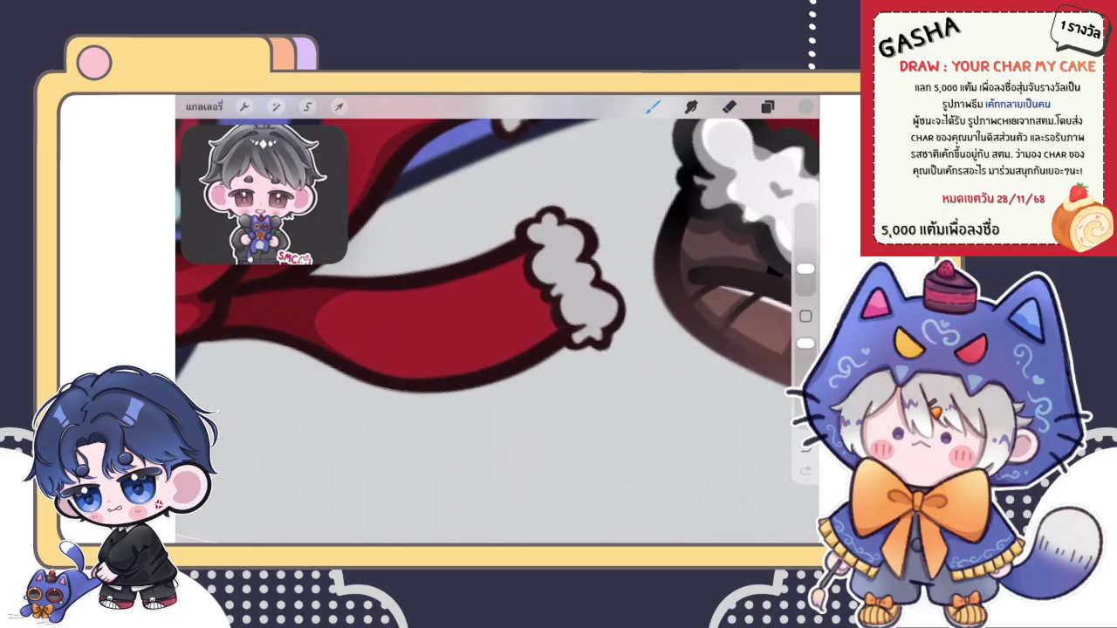
{"action": "left_click_drag", "start_coordinate": [522, 256], "coordinate": [546, 294]}
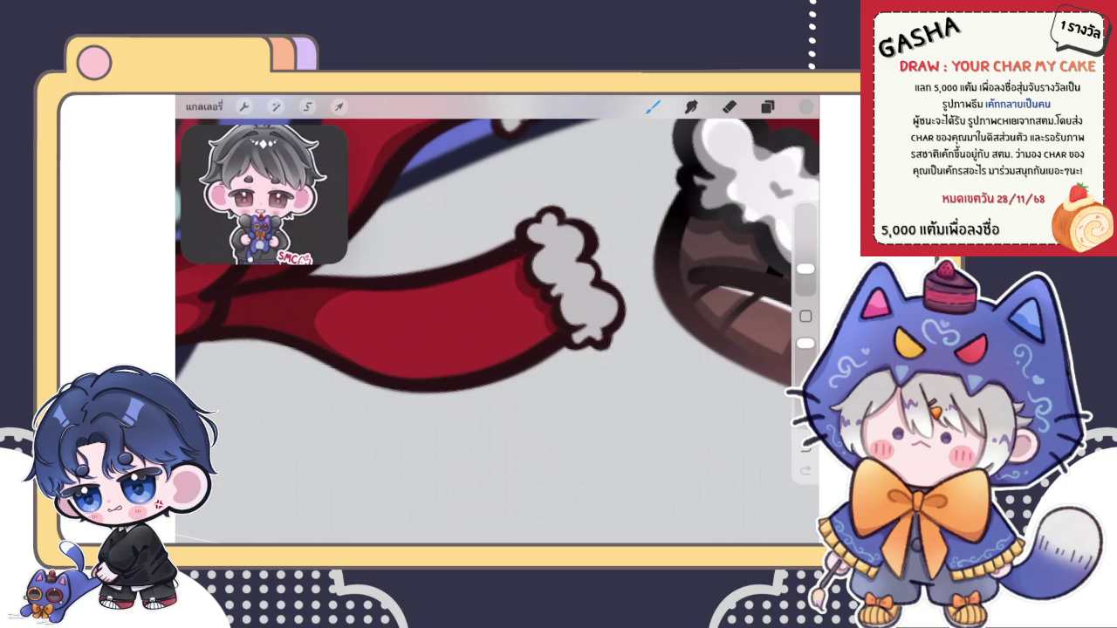
{"action": "scroll", "coordinate": [497, 318], "scroll_direction": "down", "scroll_amount": 3}
{"action": "scroll", "coordinate": [497, 319], "scroll_direction": "down", "scroll_amount": 3}
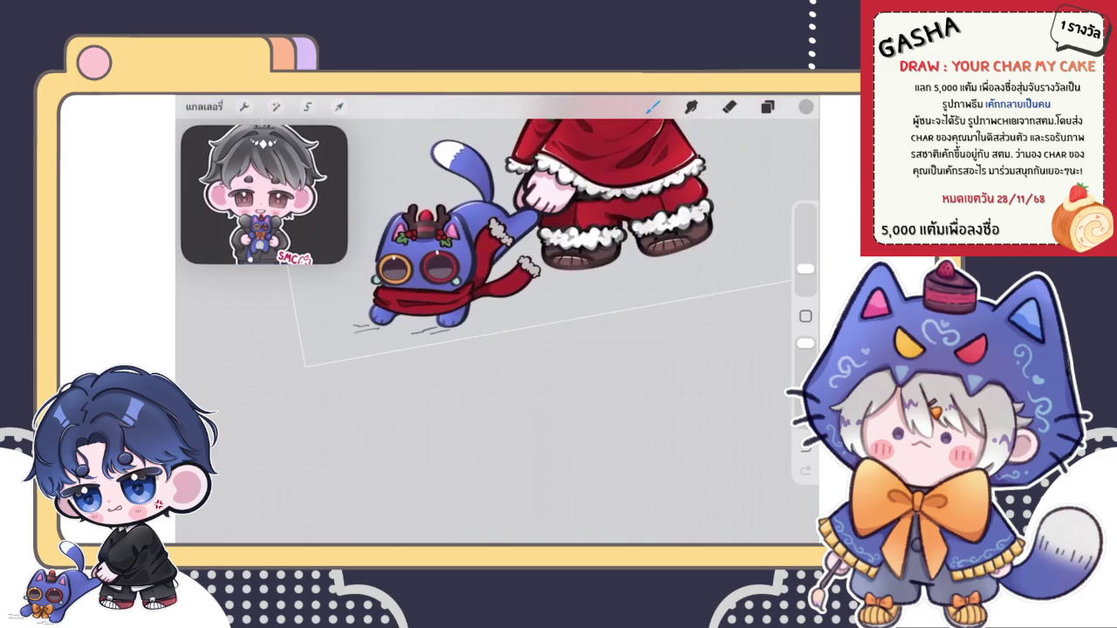
{"action": "scroll", "coordinate": [498, 318], "scroll_direction": "down", "scroll_amount": 2}
{"action": "scroll", "coordinate": [497, 318], "scroll_direction": "down", "scroll_amount": 1}
{"action": "scroll", "coordinate": [497, 262], "scroll_direction": "up", "scroll_amount": 2}
{"action": "scroll", "coordinate": [497, 262], "scroll_direction": "up", "scroll_amount": 2}
{"action": "scroll", "coordinate": [497, 261], "scroll_direction": "up", "scroll_amount": 2}
{"action": "scroll", "coordinate": [497, 262], "scroll_direction": "up", "scroll_amount": 1}
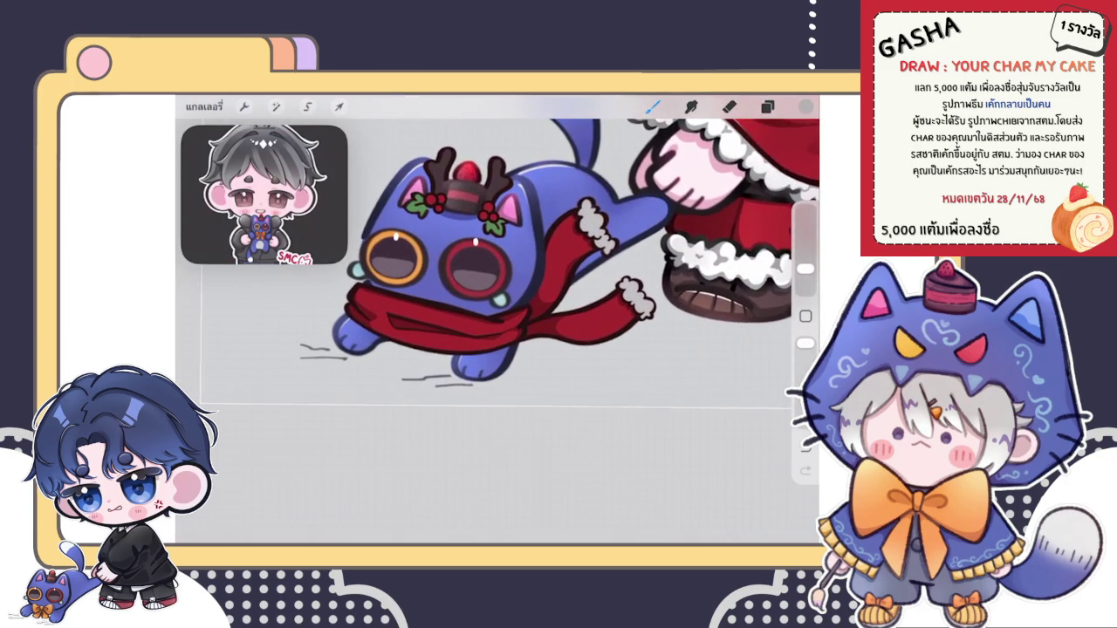
Step: On the red scarf layer, switch to a different brush and pick a brighter red
{"action": "left_click", "coordinate": [768, 105]}
{"action": "left_click", "coordinate": [663, 380]}
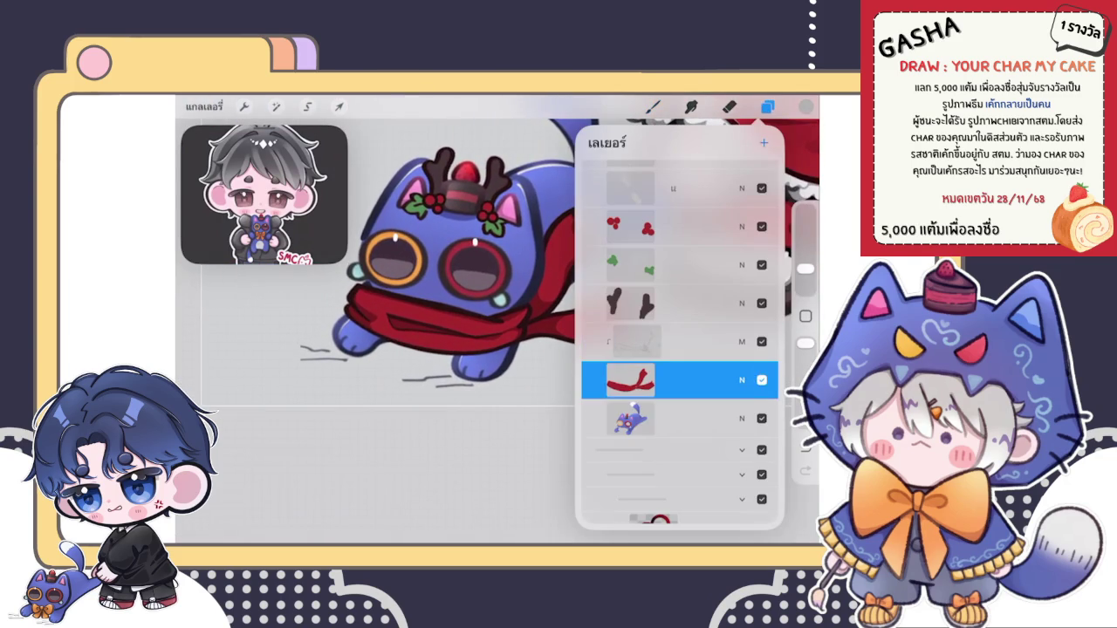
{"action": "left_click", "coordinate": [653, 105]}
{"action": "left_click", "coordinate": [699, 279]}
{"action": "left_click", "coordinate": [806, 106]}
{"action": "mouse_move", "coordinate": [628, 247]}
{"action": "left_mouse_down"}
{"action": "mouse_move", "coordinate": [693, 231]}
{"action": "mouse_move", "coordinate": [683, 209]}
{"action": "mouse_move", "coordinate": [699, 205]}
{"action": "left_mouse_up"}
Step: Set the layer's blend mode to Add
{"action": "left_click", "coordinate": [653, 105]}
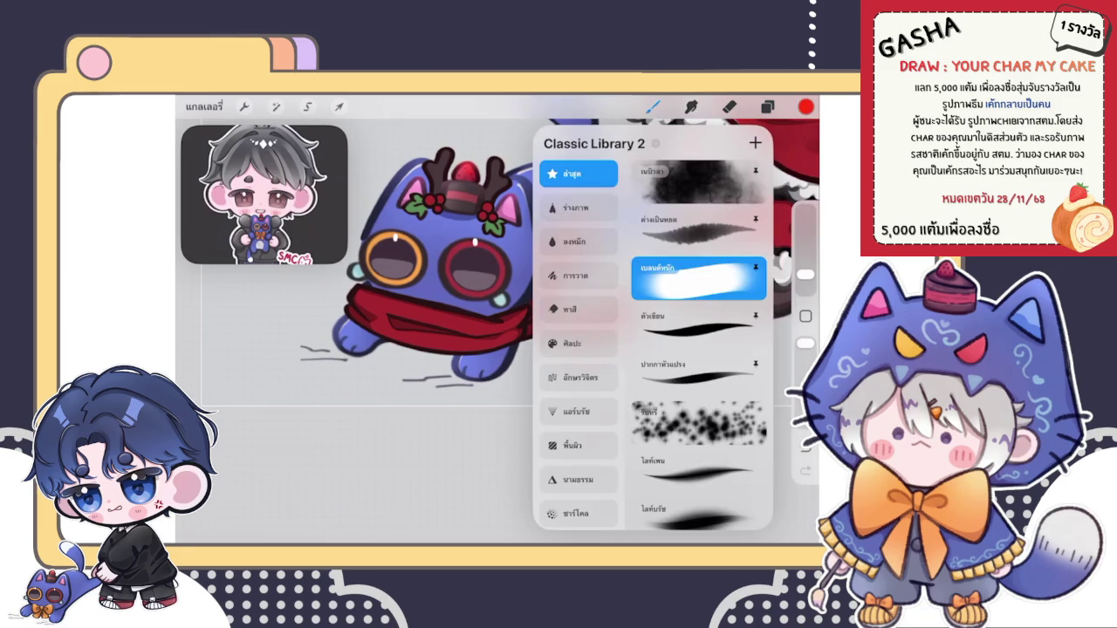
{"action": "left_click", "coordinate": [767, 105]}
{"action": "left_click", "coordinate": [742, 341]}
{"action": "left_click_drag", "start_coordinate": [672, 454], "coordinate": [672, 417]}
{"action": "left_click", "coordinate": [672, 419]}
Step: Paint bright red scarf highlights up toward the neck and along the lower scarf end
{"action": "left_click", "coordinate": [652, 105]}
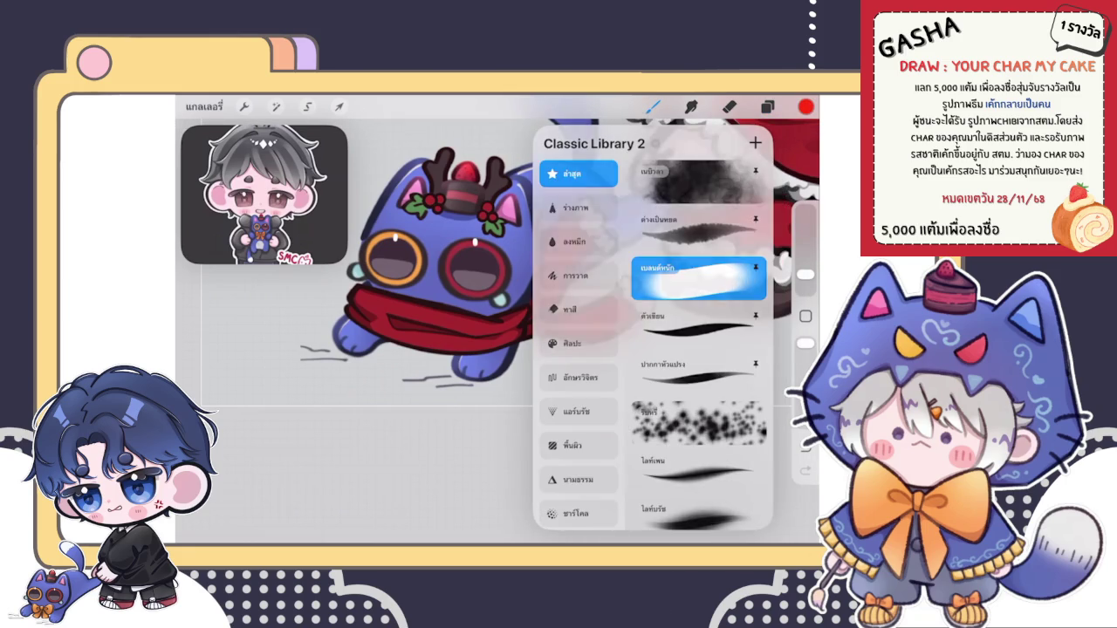
{"action": "scroll", "coordinate": [498, 262], "scroll_direction": "up", "scroll_amount": 3}
{"action": "key", "text": "ctrl+z"}
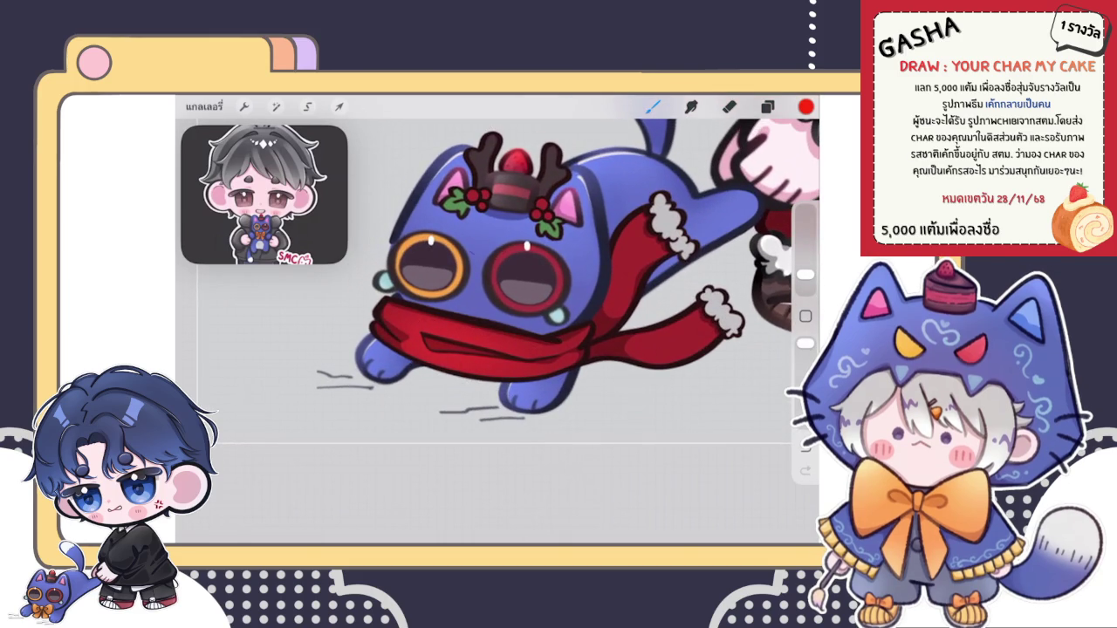
{"action": "scroll", "coordinate": [541, 261], "scroll_direction": "down", "scroll_amount": 2}
{"action": "left_click_drag", "start_coordinate": [586, 228], "coordinate": [554, 266]}
{"action": "key", "text": "ctrl+z"}
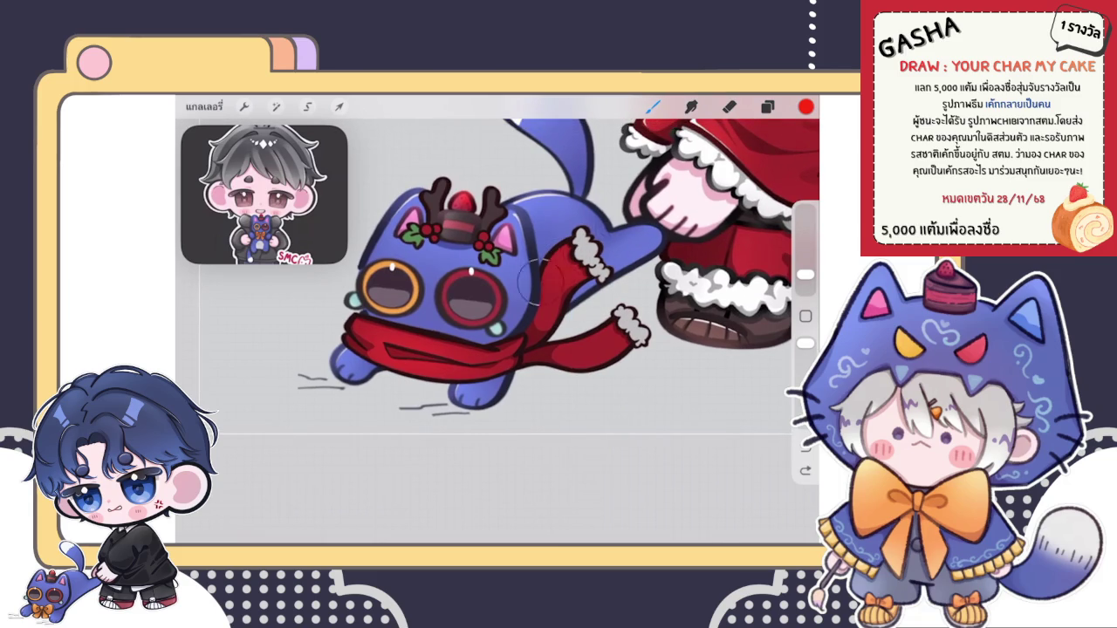
{"action": "left_click_drag", "start_coordinate": [593, 233], "coordinate": [574, 244]}
{"action": "mouse_move", "coordinate": [567, 283]}
{"action": "left_mouse_down"}
{"action": "mouse_move", "coordinate": [628, 315]}
{"action": "mouse_move", "coordinate": [593, 327]}
{"action": "mouse_move", "coordinate": [608, 334]}
{"action": "left_mouse_up"}
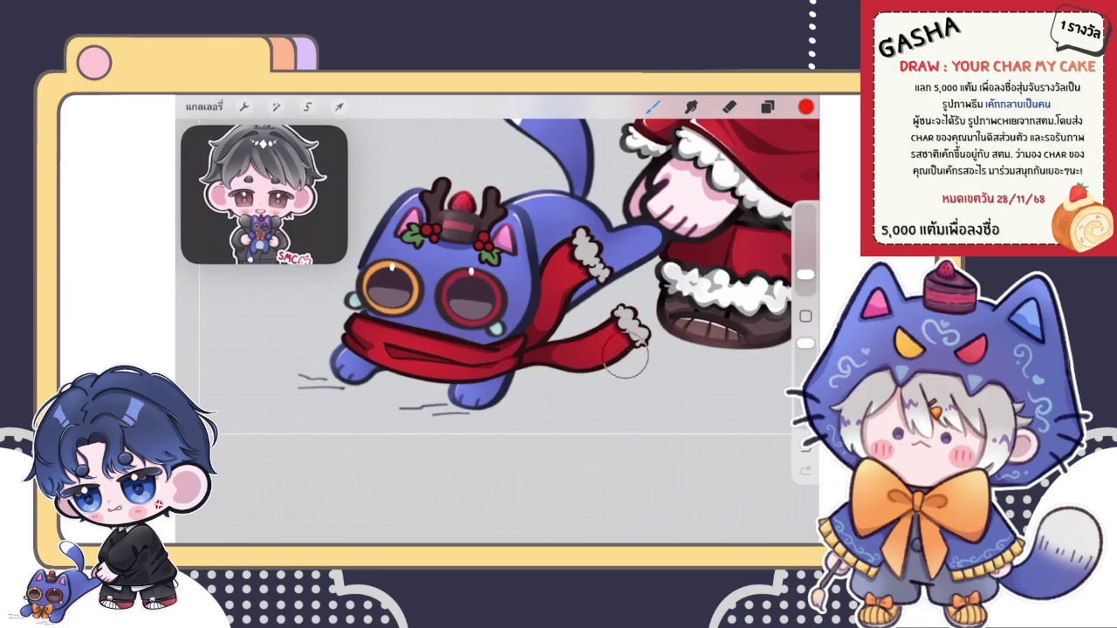
{"action": "scroll", "coordinate": [576, 262], "scroll_direction": "down", "scroll_amount": 5}
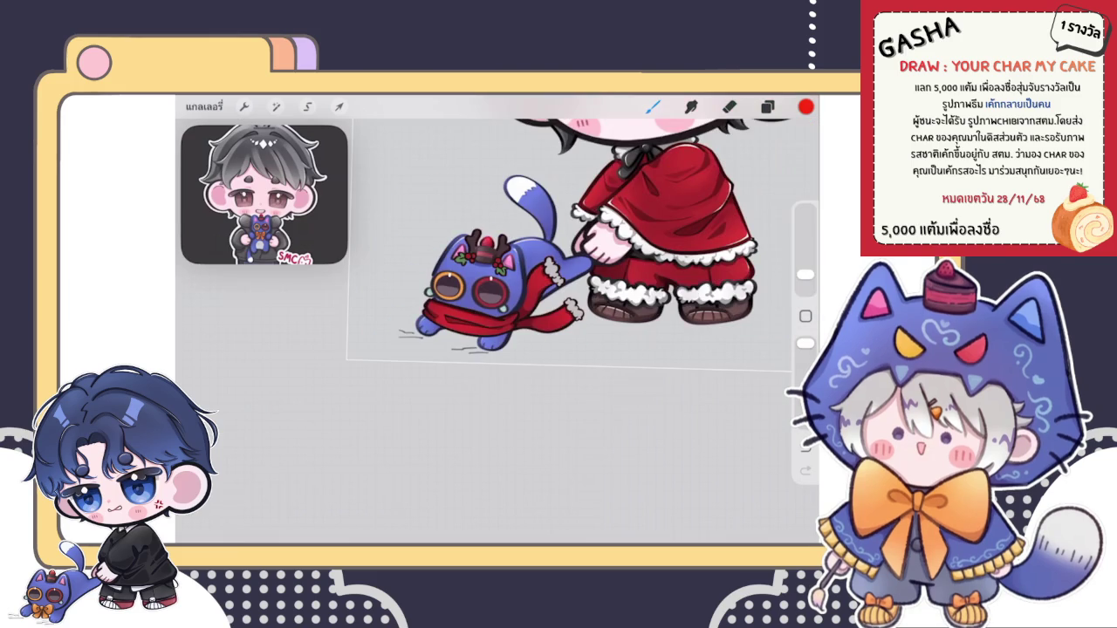
{"action": "scroll", "coordinate": [576, 262], "scroll_direction": "down", "scroll_amount": 3}
{"action": "scroll", "coordinate": [576, 262], "scroll_direction": "up", "scroll_amount": 4}
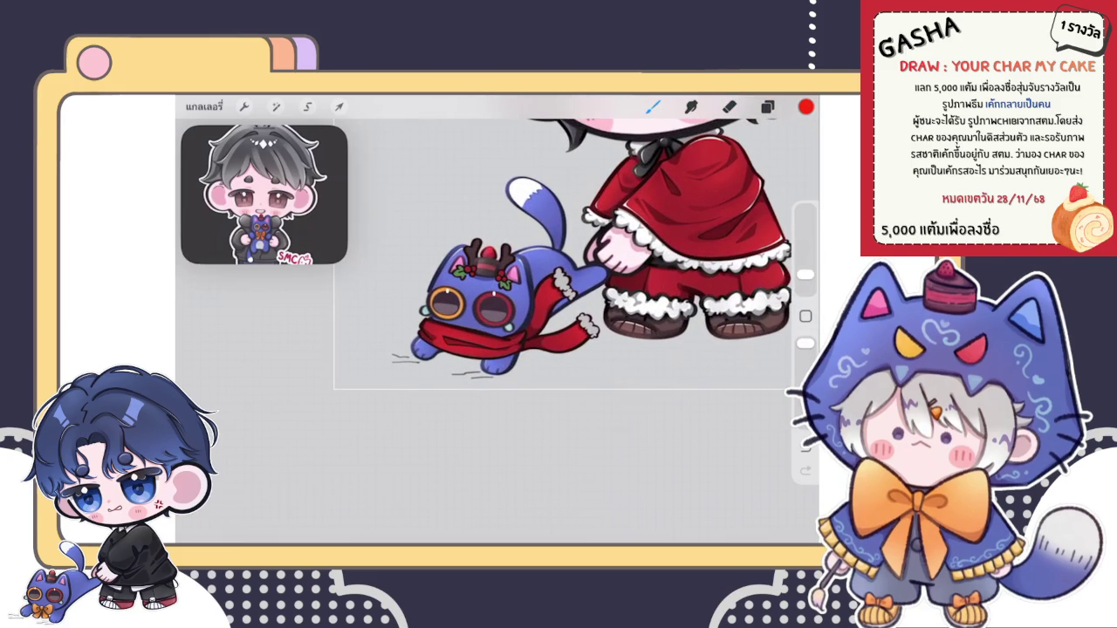
{"action": "scroll", "coordinate": [523, 279], "scroll_direction": "up", "scroll_amount": 3}
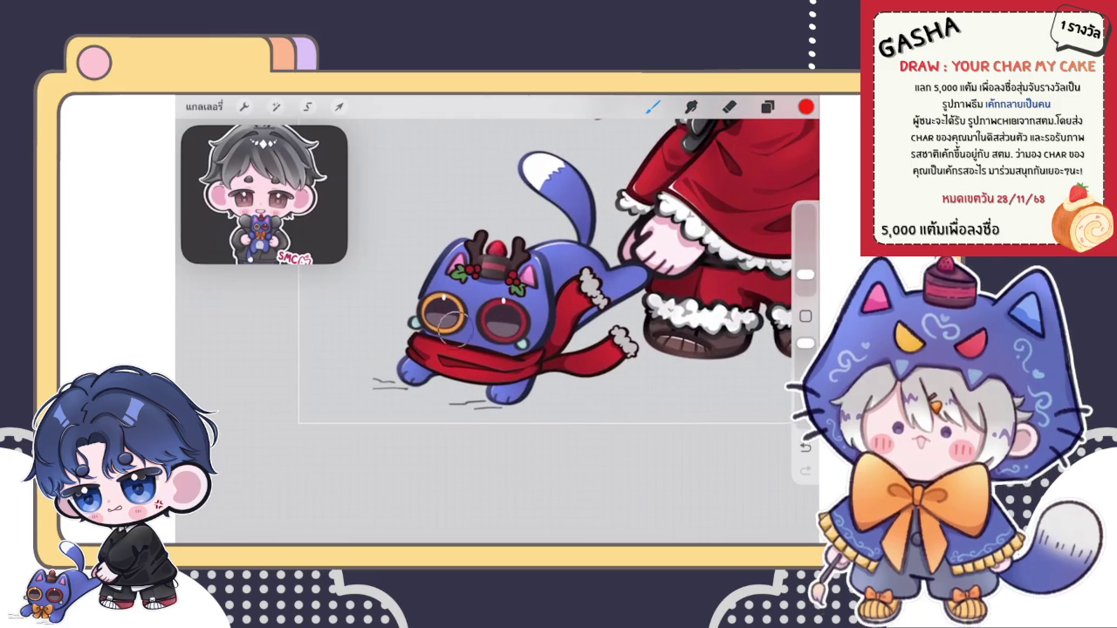
{"action": "scroll", "coordinate": [524, 288], "scroll_direction": "up", "scroll_amount": 3}
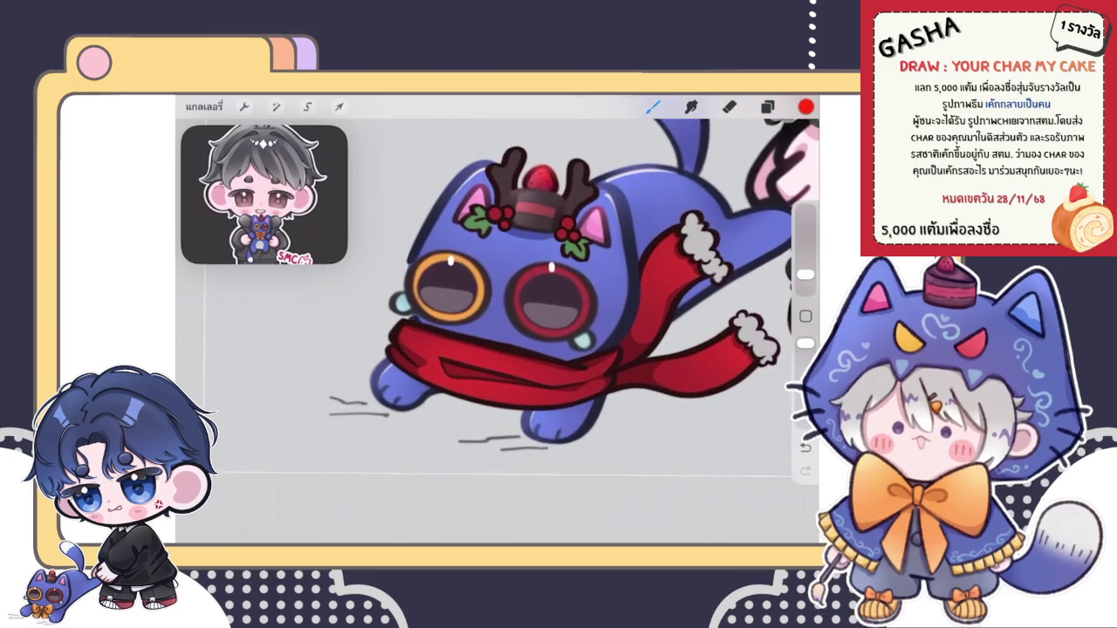
{"action": "scroll", "coordinate": [524, 288], "scroll_direction": "down", "scroll_amount": 5}
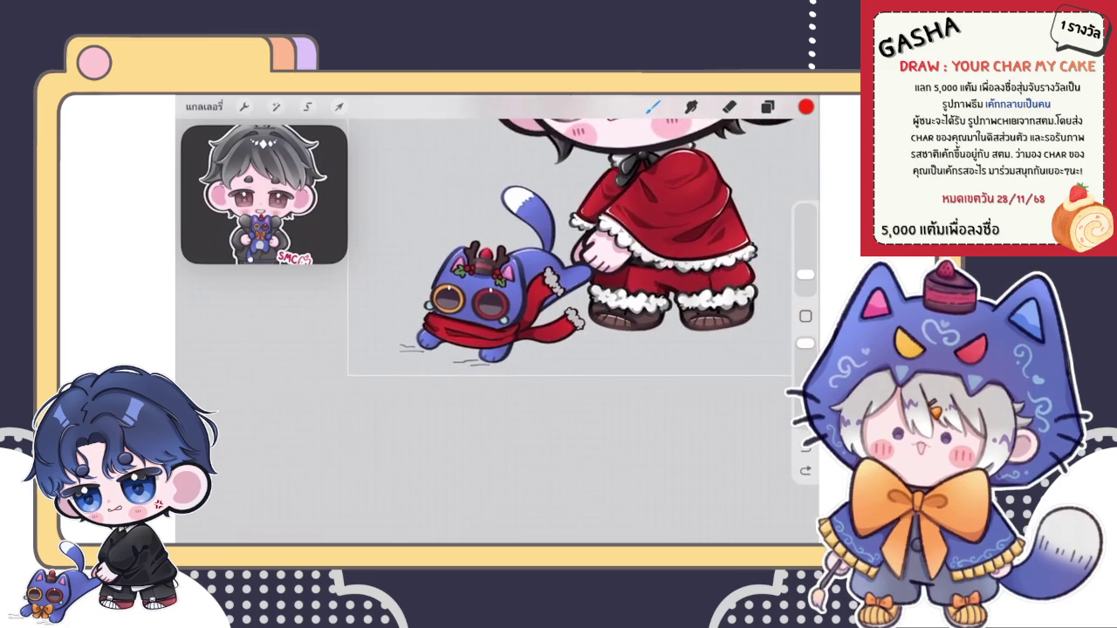
{"action": "scroll", "coordinate": [524, 288], "scroll_direction": "up", "scroll_amount": 3}
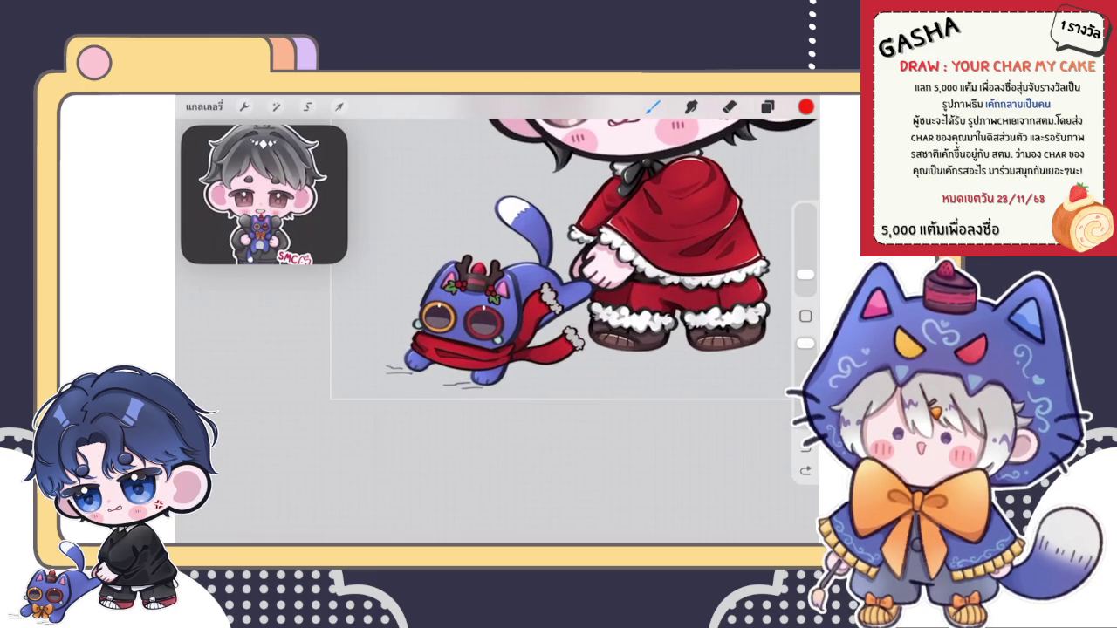
{"action": "left_click", "coordinate": [767, 105]}
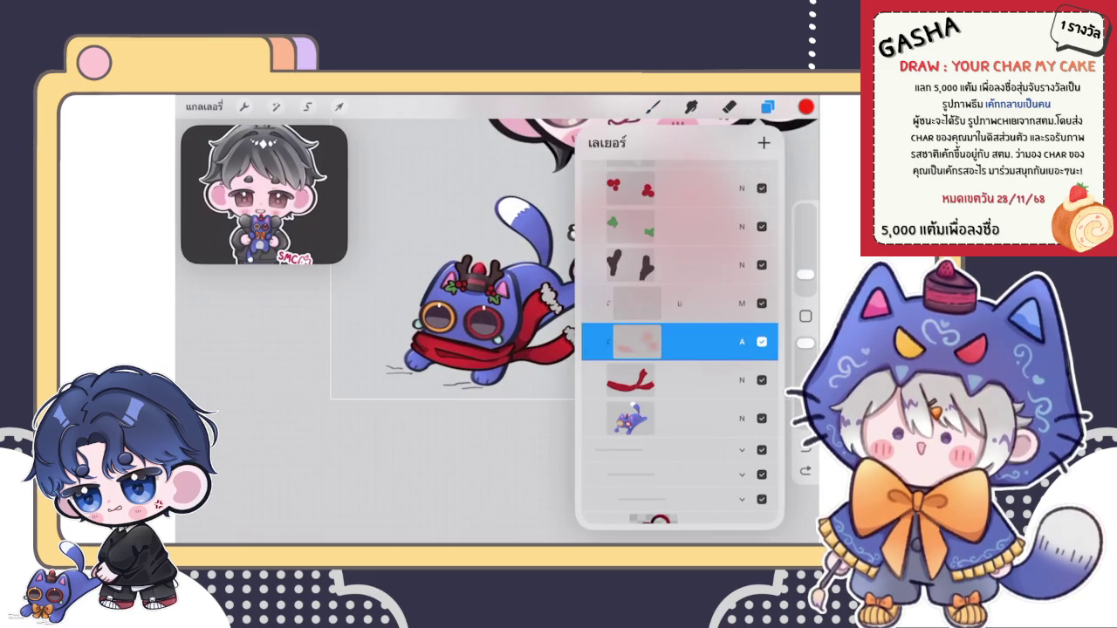
Step: Group the two selected layers and set the antlers layer as a Clipping Mask
{"action": "left_click_drag", "start_coordinate": [611, 341], "coordinate": [699, 341]}
{"action": "left_click", "coordinate": [764, 142]}
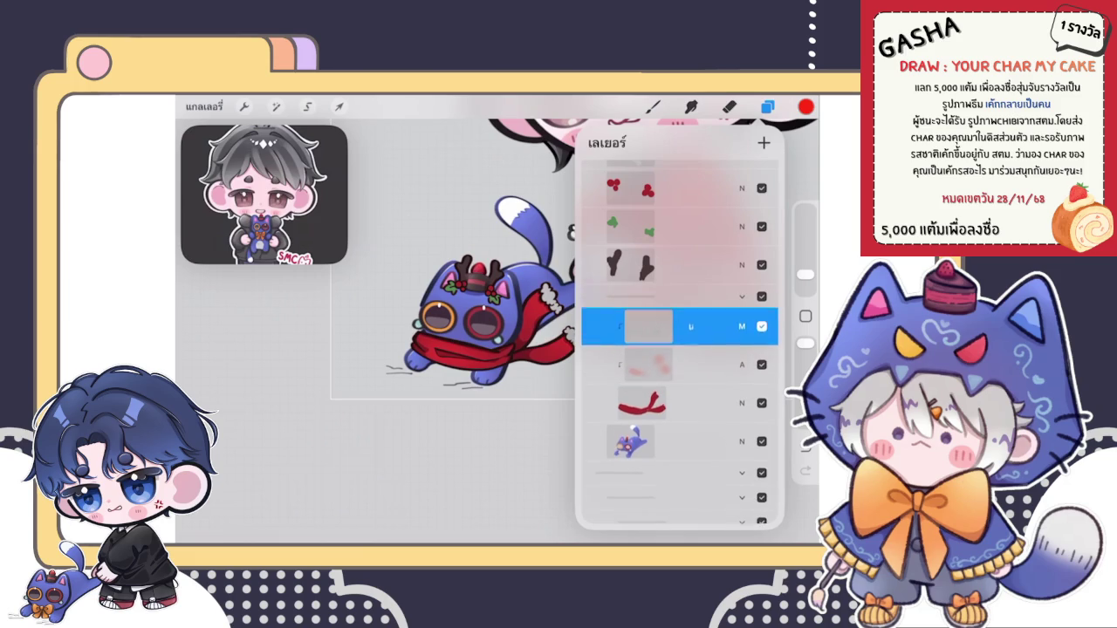
{"action": "left_click", "coordinate": [672, 265]}
{"action": "left_click", "coordinate": [630, 264]}
{"action": "left_click", "coordinate": [546, 296]}
{"action": "left_click", "coordinate": [742, 264]}
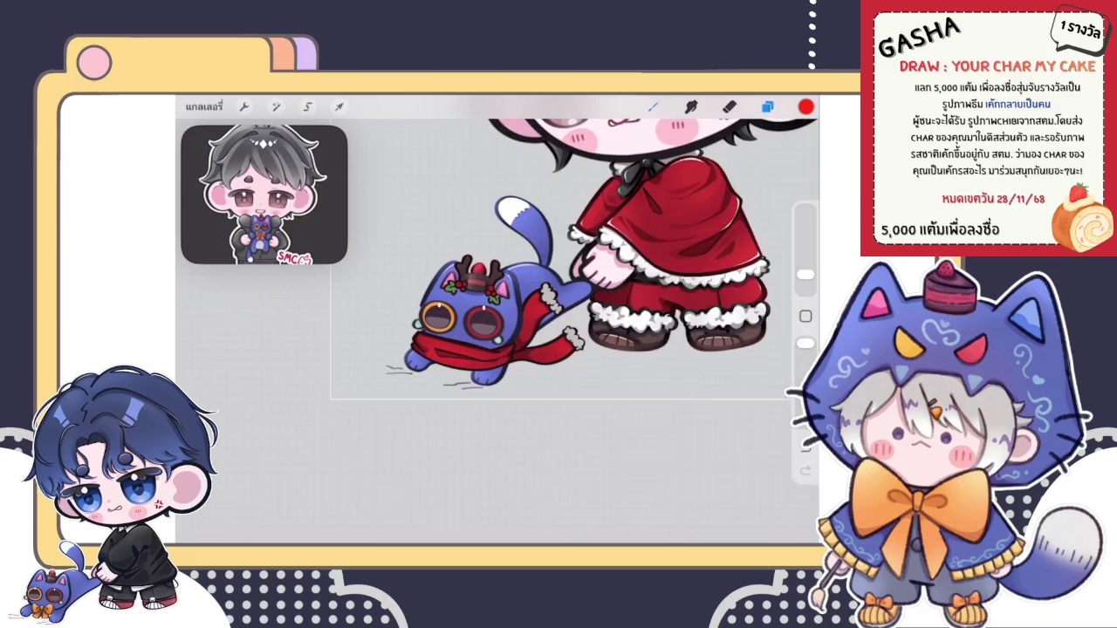
{"action": "scroll", "coordinate": [497, 323], "scroll_direction": "up", "scroll_amount": 5}
{"action": "scroll", "coordinate": [541, 336], "scroll_direction": "up", "scroll_amount": 5}
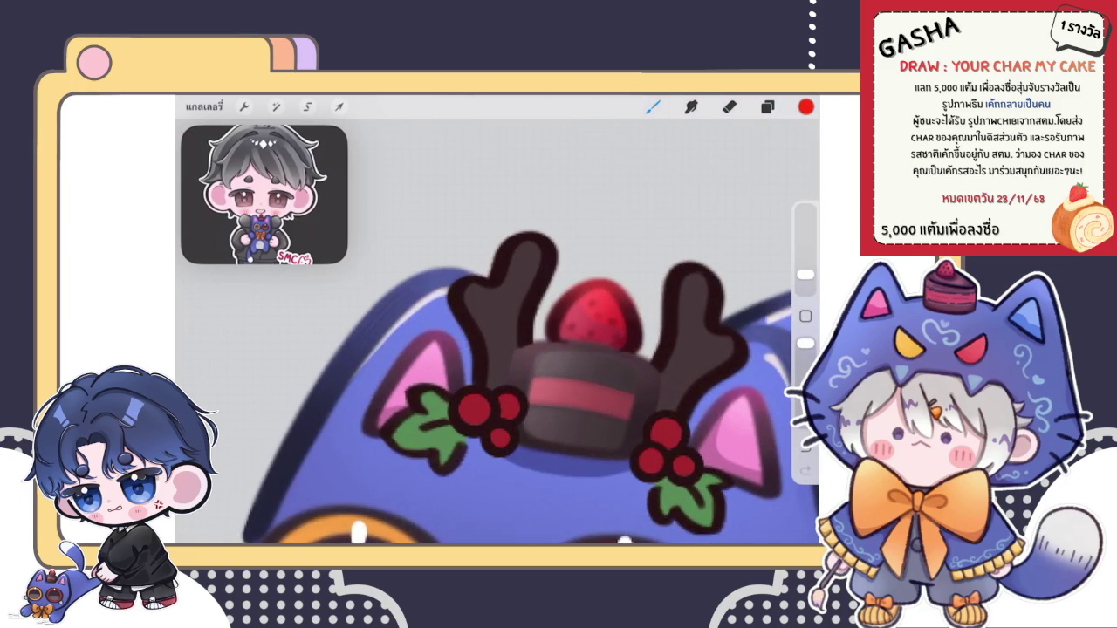
Step: Pick a darker shading colour and a different brush
{"action": "left_click", "coordinate": [806, 107]}
{"action": "left_click", "coordinate": [626, 253]}
{"action": "left_click", "coordinate": [806, 107]}
{"action": "left_click", "coordinate": [653, 106]}
{"action": "left_click", "coordinate": [698, 325]}
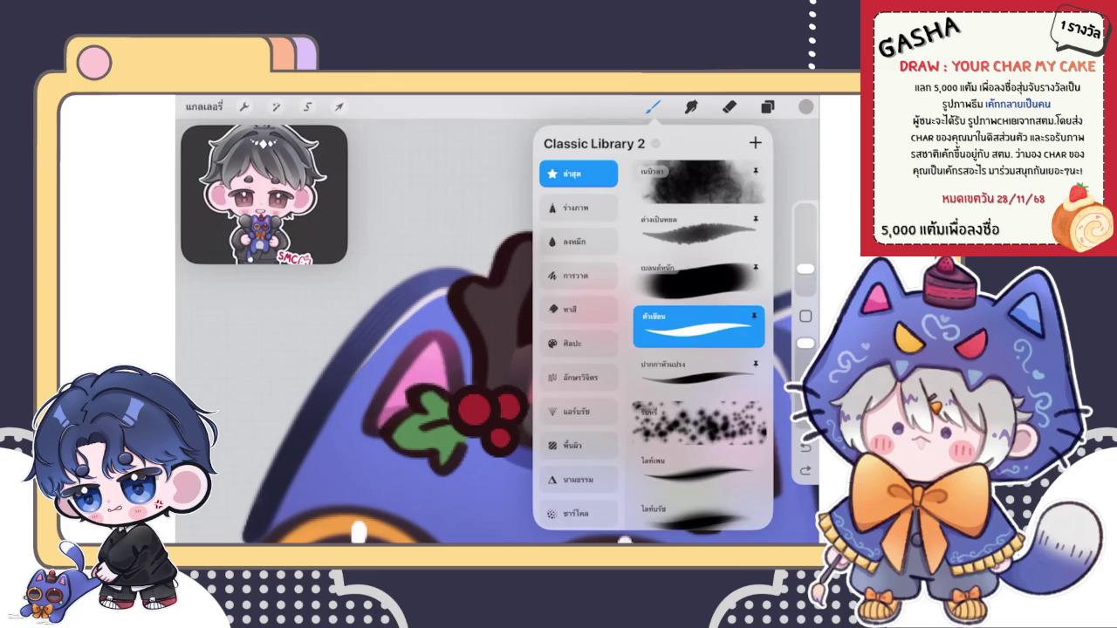
{"action": "left_click", "coordinate": [489, 377]}
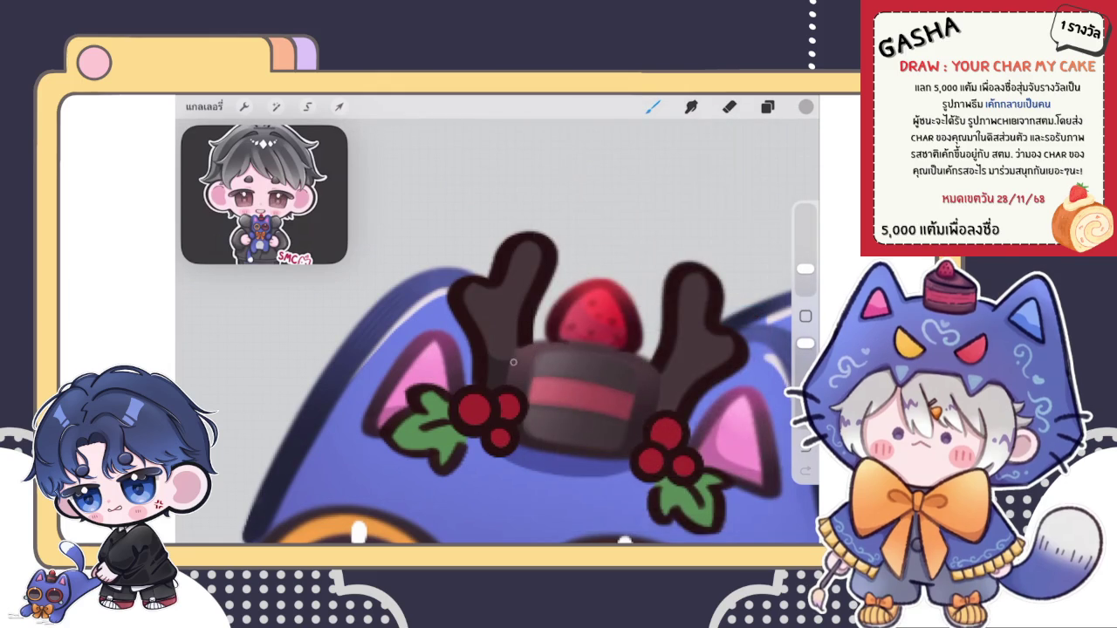
Step: Bring the cake hat into view and select the antlers layer
{"action": "left_click_drag", "start_coordinate": [598, 310], "coordinate": [506, 288]}
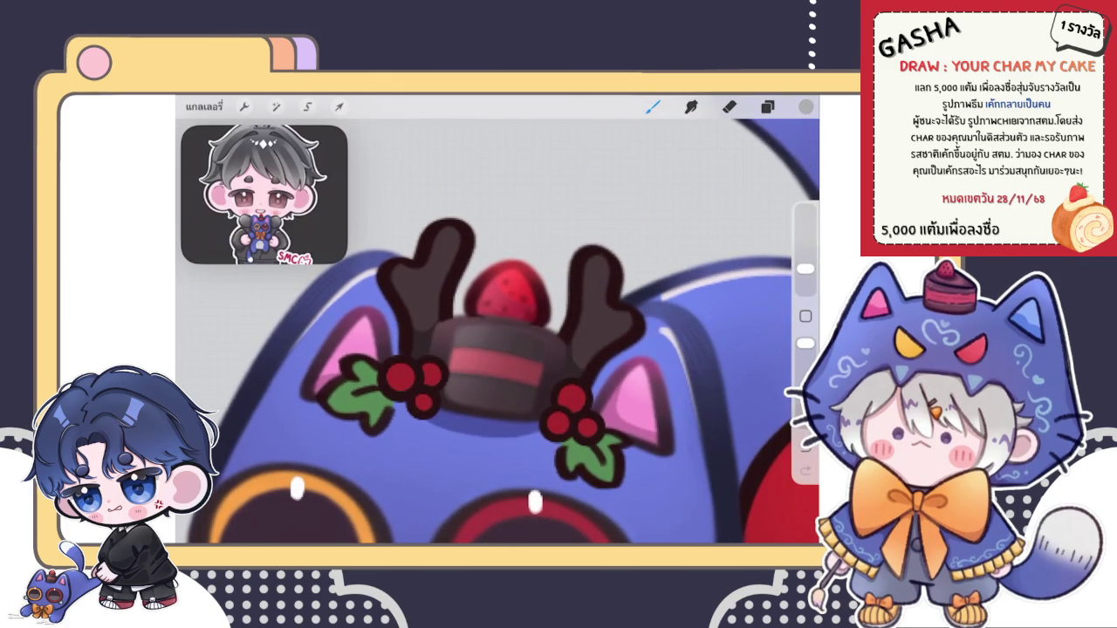
{"action": "scroll", "coordinate": [498, 331], "scroll_direction": "down", "scroll_amount": 5}
{"action": "scroll", "coordinate": [498, 332], "scroll_direction": "up", "scroll_amount": 5}
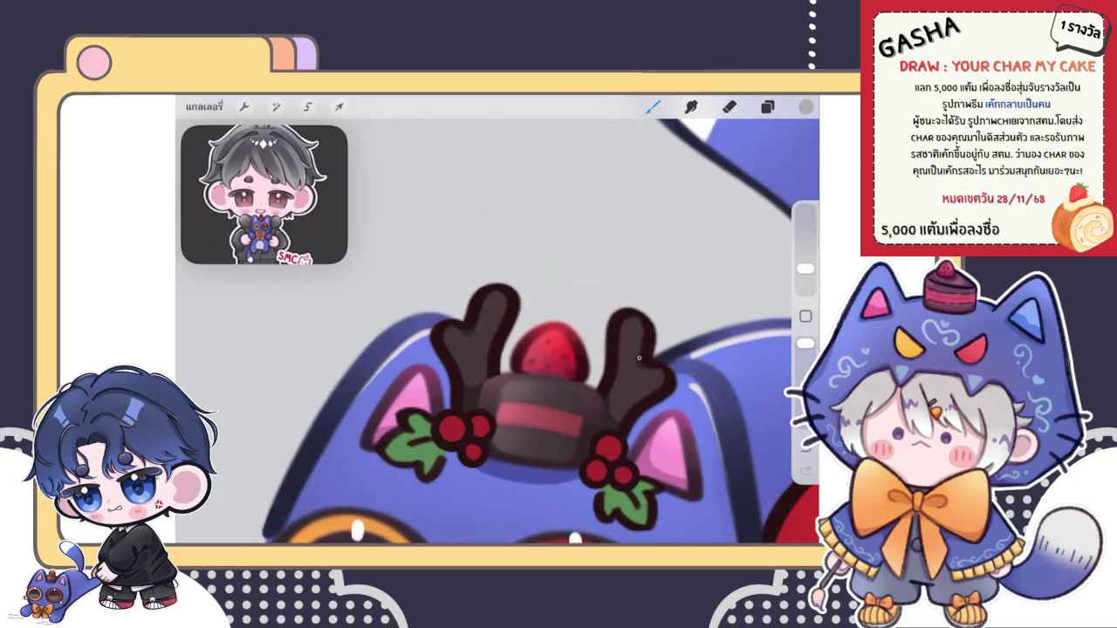
{"action": "scroll", "coordinate": [523, 332], "scroll_direction": "down", "scroll_amount": 5}
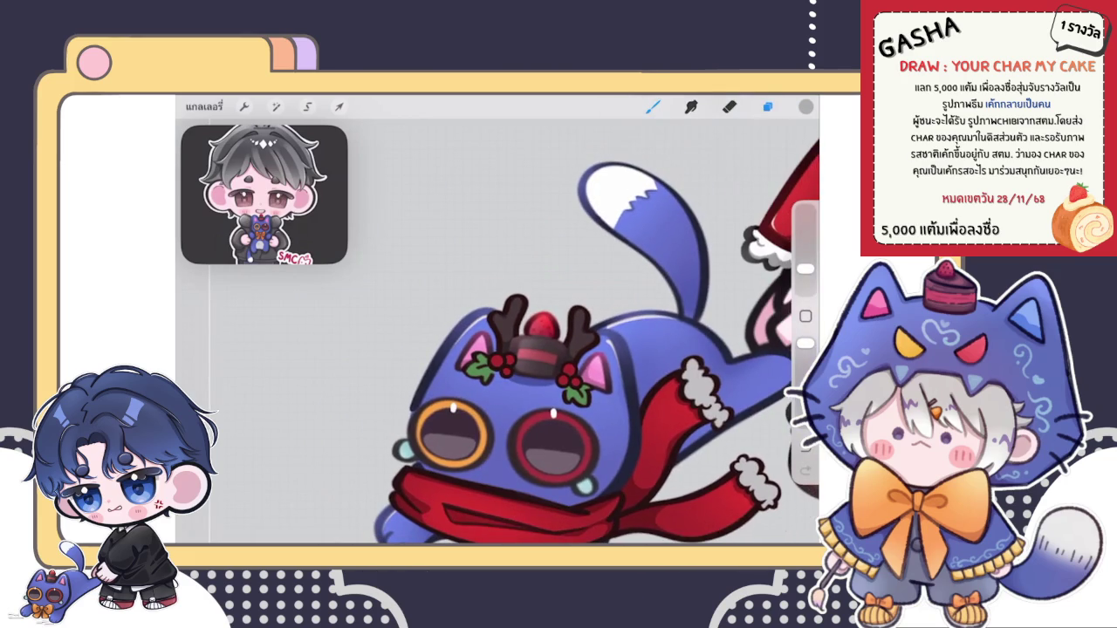
{"action": "left_click", "coordinate": [767, 106]}
{"action": "left_click", "coordinate": [681, 380]}
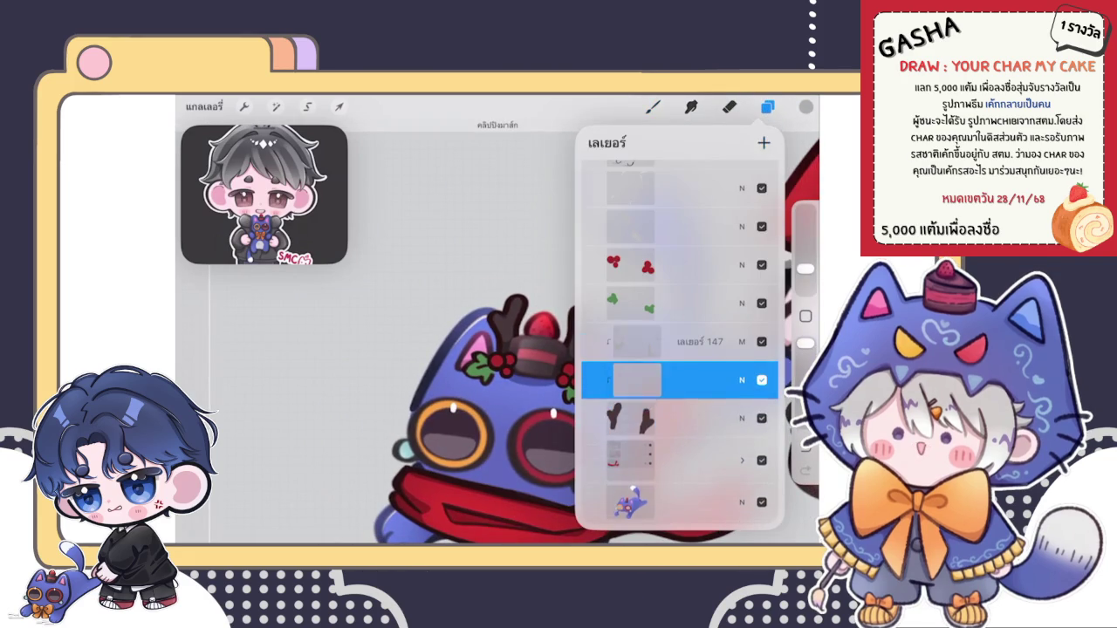
Step: Set the selected layer's blend mode to Add
{"action": "left_click", "coordinate": [806, 106]}
{"action": "left_click", "coordinate": [768, 106]}
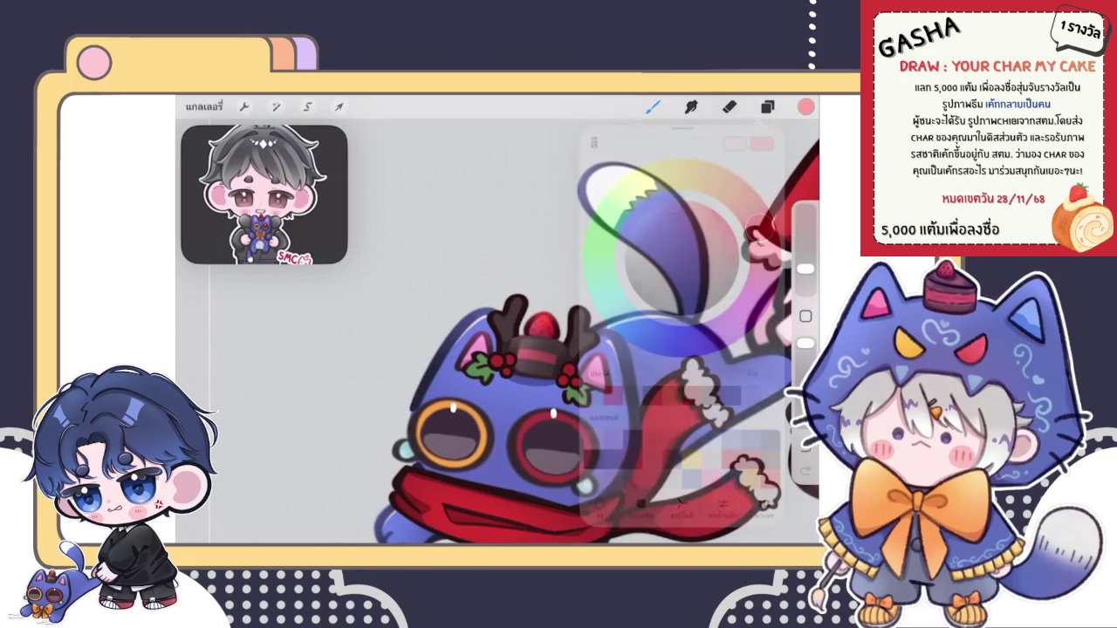
{"action": "left_click", "coordinate": [742, 341]}
{"action": "left_click", "coordinate": [611, 424]}
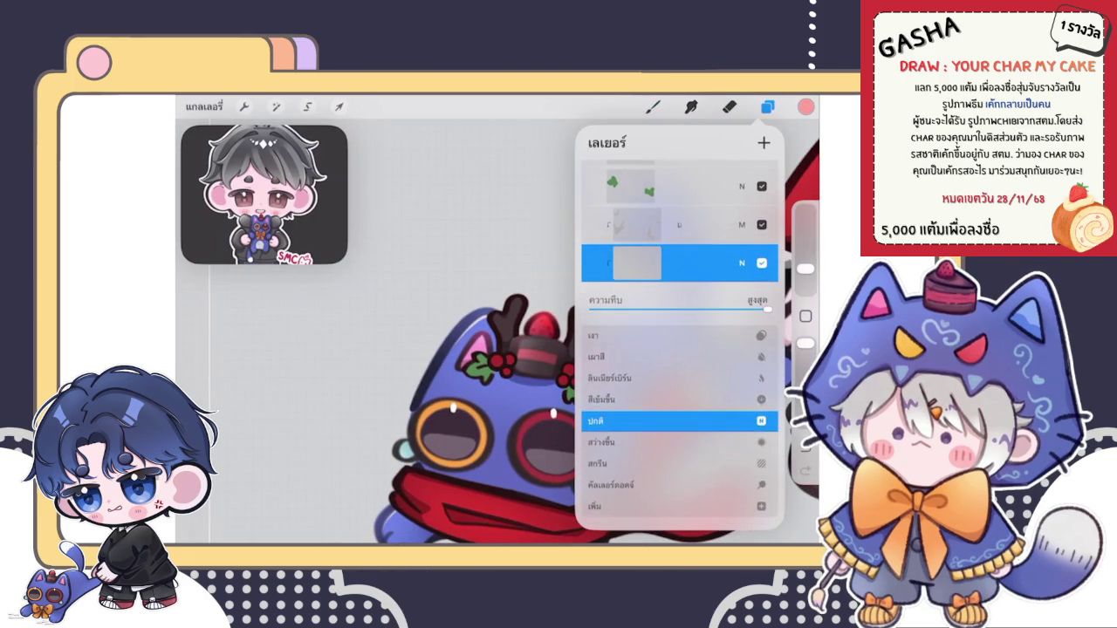
{"action": "left_click", "coordinate": [741, 263]}
Step: Choose a colouring brush from Classic Library 2
{"action": "left_click", "coordinate": [653, 106]}
{"action": "left_click", "coordinate": [711, 282]}
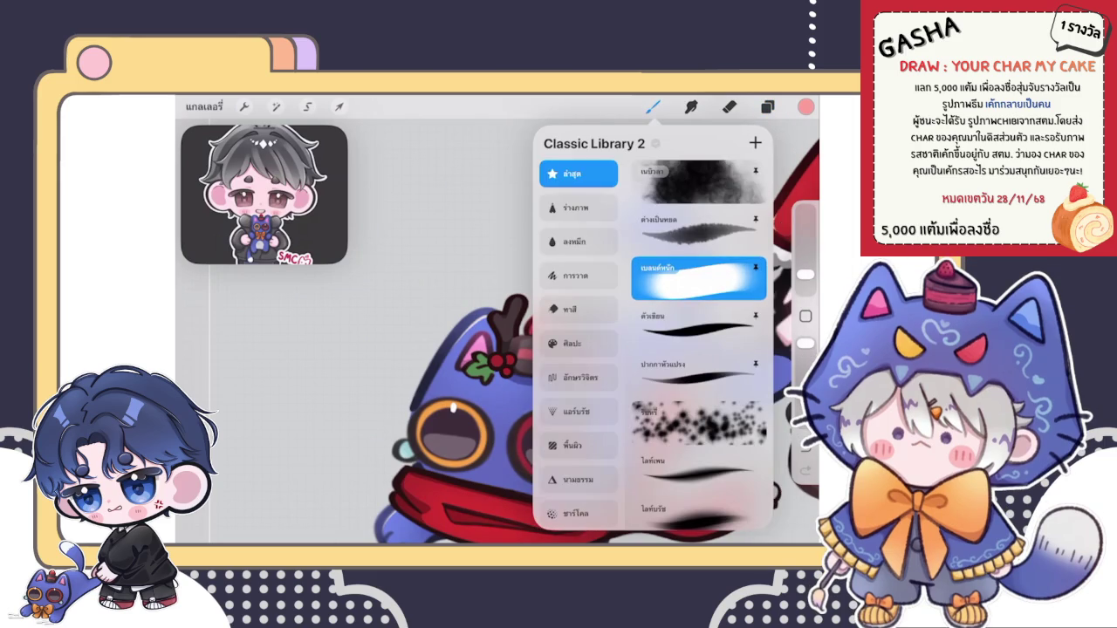
{"action": "left_click", "coordinate": [653, 106]}
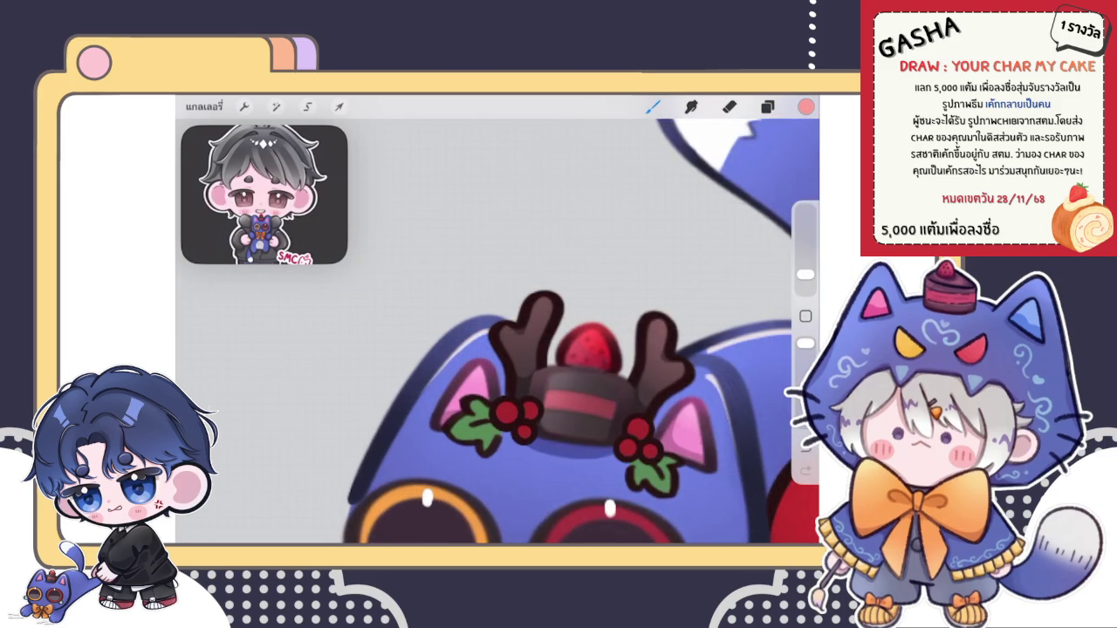
Step: Undo the last colouring stroke on the cat's head
{"action": "left_click_drag", "start_coordinate": [611, 349], "coordinate": [534, 336]}
{"action": "key", "text": "ctrl+z"}
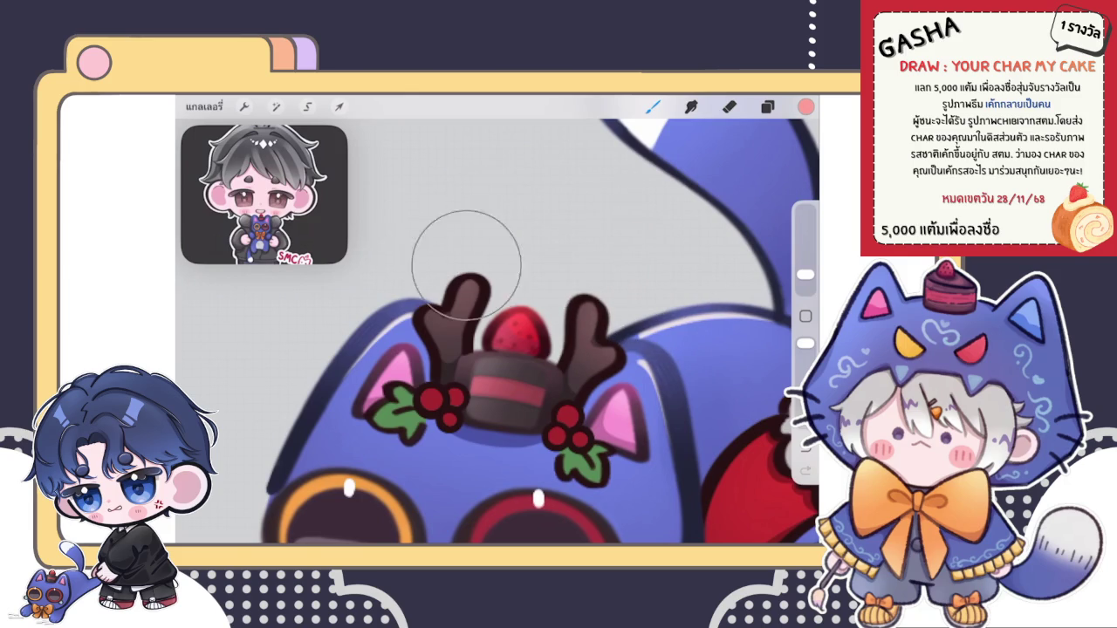
{"action": "scroll", "coordinate": [428, 288], "scroll_direction": "down", "scroll_amount": 5}
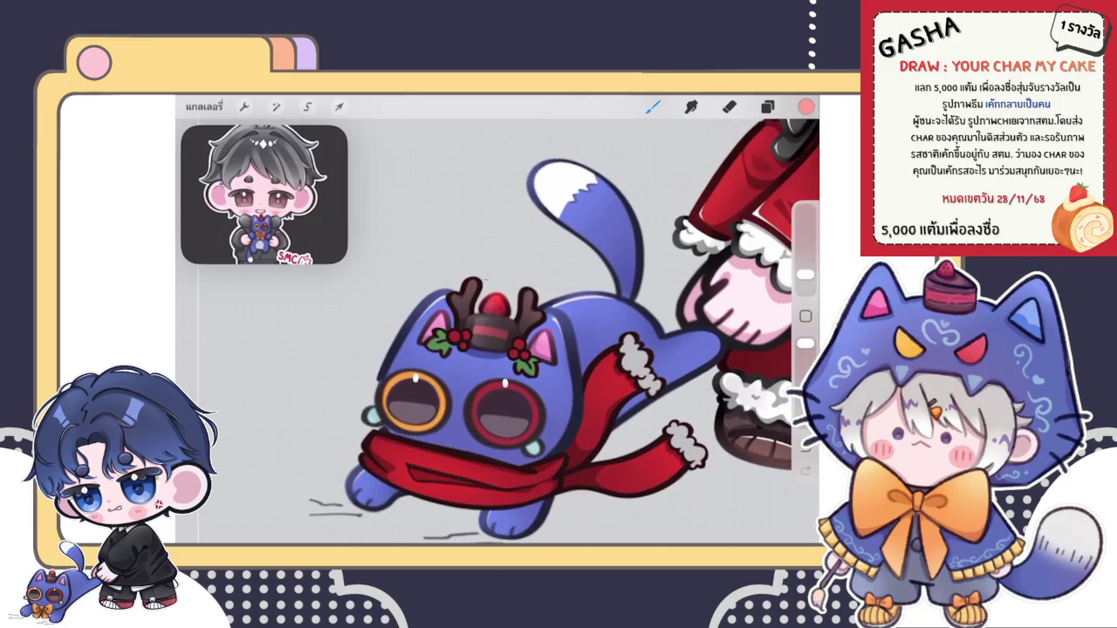
{"action": "scroll", "coordinate": [497, 323], "scroll_direction": "down", "scroll_amount": 3}
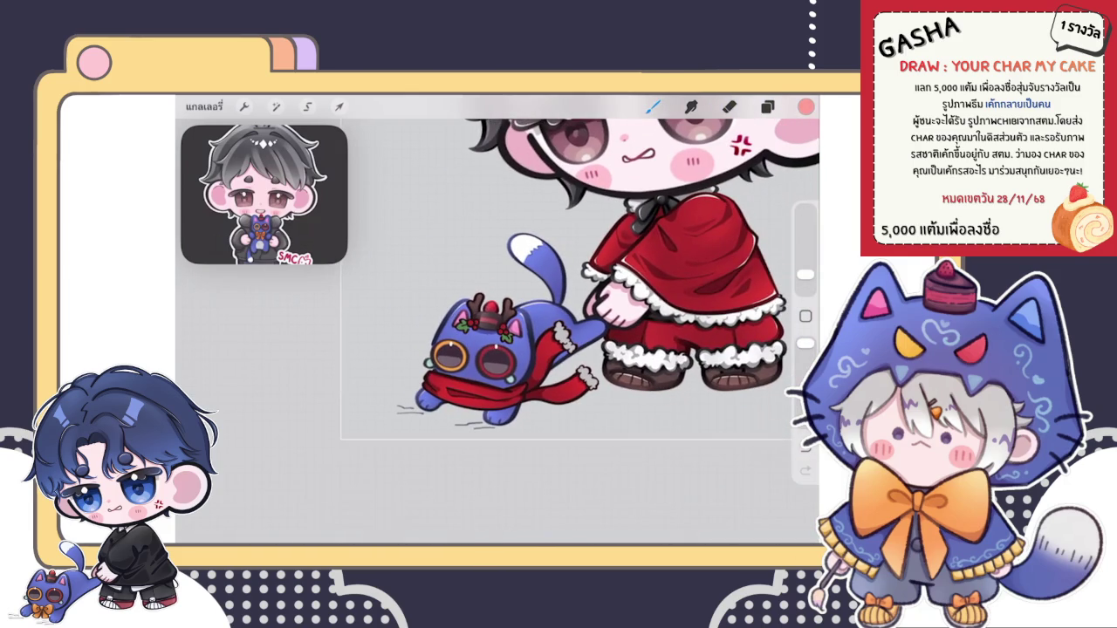
{"action": "scroll", "coordinate": [489, 314], "scroll_direction": "up", "scroll_amount": 3}
{"action": "scroll", "coordinate": [489, 314], "scroll_direction": "up", "scroll_amount": 3}
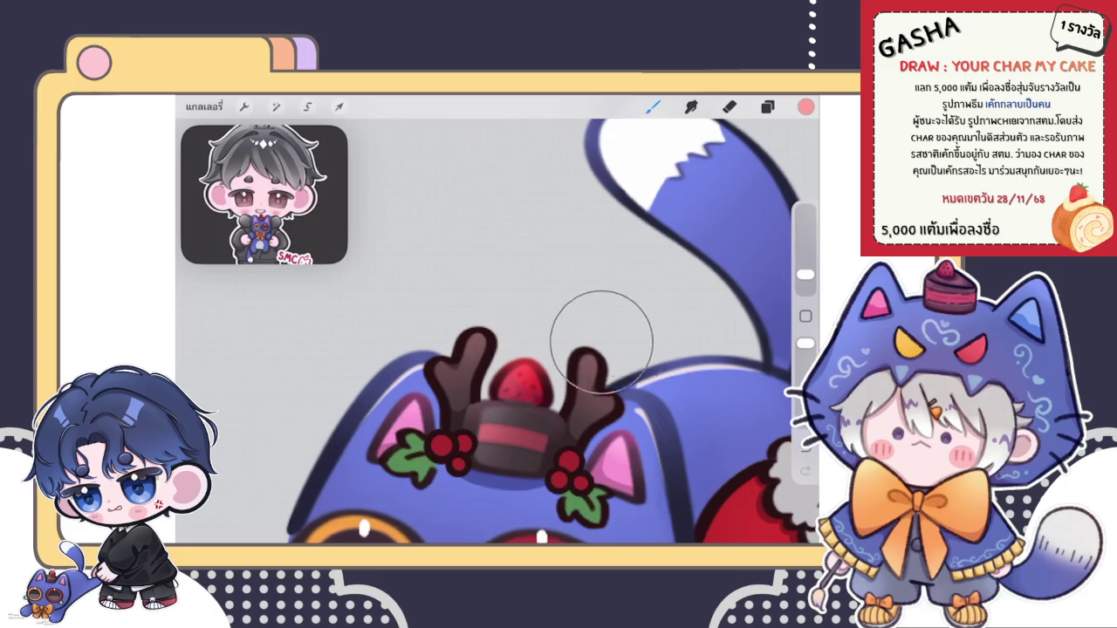
{"action": "scroll", "coordinate": [594, 327], "scroll_direction": "down", "scroll_amount": 3}
{"action": "scroll", "coordinate": [595, 327], "scroll_direction": "down", "scroll_amount": 1}
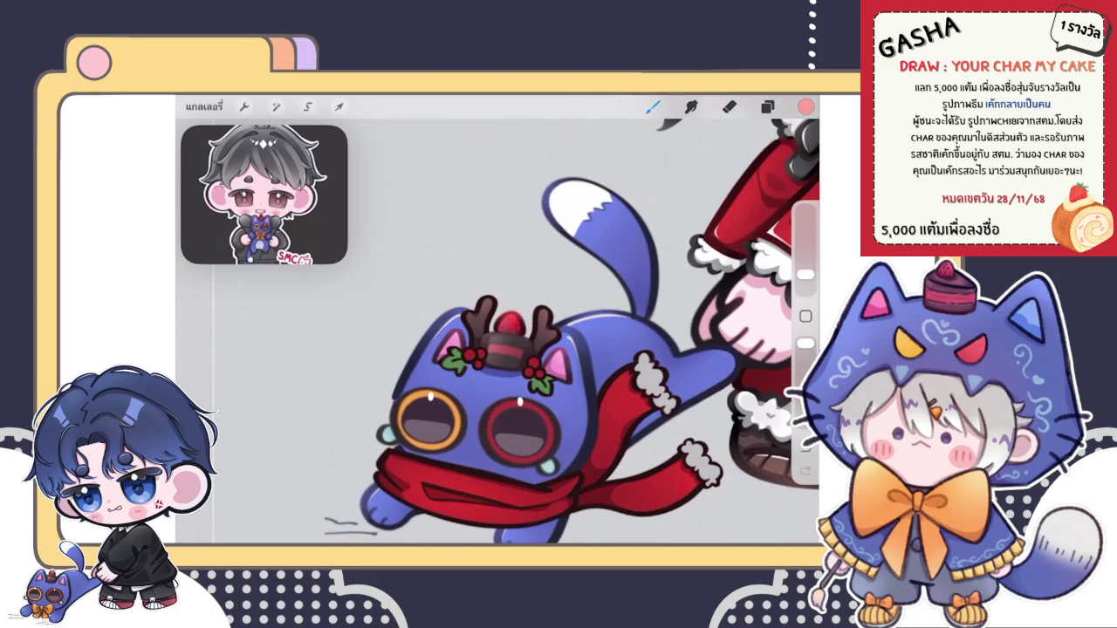
{"action": "left_click", "coordinate": [767, 106]}
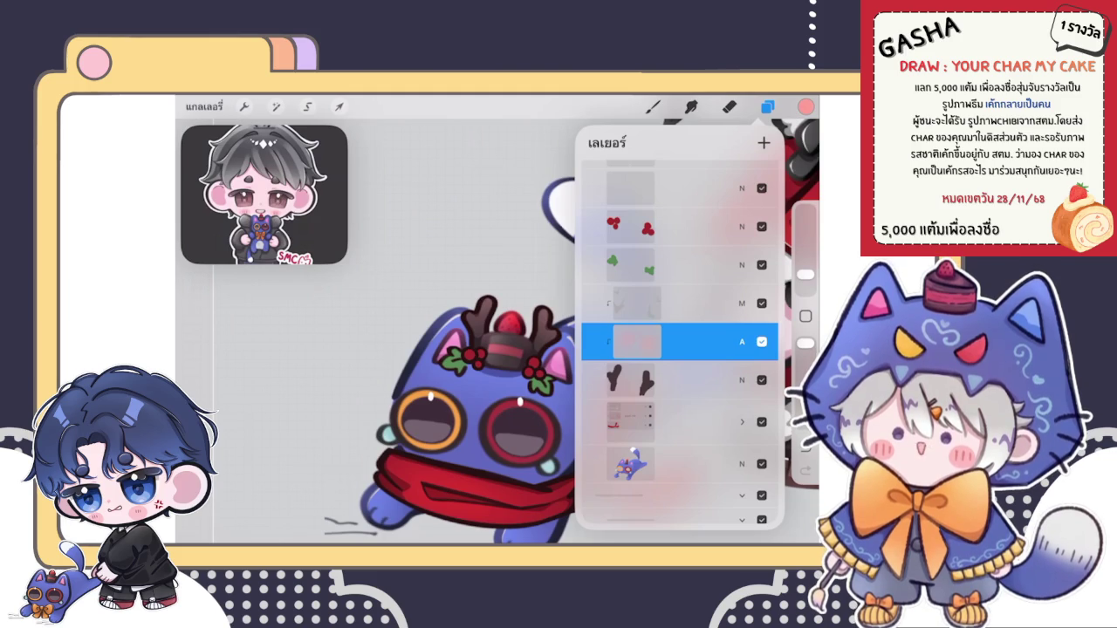
Step: Add a new layer above the holly leaves layer and set it to Multiply
{"action": "left_click", "coordinate": [690, 264]}
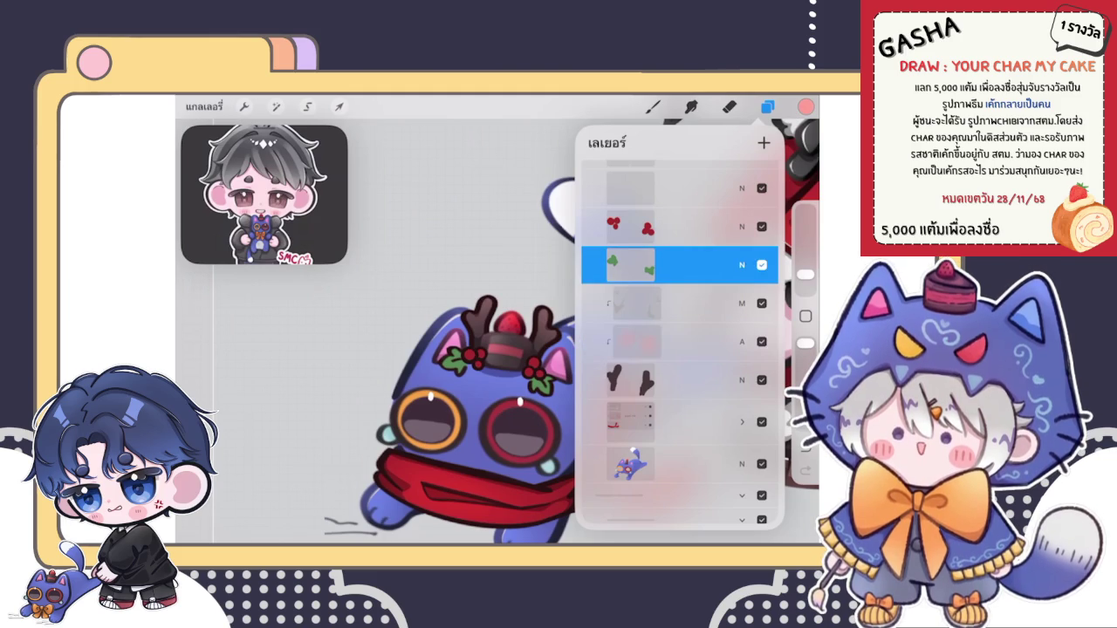
{"action": "left_click", "coordinate": [764, 142]}
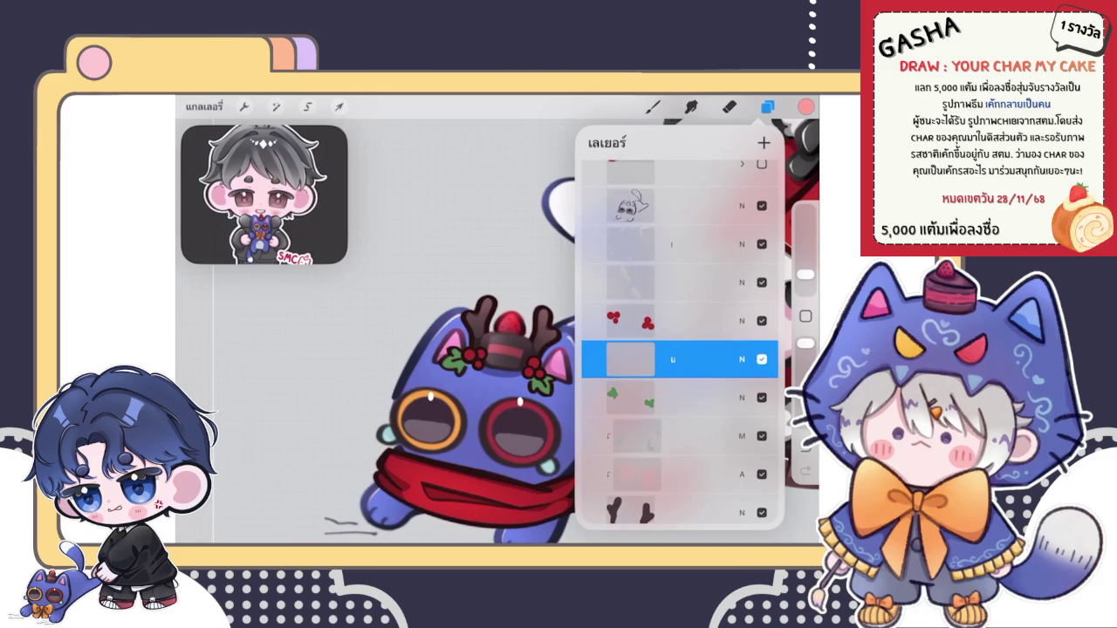
{"action": "left_click", "coordinate": [677, 359]}
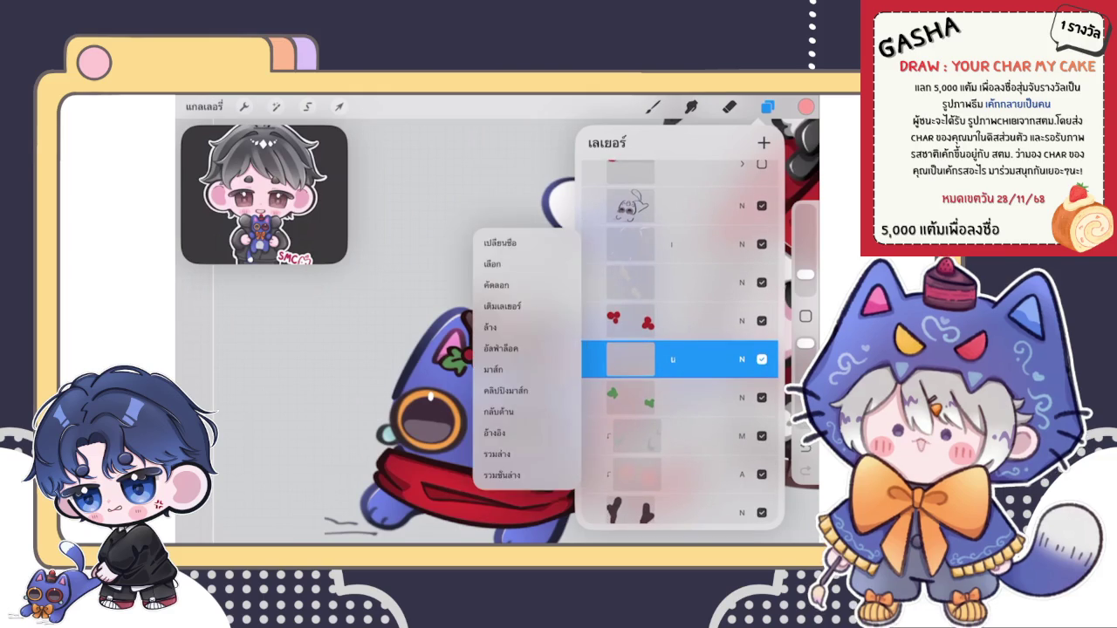
{"action": "left_click", "coordinate": [676, 359]}
{"action": "left_click", "coordinate": [652, 106]}
{"action": "scroll", "coordinate": [454, 364], "scroll_direction": "up", "scroll_amount": 3}
{"action": "scroll", "coordinate": [454, 364], "scroll_direction": "up", "scroll_amount": 3}
{"action": "scroll", "coordinate": [454, 364], "scroll_direction": "up", "scroll_amount": 2}
{"action": "scroll", "coordinate": [454, 364], "scroll_direction": "up", "scroll_amount": 2}
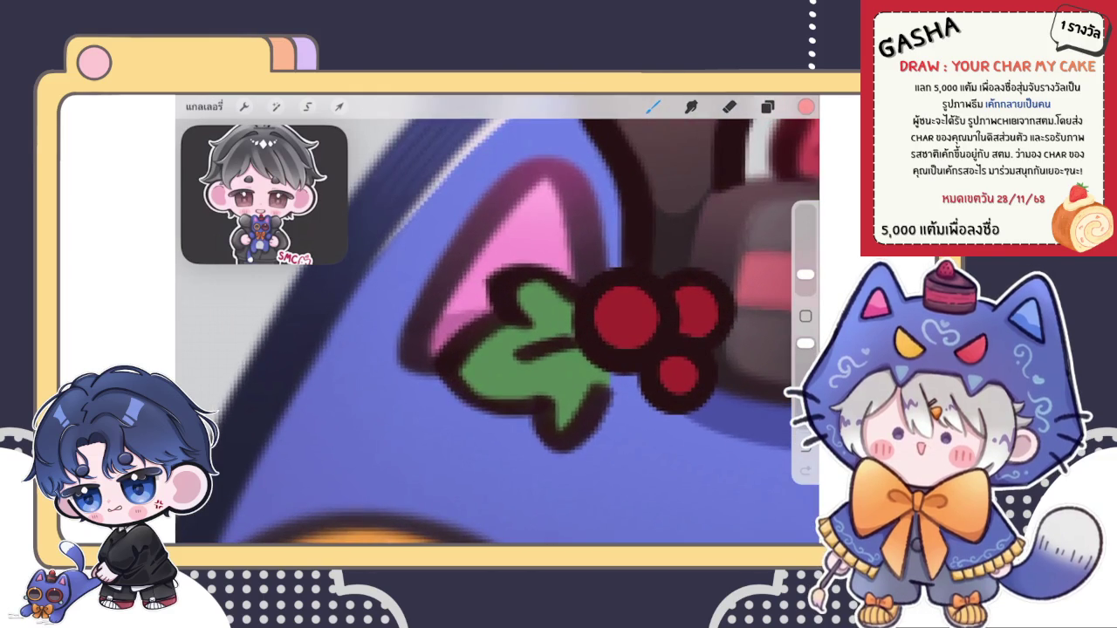
{"action": "left_click", "coordinate": [768, 106]}
{"action": "left_click", "coordinate": [742, 263]}
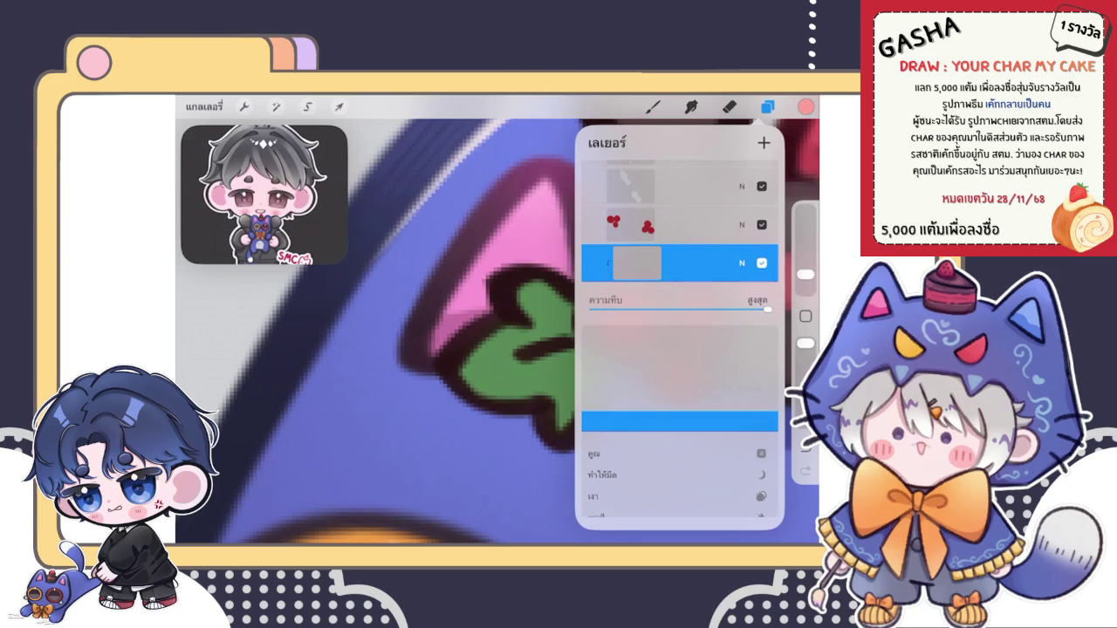
{"action": "left_click", "coordinate": [652, 107]}
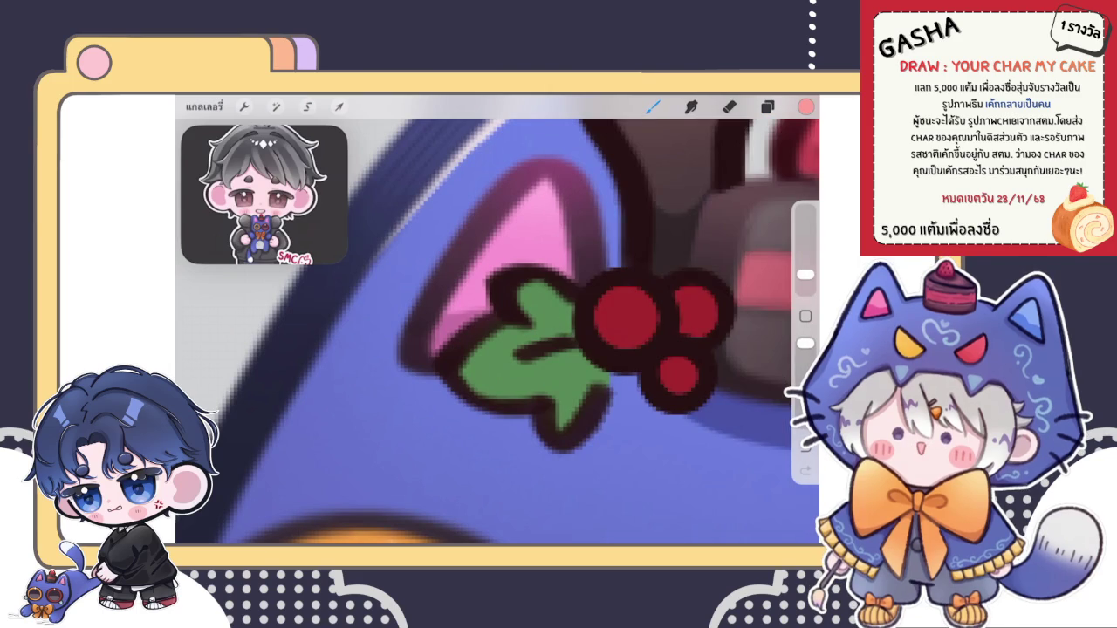
Step: Pick a dark grey shading colour
{"action": "left_click", "coordinate": [805, 106]}
{"action": "left_click_drag", "start_coordinate": [659, 220], "coordinate": [626, 256]}
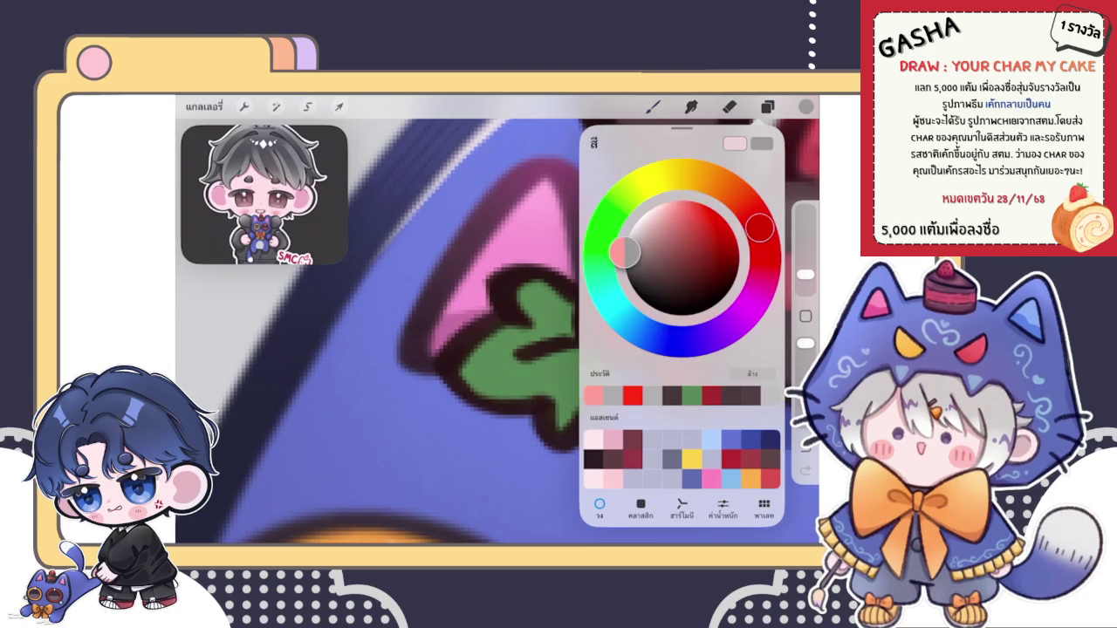
{"action": "left_click", "coordinate": [652, 107]}
{"action": "left_click", "coordinate": [652, 107]}
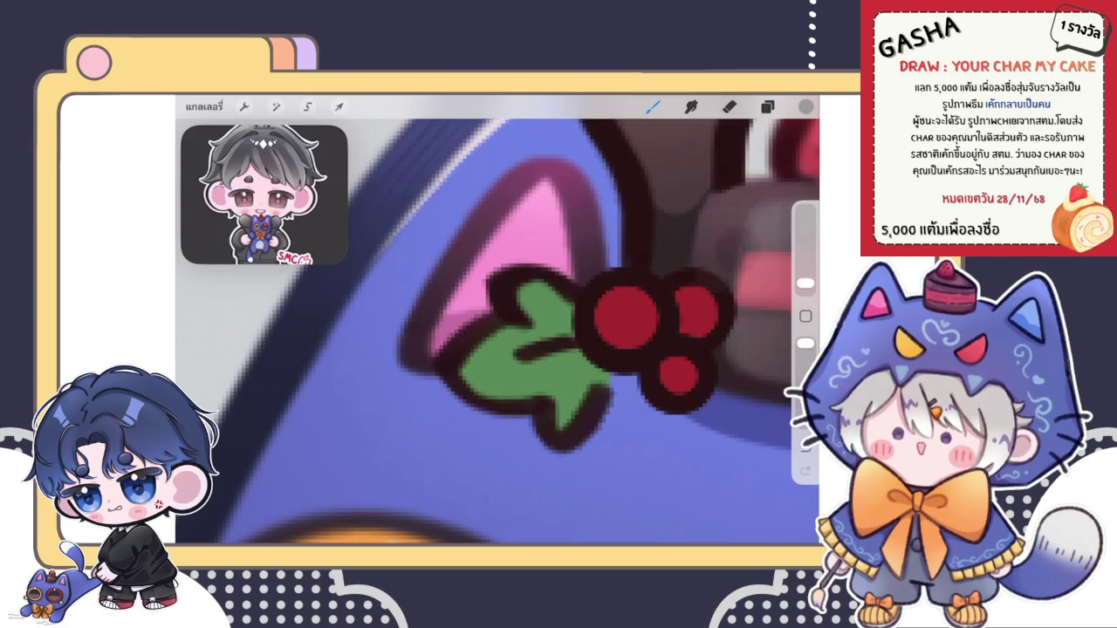
{"action": "left_click", "coordinate": [767, 106]}
{"action": "left_click", "coordinate": [652, 106]}
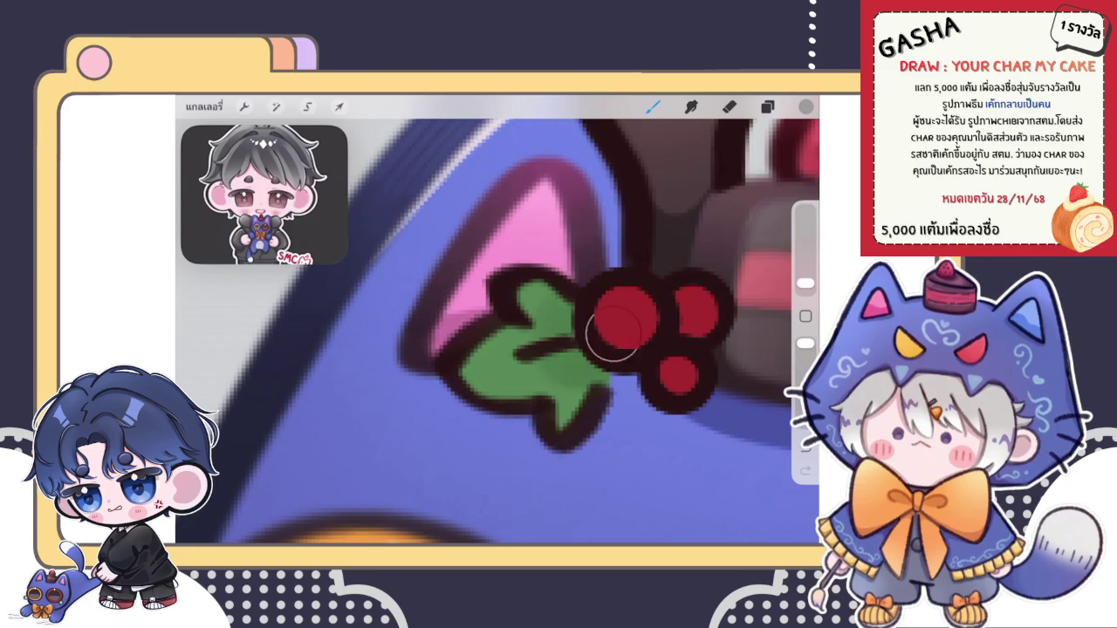
Step: Paint a dark shadow stroke where the holly leaf meets the berries
{"action": "left_click_drag", "start_coordinate": [572, 371], "coordinate": [538, 339]}
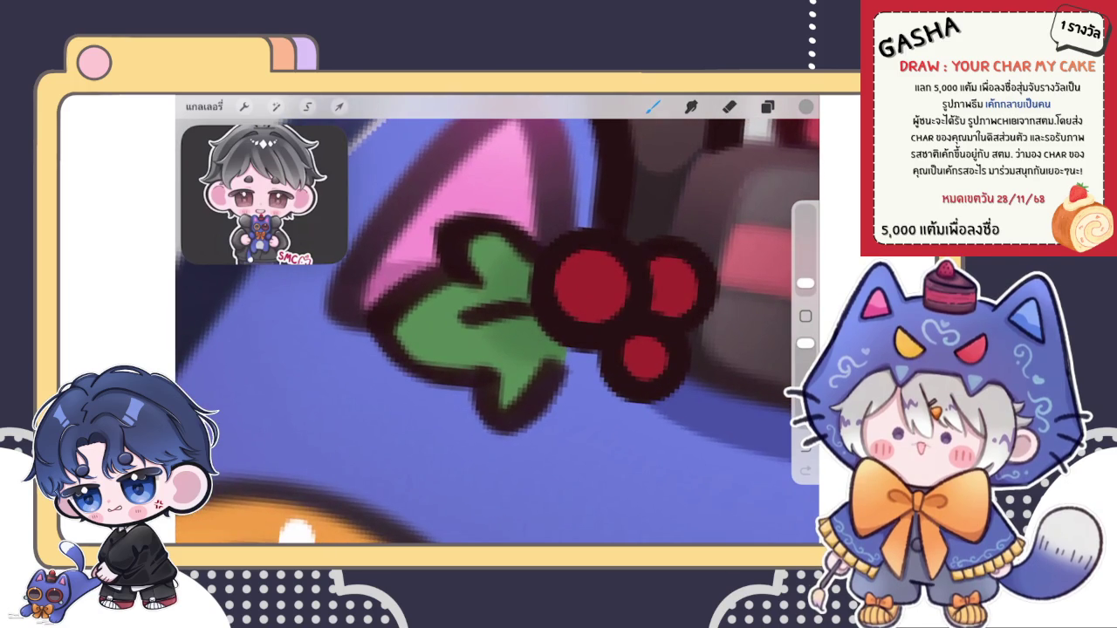
{"action": "scroll", "coordinate": [524, 323], "scroll_direction": "up", "scroll_amount": 3}
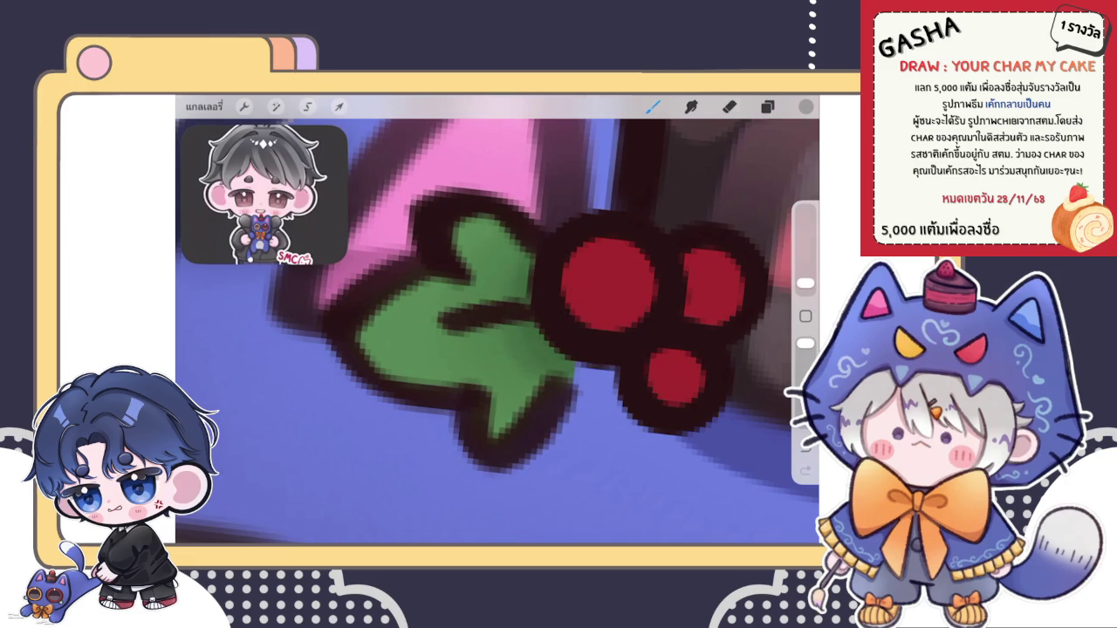
{"action": "scroll", "coordinate": [524, 323], "scroll_direction": "down", "scroll_amount": 3}
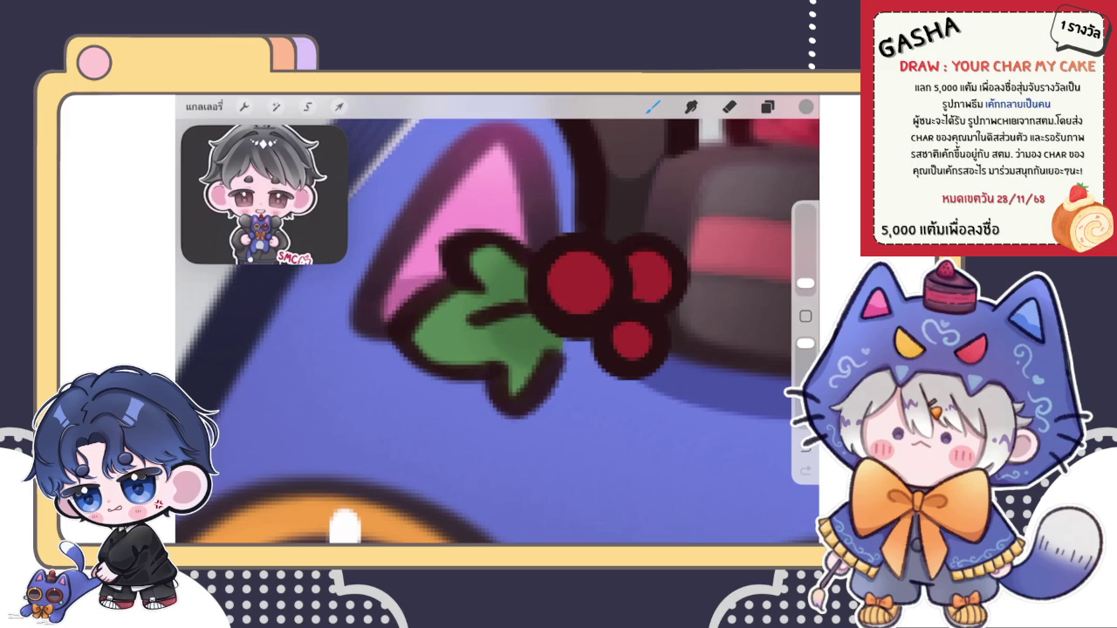
{"action": "scroll", "coordinate": [497, 323], "scroll_direction": "down", "scroll_amount": 2}
{"action": "scroll", "coordinate": [497, 323], "scroll_direction": "down", "scroll_amount": 5}
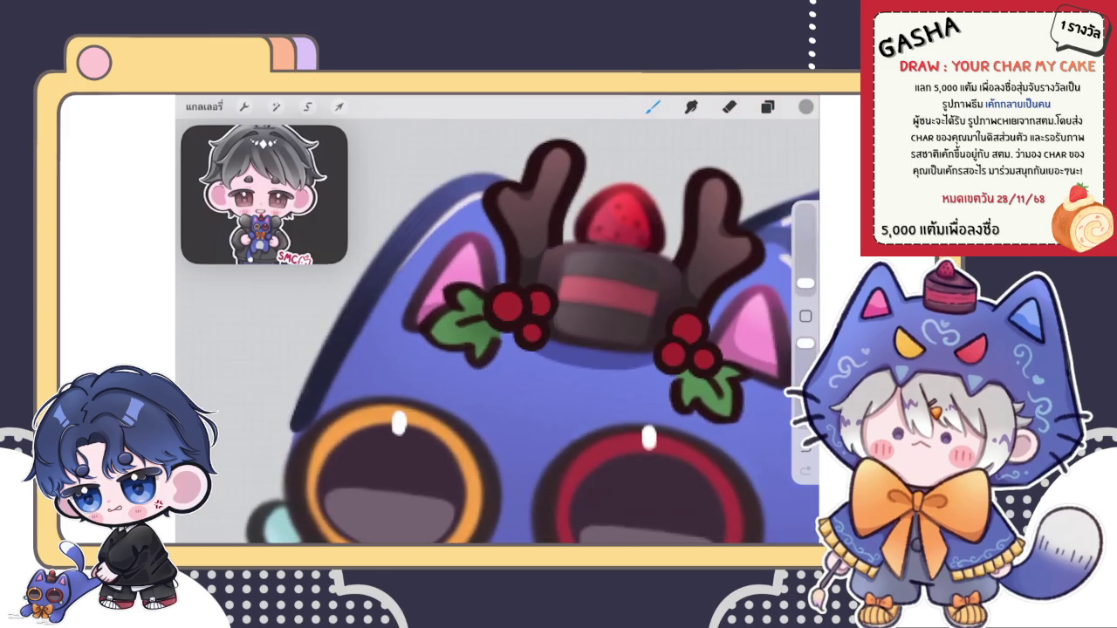
{"action": "scroll", "coordinate": [497, 323], "scroll_direction": "up", "scroll_amount": 3}
{"action": "scroll", "coordinate": [497, 323], "scroll_direction": "up", "scroll_amount": 3}
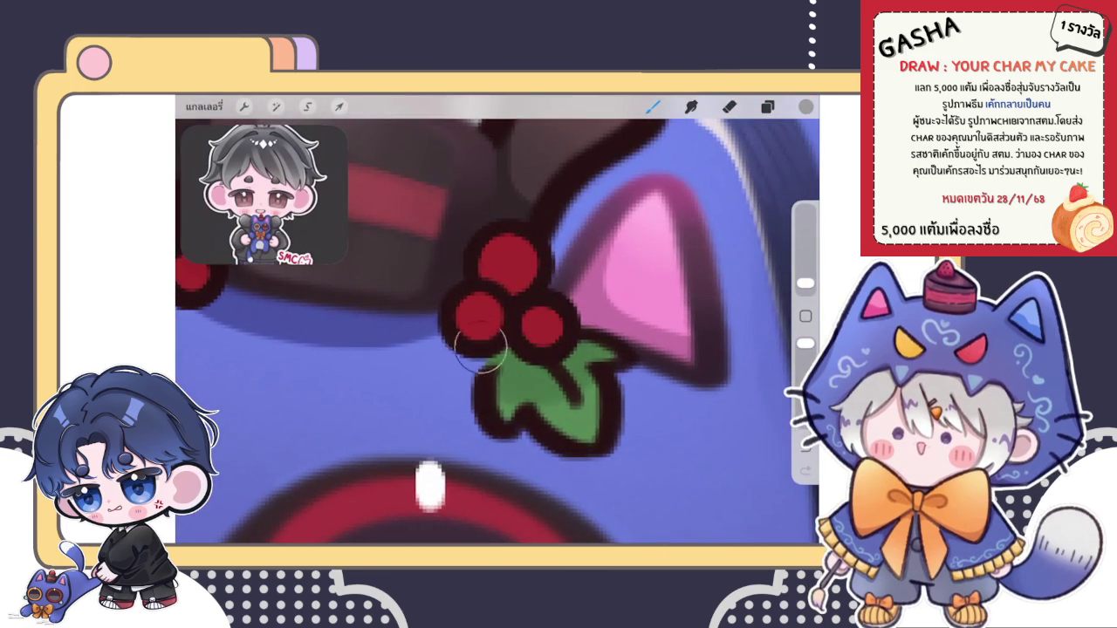
{"action": "left_click_drag", "start_coordinate": [490, 375], "coordinate": [583, 349]}
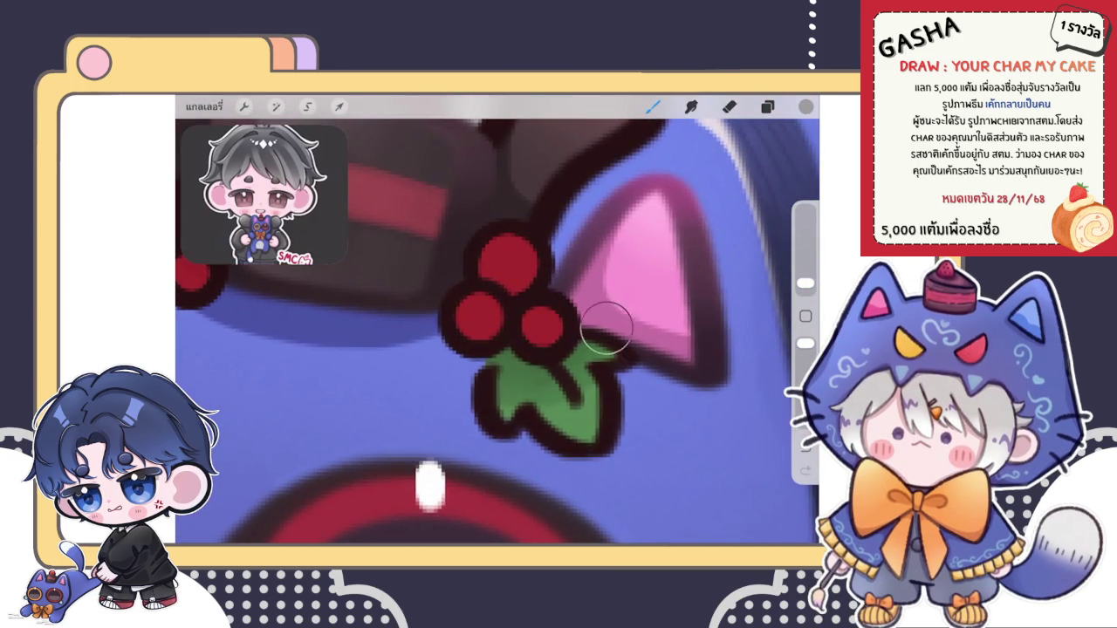
{"action": "scroll", "coordinate": [497, 332], "scroll_direction": "down", "scroll_amount": 5}
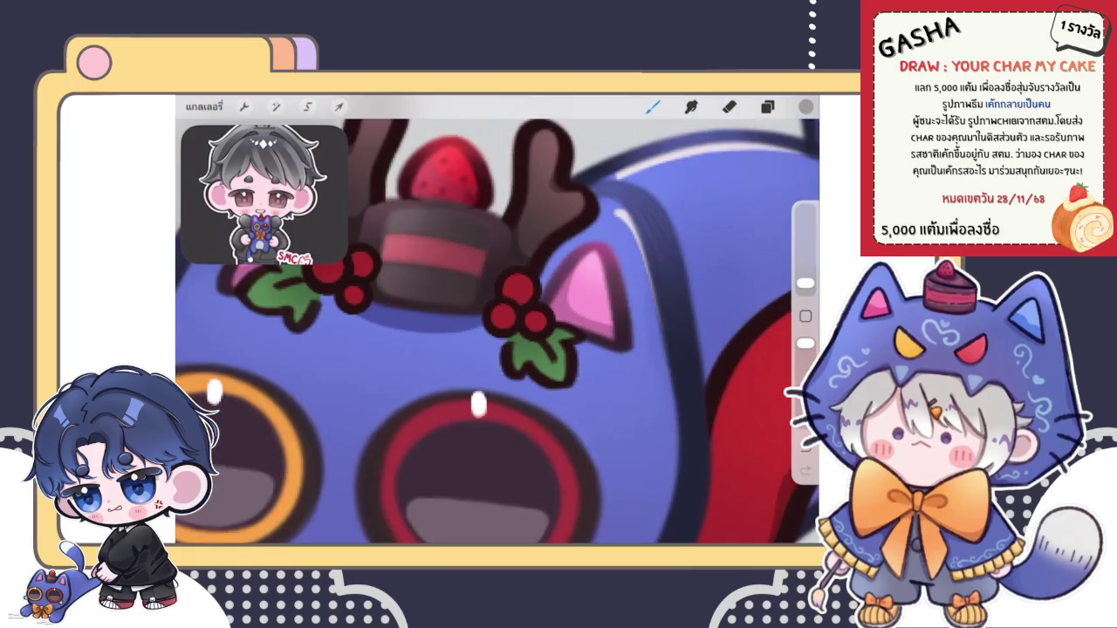
{"action": "scroll", "coordinate": [497, 331], "scroll_direction": "up", "scroll_amount": 5}
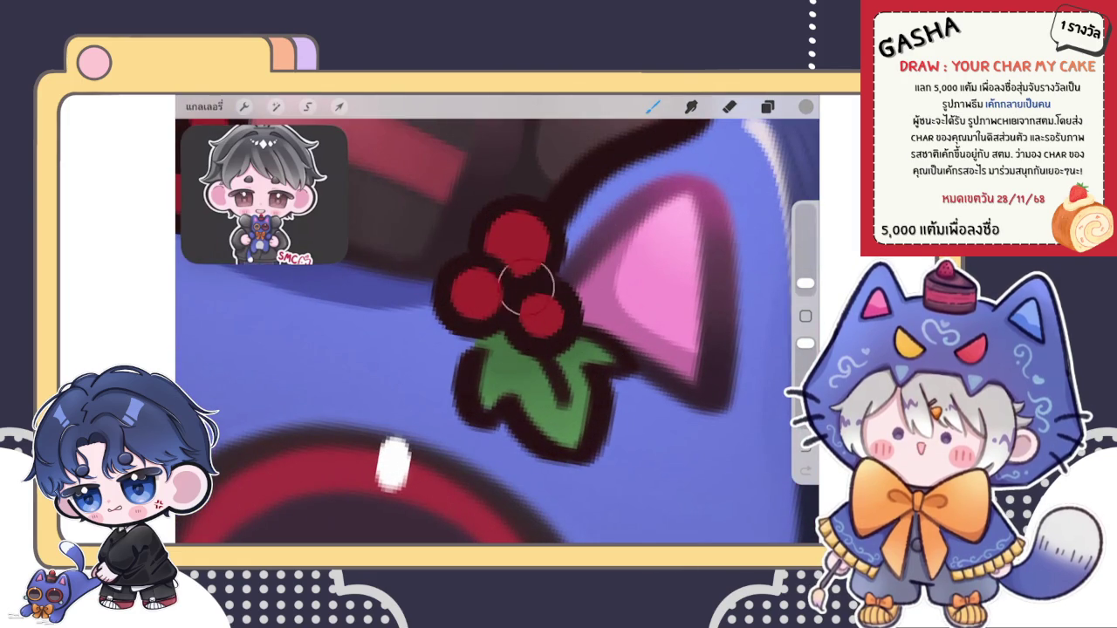
{"action": "scroll", "coordinate": [510, 322], "scroll_direction": "down", "scroll_amount": 2}
{"action": "scroll", "coordinate": [510, 321], "scroll_direction": "down", "scroll_amount": 3}
{"action": "scroll", "coordinate": [511, 321], "scroll_direction": "down", "scroll_amount": 2}
{"action": "scroll", "coordinate": [471, 292], "scroll_direction": "up", "scroll_amount": 2}
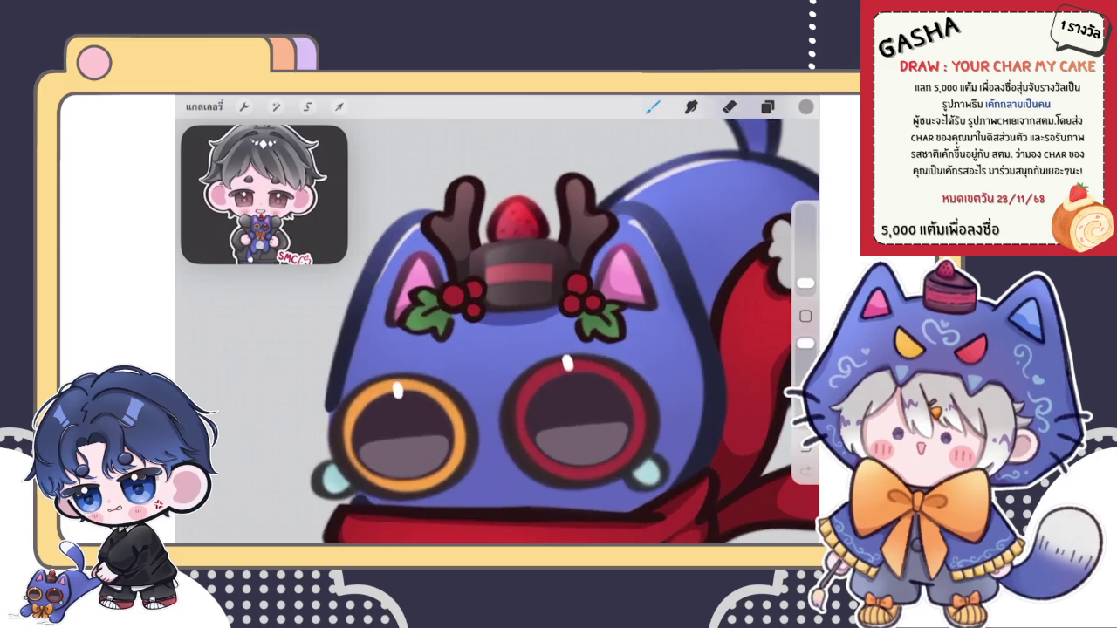
{"action": "scroll", "coordinate": [471, 293], "scroll_direction": "up", "scroll_amount": 3}
{"action": "scroll", "coordinate": [471, 292], "scroll_direction": "up", "scroll_amount": 3}
{"action": "left_click", "coordinate": [767, 106]}
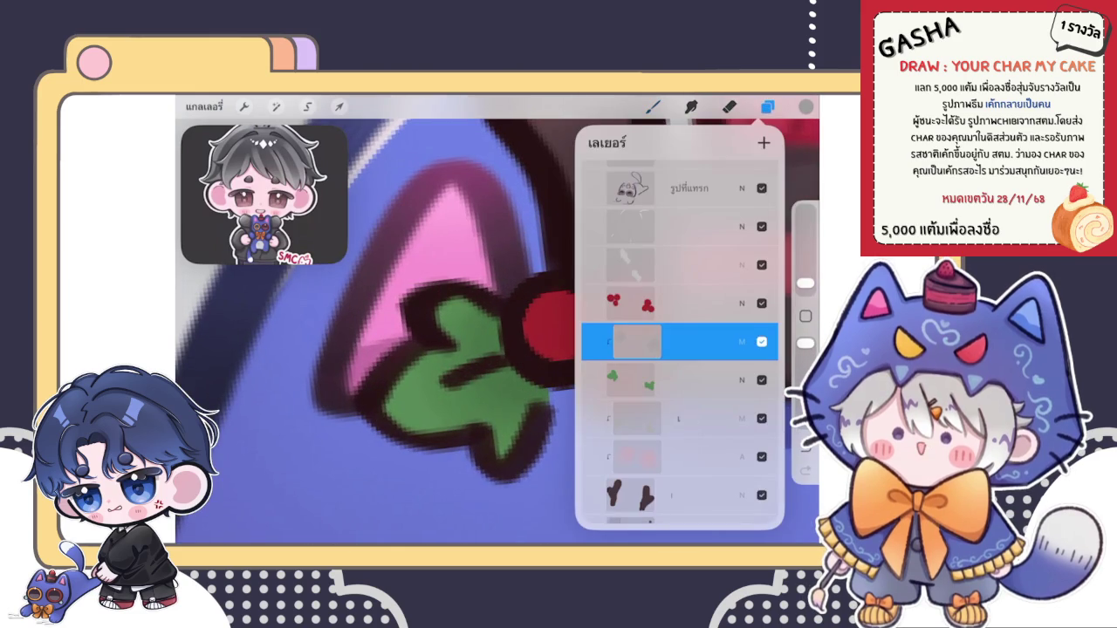
Step: Add a new layer above the current one
{"action": "left_click", "coordinate": [652, 106]}
{"action": "scroll", "coordinate": [497, 323], "scroll_direction": "down", "scroll_amount": 2}
{"action": "scroll", "coordinate": [498, 323], "scroll_direction": "down", "scroll_amount": 3}
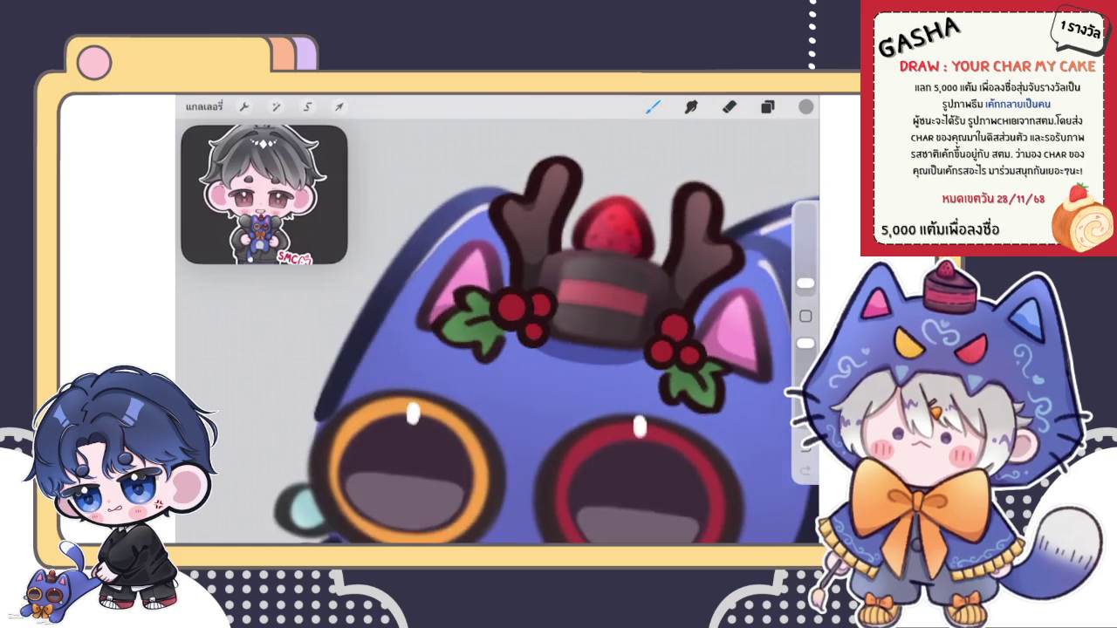
{"action": "scroll", "coordinate": [497, 323], "scroll_direction": "up", "scroll_amount": 2}
{"action": "left_click", "coordinate": [767, 107]}
{"action": "left_click", "coordinate": [764, 143]}
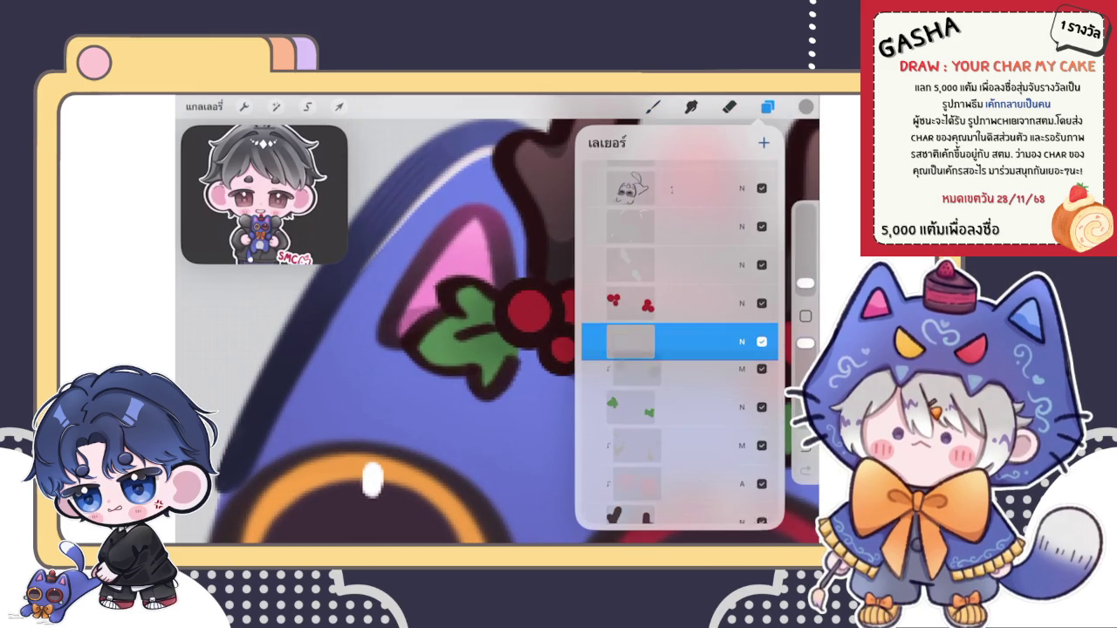
{"action": "mouse_move", "coordinate": [716, 341]}
{"action": "left_mouse_down"}
{"action": "mouse_move", "coordinate": [628, 341]}
{"action": "mouse_move", "coordinate": [633, 380]}
{"action": "left_mouse_up"}
Step: Pick a green for the holly leaf from the colour disc
{"action": "left_click", "coordinate": [652, 106]}
{"action": "left_click", "coordinate": [653, 106]}
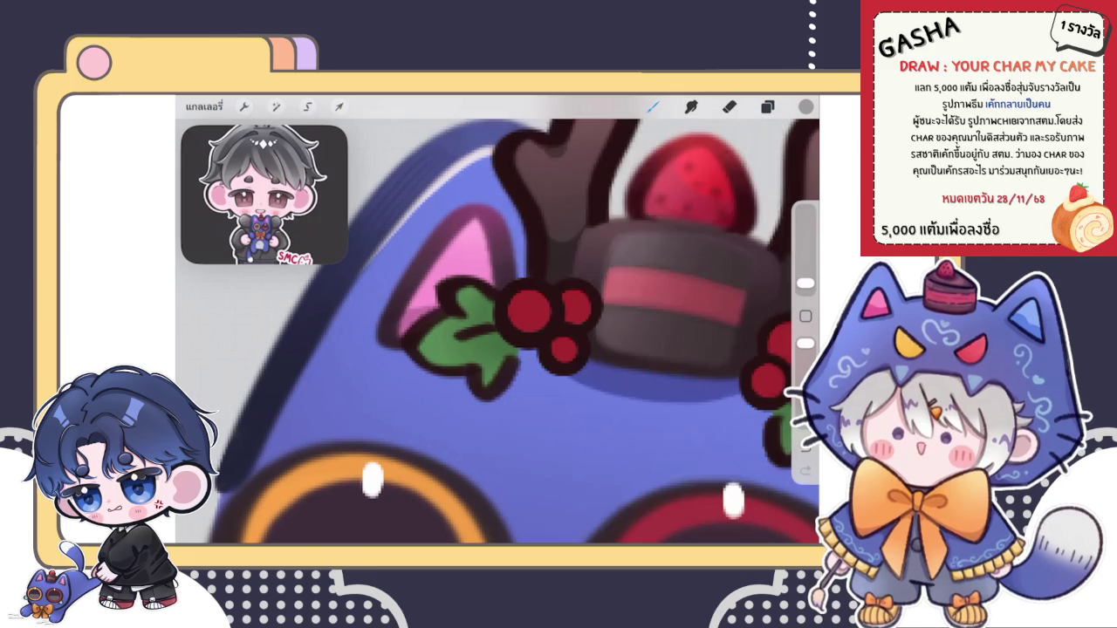
{"action": "left_click", "coordinate": [805, 107]}
{"action": "left_click_drag", "start_coordinate": [770, 257], "coordinate": [621, 203]}
{"action": "left_click_drag", "start_coordinate": [626, 251], "coordinate": [677, 223]}
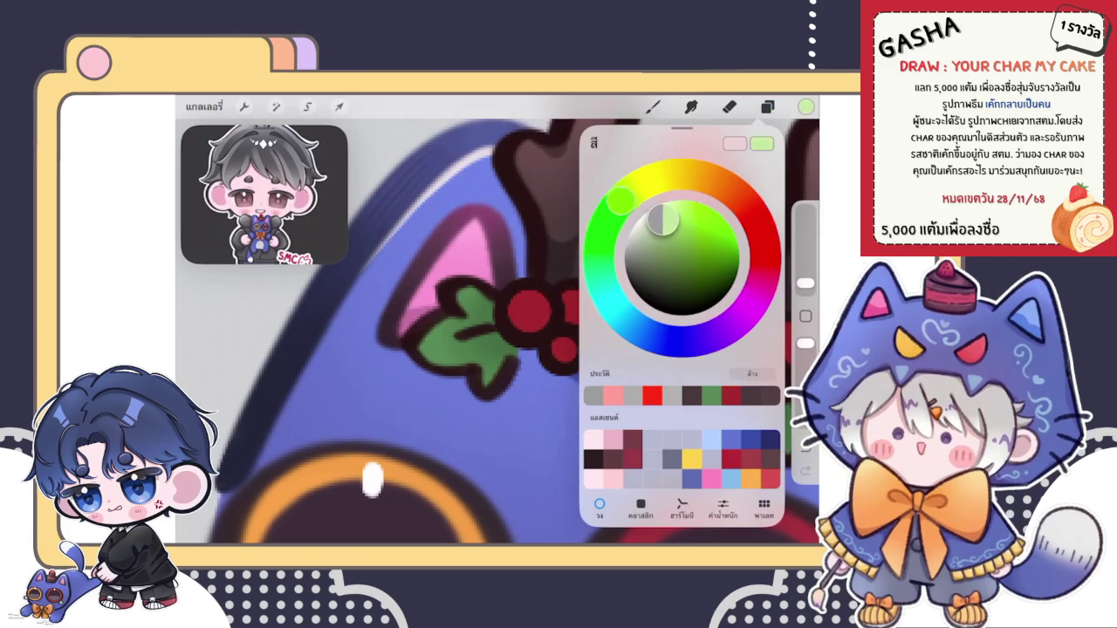
{"action": "scroll", "coordinate": [375, 332], "scroll_direction": "up", "scroll_amount": 5}
{"action": "left_click", "coordinate": [379, 306]}
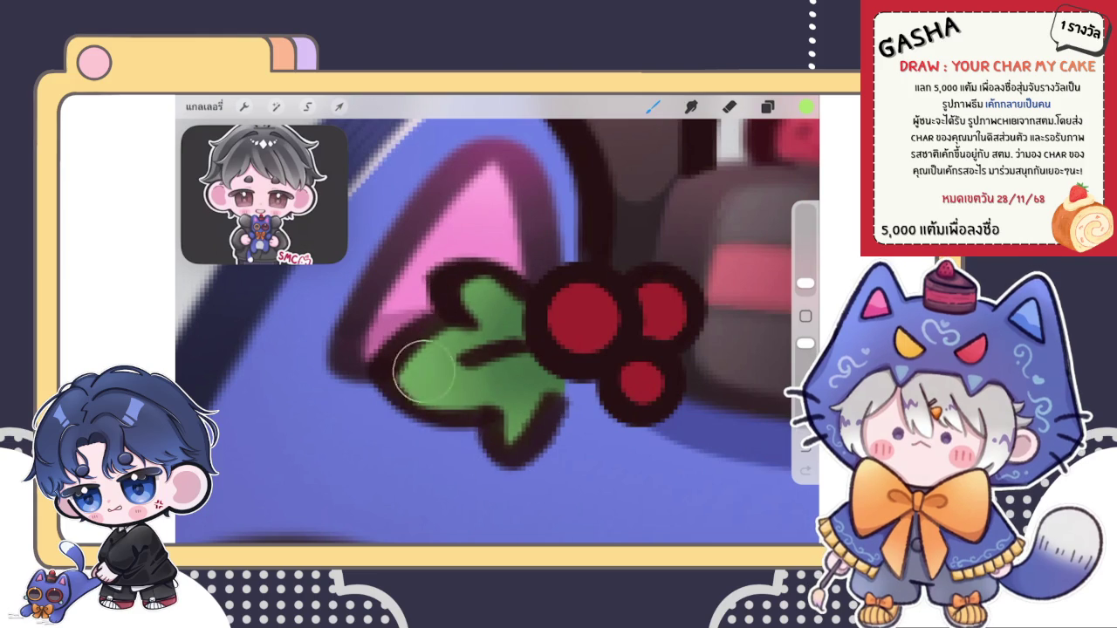
Step: Paint green along the leaf's right and lower edges to fill gaps up to the outline
{"action": "scroll", "coordinate": [498, 323], "scroll_direction": "down", "scroll_amount": 5}
{"action": "scroll", "coordinate": [497, 323], "scroll_direction": "up", "scroll_amount": 5}
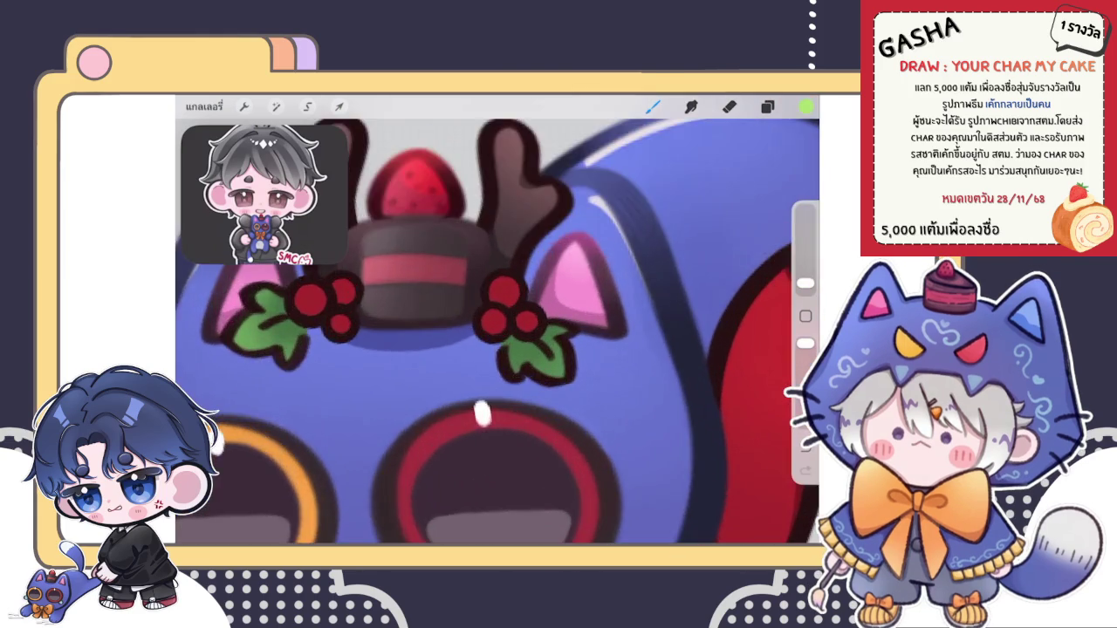
{"action": "left_click_drag", "start_coordinate": [609, 391], "coordinate": [599, 337]}
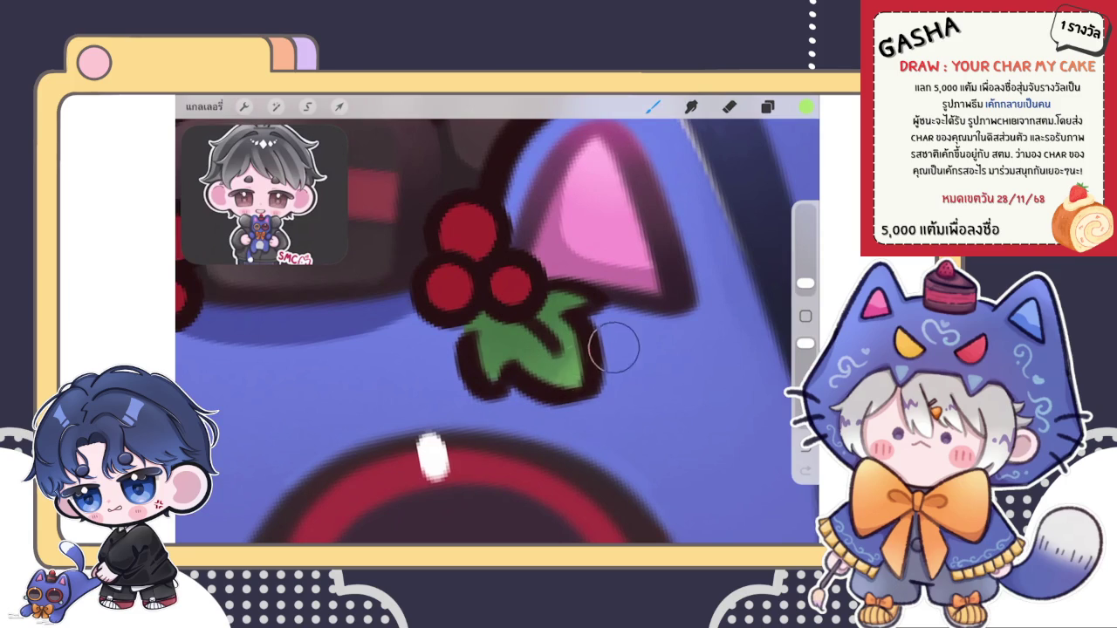
{"action": "mouse_move", "coordinate": [482, 371]}
{"action": "left_mouse_down"}
{"action": "mouse_move", "coordinate": [608, 299]}
{"action": "mouse_move", "coordinate": [574, 322]}
{"action": "left_mouse_up"}
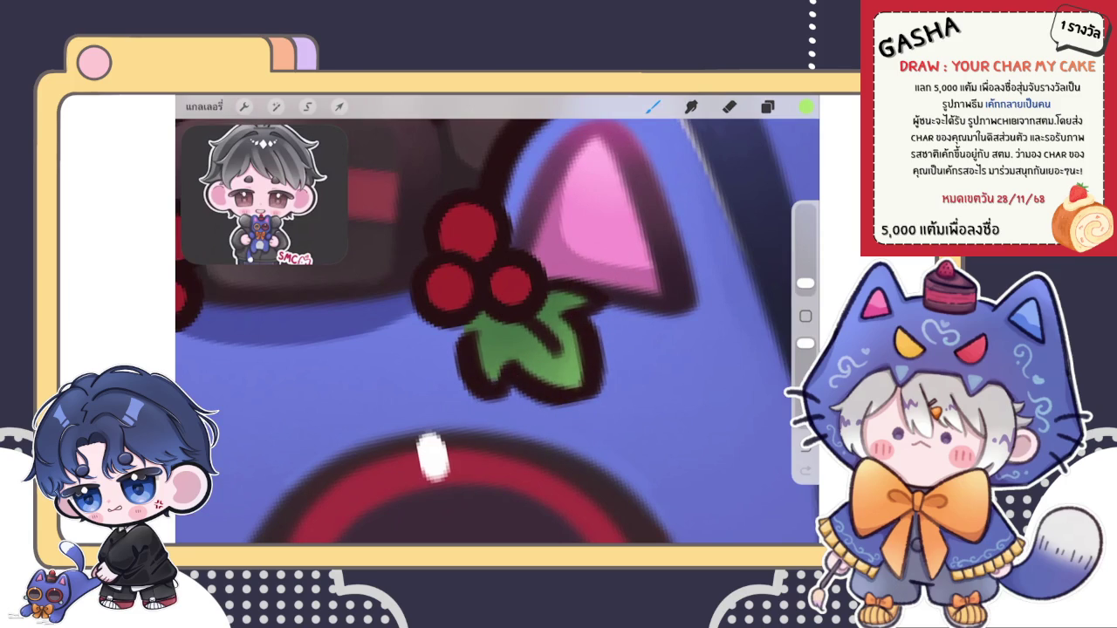
{"action": "scroll", "coordinate": [497, 332], "scroll_direction": "down", "scroll_amount": 5}
{"action": "scroll", "coordinate": [498, 332], "scroll_direction": "down", "scroll_amount": 3}
{"action": "scroll", "coordinate": [511, 254], "scroll_direction": "up", "scroll_amount": 5}
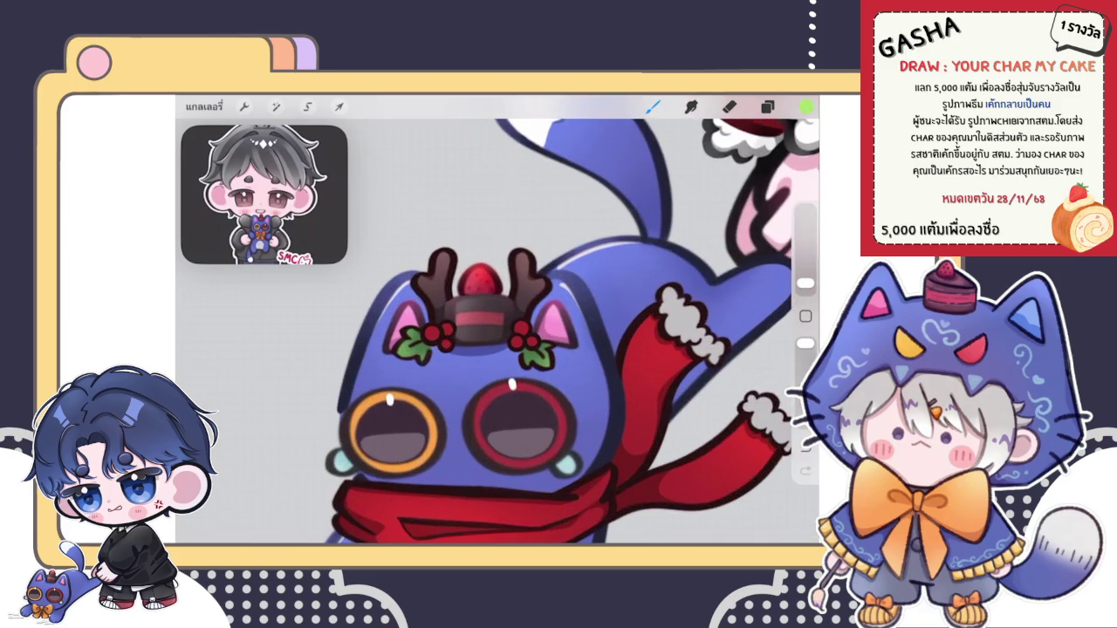
Step: Group the existing layers and add a blank layer above the berries layer
{"action": "left_click", "coordinate": [767, 106]}
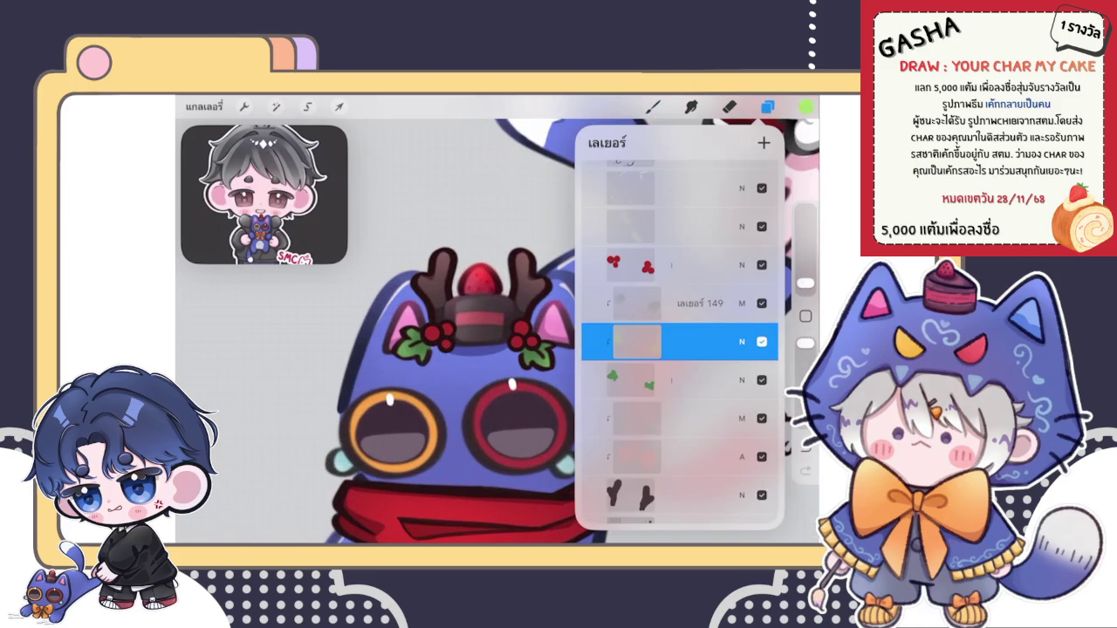
{"action": "left_click_drag", "start_coordinate": [629, 380], "coordinate": [716, 380]}
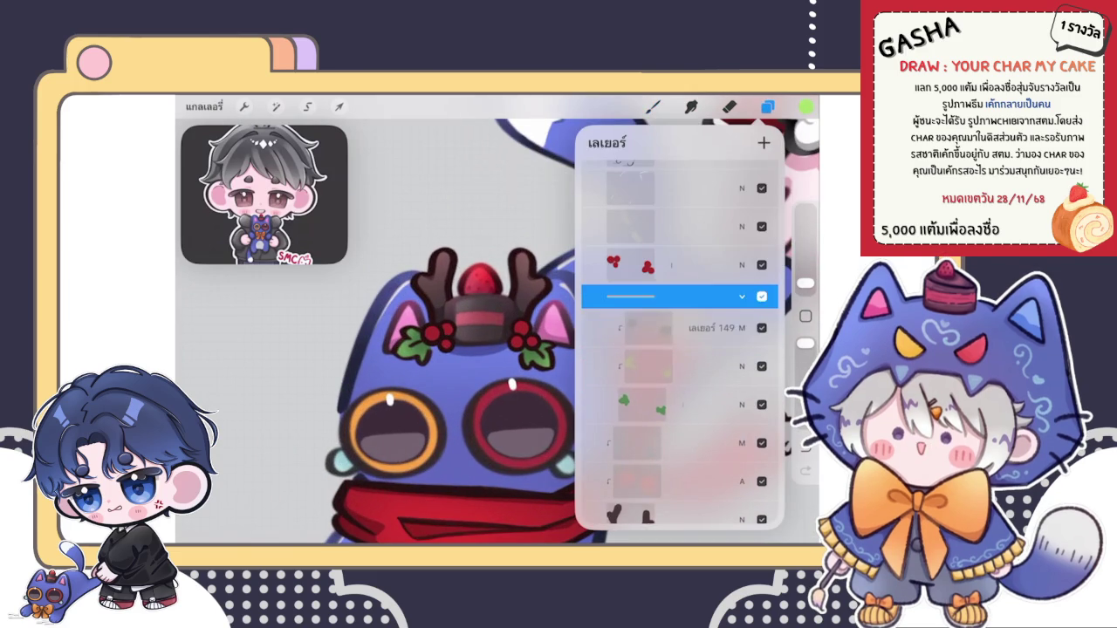
{"action": "left_click", "coordinate": [742, 297]}
{"action": "left_click", "coordinate": [764, 142]}
{"action": "left_click", "coordinate": [630, 264]}
{"action": "left_click", "coordinate": [630, 264]}
{"action": "left_click", "coordinate": [742, 265]}
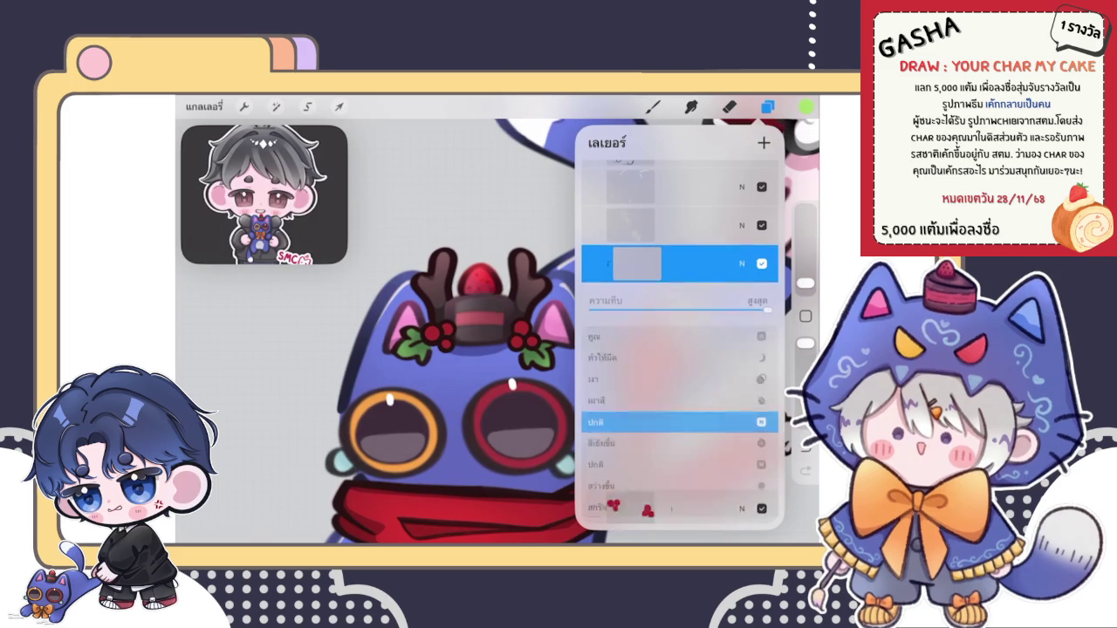
{"action": "left_click", "coordinate": [742, 264]}
Step: Pick a dark grey shading colour and set the new layer's blend mode to Multiply
{"action": "left_click", "coordinate": [653, 106]}
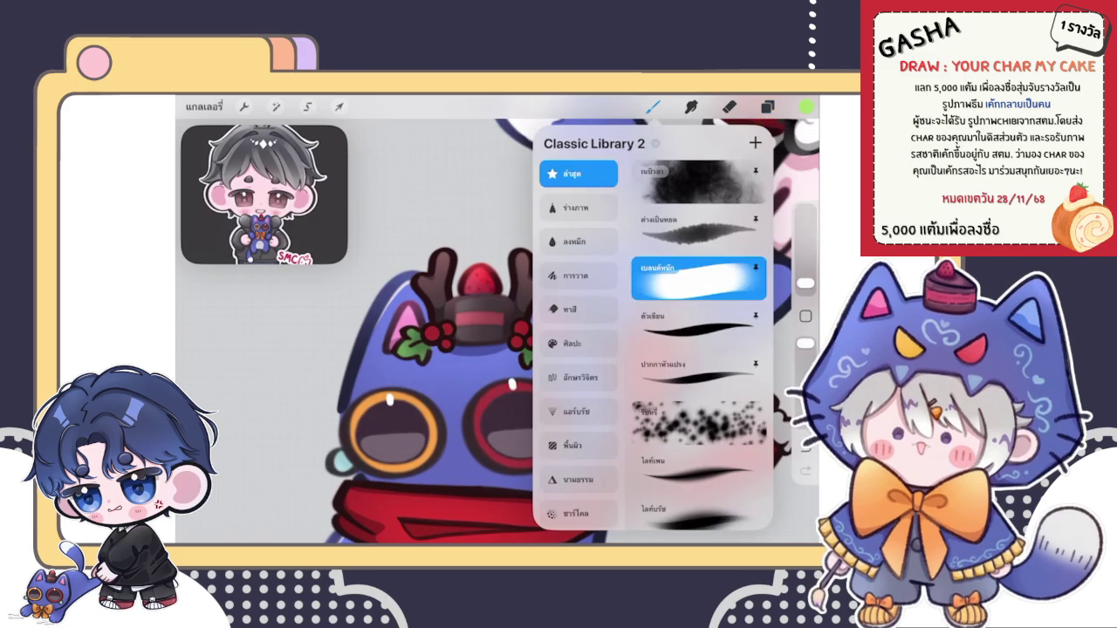
{"action": "left_click", "coordinate": [350, 349]}
{"action": "scroll", "coordinate": [497, 349], "scroll_direction": "up", "scroll_amount": 5}
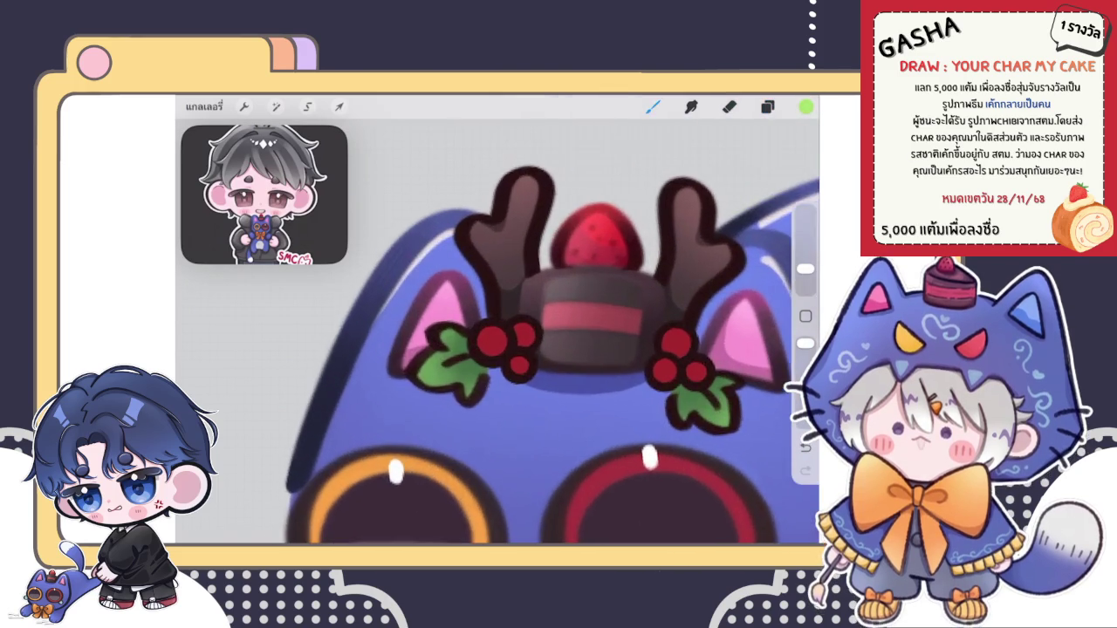
{"action": "scroll", "coordinate": [497, 332], "scroll_direction": "up", "scroll_amount": 5}
{"action": "left_click", "coordinate": [729, 106]}
{"action": "left_click", "coordinate": [806, 106]}
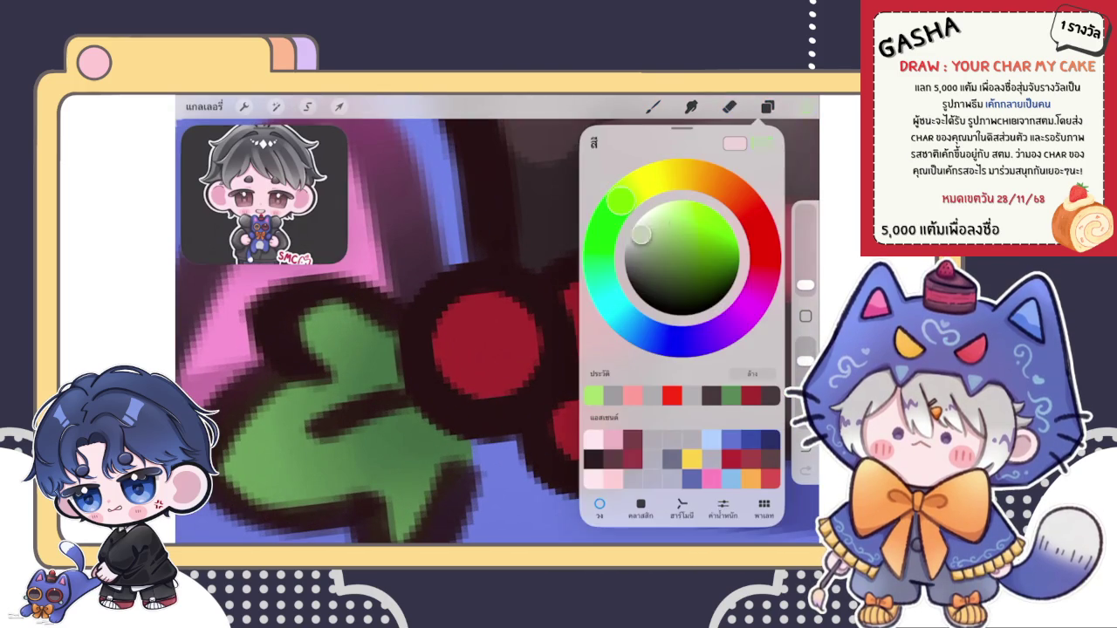
{"action": "left_click", "coordinate": [626, 254]}
{"action": "left_click", "coordinate": [767, 107]}
{"action": "left_click", "coordinate": [742, 342]}
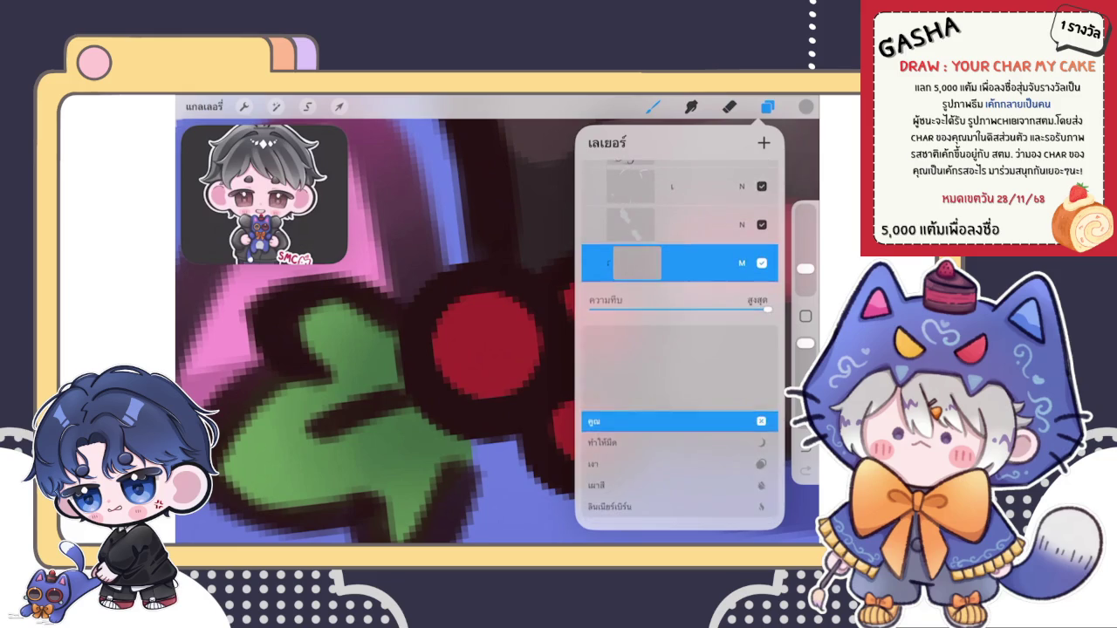
{"action": "left_click", "coordinate": [768, 107]}
{"action": "left_click", "coordinate": [805, 106]}
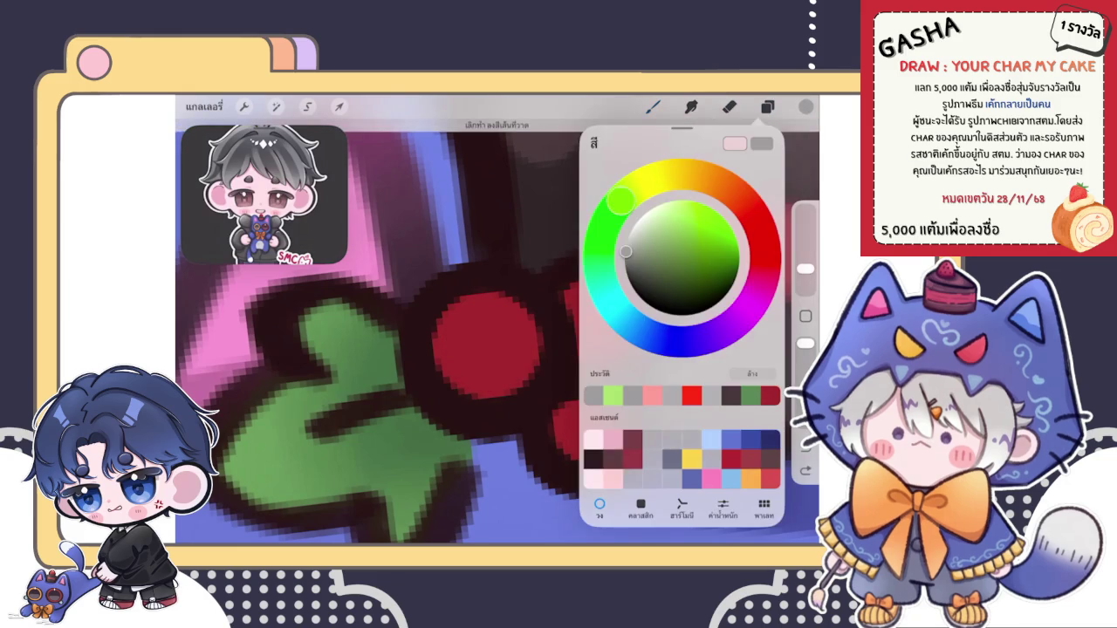
{"action": "left_click", "coordinate": [805, 107]}
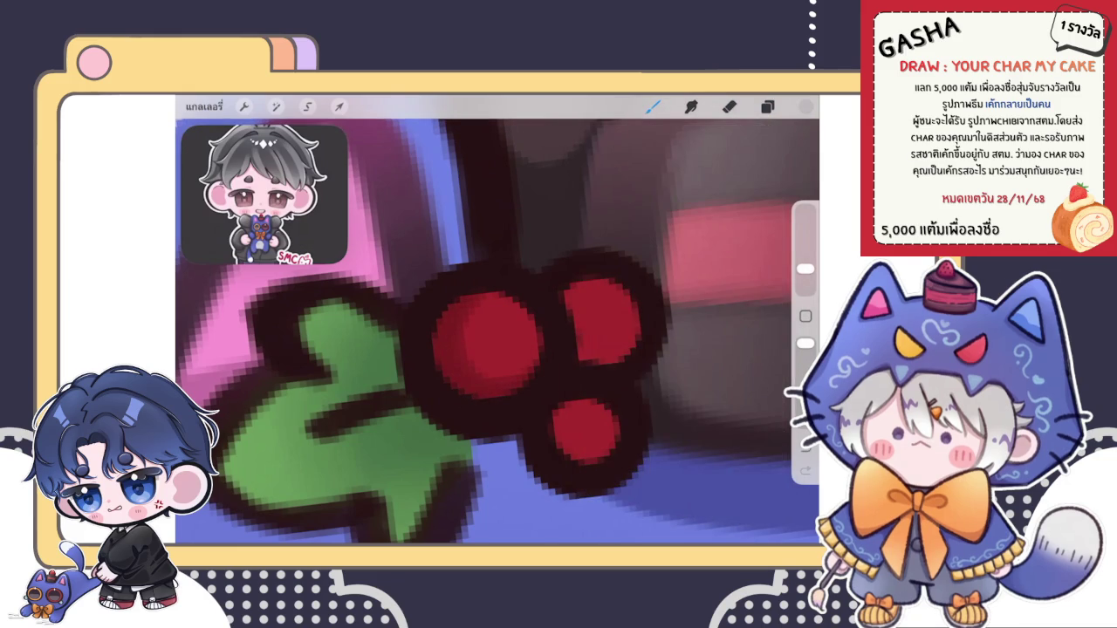
Step: Paint dark shadows on the upper-right, top and lower-right red berries
{"action": "left_click_drag", "start_coordinate": [587, 276], "coordinate": [616, 362]}
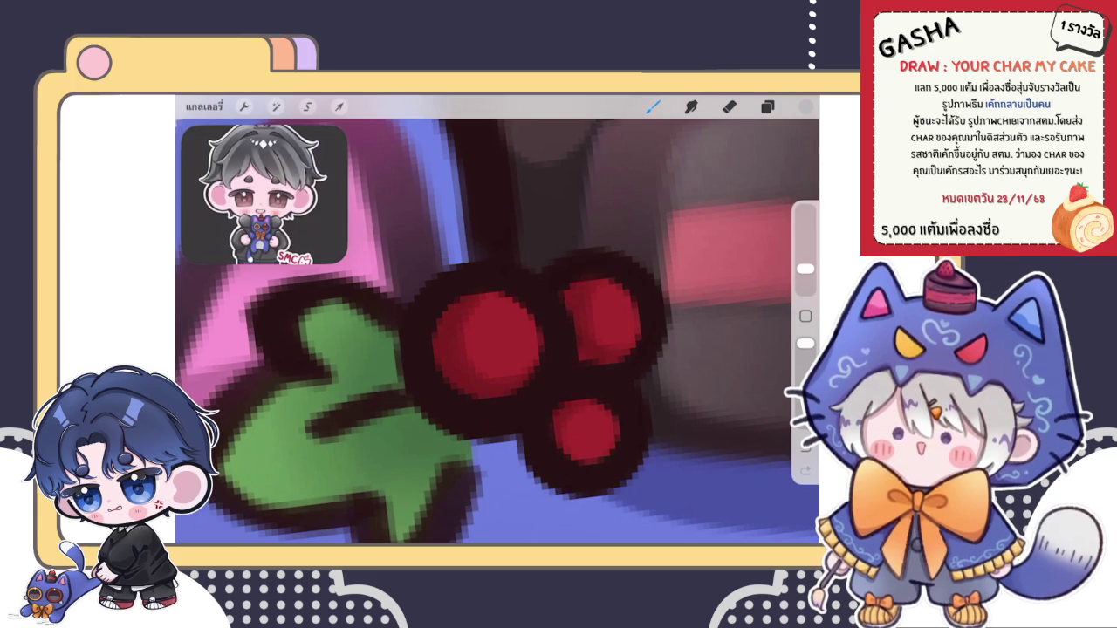
{"action": "scroll", "coordinate": [576, 398], "scroll_direction": "down", "scroll_amount": 5}
{"action": "scroll", "coordinate": [486, 318], "scroll_direction": "up", "scroll_amount": 2}
{"action": "scroll", "coordinate": [486, 317], "scroll_direction": "up", "scroll_amount": 2}
{"action": "scroll", "coordinate": [486, 318], "scroll_direction": "up", "scroll_amount": 1}
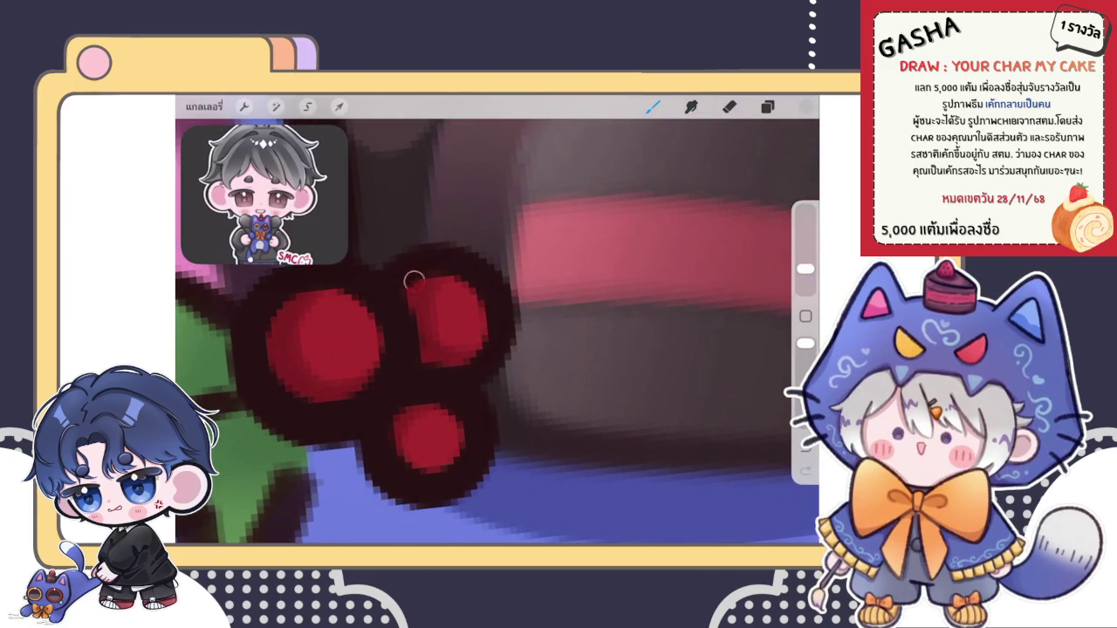
{"action": "scroll", "coordinate": [498, 331], "scroll_direction": "down", "scroll_amount": 2}
{"action": "scroll", "coordinate": [498, 332], "scroll_direction": "up", "scroll_amount": 1}
{"action": "scroll", "coordinate": [498, 332], "scroll_direction": "up", "scroll_amount": 1}
{"action": "scroll", "coordinate": [497, 332], "scroll_direction": "up", "scroll_amount": 2}
{"action": "left_click_drag", "start_coordinate": [498, 293], "coordinate": [611, 375]}
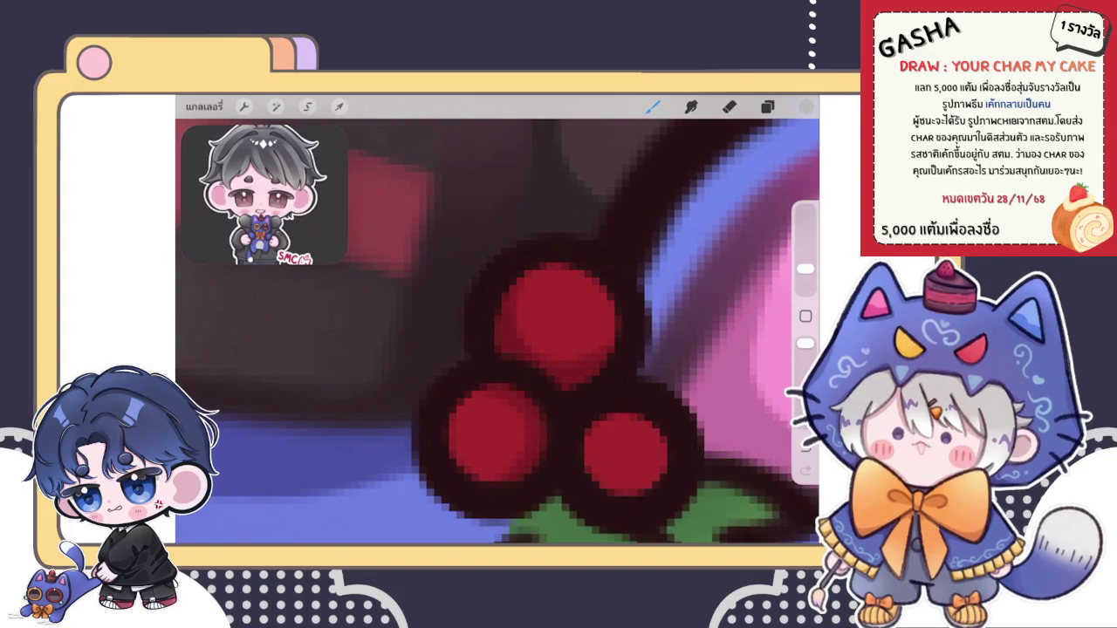
{"action": "left_click_drag", "start_coordinate": [584, 419], "coordinate": [602, 484]}
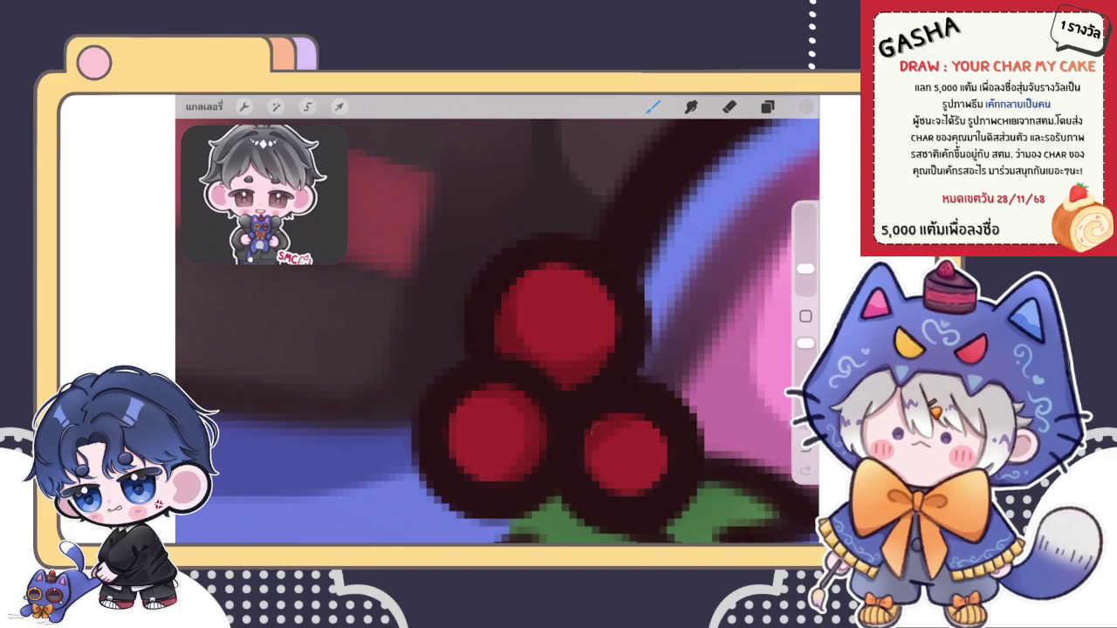
{"action": "scroll", "coordinate": [497, 319], "scroll_direction": "down", "scroll_amount": 3}
{"action": "scroll", "coordinate": [497, 319], "scroll_direction": "down", "scroll_amount": 3}
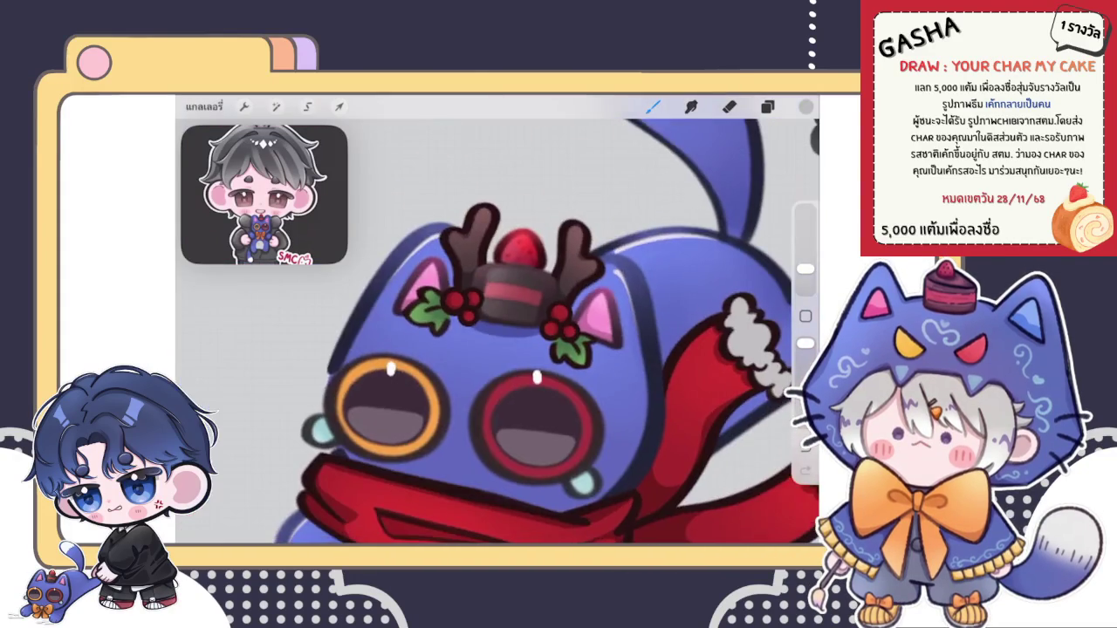
{"action": "scroll", "coordinate": [498, 319], "scroll_direction": "down", "scroll_amount": 2}
{"action": "scroll", "coordinate": [602, 279], "scroll_direction": "down", "scroll_amount": 2}
{"action": "scroll", "coordinate": [603, 279], "scroll_direction": "down", "scroll_amount": 1}
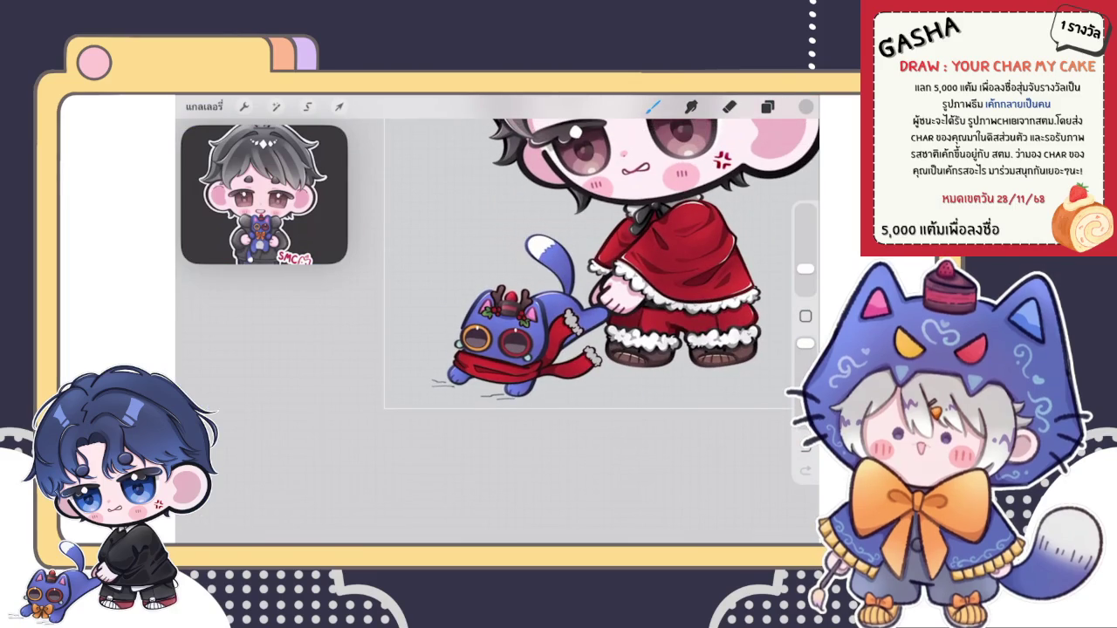
{"action": "scroll", "coordinate": [497, 314], "scroll_direction": "up", "scroll_amount": 2}
{"action": "scroll", "coordinate": [498, 314], "scroll_direction": "up", "scroll_amount": 3}
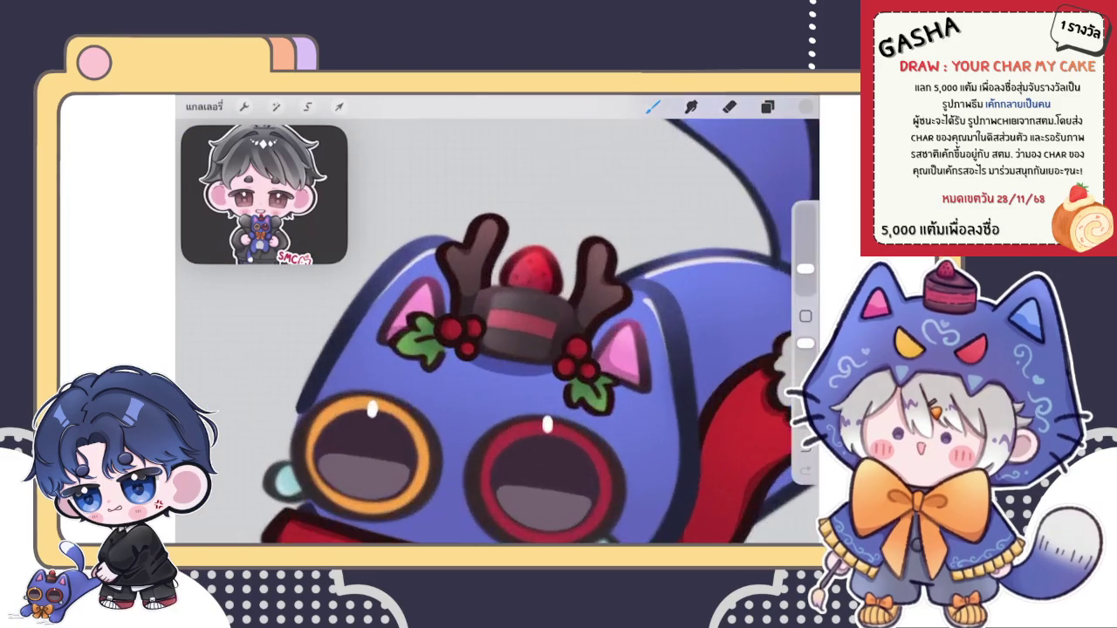
Step: Select the berries layer below and set its blend mode to Add
{"action": "scroll", "coordinate": [497, 314], "scroll_direction": "up", "scroll_amount": 1}
{"action": "scroll", "coordinate": [498, 314], "scroll_direction": "up", "scroll_amount": 1}
{"action": "left_click", "coordinate": [767, 107]}
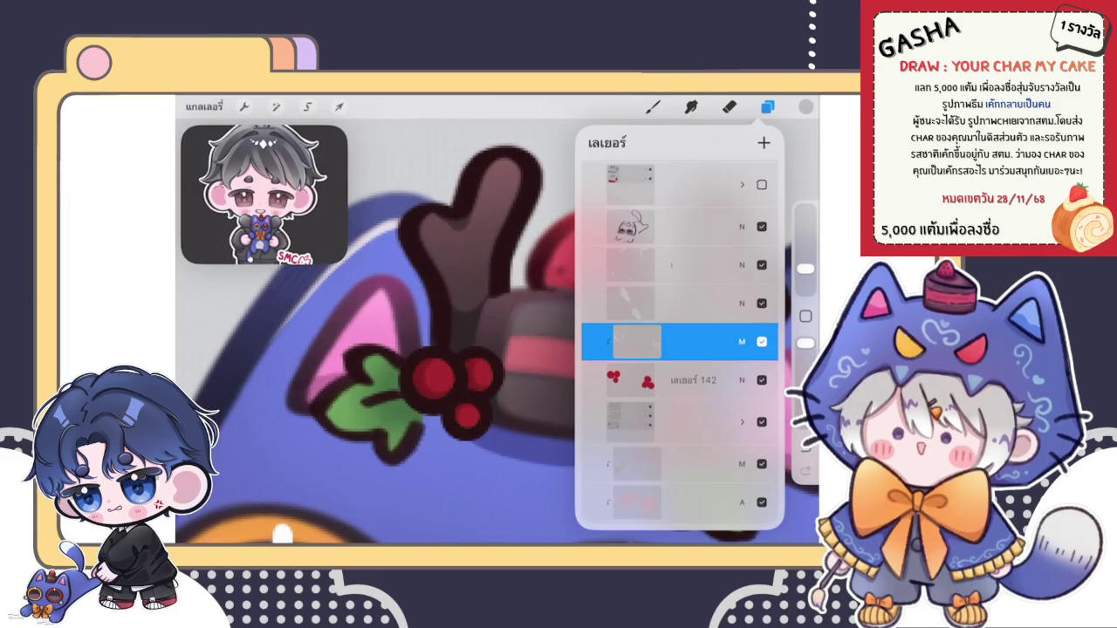
{"action": "left_click", "coordinate": [681, 380]}
{"action": "left_click", "coordinate": [806, 107]}
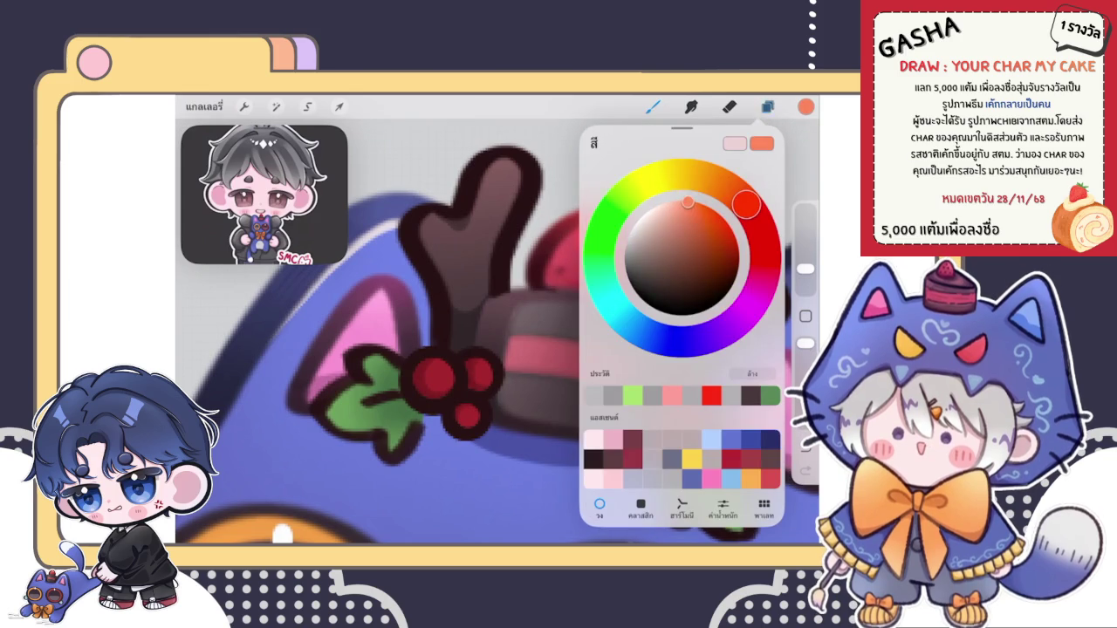
{"action": "left_click", "coordinate": [767, 106]}
{"action": "left_click", "coordinate": [762, 343]}
{"action": "left_click", "coordinate": [742, 342]}
{"action": "left_click", "coordinate": [762, 263]}
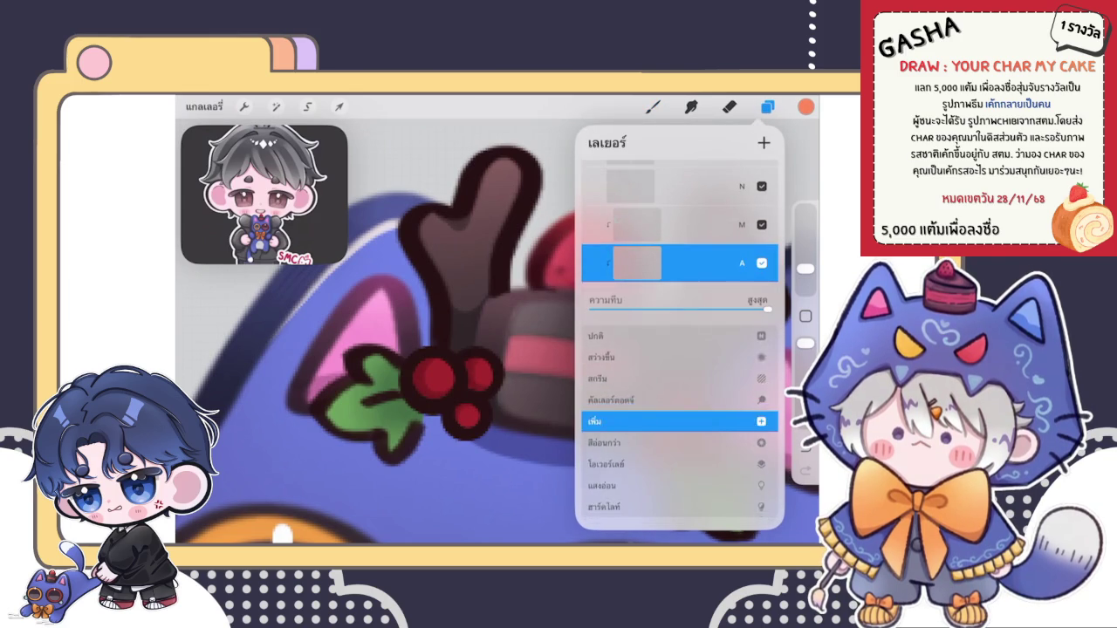
Step: Lower the brush opacity and shrink the brush size to 1%
{"action": "left_click", "coordinate": [653, 106]}
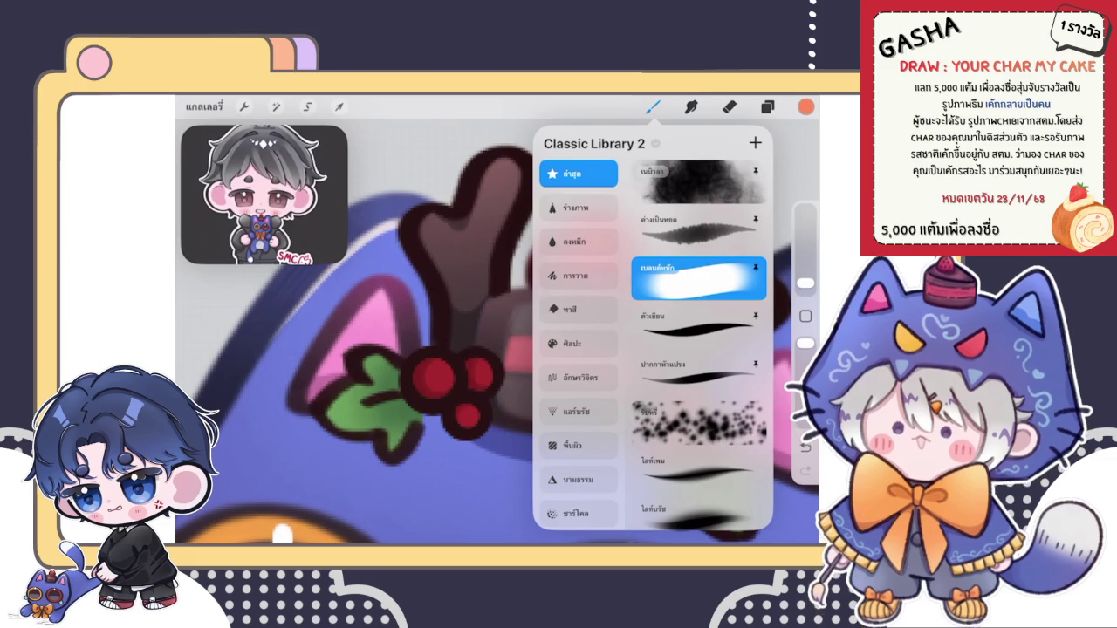
{"action": "scroll", "coordinate": [393, 349], "scroll_direction": "up", "scroll_amount": 5}
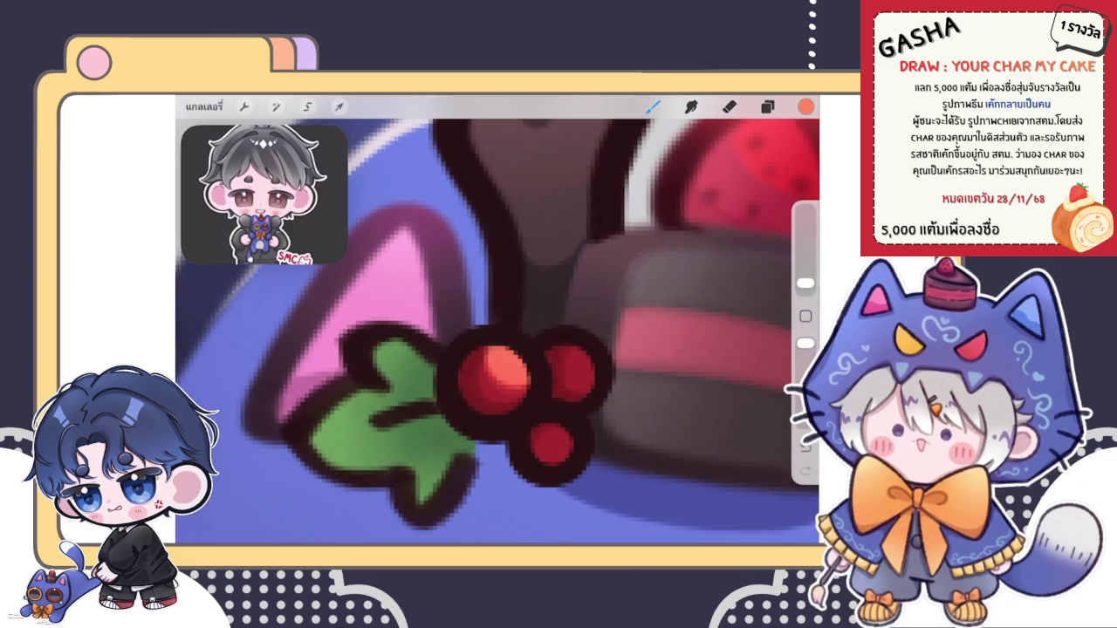
{"action": "scroll", "coordinate": [498, 367], "scroll_direction": "up", "scroll_amount": 3}
{"action": "key", "text": "ctrl+z"}
{"action": "left_click_drag", "start_coordinate": [806, 343], "coordinate": [806, 372]}
{"action": "left_click_drag", "start_coordinate": [806, 283], "coordinate": [805, 284]}
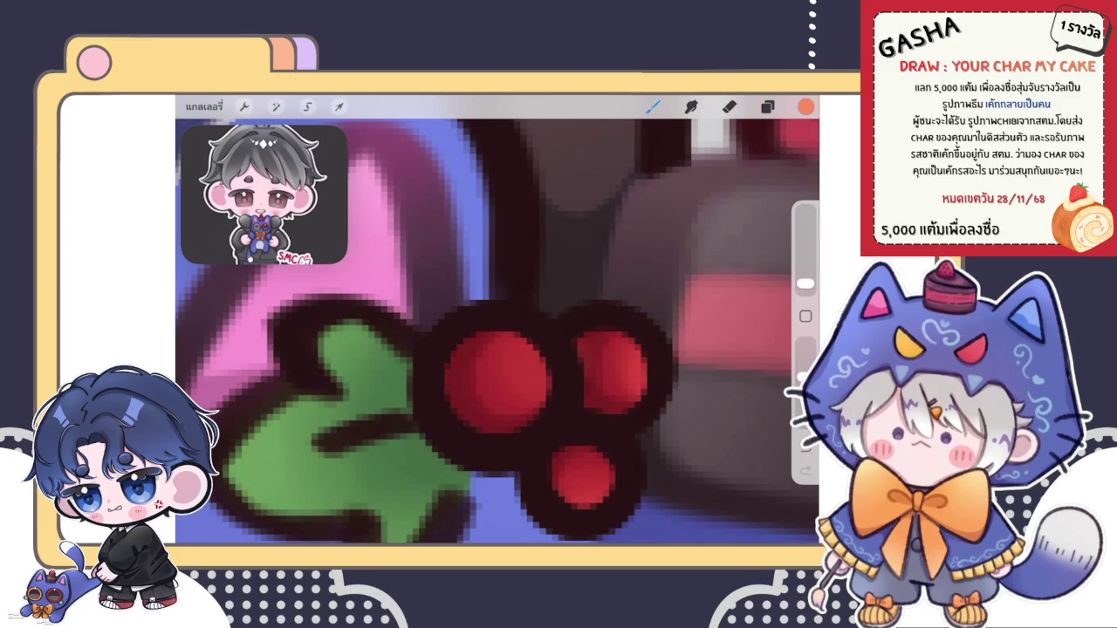
Step: Paint bright highlights on the top, right and left holly berries
{"action": "scroll", "coordinate": [498, 332], "scroll_direction": "down", "scroll_amount": 5}
{"action": "scroll", "coordinate": [498, 331], "scroll_direction": "up", "scroll_amount": 3}
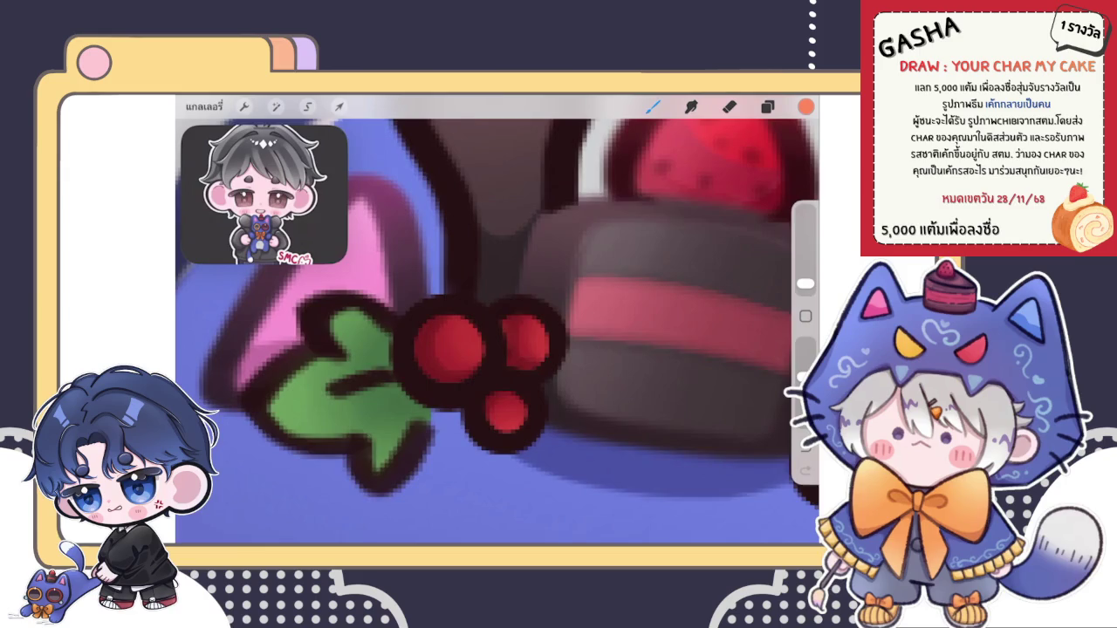
{"action": "scroll", "coordinate": [498, 331], "scroll_direction": "down", "scroll_amount": 3}
{"action": "scroll", "coordinate": [497, 332], "scroll_direction": "up", "scroll_amount": 5}
{"action": "left_click_drag", "start_coordinate": [582, 307], "coordinate": [567, 297]}
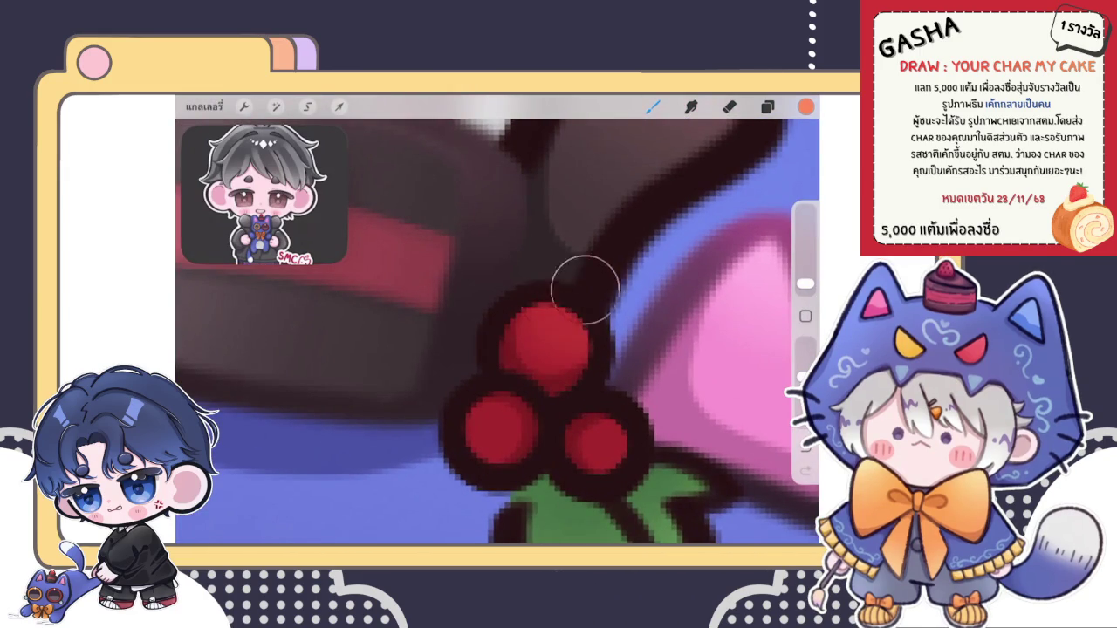
{"action": "mouse_move", "coordinate": [661, 441]}
{"action": "left_mouse_down"}
{"action": "mouse_move", "coordinate": [632, 445]}
{"action": "mouse_move", "coordinate": [646, 473]}
{"action": "left_mouse_up"}
{"action": "left_click_drag", "start_coordinate": [432, 458], "coordinate": [458, 439]}
{"action": "scroll", "coordinate": [497, 332], "scroll_direction": "down", "scroll_amount": 5}
{"action": "scroll", "coordinate": [498, 331], "scroll_direction": "down", "scroll_amount": 3}
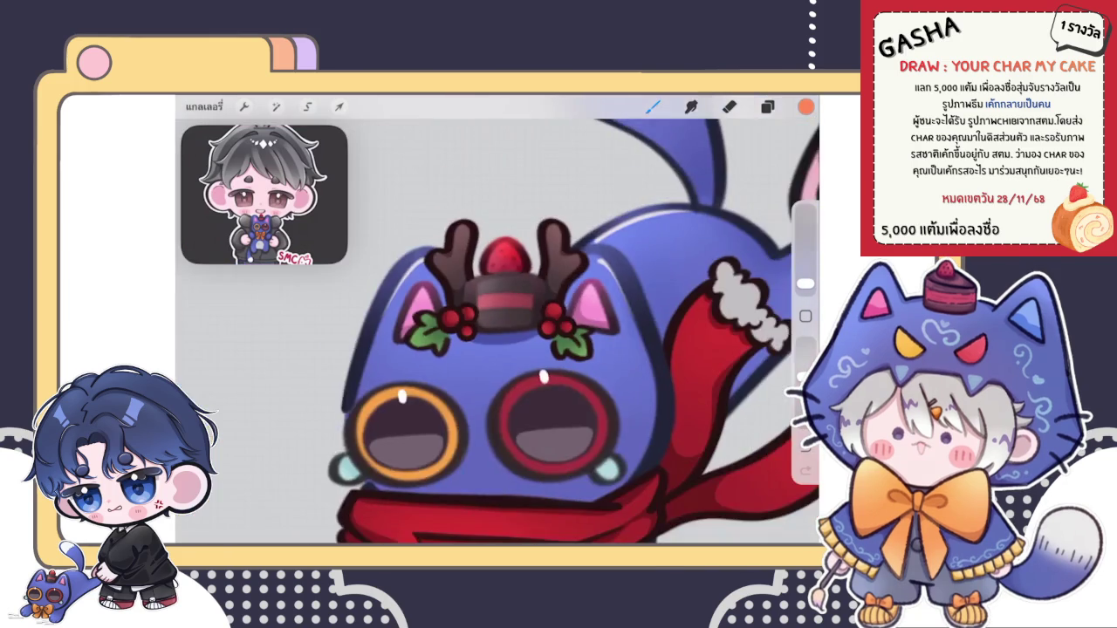
{"action": "scroll", "coordinate": [498, 331], "scroll_direction": "down", "scroll_amount": 2}
{"action": "scroll", "coordinate": [532, 314], "scroll_direction": "up", "scroll_amount": 5}
{"action": "scroll", "coordinate": [532, 314], "scroll_direction": "up", "scroll_amount": 3}
Step: Select the berry shading layer and choose a grey shading colour
{"action": "left_click", "coordinate": [767, 106]}
{"action": "left_click", "coordinate": [681, 379]}
{"action": "left_click", "coordinate": [681, 342]}
{"action": "left_click", "coordinate": [681, 303]}
{"action": "left_click", "coordinate": [806, 105]}
{"action": "left_click", "coordinate": [626, 244]}
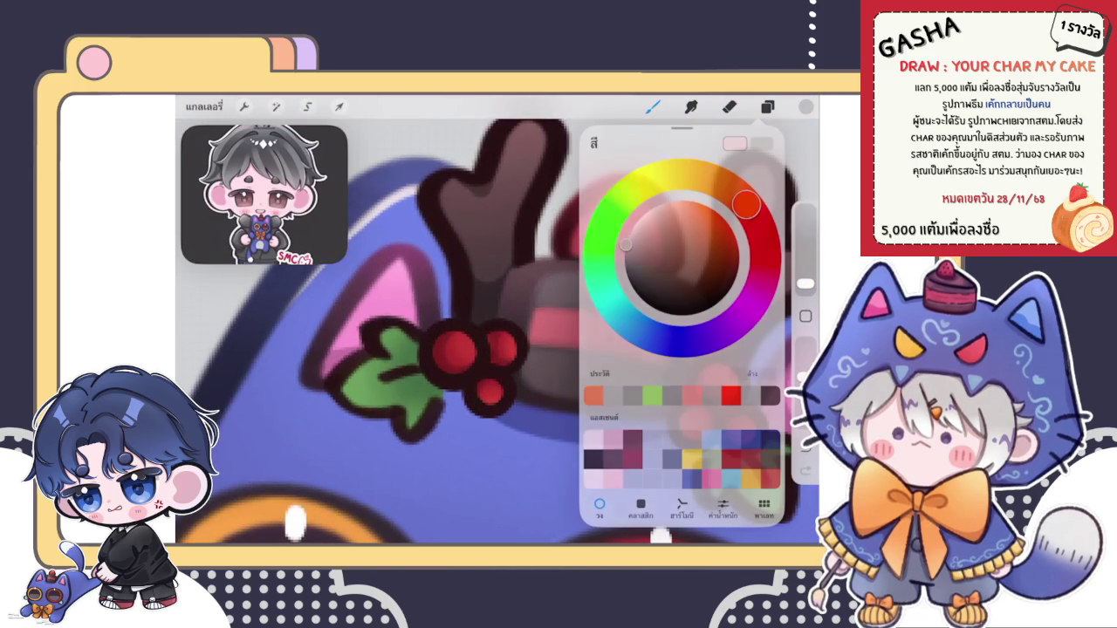
{"action": "scroll", "coordinate": [489, 366], "scroll_direction": "up", "scroll_amount": 5}
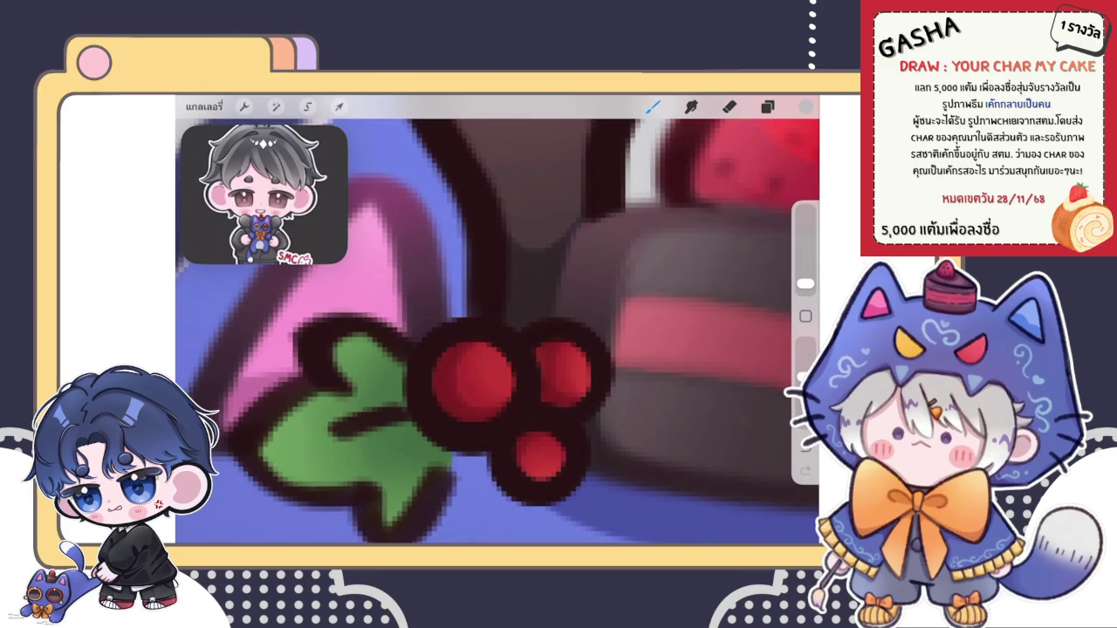
Step: Switch to a texture brush and speckle shading onto the red berries
{"action": "left_click", "coordinate": [653, 106]}
{"action": "left_click", "coordinate": [698, 327]}
{"action": "left_click", "coordinate": [393, 367]}
{"action": "left_click", "coordinate": [805, 105]}
{"action": "left_click", "coordinate": [805, 106]}
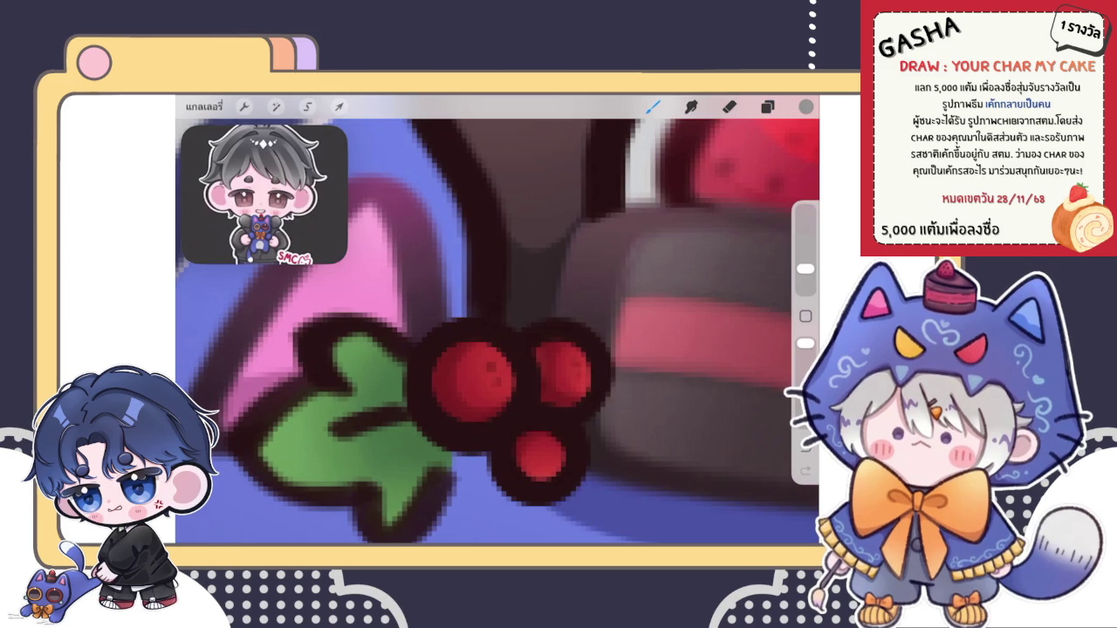
{"action": "scroll", "coordinate": [498, 319], "scroll_direction": "down", "scroll_amount": 5}
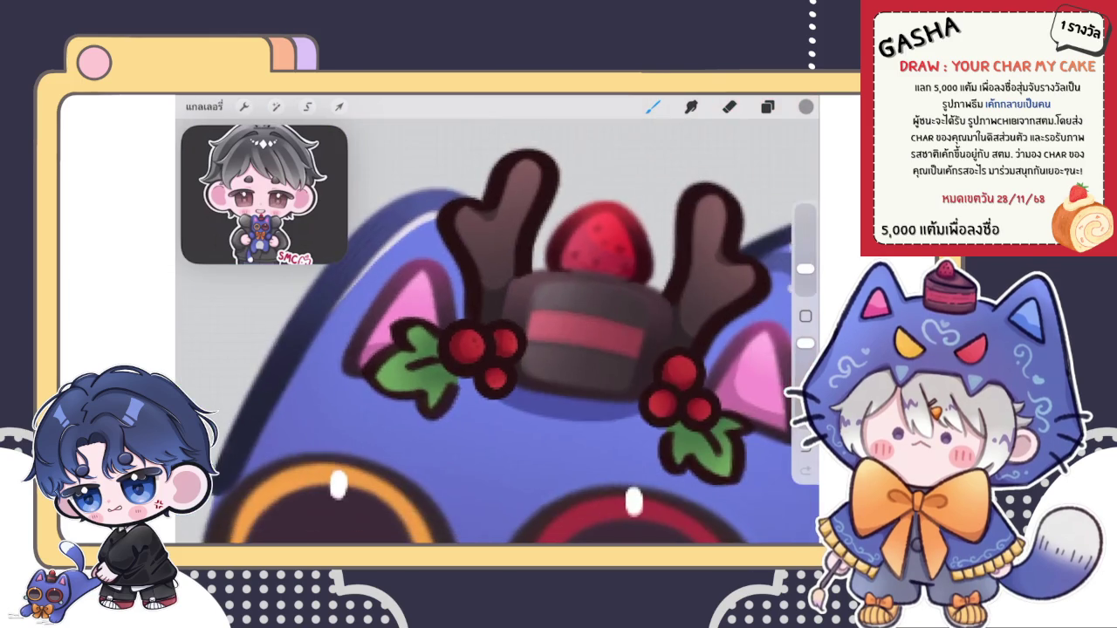
{"action": "scroll", "coordinate": [497, 319], "scroll_direction": "up", "scroll_amount": 5}
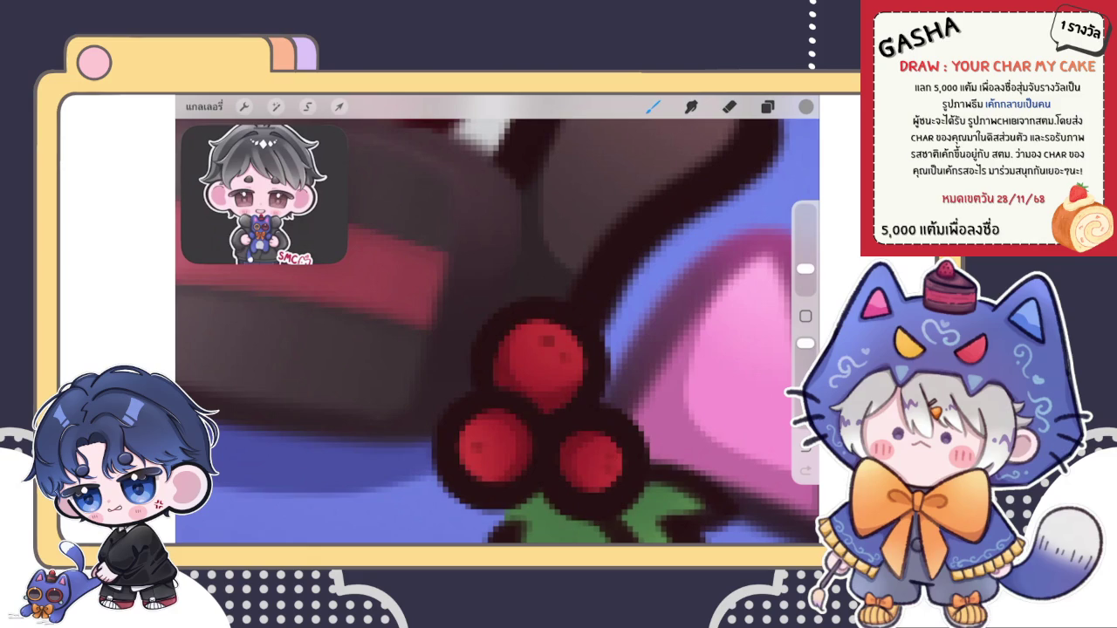
{"action": "scroll", "coordinate": [498, 319], "scroll_direction": "down", "scroll_amount": 5}
{"action": "scroll", "coordinate": [497, 319], "scroll_direction": "down", "scroll_amount": 2}
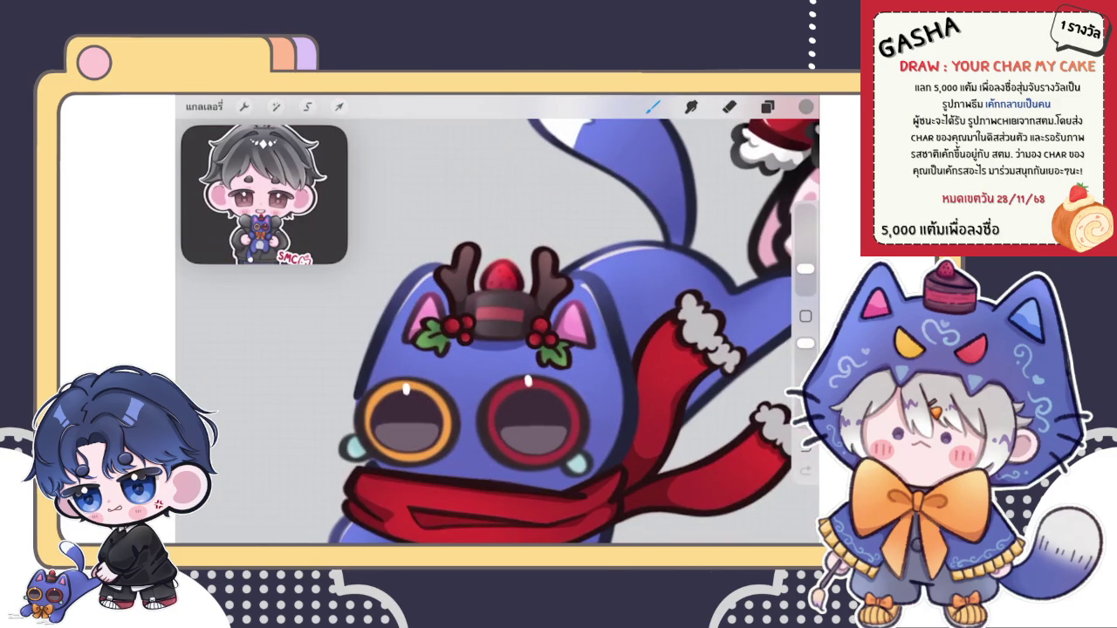
Step: Group the M, A and berry layers into one collapsed group
{"action": "scroll", "coordinate": [573, 319], "scroll_direction": "down", "scroll_amount": 5}
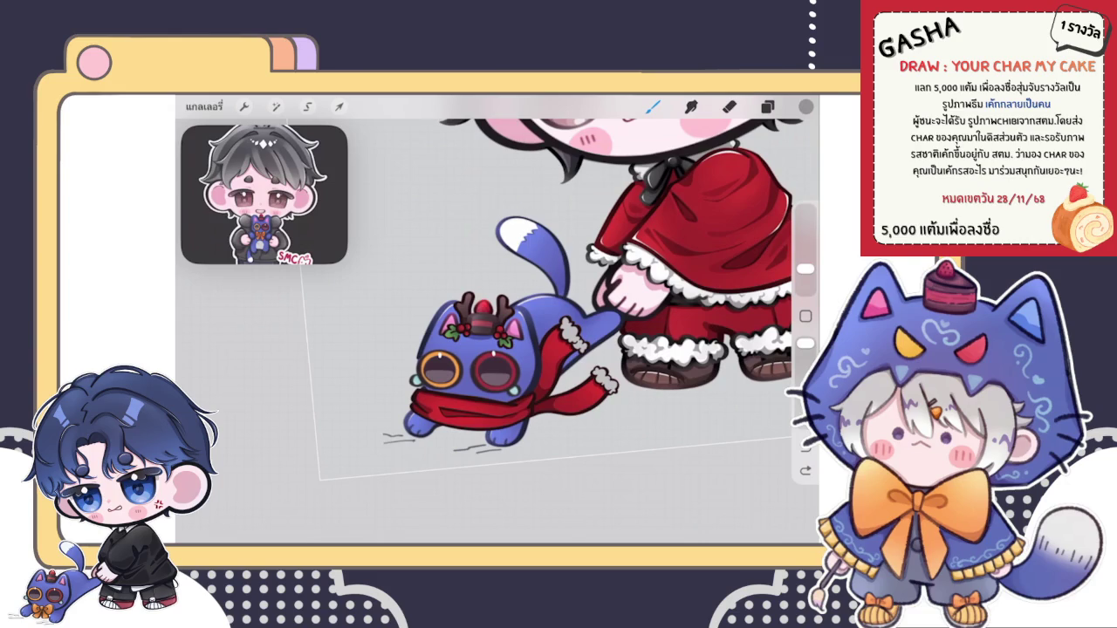
{"action": "scroll", "coordinate": [576, 279], "scroll_direction": "down", "scroll_amount": 3}
{"action": "scroll", "coordinate": [576, 279], "scroll_direction": "down", "scroll_amount": 2}
{"action": "scroll", "coordinate": [488, 349], "scroll_direction": "up", "scroll_amount": 3}
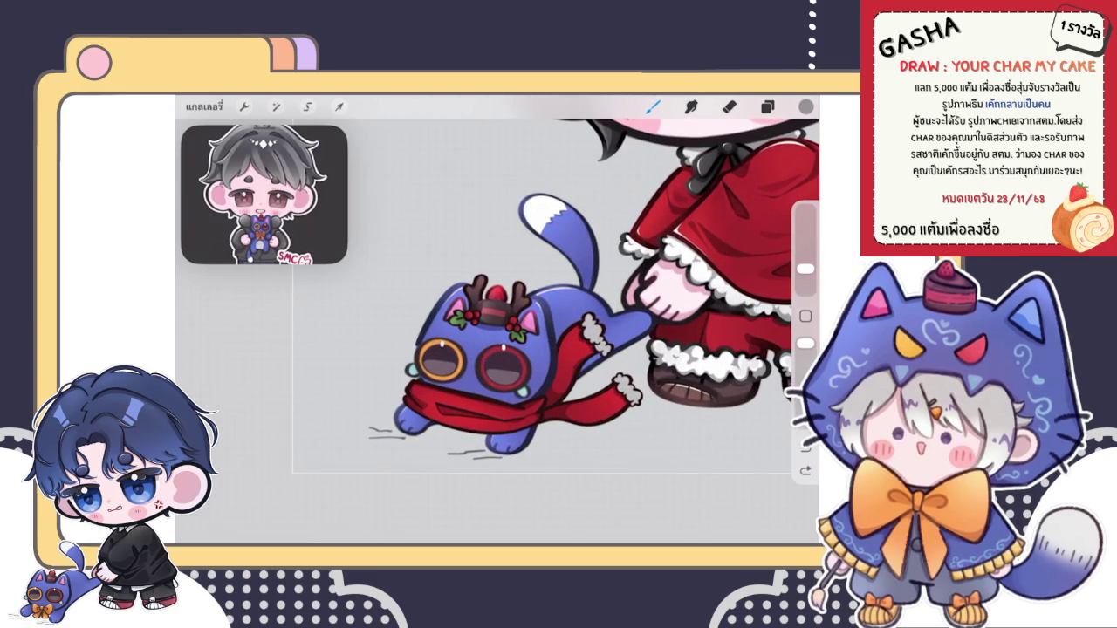
{"action": "left_click", "coordinate": [768, 106]}
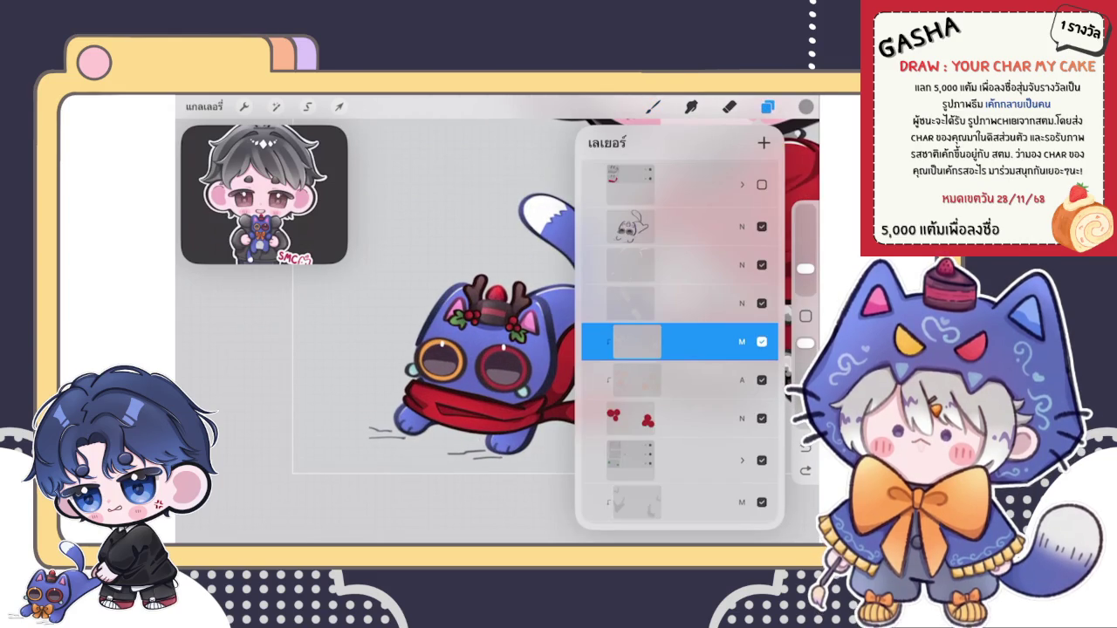
{"action": "left_click_drag", "start_coordinate": [628, 380], "coordinate": [698, 380]}
{"action": "left_click_drag", "start_coordinate": [628, 418], "coordinate": [698, 418]}
{"action": "left_click", "coordinate": [698, 142]}
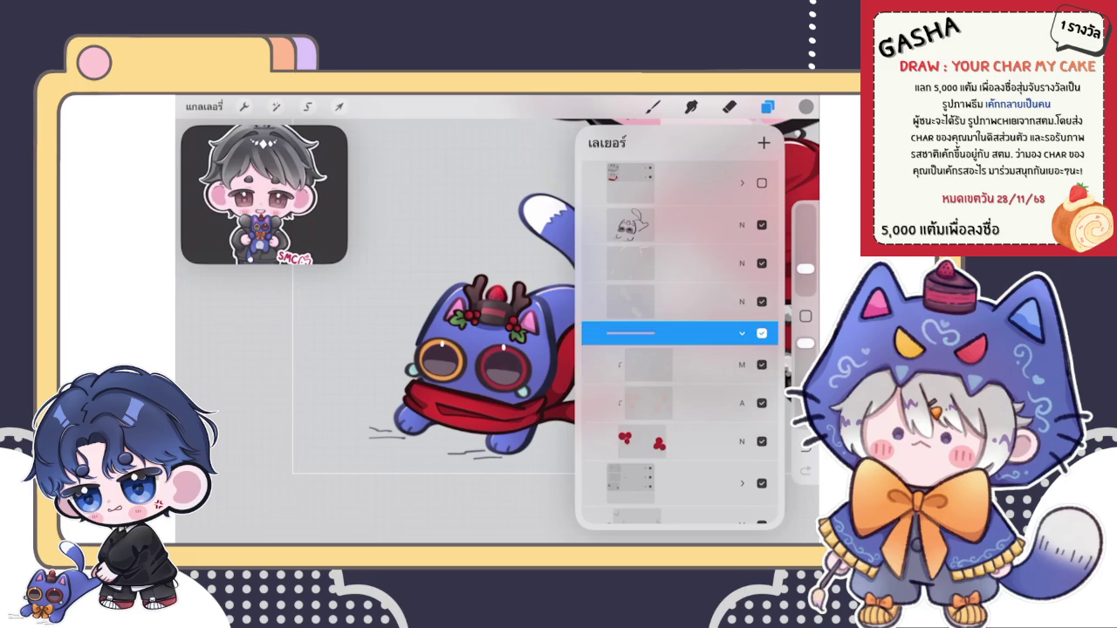
{"action": "left_click", "coordinate": [663, 301]}
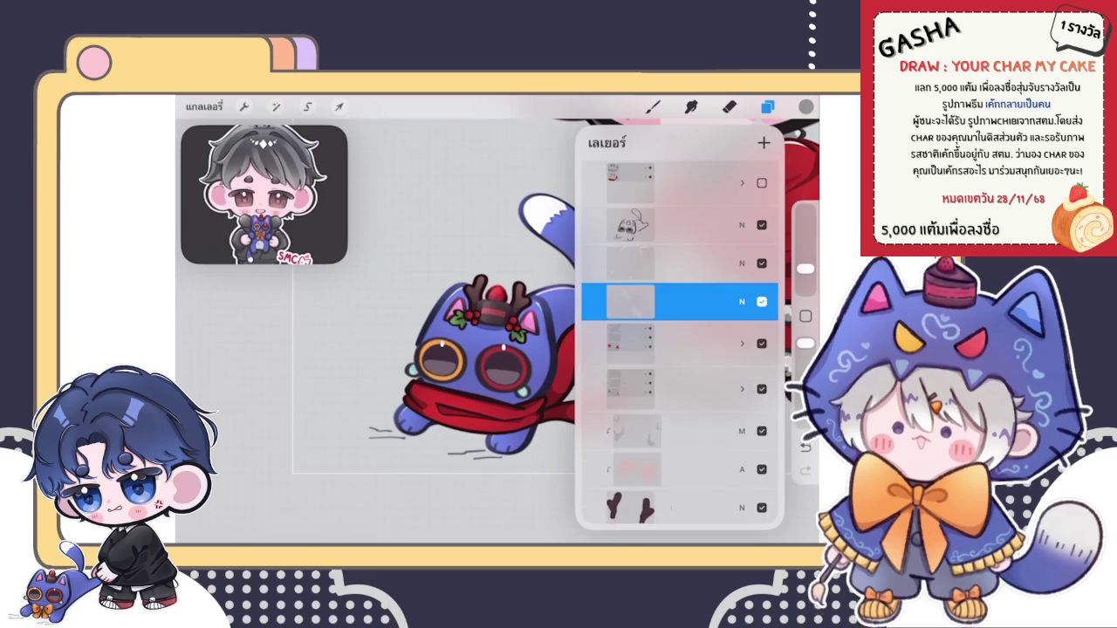
Step: Raise the fur layer's brightness to 54% with Hue/Saturation/Brightness
{"action": "left_click", "coordinate": [630, 301]}
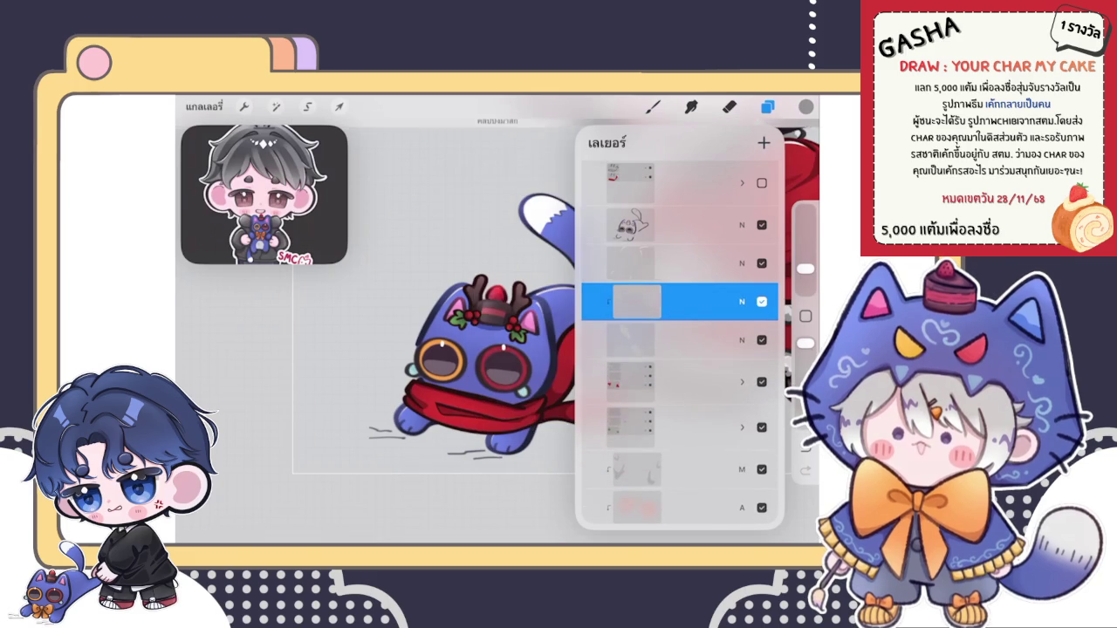
{"action": "left_click", "coordinate": [276, 106]}
{"action": "left_click", "coordinate": [254, 169]}
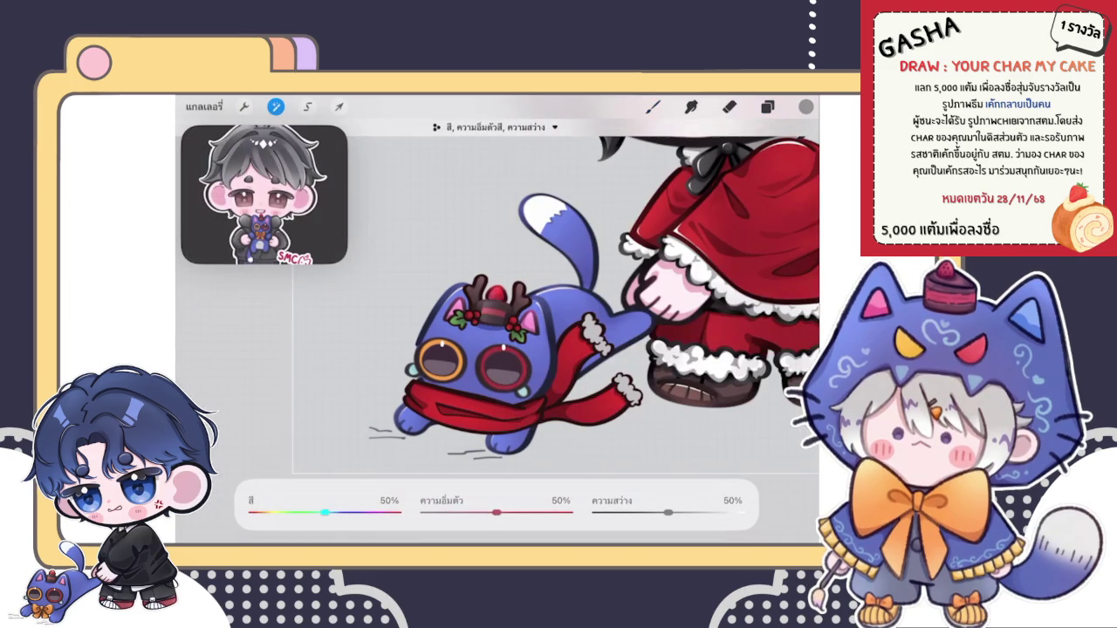
{"action": "left_click_drag", "start_coordinate": [671, 512], "coordinate": [675, 512]}
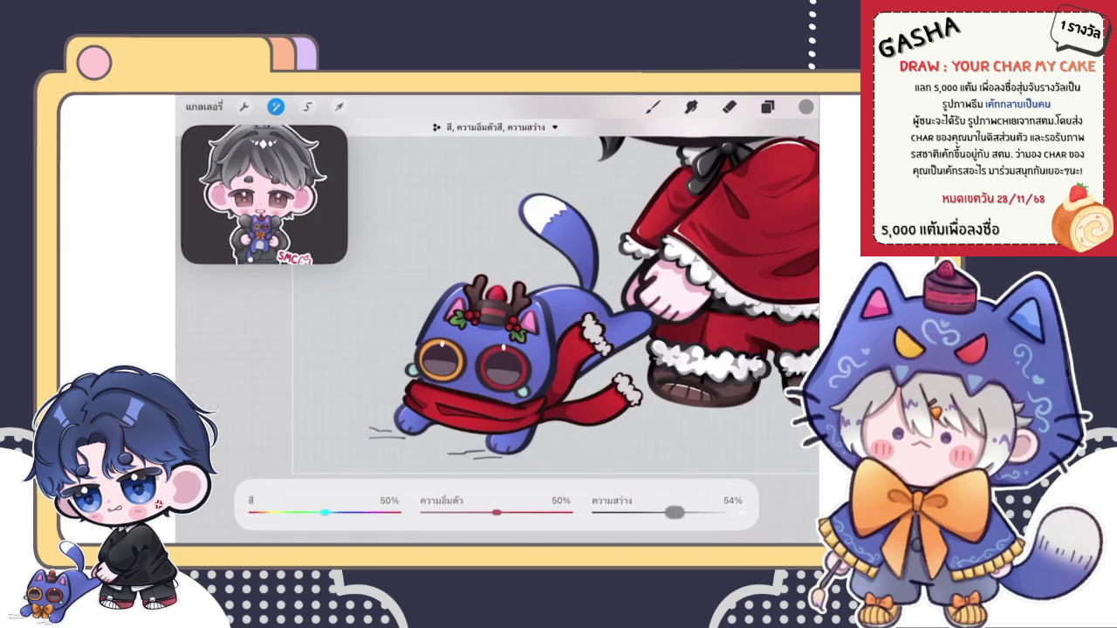
{"action": "left_click", "coordinate": [653, 106]}
{"action": "scroll", "coordinate": [611, 314], "scroll_direction": "up", "scroll_amount": 5}
{"action": "scroll", "coordinate": [611, 314], "scroll_direction": "up", "scroll_amount": 3}
{"action": "left_click", "coordinate": [767, 107]}
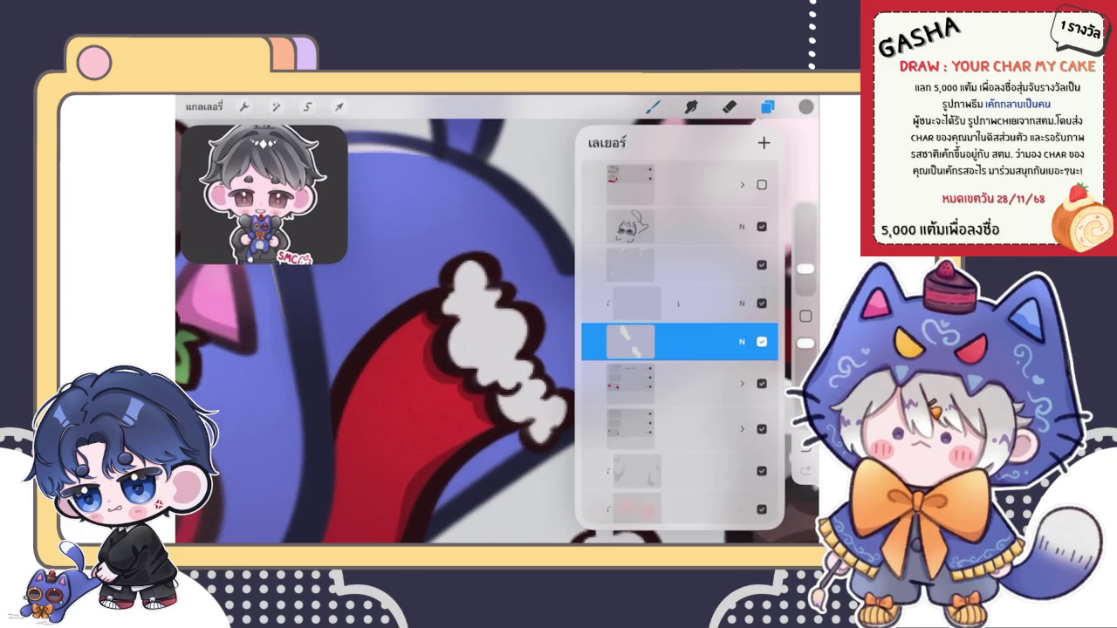
Step: Select the fur layer and choose a soft grey for shading the trim
{"action": "left_click", "coordinate": [742, 225]}
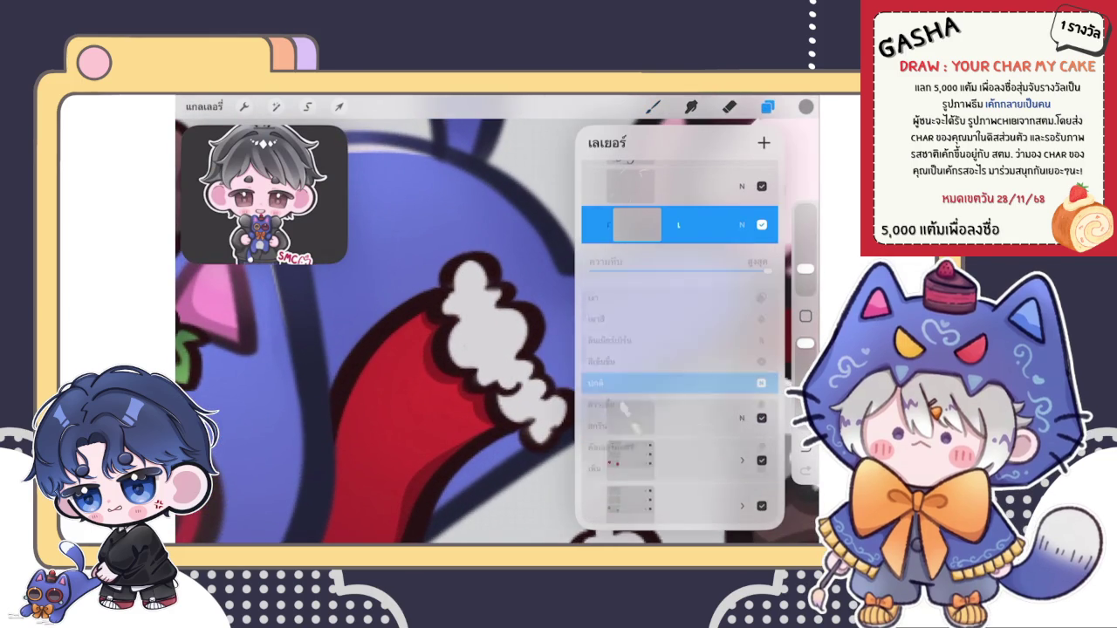
{"action": "left_click", "coordinate": [806, 107]}
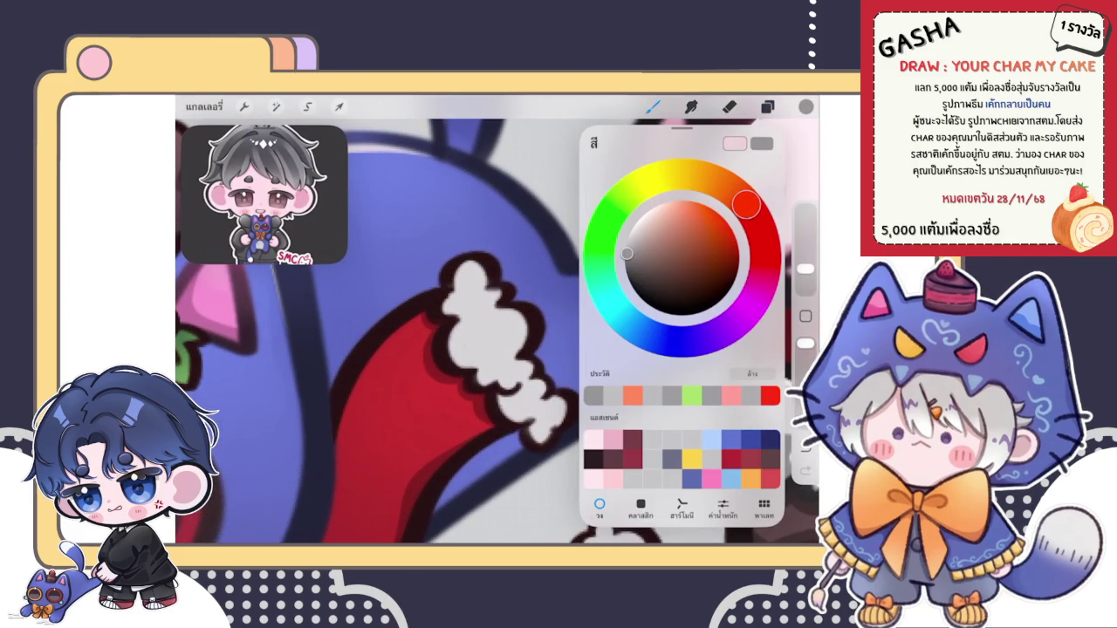
{"action": "key", "text": "ctrl+z"}
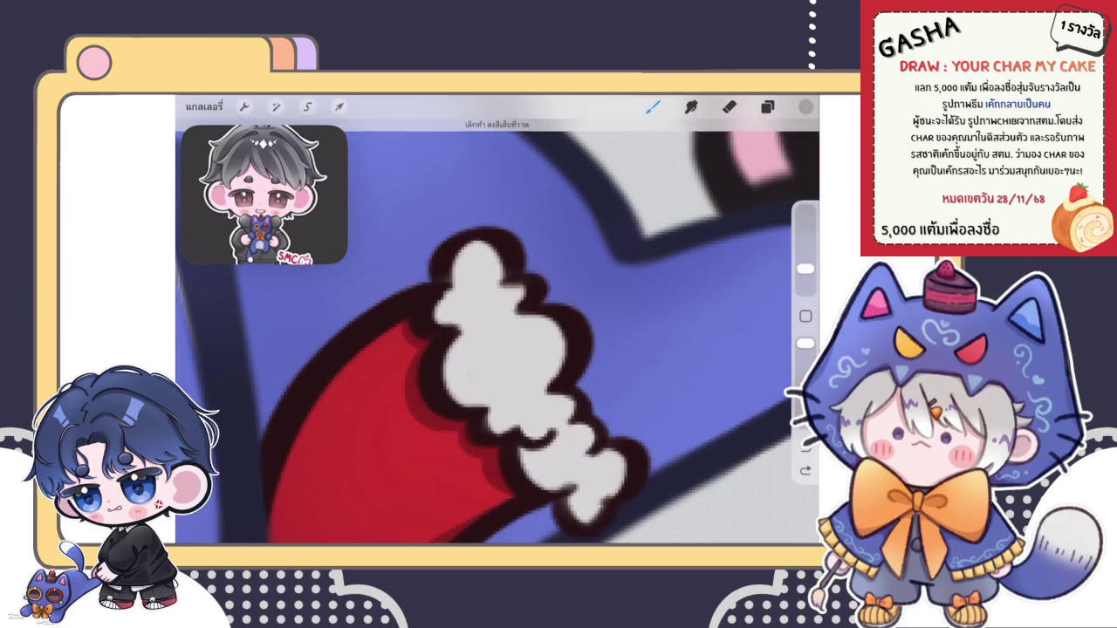
{"action": "left_click", "coordinate": [806, 107]}
{"action": "left_click", "coordinate": [627, 247]}
{"action": "left_click", "coordinate": [502, 299]}
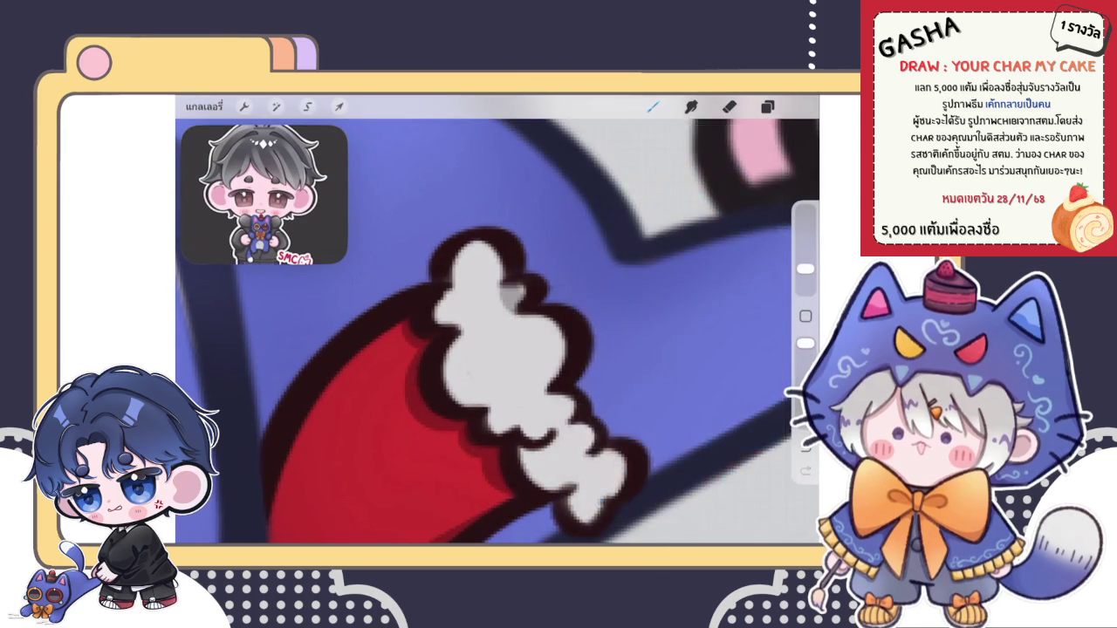
{"action": "key", "text": "ctrl+z"}
{"action": "scroll", "coordinate": [498, 332], "scroll_direction": "up", "scroll_amount": 2}
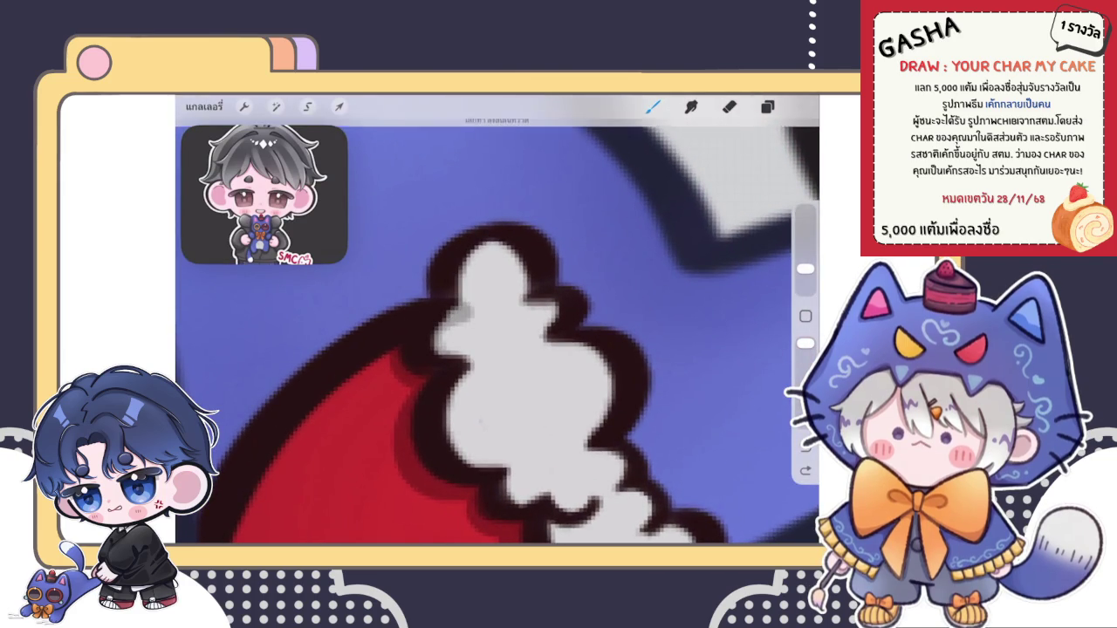
Step: Rotate the canvas, then brush grey shading and a darker lower outline onto the fur trim
{"action": "left_click_drag", "start_coordinate": [497, 332], "coordinate": [559, 288]}
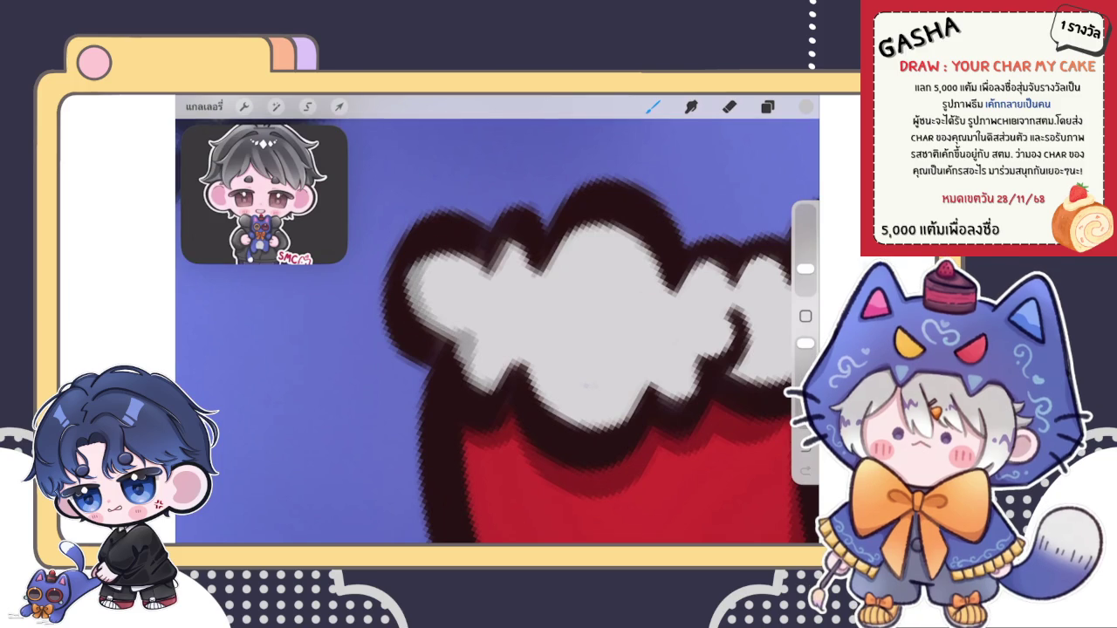
{"action": "left_click_drag", "start_coordinate": [474, 247], "coordinate": [393, 297]}
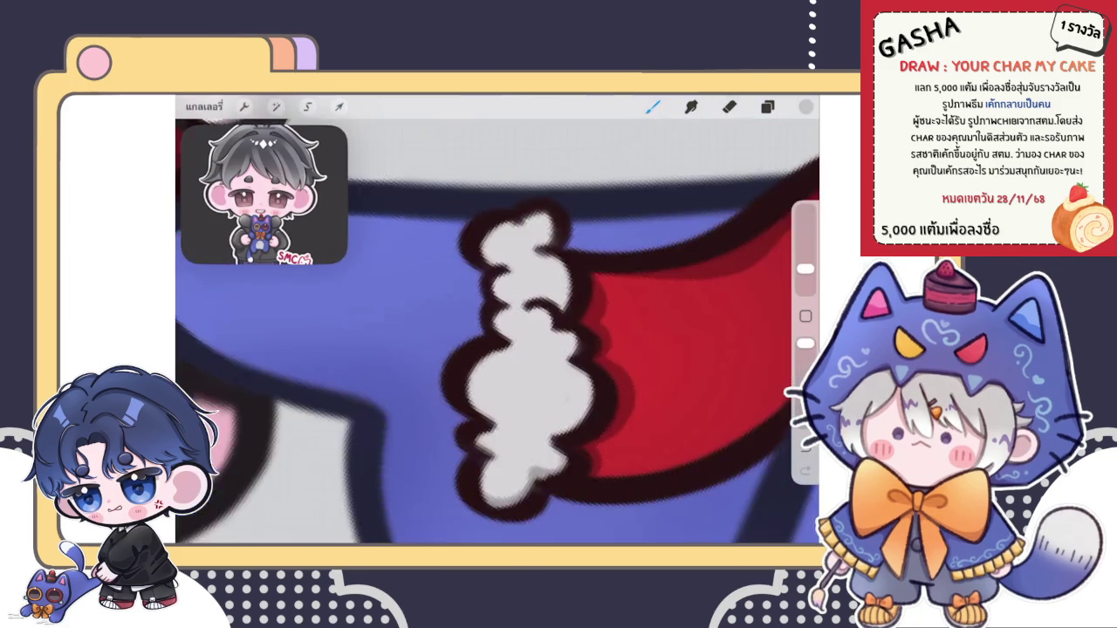
{"action": "left_click_drag", "start_coordinate": [489, 349], "coordinate": [594, 331]}
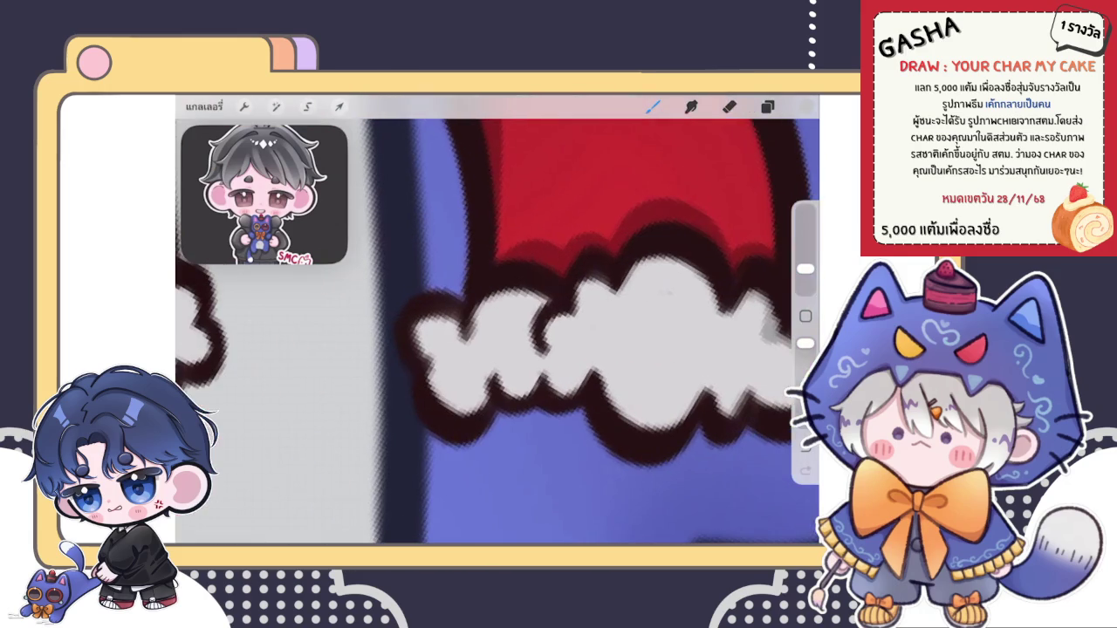
{"action": "left_click_drag", "start_coordinate": [489, 293], "coordinate": [541, 316]}
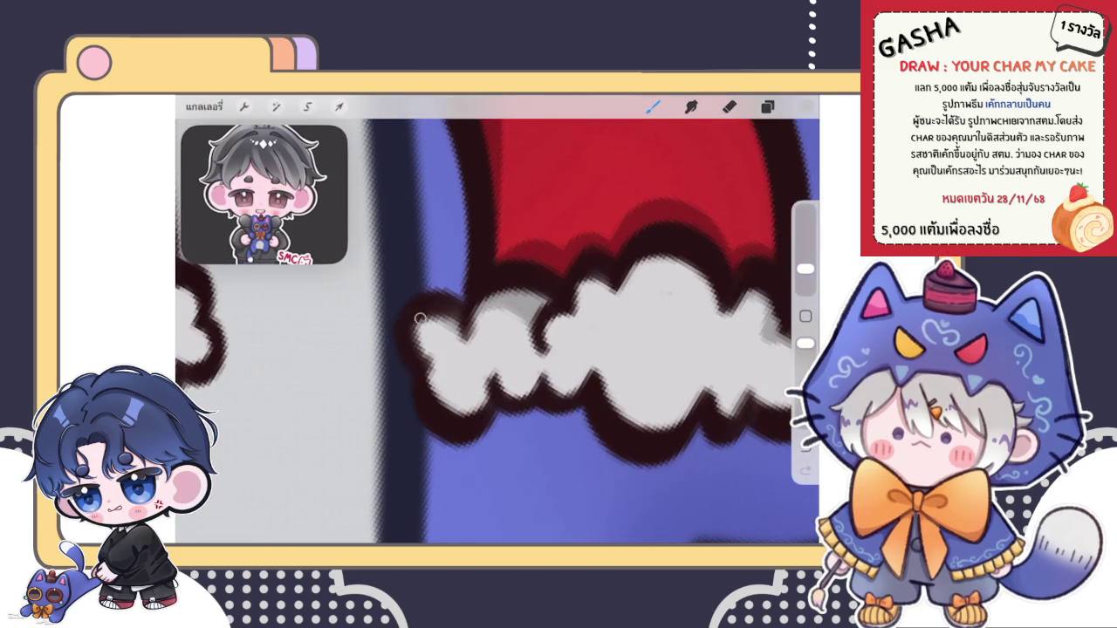
{"action": "left_click_drag", "start_coordinate": [435, 367], "coordinate": [488, 398]}
{"action": "mouse_move", "coordinate": [432, 393]}
{"action": "left_mouse_down"}
{"action": "mouse_move", "coordinate": [486, 384]}
{"action": "mouse_move", "coordinate": [438, 391]}
{"action": "left_mouse_up"}
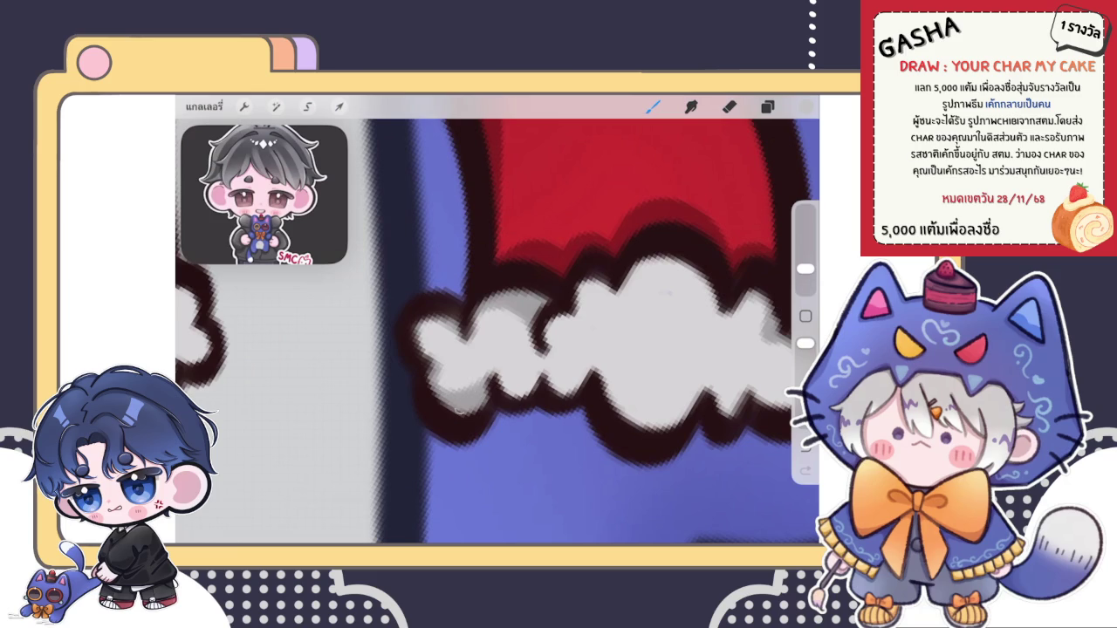
{"action": "scroll", "coordinate": [498, 320], "scroll_direction": "down", "scroll_amount": 5}
{"action": "scroll", "coordinate": [497, 319], "scroll_direction": "down", "scroll_amount": 2}
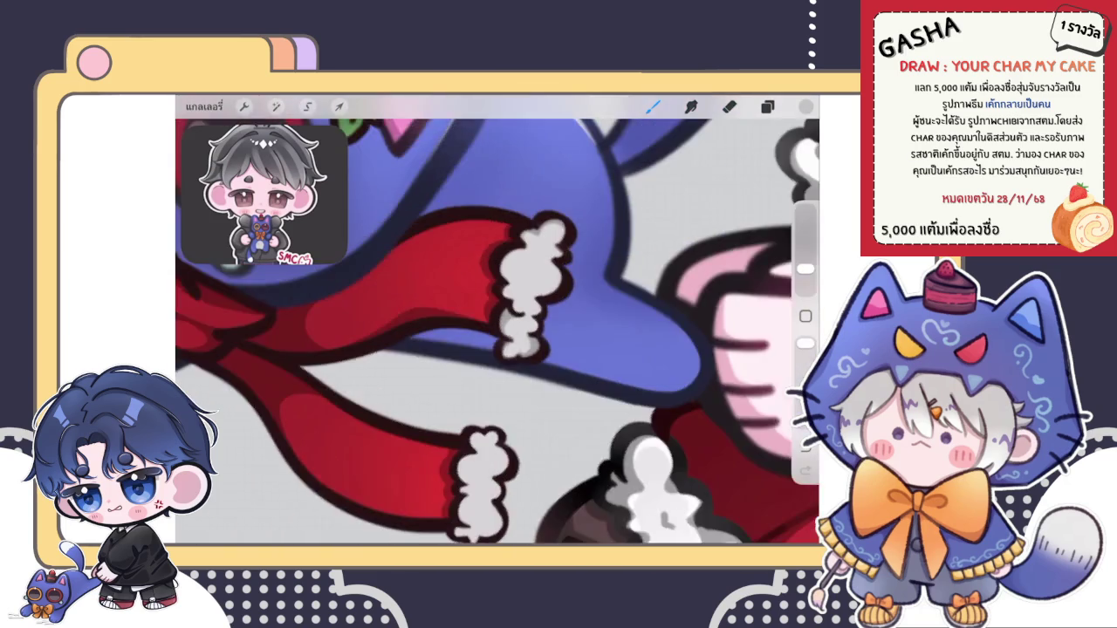
Step: Draw a dark stroke along the trim's top edge and erase its excess inside the trim
{"action": "scroll", "coordinate": [498, 319], "scroll_direction": "down", "scroll_amount": 2}
{"action": "scroll", "coordinate": [497, 320], "scroll_direction": "down", "scroll_amount": 1}
{"action": "scroll", "coordinate": [550, 277], "scroll_direction": "up", "scroll_amount": 5}
{"action": "scroll", "coordinate": [549, 277], "scroll_direction": "up", "scroll_amount": 3}
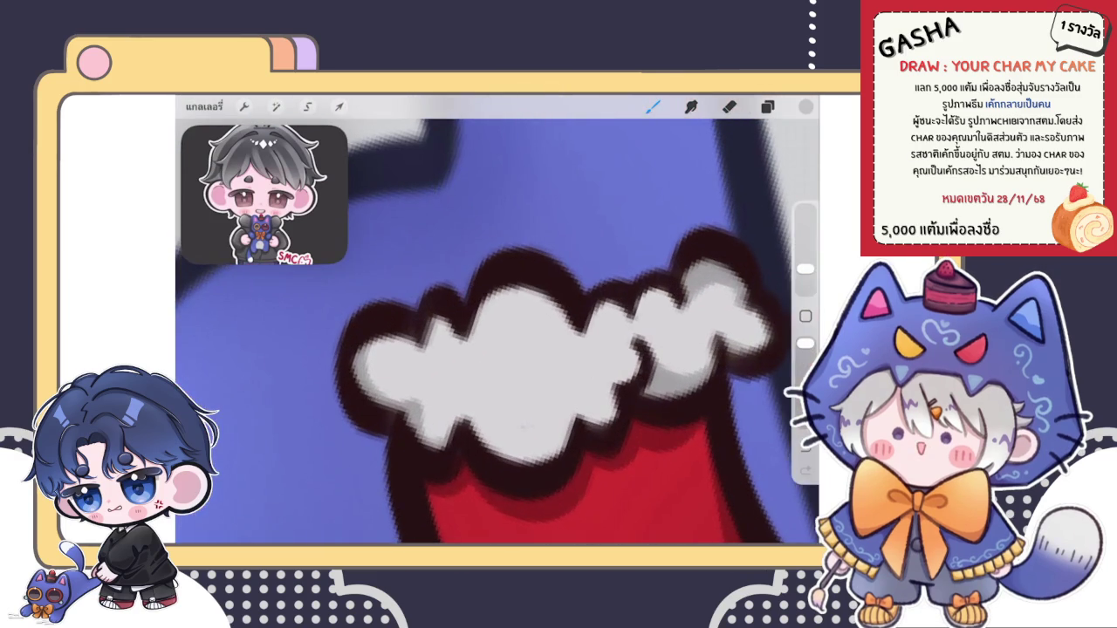
{"action": "mouse_move", "coordinate": [453, 321]}
{"action": "left_mouse_down"}
{"action": "mouse_move", "coordinate": [424, 317]}
{"action": "mouse_move", "coordinate": [553, 289]}
{"action": "mouse_move", "coordinate": [581, 333]}
{"action": "mouse_move", "coordinate": [611, 302]}
{"action": "mouse_move", "coordinate": [634, 316]}
{"action": "mouse_move", "coordinate": [677, 296]}
{"action": "mouse_move", "coordinate": [621, 305]}
{"action": "mouse_move", "coordinate": [536, 349]}
{"action": "mouse_move", "coordinate": [561, 330]}
{"action": "left_mouse_up"}
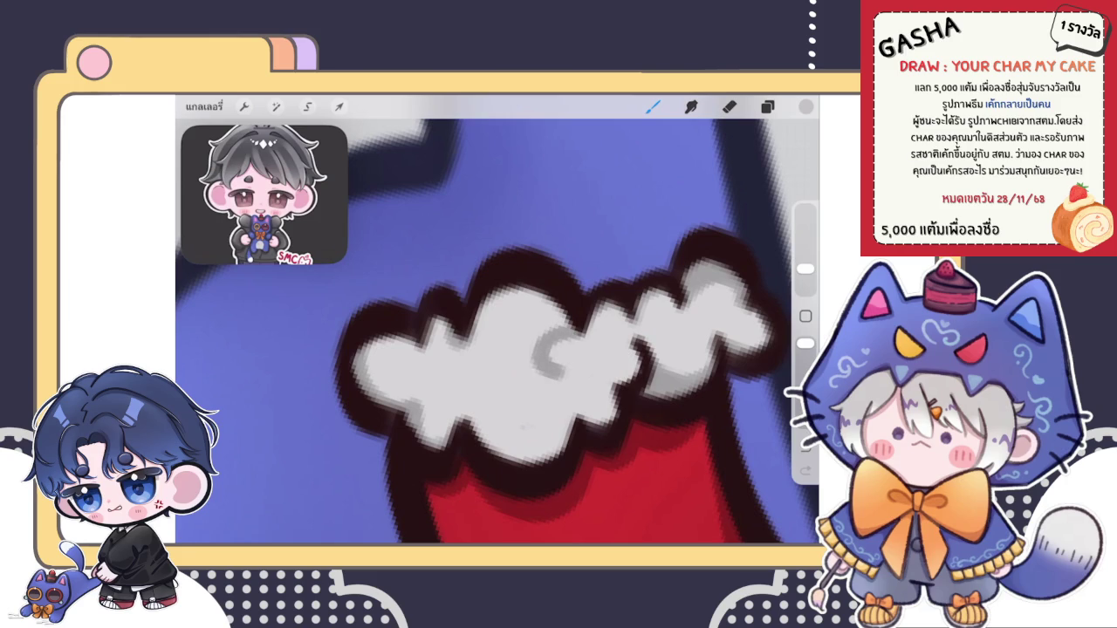
{"action": "left_click", "coordinate": [730, 105]}
{"action": "left_click_drag", "start_coordinate": [577, 353], "coordinate": [569, 350]}
{"action": "left_click", "coordinate": [653, 106]}
{"action": "scroll", "coordinate": [498, 332], "scroll_direction": "down", "scroll_amount": 5}
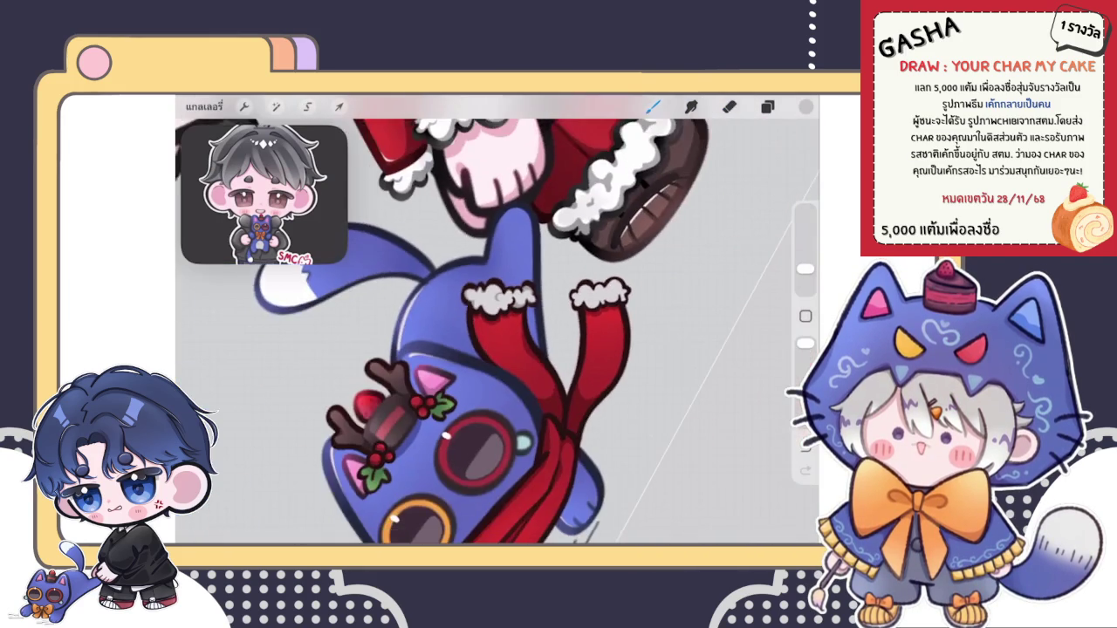
{"action": "scroll", "coordinate": [497, 301], "scroll_direction": "up", "scroll_amount": 3}
{"action": "scroll", "coordinate": [497, 301], "scroll_direction": "up", "scroll_amount": 3}
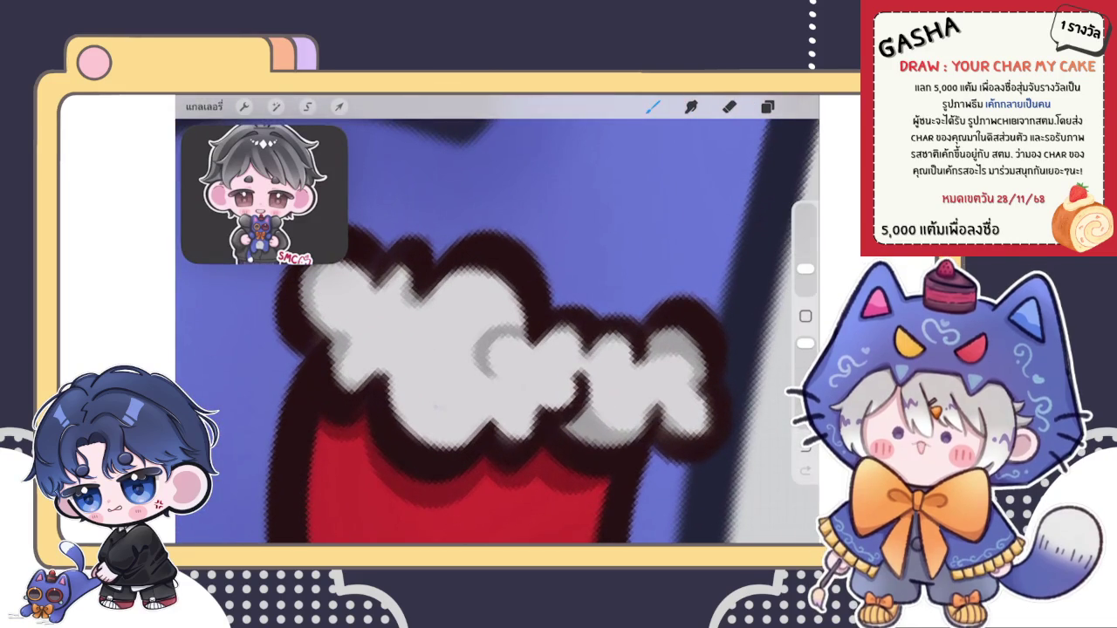
Step: Darken the fur trim's top outline with short strokes of the inking brush
{"action": "left_click", "coordinate": [652, 105]}
{"action": "left_click", "coordinate": [653, 106]}
{"action": "mouse_move", "coordinate": [489, 272]}
{"action": "left_mouse_down"}
{"action": "mouse_move", "coordinate": [523, 327]}
{"action": "mouse_move", "coordinate": [492, 291]}
{"action": "left_mouse_up"}
{"action": "left_click_drag", "start_coordinate": [463, 257], "coordinate": [428, 288]}
{"action": "mouse_move", "coordinate": [455, 278]}
{"action": "left_mouse_down"}
{"action": "mouse_move", "coordinate": [480, 279]}
{"action": "mouse_move", "coordinate": [470, 277]}
{"action": "left_mouse_up"}
{"action": "scroll", "coordinate": [498, 319], "scroll_direction": "down", "scroll_amount": 3}
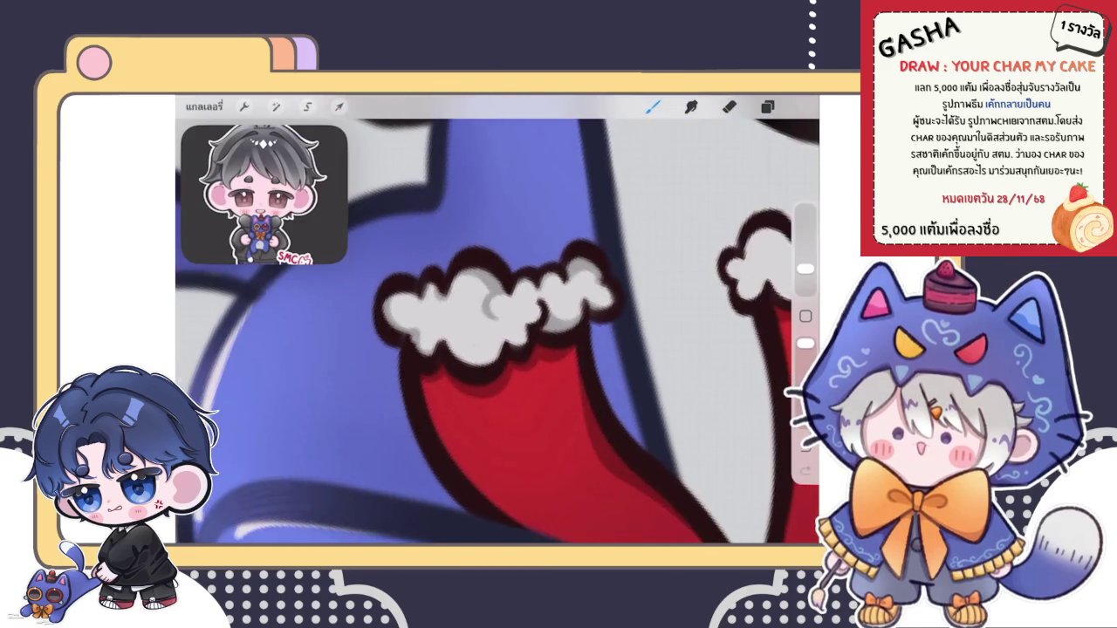
{"action": "scroll", "coordinate": [497, 318], "scroll_direction": "up", "scroll_amount": 3}
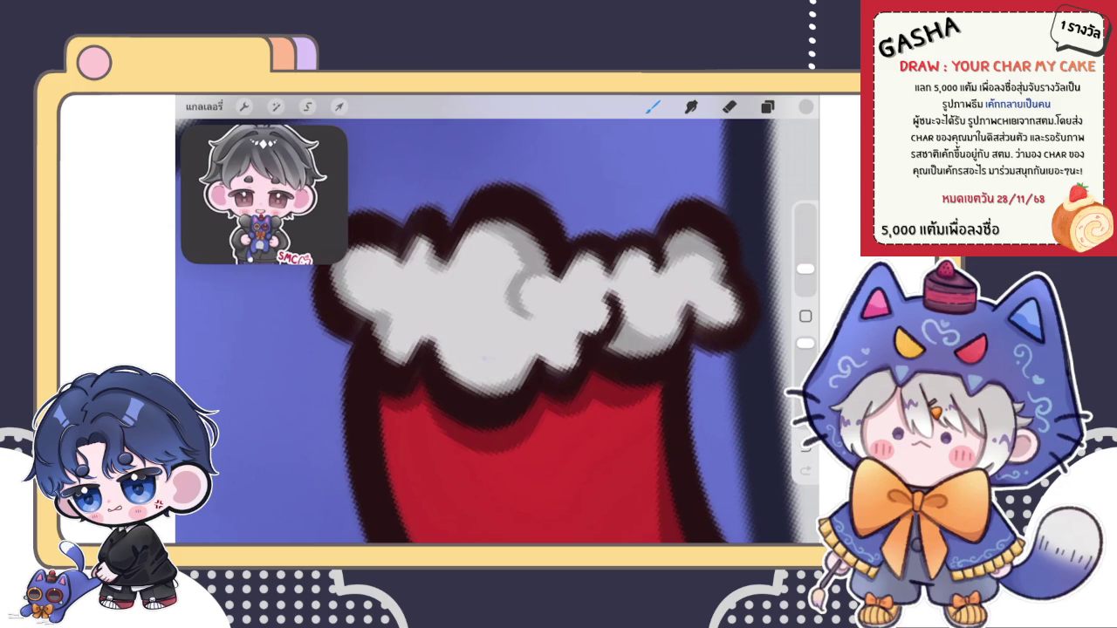
{"action": "scroll", "coordinate": [531, 370], "scroll_direction": "down", "scroll_amount": 5}
{"action": "scroll", "coordinate": [523, 288], "scroll_direction": "up", "scroll_amount": 3}
{"action": "scroll", "coordinate": [523, 288], "scroll_direction": "up", "scroll_amount": 3}
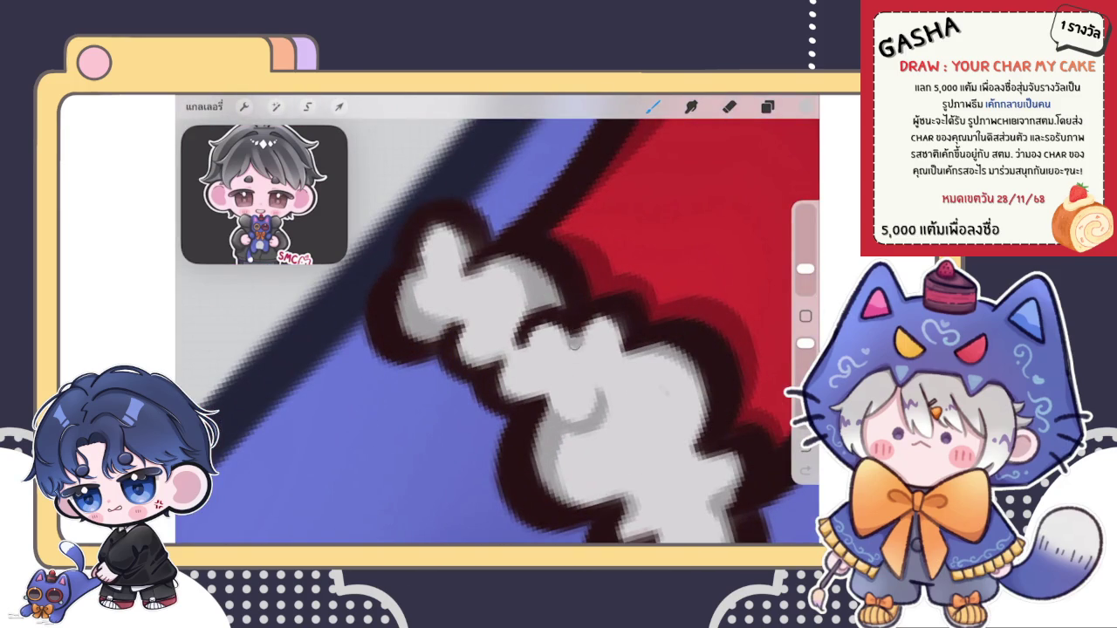
{"action": "scroll", "coordinate": [498, 319], "scroll_direction": "down", "scroll_amount": 3}
{"action": "scroll", "coordinate": [497, 319], "scroll_direction": "down", "scroll_amount": 3}
{"action": "scroll", "coordinate": [498, 320], "scroll_direction": "down", "scroll_amount": 2}
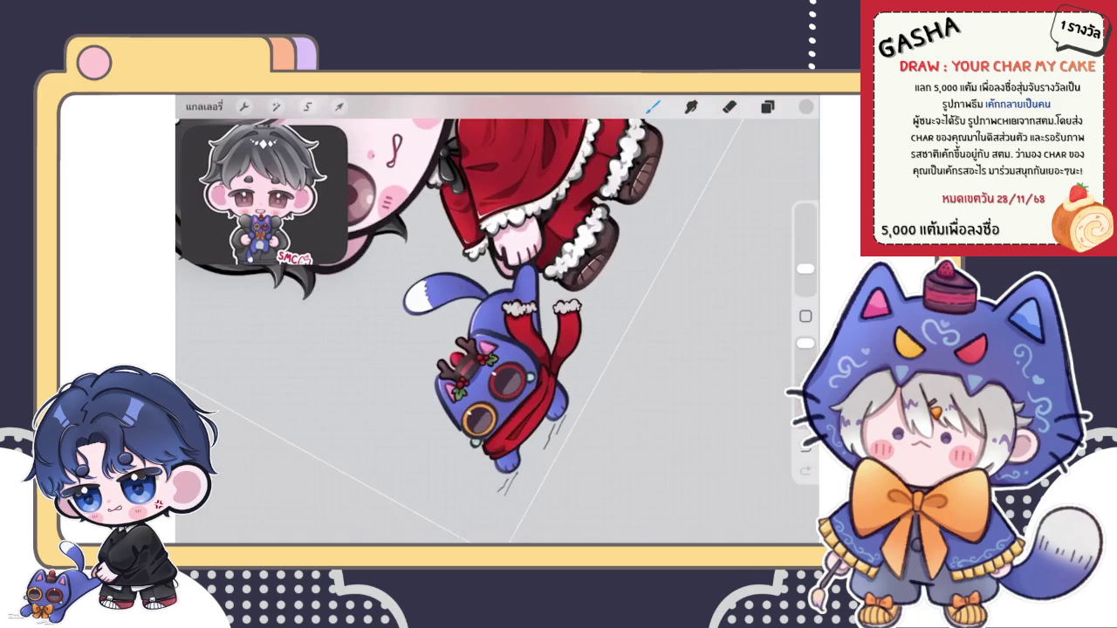
Step: Paint light grey shading into the scarf's white fur cuff, down to its left part
{"action": "scroll", "coordinate": [498, 319], "scroll_direction": "up", "scroll_amount": 3}
{"action": "scroll", "coordinate": [498, 319], "scroll_direction": "down", "scroll_amount": 2}
{"action": "scroll", "coordinate": [498, 319], "scroll_direction": "up", "scroll_amount": 3}
{"action": "scroll", "coordinate": [498, 320], "scroll_direction": "up", "scroll_amount": 3}
{"action": "scroll", "coordinate": [497, 319], "scroll_direction": "up", "scroll_amount": 3}
{"action": "left_click_drag", "start_coordinate": [493, 278], "coordinate": [548, 255]}
{"action": "mouse_move", "coordinate": [514, 297]}
{"action": "left_mouse_down"}
{"action": "mouse_move", "coordinate": [537, 306]}
{"action": "mouse_move", "coordinate": [568, 288]}
{"action": "left_mouse_up"}
{"action": "mouse_move", "coordinate": [480, 306]}
{"action": "left_mouse_down"}
{"action": "mouse_move", "coordinate": [437, 349]}
{"action": "mouse_move", "coordinate": [502, 367]}
{"action": "left_mouse_up"}
Step: Add darker grey accents near the fur cuff's right end and along its lower edge
{"action": "scroll", "coordinate": [497, 319], "scroll_direction": "down", "scroll_amount": 3}
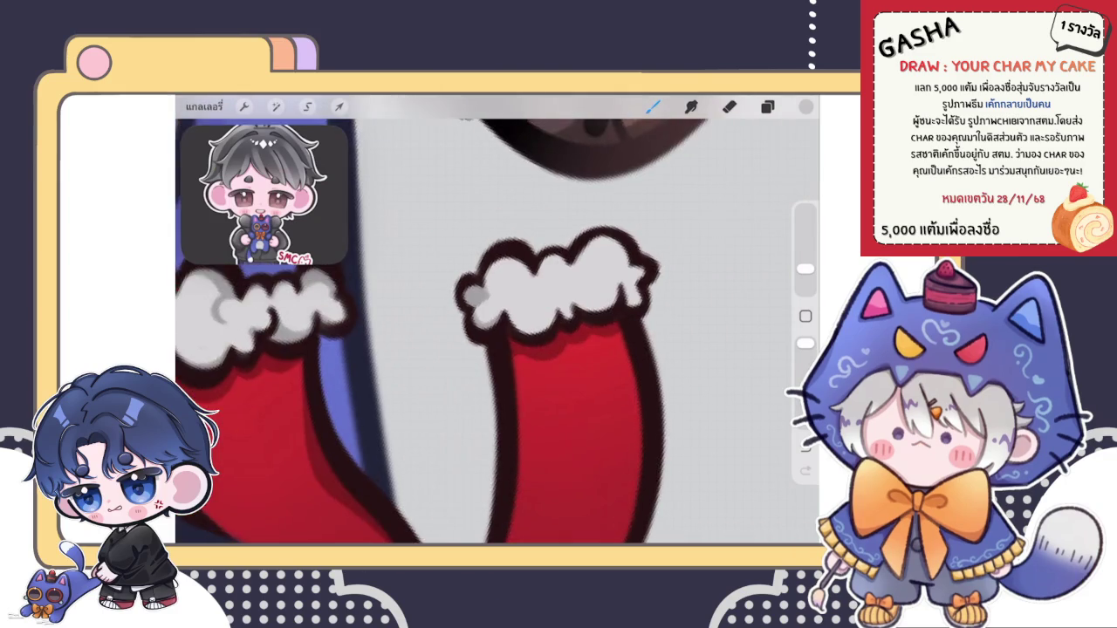
{"action": "scroll", "coordinate": [498, 323], "scroll_direction": "up", "scroll_amount": 3}
{"action": "mouse_move", "coordinate": [494, 306]}
{"action": "left_mouse_down"}
{"action": "mouse_move", "coordinate": [511, 336]}
{"action": "mouse_move", "coordinate": [524, 336]}
{"action": "mouse_move", "coordinate": [484, 297]}
{"action": "left_mouse_up"}
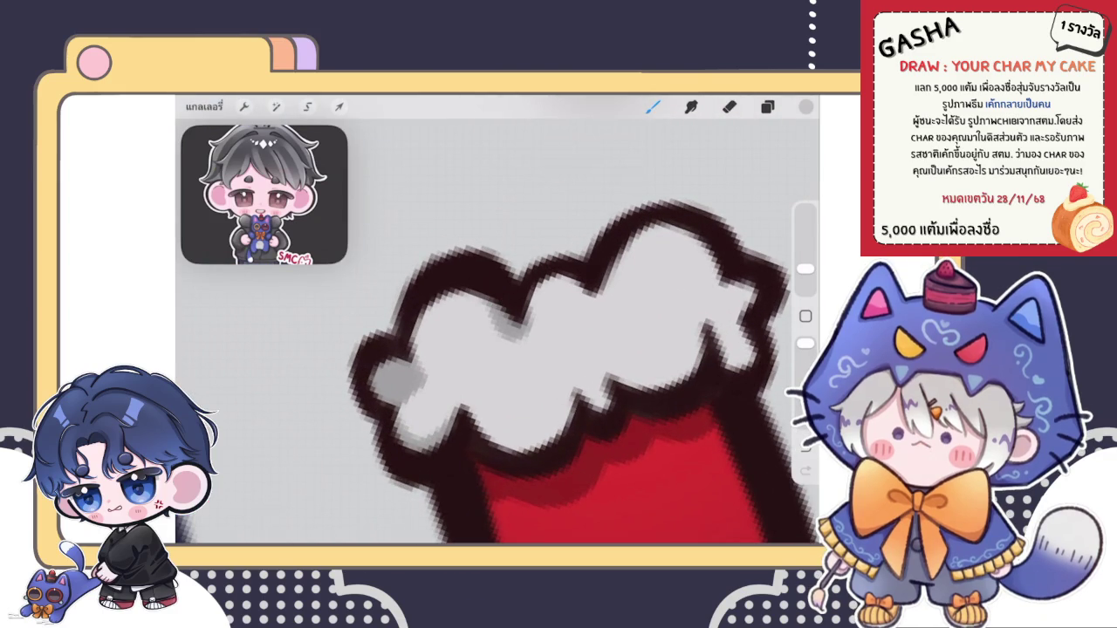
{"action": "scroll", "coordinate": [568, 349], "scroll_direction": "right", "scroll_amount": 3}
{"action": "left_click_drag", "start_coordinate": [627, 246], "coordinate": [626, 341]}
{"action": "mouse_move", "coordinate": [500, 357]}
{"action": "left_mouse_down"}
{"action": "mouse_move", "coordinate": [522, 321]}
{"action": "mouse_move", "coordinate": [575, 362]}
{"action": "mouse_move", "coordinate": [480, 384]}
{"action": "left_mouse_up"}
{"action": "scroll", "coordinate": [498, 332], "scroll_direction": "up", "scroll_amount": 2}
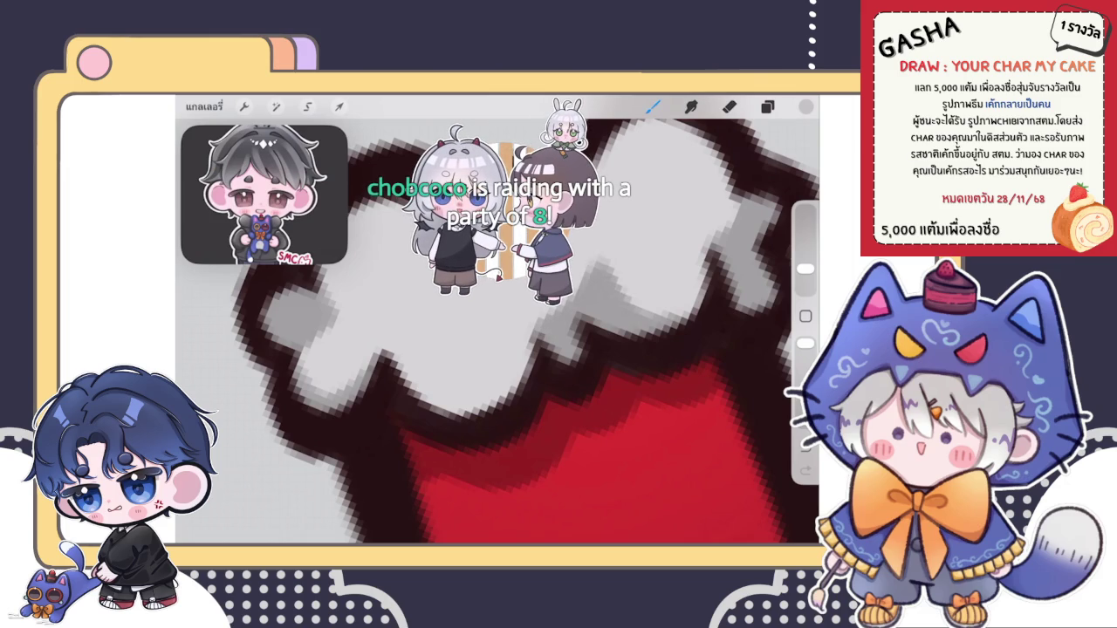
{"action": "scroll", "coordinate": [497, 332], "scroll_direction": "down", "scroll_amount": 2}
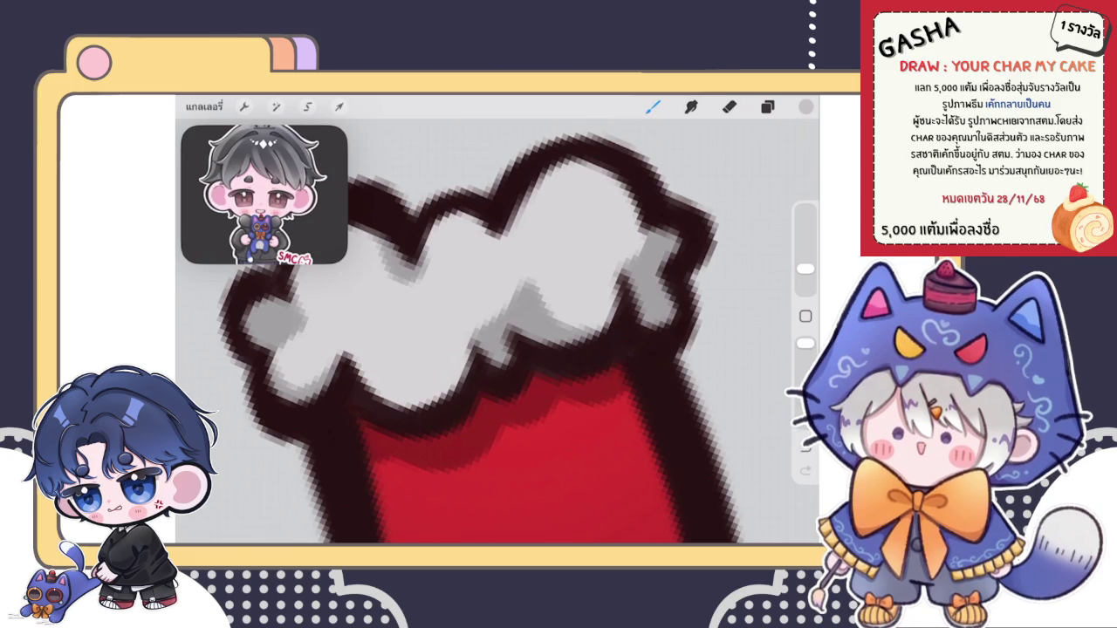
{"action": "key", "text": "e"}
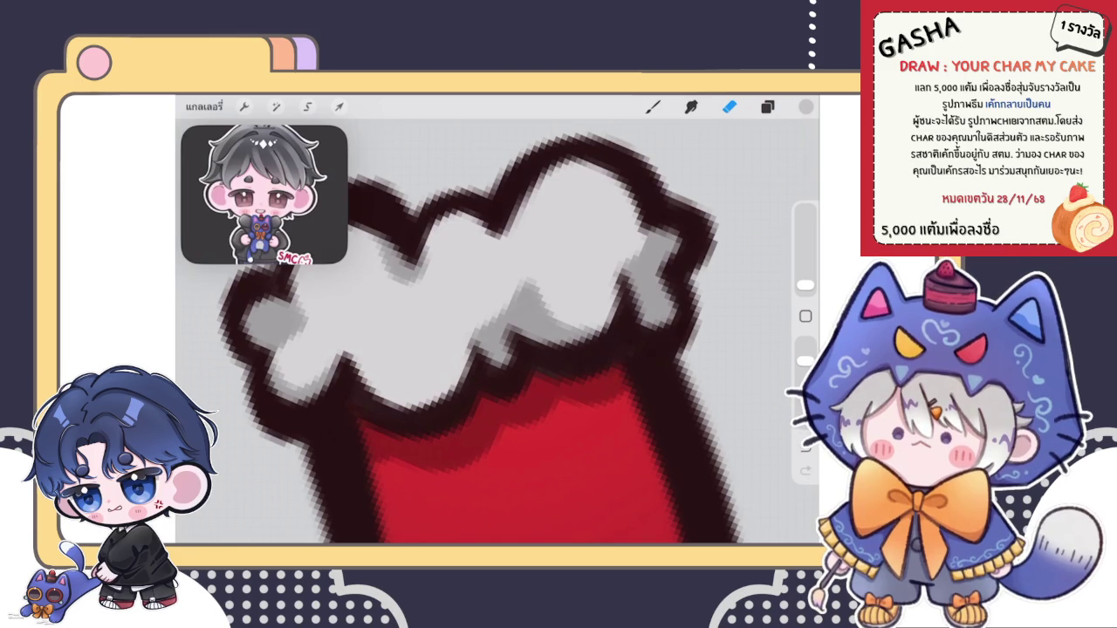
{"action": "key", "text": "b"}
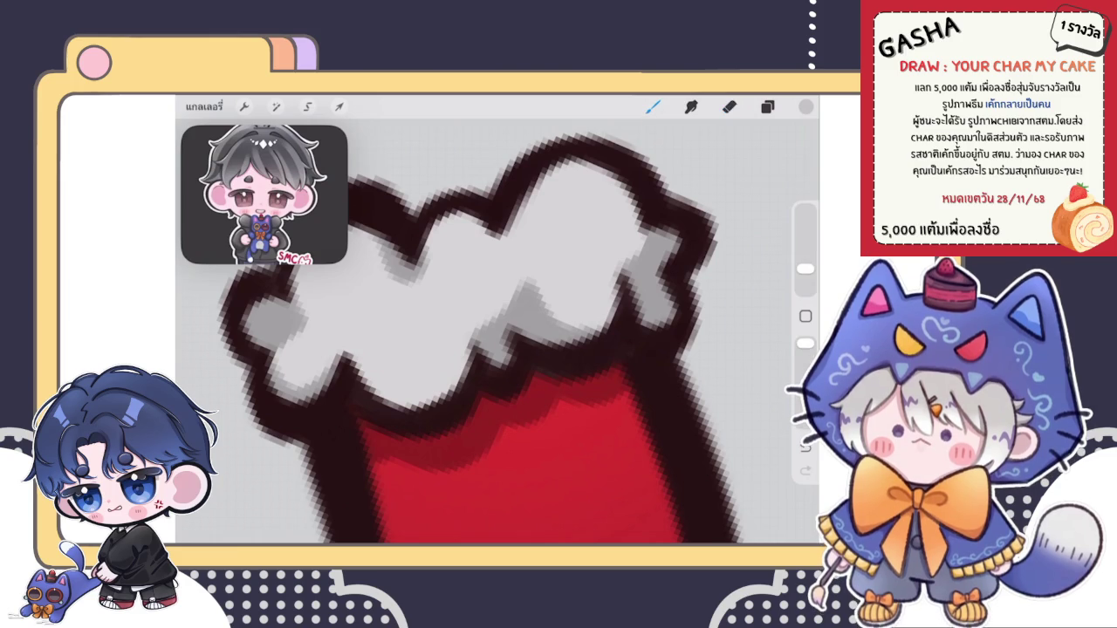
{"action": "key", "text": "e"}
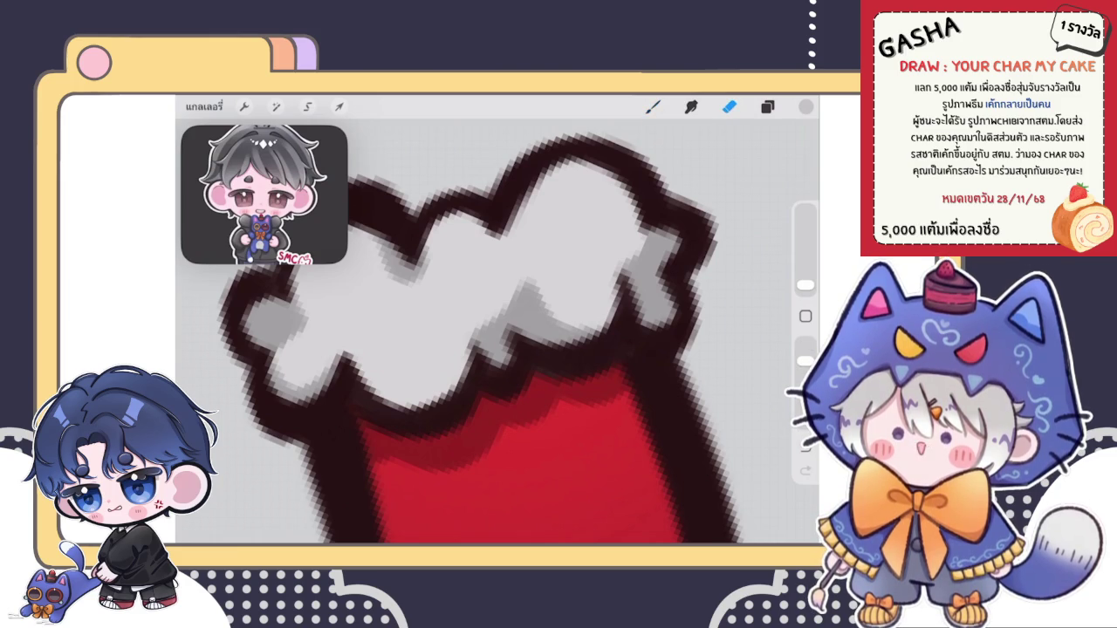
{"action": "key", "text": "b"}
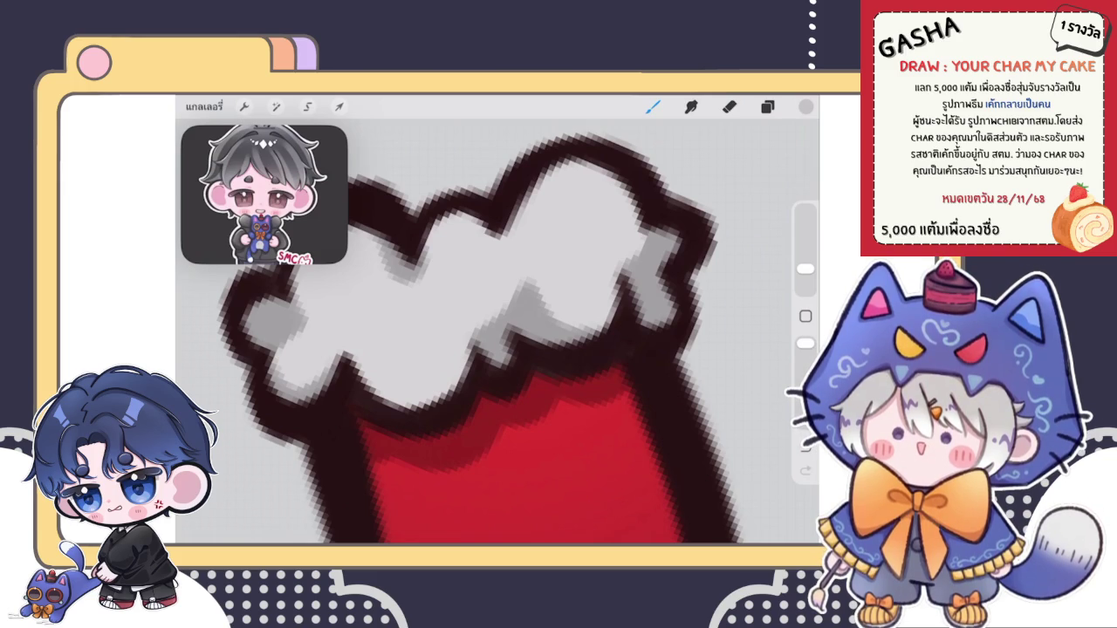
{"action": "key", "text": "e"}
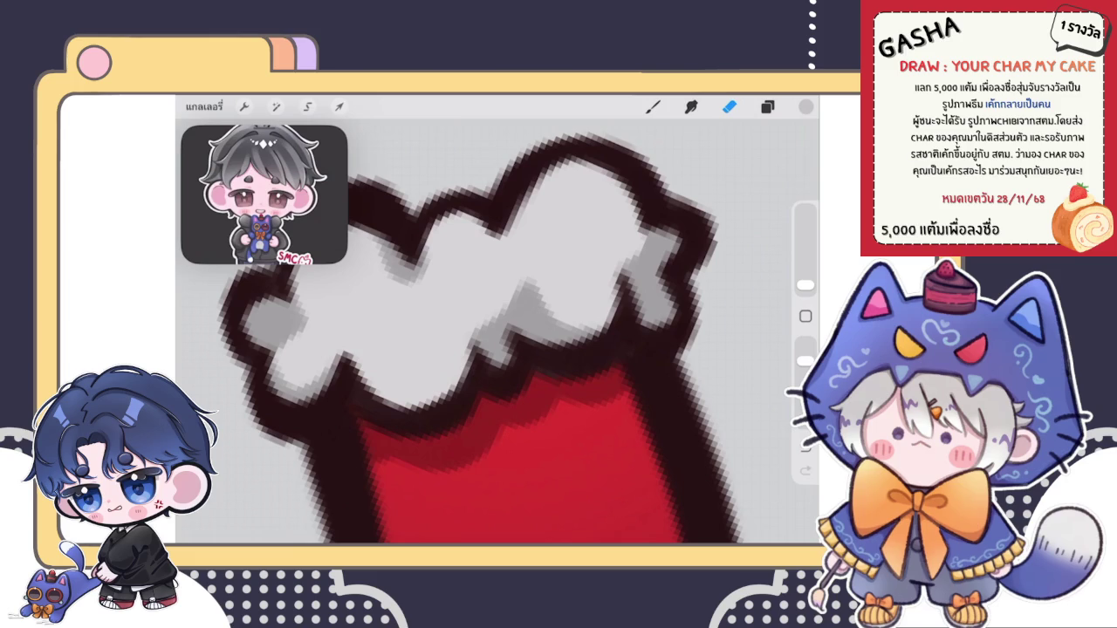
{"action": "left_click", "coordinate": [653, 107]}
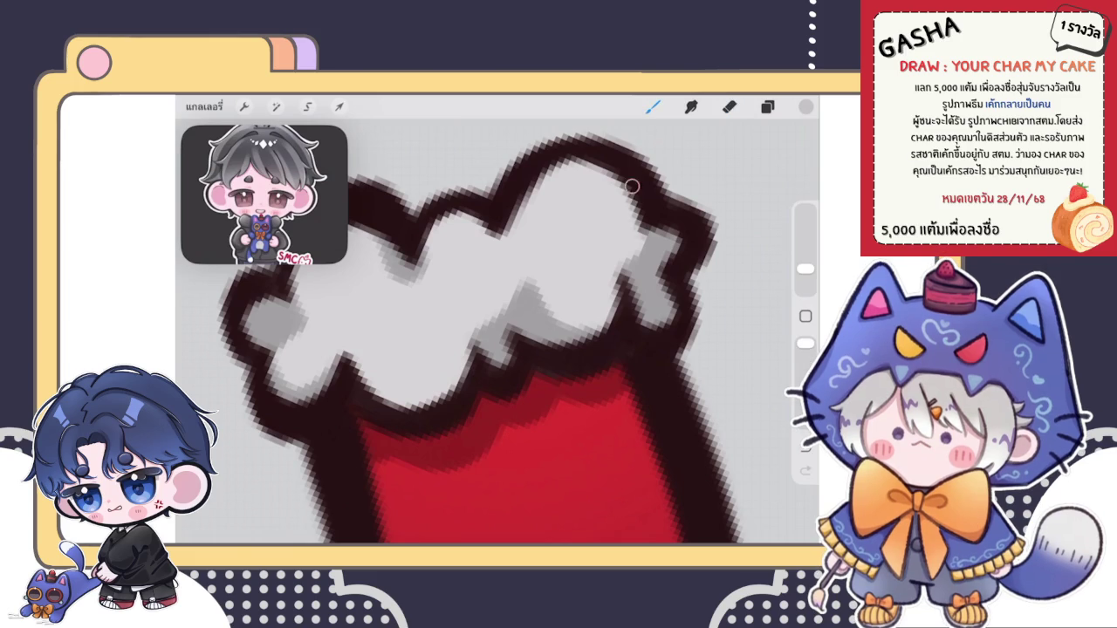
Step: Smooth the outline notch on the fur trim's top edge
{"action": "left_click_drag", "start_coordinate": [511, 201], "coordinate": [498, 234]}
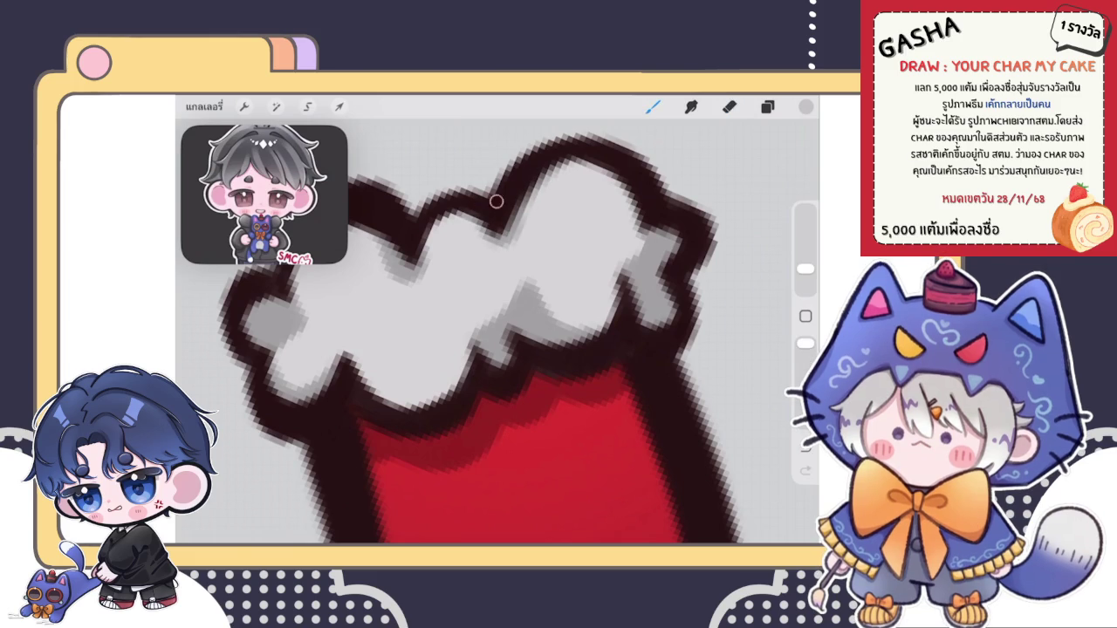
{"action": "scroll", "coordinate": [480, 338], "scroll_direction": "down", "scroll_amount": 2}
{"action": "scroll", "coordinate": [498, 332], "scroll_direction": "down", "scroll_amount": 2}
{"action": "scroll", "coordinate": [497, 331], "scroll_direction": "up", "scroll_amount": 3}
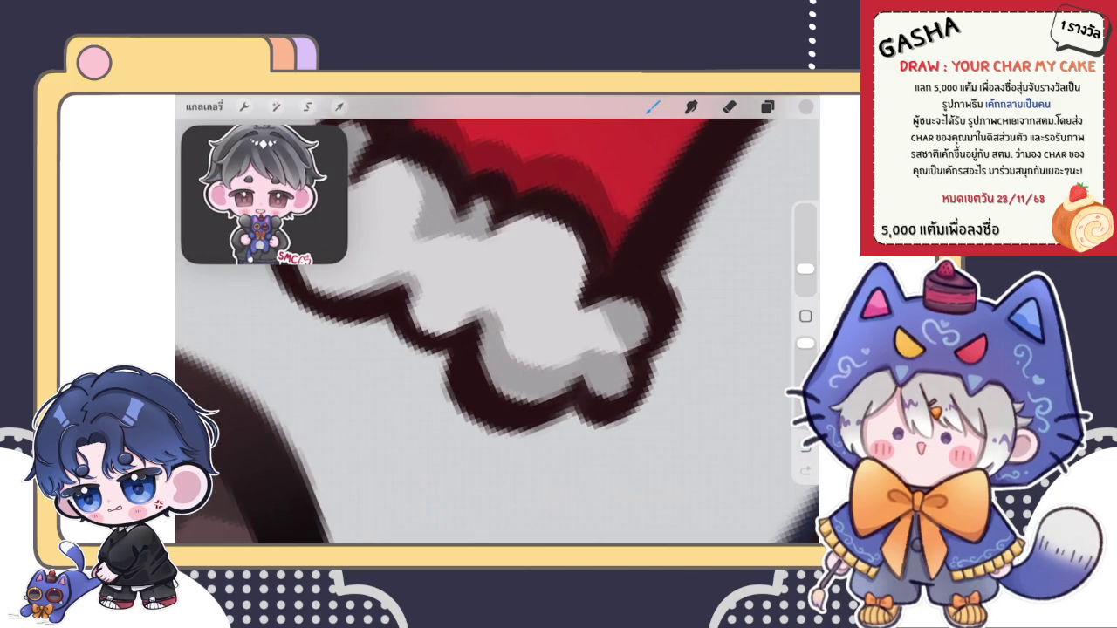
{"action": "scroll", "coordinate": [498, 332], "scroll_direction": "up", "scroll_amount": 2}
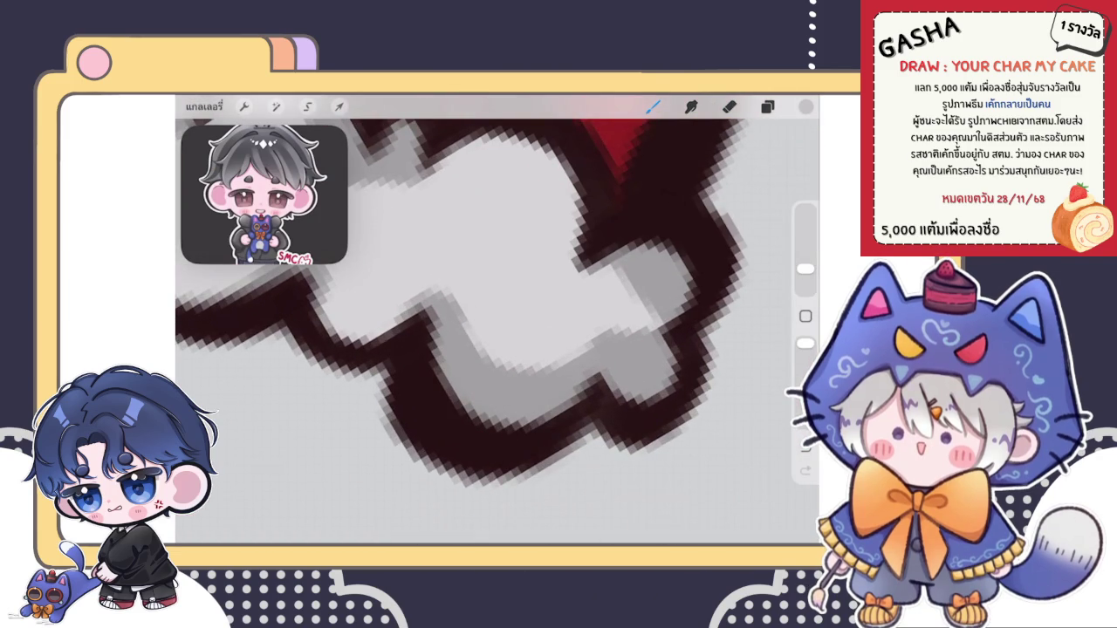
Step: Lighten the grey fur shading with the Eraser
{"action": "key", "text": "e"}
{"action": "left_click_drag", "start_coordinate": [519, 332], "coordinate": [548, 399]}
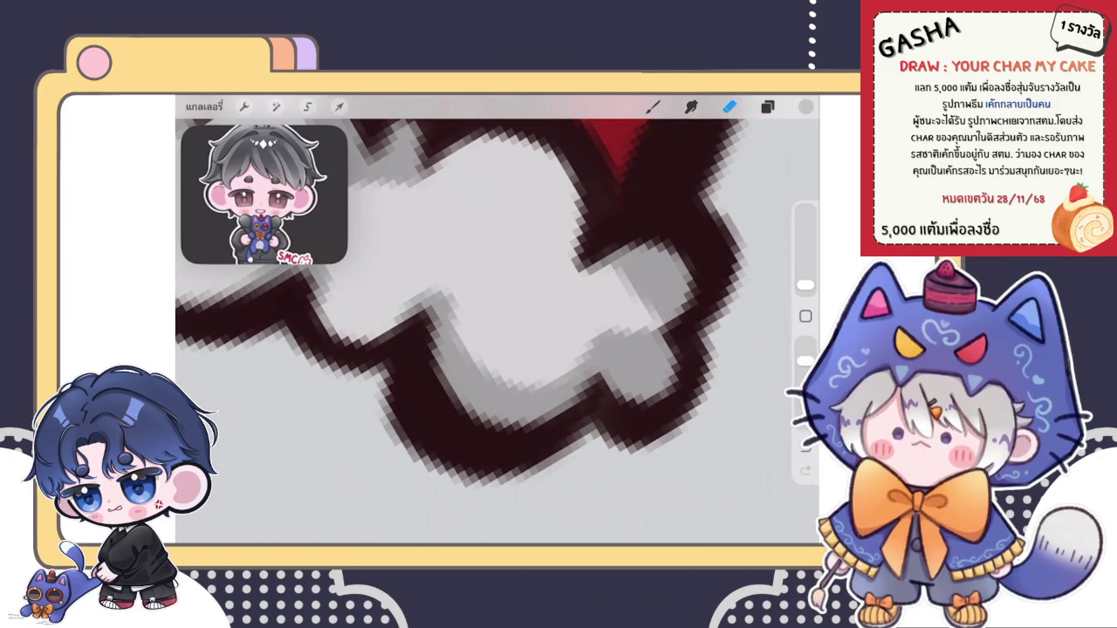
{"action": "scroll", "coordinate": [498, 332], "scroll_direction": "down", "scroll_amount": 3}
{"action": "scroll", "coordinate": [498, 332], "scroll_direction": "down", "scroll_amount": 3}
{"action": "scroll", "coordinate": [498, 332], "scroll_direction": "down", "scroll_amount": 2}
{"action": "scroll", "coordinate": [498, 332], "scroll_direction": "up", "scroll_amount": 3}
{"action": "scroll", "coordinate": [498, 332], "scroll_direction": "up", "scroll_amount": 3}
{"action": "scroll", "coordinate": [498, 332], "scroll_direction": "up", "scroll_amount": 2}
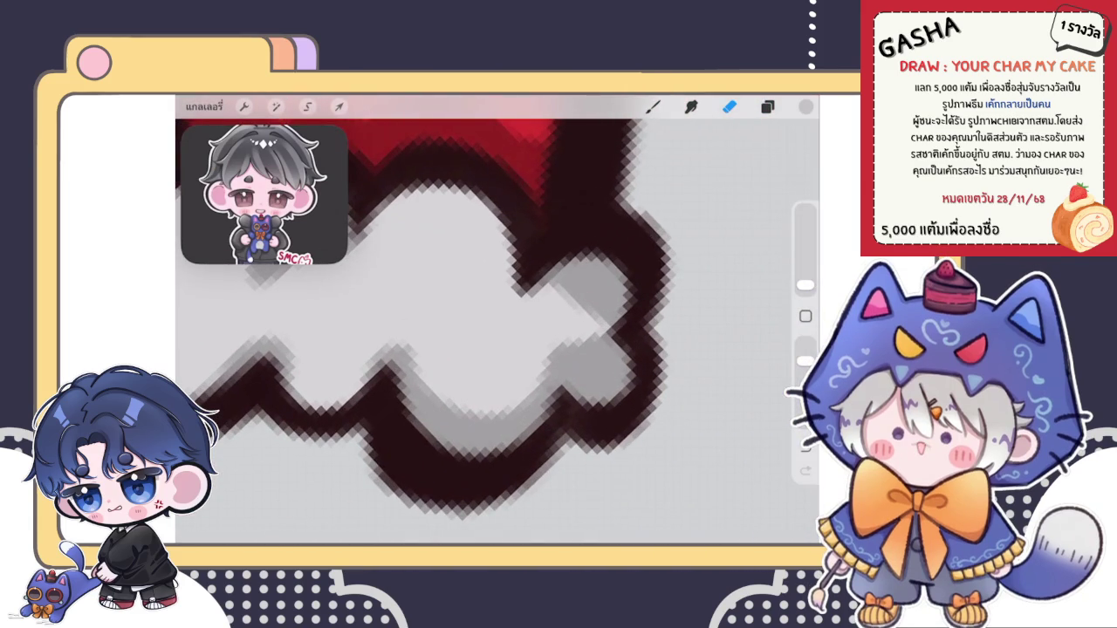
{"action": "left_click_drag", "start_coordinate": [472, 382], "coordinate": [531, 325]}
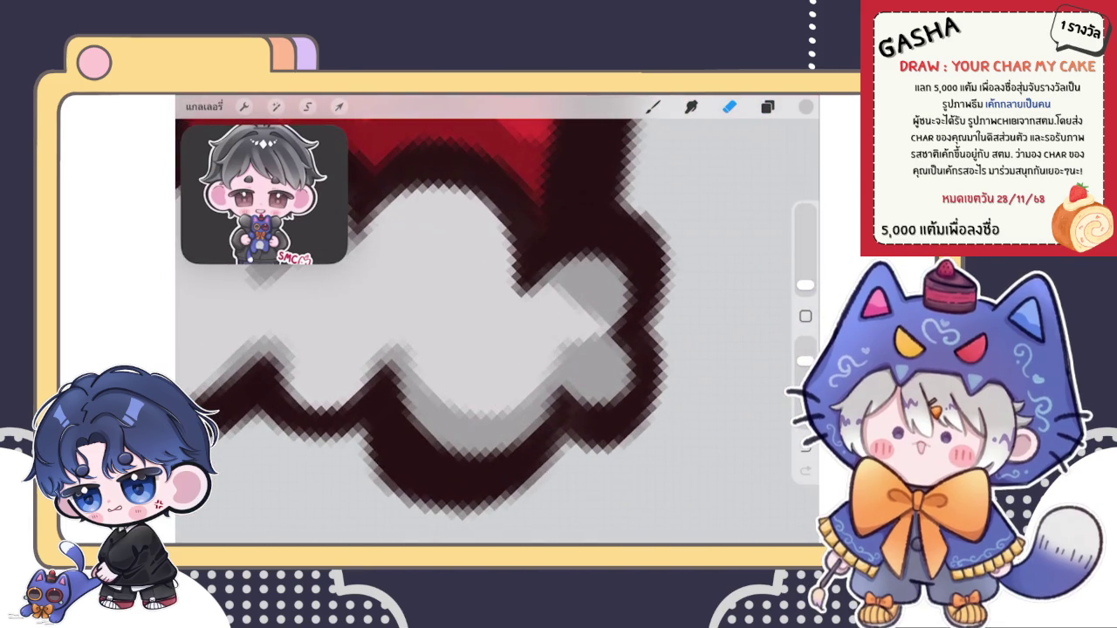
{"action": "scroll", "coordinate": [498, 331], "scroll_direction": "down", "scroll_amount": 3}
{"action": "scroll", "coordinate": [497, 332], "scroll_direction": "up", "scroll_amount": 3}
{"action": "scroll", "coordinate": [498, 332], "scroll_direction": "up", "scroll_amount": 2}
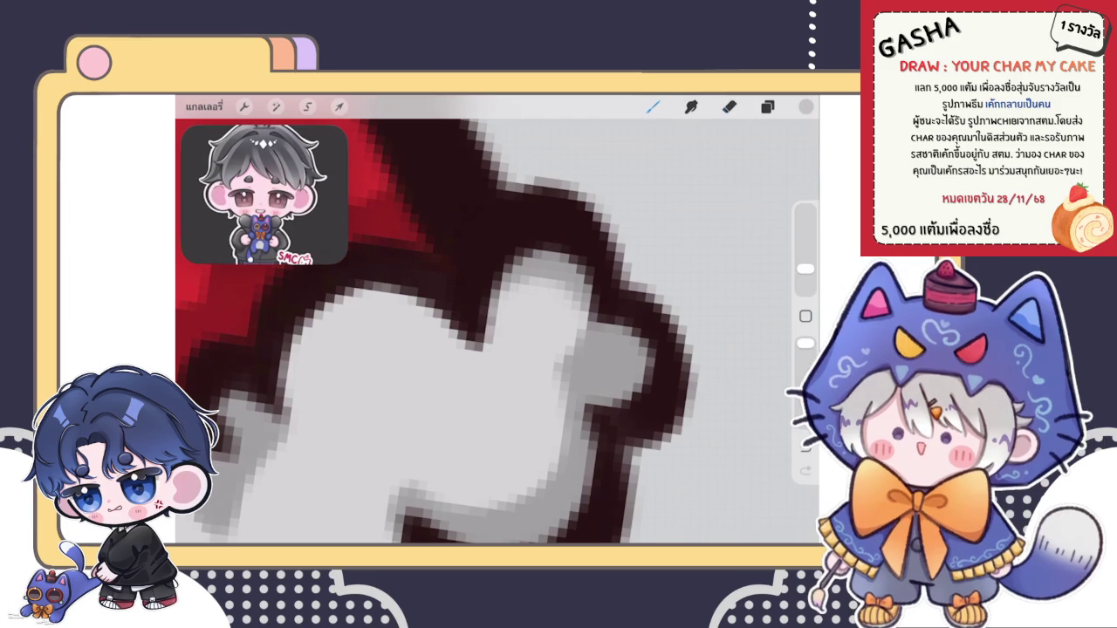
Step: Darken the outline along the fur trim's left edge with the brush
{"action": "key", "text": "b"}
{"action": "scroll", "coordinate": [497, 320], "scroll_direction": "down", "scroll_amount": 3}
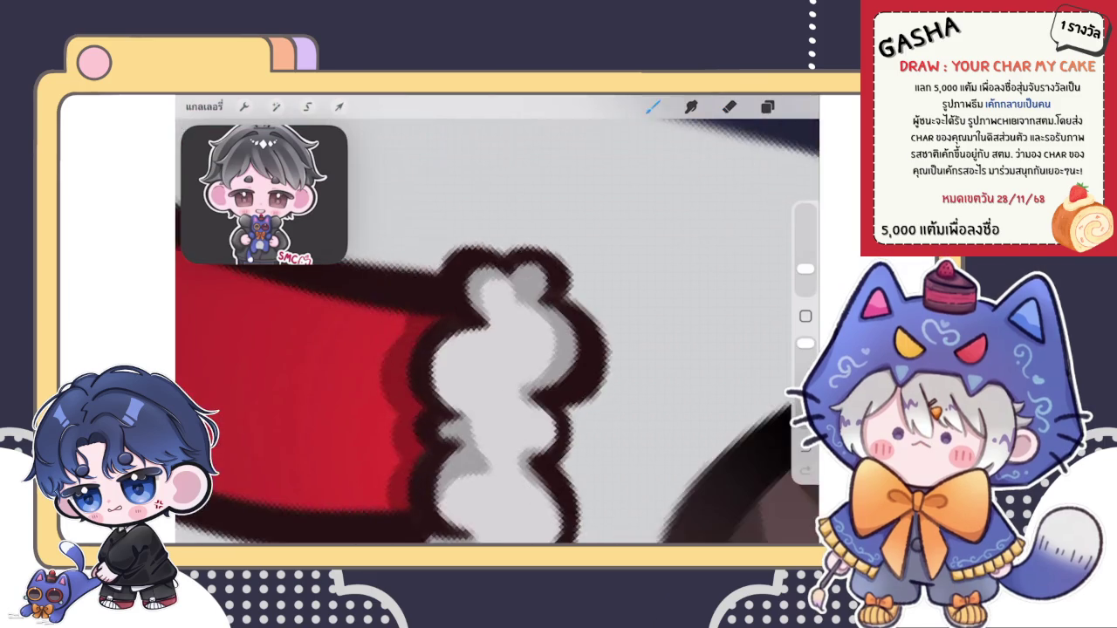
{"action": "scroll", "coordinate": [497, 319], "scroll_direction": "down", "scroll_amount": 3}
{"action": "scroll", "coordinate": [498, 320], "scroll_direction": "down", "scroll_amount": 2}
{"action": "scroll", "coordinate": [497, 319], "scroll_direction": "down", "scroll_amount": 3}
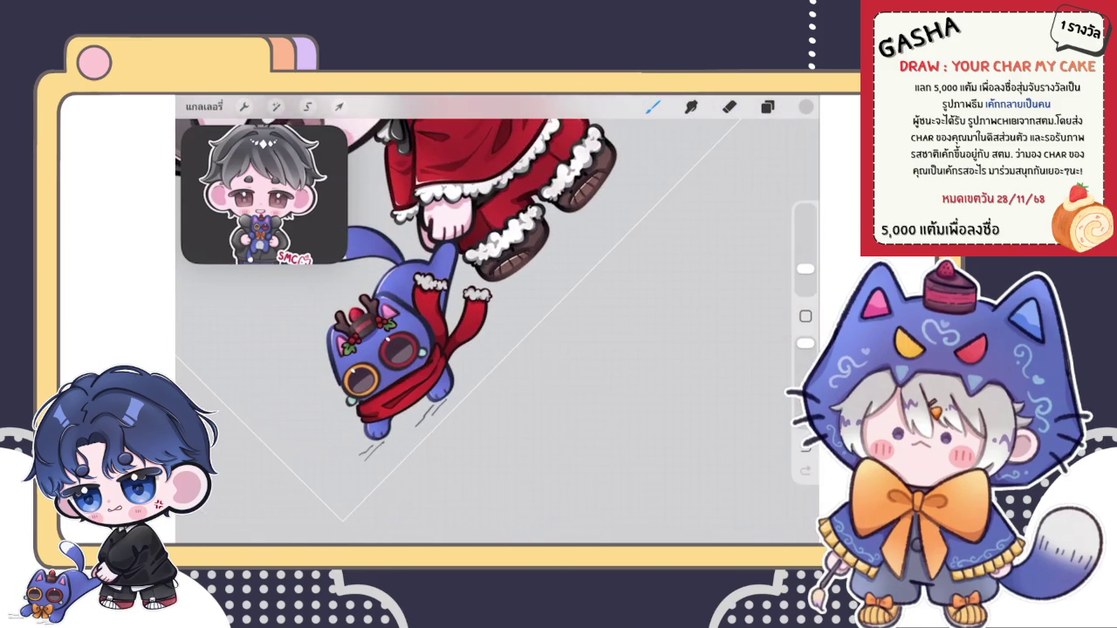
{"action": "scroll", "coordinate": [475, 297], "scroll_direction": "up", "scroll_amount": 3}
{"action": "scroll", "coordinate": [476, 297], "scroll_direction": "up", "scroll_amount": 3}
{"action": "scroll", "coordinate": [475, 297], "scroll_direction": "up", "scroll_amount": 3}
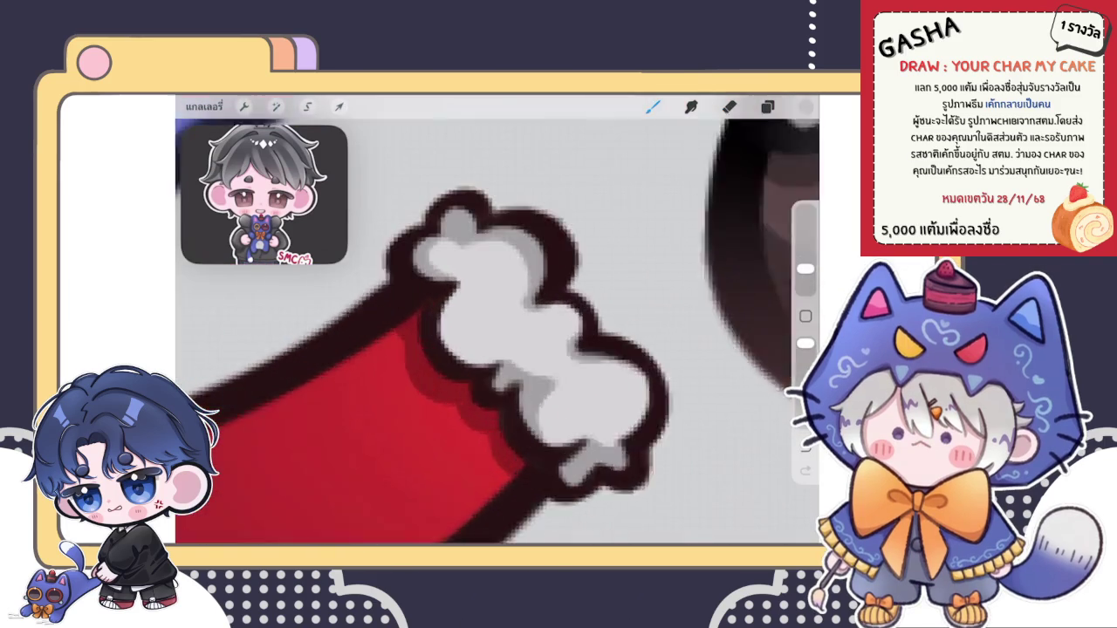
{"action": "left_click_drag", "start_coordinate": [452, 273], "coordinate": [472, 378]}
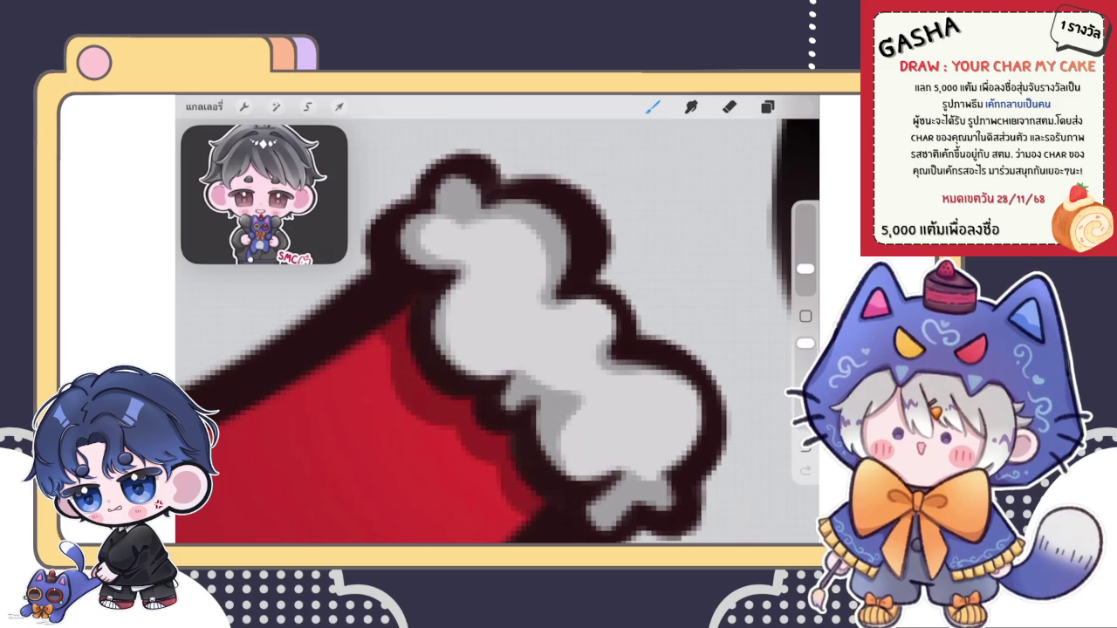
{"action": "key", "text": "e"}
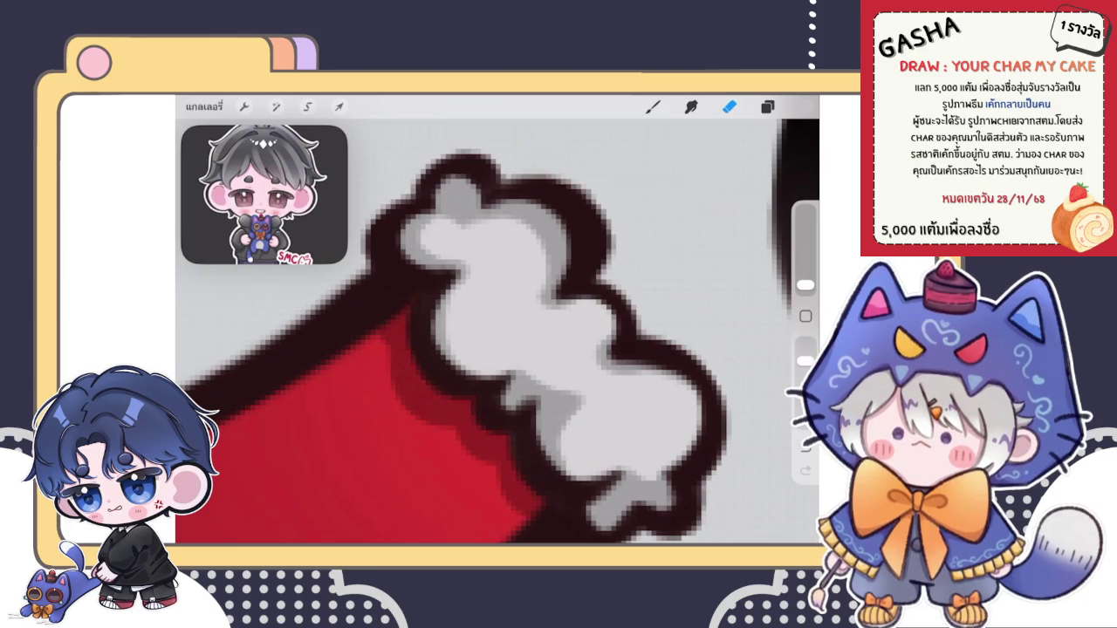
{"action": "left_click", "coordinate": [767, 106]}
{"action": "left_click", "coordinate": [767, 105]}
Step: Lower the brightness to 48% with the Hue, Saturation, Brightness adjustment and apply it
{"action": "scroll", "coordinate": [498, 323], "scroll_direction": "down", "scroll_amount": 5}
{"action": "scroll", "coordinate": [497, 323], "scroll_direction": "down", "scroll_amount": 3}
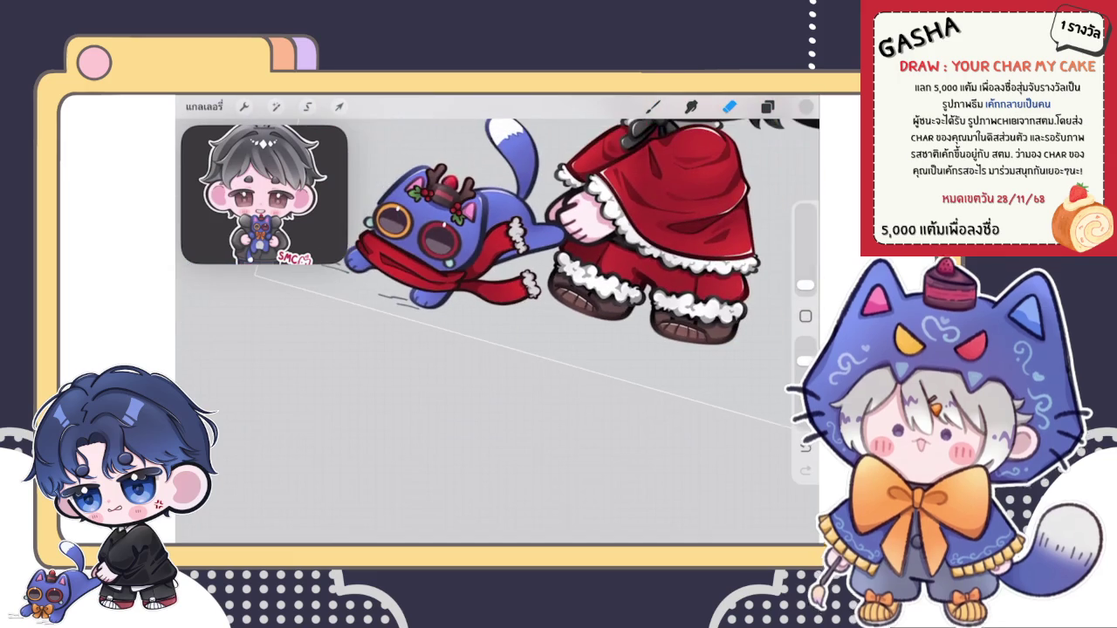
{"action": "scroll", "coordinate": [498, 323], "scroll_direction": "down", "scroll_amount": 2}
{"action": "scroll", "coordinate": [497, 323], "scroll_direction": "up", "scroll_amount": 2}
{"action": "scroll", "coordinate": [498, 323], "scroll_direction": "up", "scroll_amount": 3}
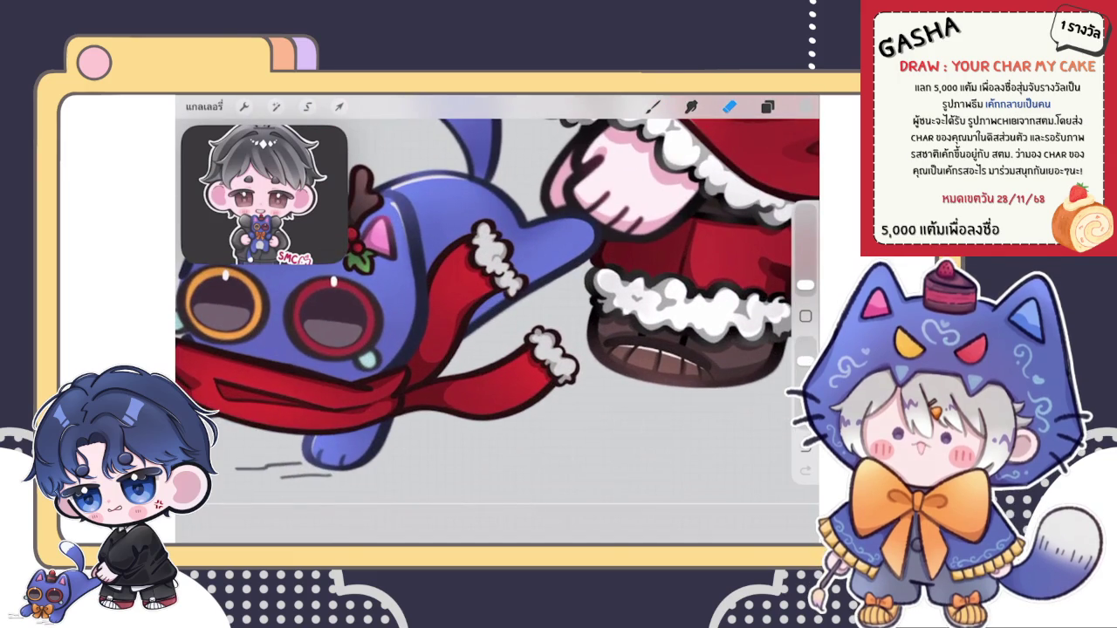
{"action": "left_click", "coordinate": [275, 105]}
{"action": "left_click", "coordinate": [236, 239]}
{"action": "left_click_drag", "start_coordinate": [668, 513], "coordinate": [665, 512]}
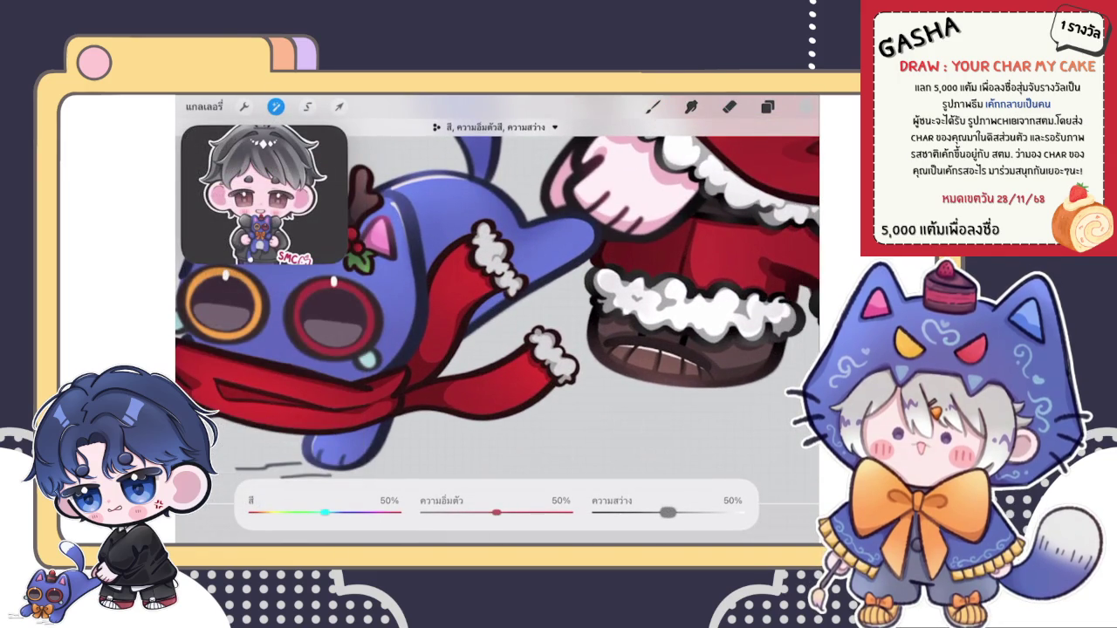
{"action": "left_click", "coordinate": [275, 106]}
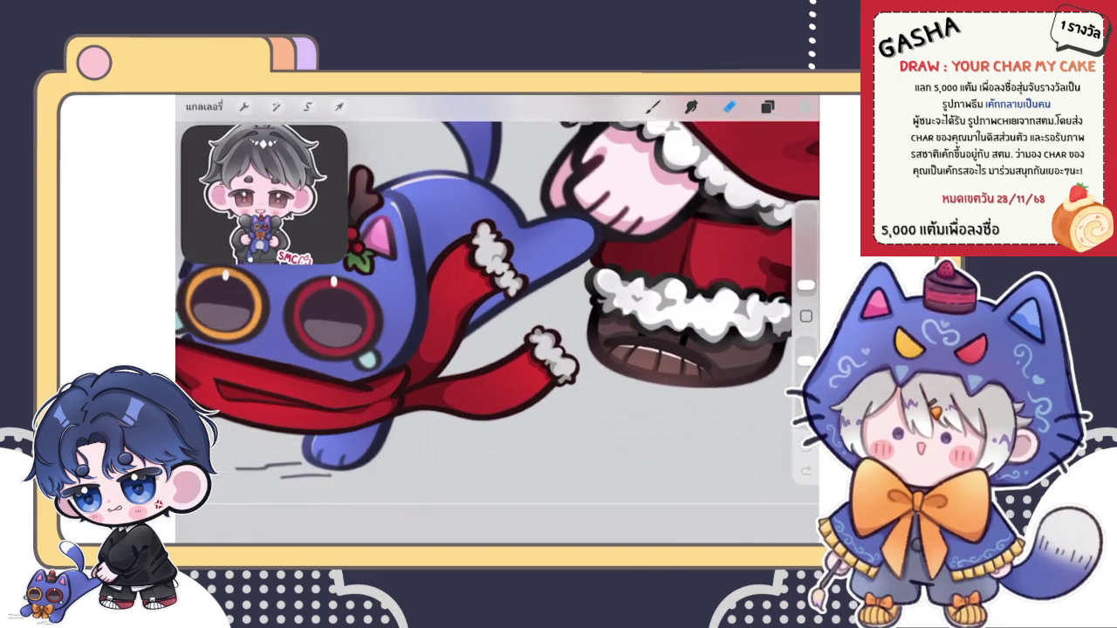
{"action": "left_click", "coordinate": [767, 106]}
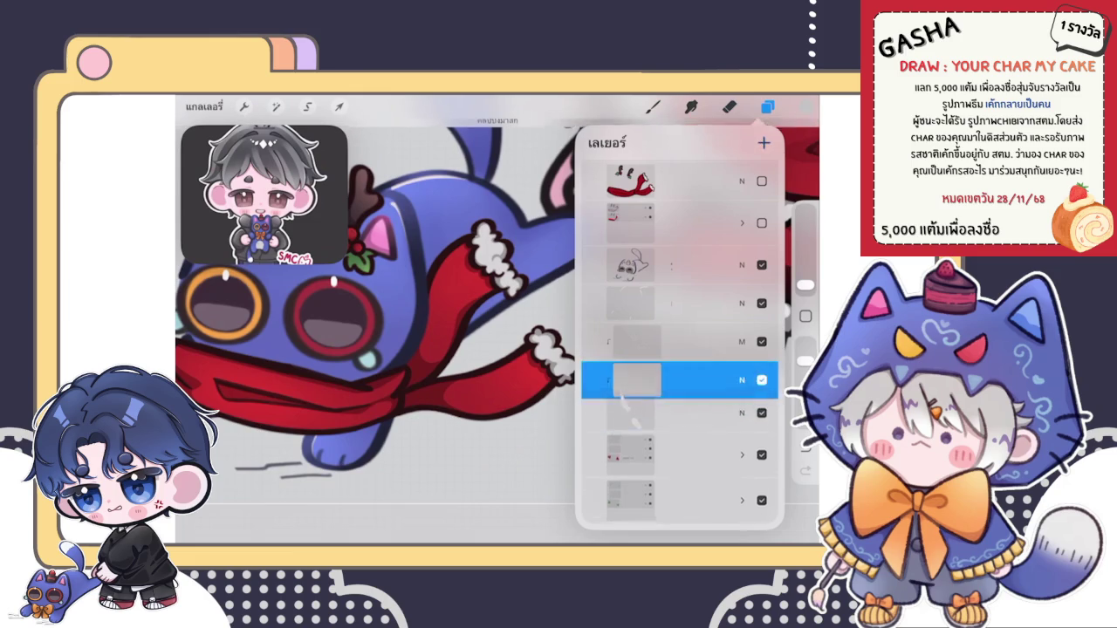
Step: Set the selected layer's blend mode to Add
{"action": "left_click", "coordinate": [653, 107]}
{"action": "left_click", "coordinate": [653, 106]}
{"action": "left_click", "coordinate": [805, 106]}
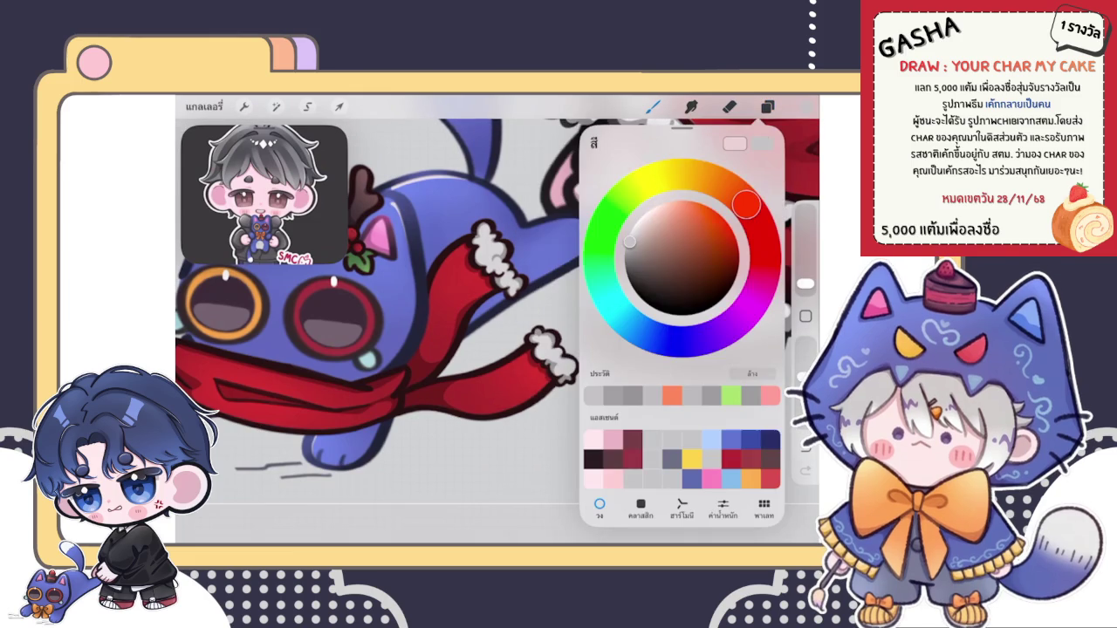
{"action": "left_click", "coordinate": [767, 106]}
{"action": "left_click", "coordinate": [741, 265]}
{"action": "left_click", "coordinate": [681, 486]}
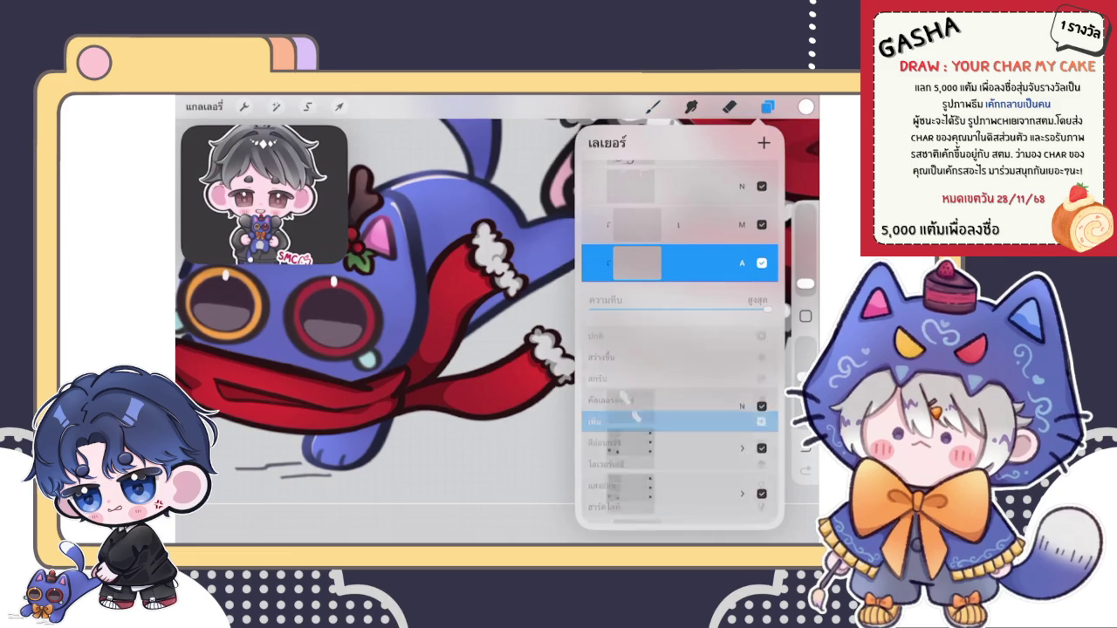
{"action": "left_click", "coordinate": [653, 106]}
{"action": "left_click", "coordinate": [652, 107]}
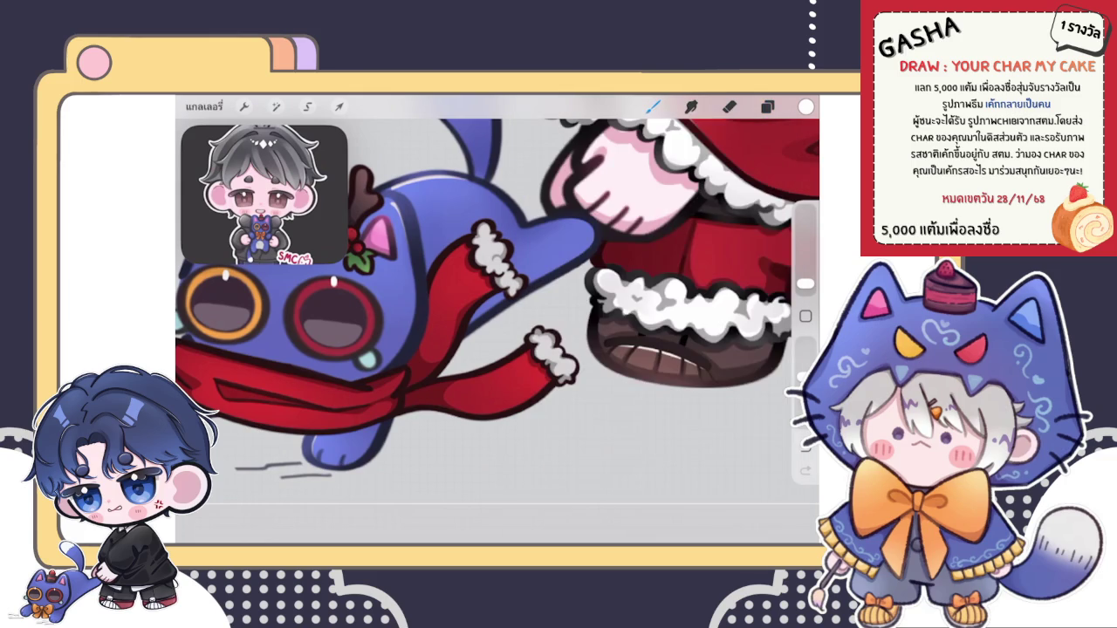
Step: Move the Multiply and Add layers below the layer groups
{"action": "scroll", "coordinate": [497, 319], "scroll_direction": "up", "scroll_amount": 3}
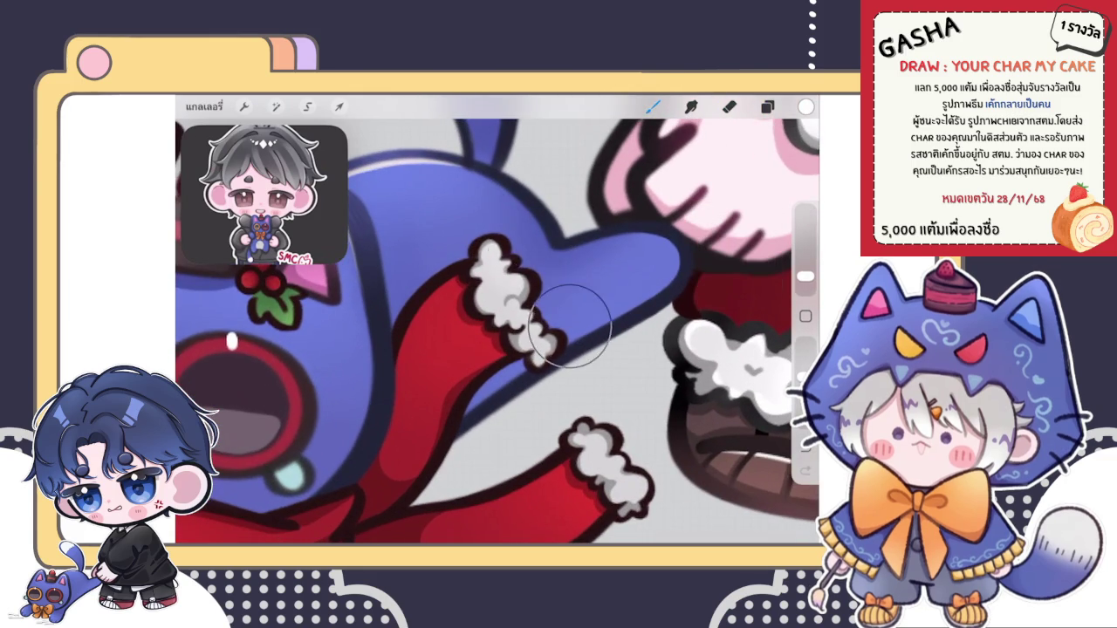
{"action": "scroll", "coordinate": [497, 323], "scroll_direction": "down", "scroll_amount": 3}
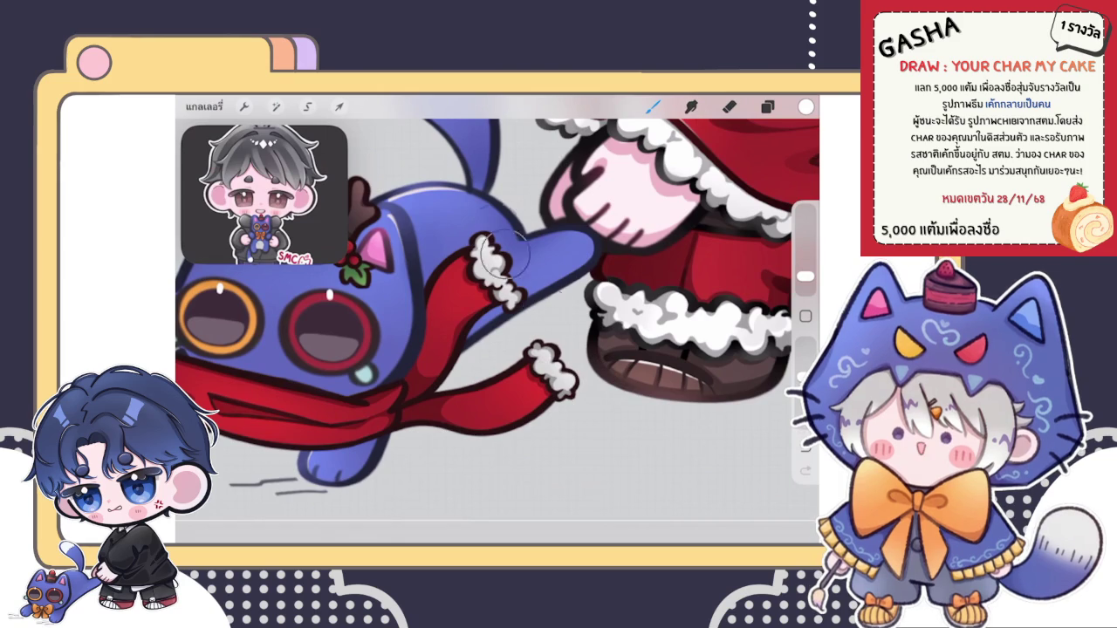
{"action": "scroll", "coordinate": [497, 323], "scroll_direction": "down", "scroll_amount": 3}
{"action": "scroll", "coordinate": [498, 323], "scroll_direction": "down", "scroll_amount": 1}
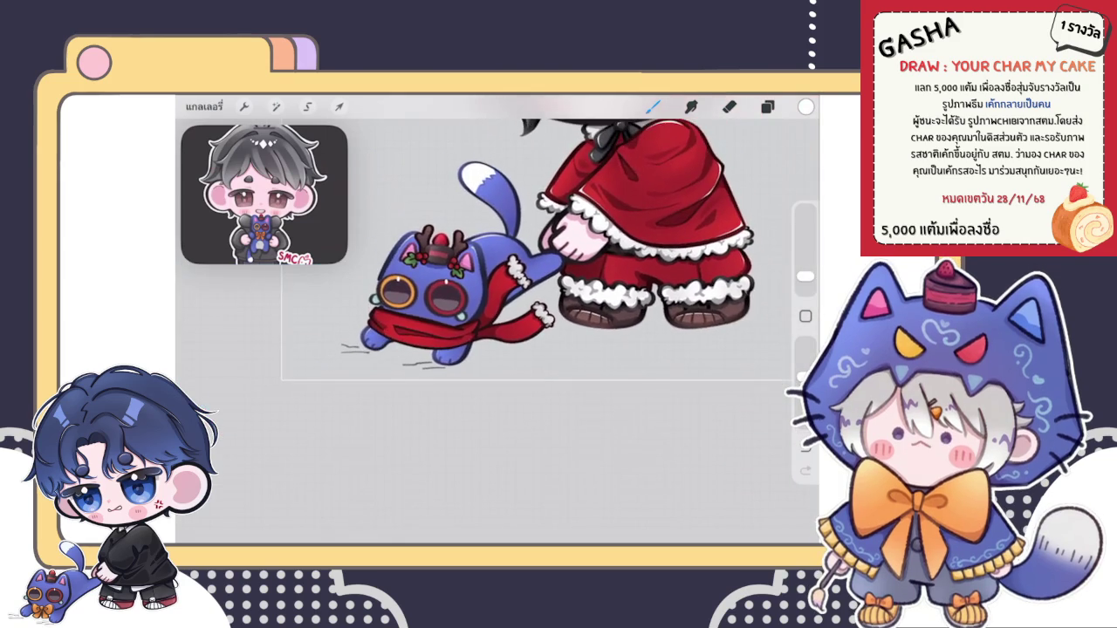
{"action": "scroll", "coordinate": [523, 236], "scroll_direction": "down", "scroll_amount": 2}
{"action": "left_click", "coordinate": [767, 107]}
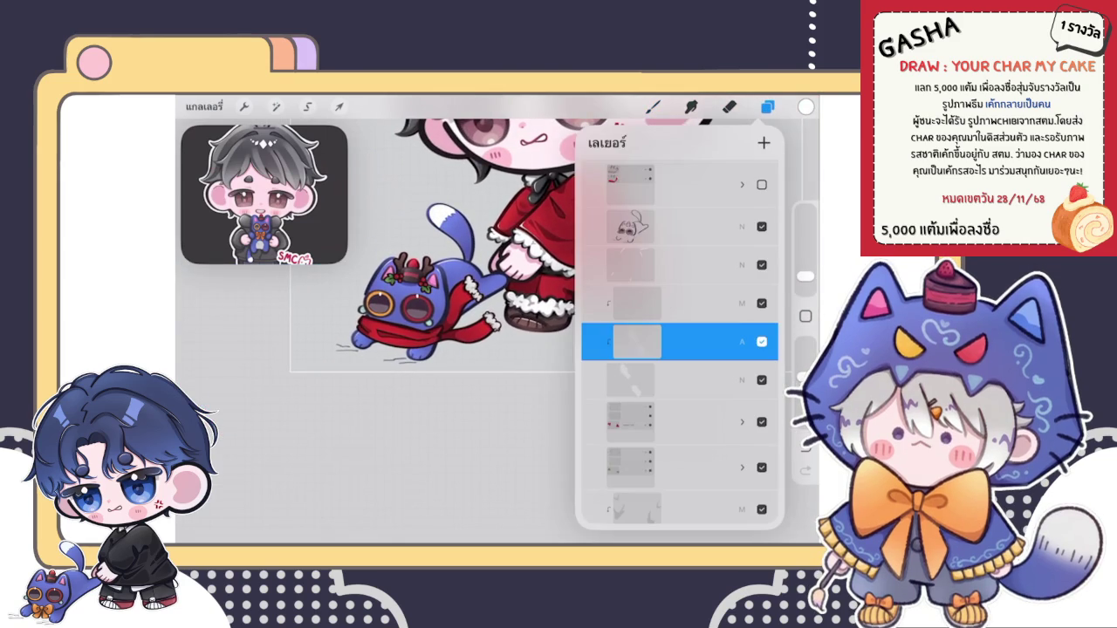
{"action": "left_click", "coordinate": [663, 303]}
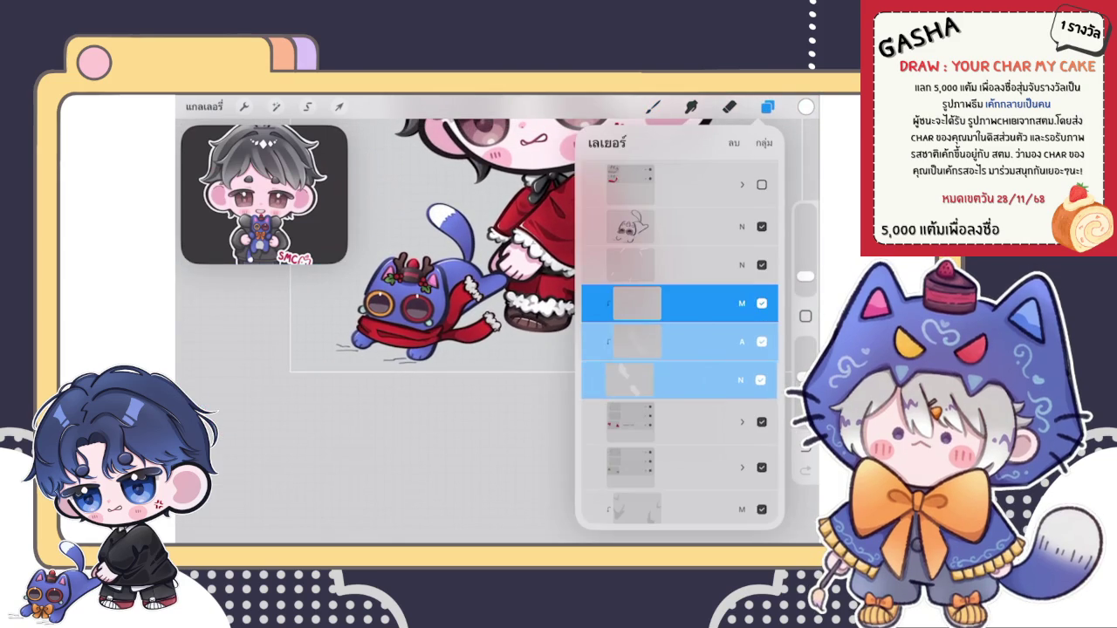
{"action": "left_click_drag", "start_coordinate": [663, 309], "coordinate": [663, 439]}
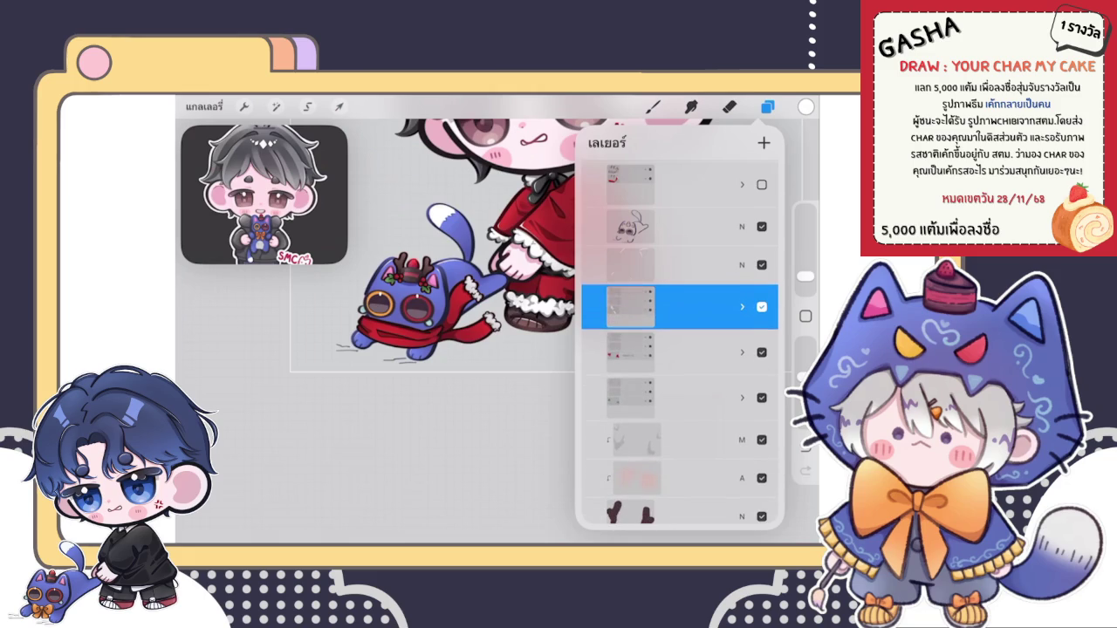
Step: Select another layer and choose a different brush from the Brush Library
{"action": "left_click", "coordinate": [663, 264]}
{"action": "left_click", "coordinate": [653, 107]}
{"action": "left_click", "coordinate": [698, 326]}
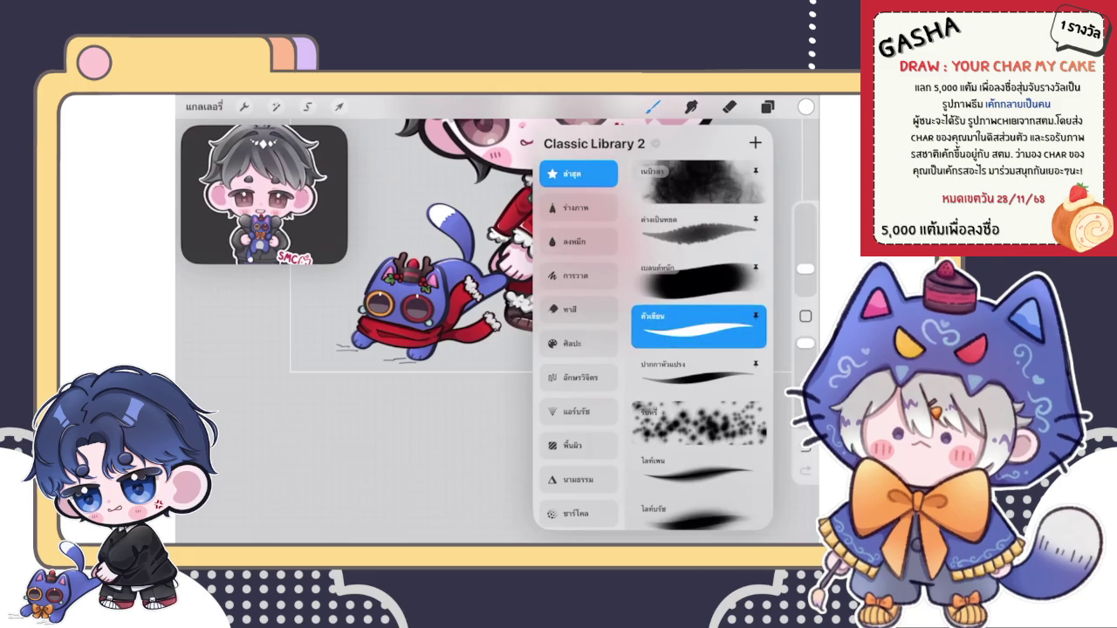
Step: Paint light highlights on the antler tip and the antler's left edge
{"action": "left_click", "coordinate": [653, 106]}
{"action": "scroll", "coordinate": [410, 275], "scroll_direction": "up", "scroll_amount": 2}
{"action": "scroll", "coordinate": [410, 275], "scroll_direction": "up", "scroll_amount": 3}
{"action": "scroll", "coordinate": [410, 275], "scroll_direction": "up", "scroll_amount": 3}
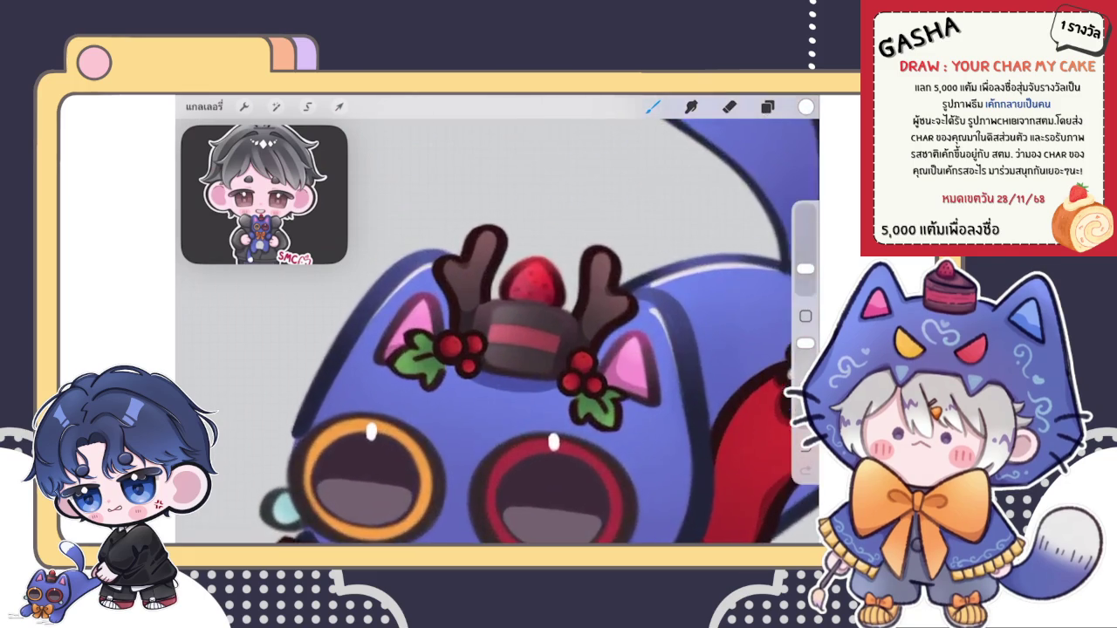
{"action": "scroll", "coordinate": [410, 275], "scroll_direction": "up", "scroll_amount": 3}
{"action": "left_click_drag", "start_coordinate": [499, 236], "coordinate": [534, 211]}
{"action": "scroll", "coordinate": [515, 227], "scroll_direction": "up", "scroll_amount": 3}
{"action": "key", "text": "ctrl+z"}
{"action": "mouse_move", "coordinate": [489, 288]}
{"action": "left_mouse_down"}
{"action": "mouse_move", "coordinate": [513, 261]}
{"action": "mouse_move", "coordinate": [563, 276]}
{"action": "mouse_move", "coordinate": [566, 295]}
{"action": "left_mouse_up"}
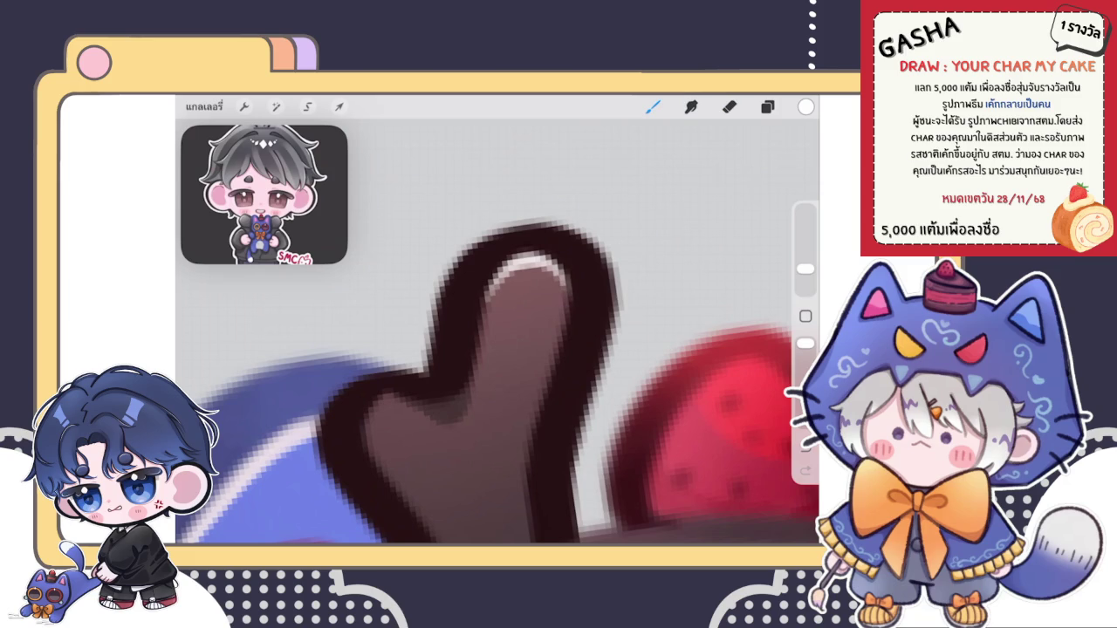
{"action": "mouse_move", "coordinate": [402, 395]}
{"action": "left_mouse_down"}
{"action": "mouse_move", "coordinate": [358, 447]}
{"action": "mouse_move", "coordinate": [391, 398]}
{"action": "left_mouse_up"}
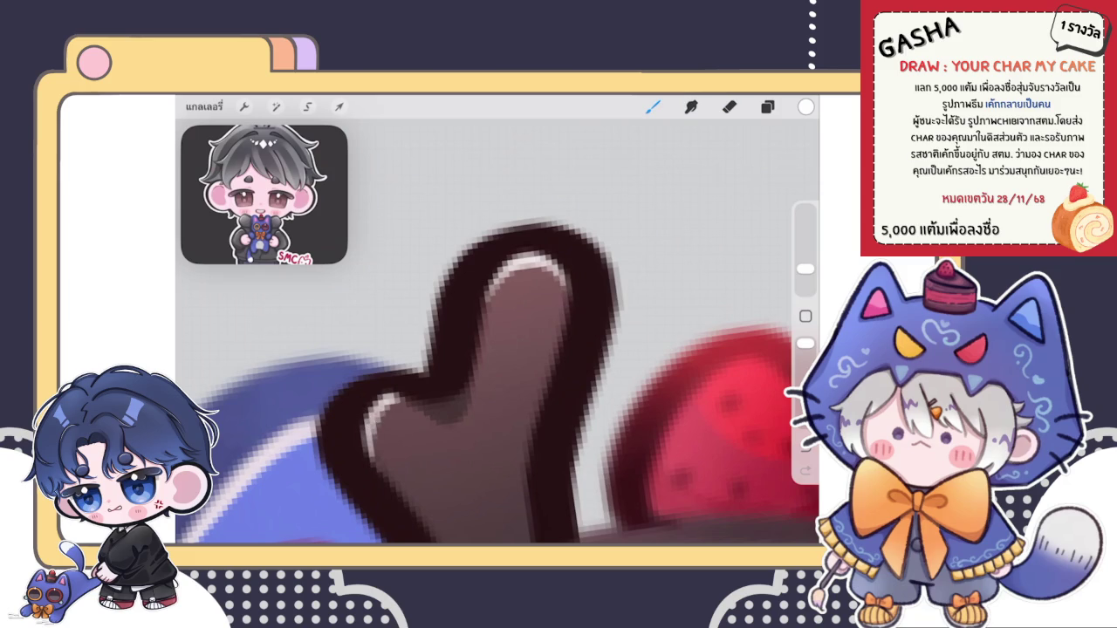
Step: Highlight the top of the strawberry and the right antler
{"action": "scroll", "coordinate": [497, 381], "scroll_direction": "down", "scroll_amount": 3}
{"action": "scroll", "coordinate": [497, 367], "scroll_direction": "down", "scroll_amount": 3}
{"action": "scroll", "coordinate": [498, 367], "scroll_direction": "up", "scroll_amount": 3}
{"action": "scroll", "coordinate": [497, 366], "scroll_direction": "up", "scroll_amount": 3}
{"action": "mouse_move", "coordinate": [481, 311]}
{"action": "left_mouse_down"}
{"action": "mouse_move", "coordinate": [536, 299]}
{"action": "mouse_move", "coordinate": [576, 260]}
{"action": "left_mouse_up"}
{"action": "scroll", "coordinate": [497, 376], "scroll_direction": "right", "scroll_amount": 3}
{"action": "mouse_move", "coordinate": [557, 305]}
{"action": "left_mouse_down"}
{"action": "mouse_move", "coordinate": [583, 258]}
{"action": "mouse_move", "coordinate": [563, 260]}
{"action": "left_mouse_up"}
Step: Add a pale highlight along the holly leaf's edge, undoing a misplaced stroke by the ear
{"action": "scroll", "coordinate": [498, 375], "scroll_direction": "down", "scroll_amount": 3}
{"action": "scroll", "coordinate": [498, 375], "scroll_direction": "down", "scroll_amount": 2}
{"action": "scroll", "coordinate": [497, 376], "scroll_direction": "up", "scroll_amount": 1}
{"action": "left_click", "coordinate": [729, 107]}
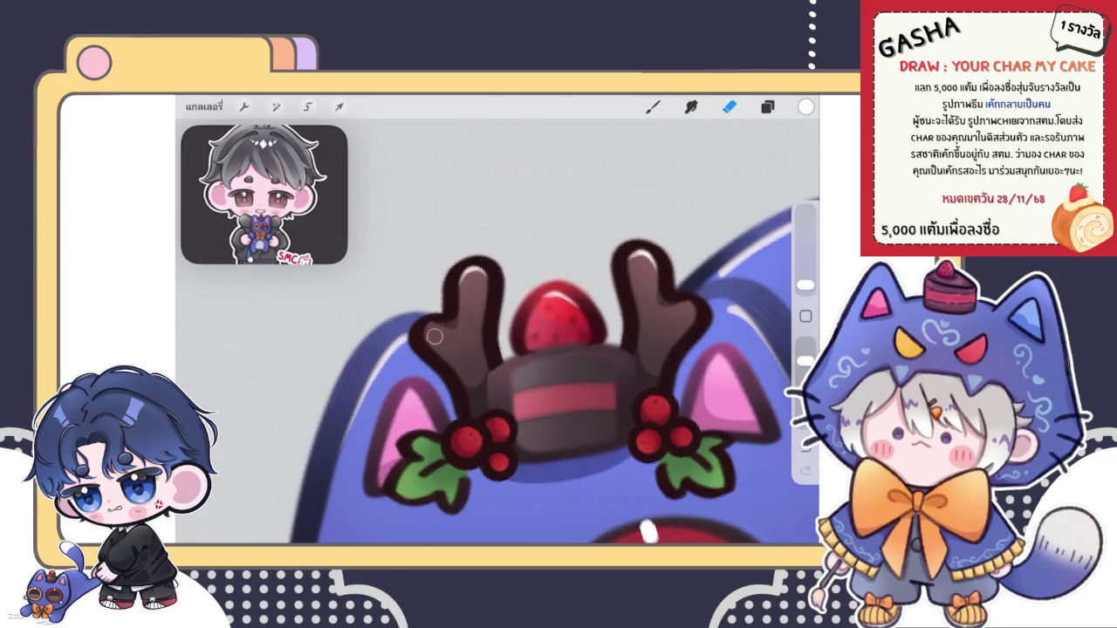
{"action": "left_click", "coordinate": [653, 106]}
{"action": "scroll", "coordinate": [497, 375], "scroll_direction": "down", "scroll_amount": 3}
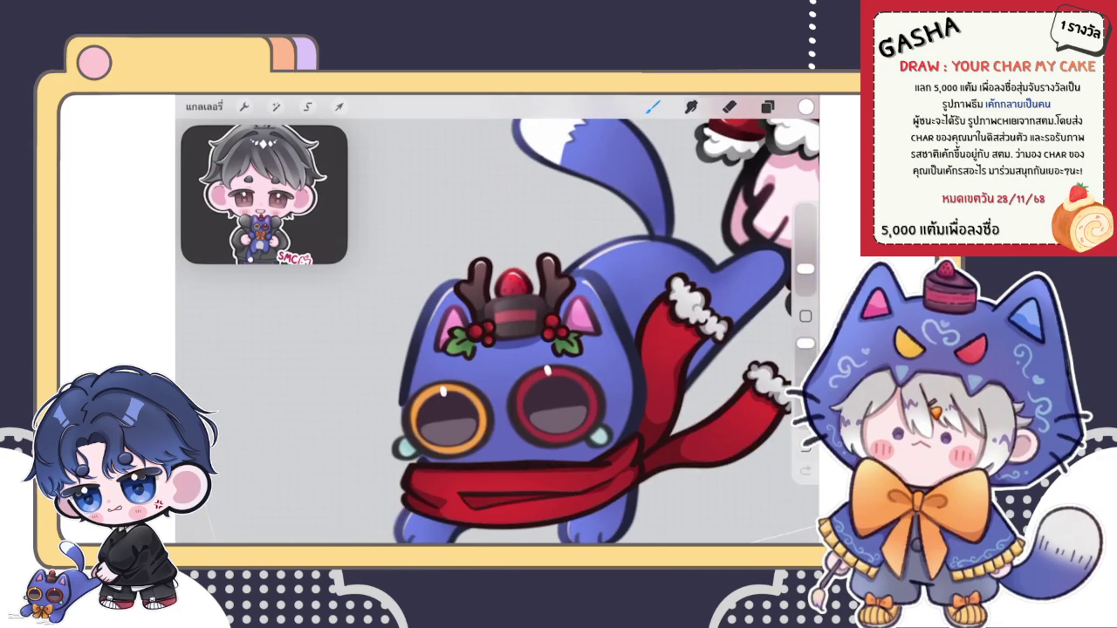
{"action": "scroll", "coordinate": [476, 336], "scroll_direction": "up", "scroll_amount": 5}
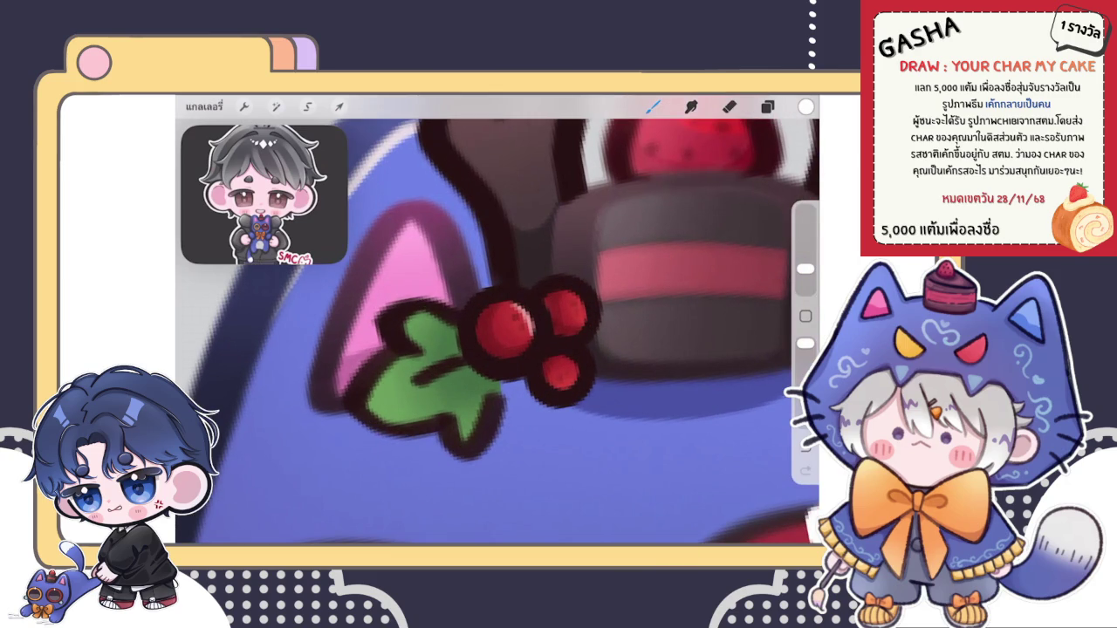
{"action": "left_click_drag", "start_coordinate": [462, 259], "coordinate": [476, 240]}
{"action": "key", "text": "ctrl+z"}
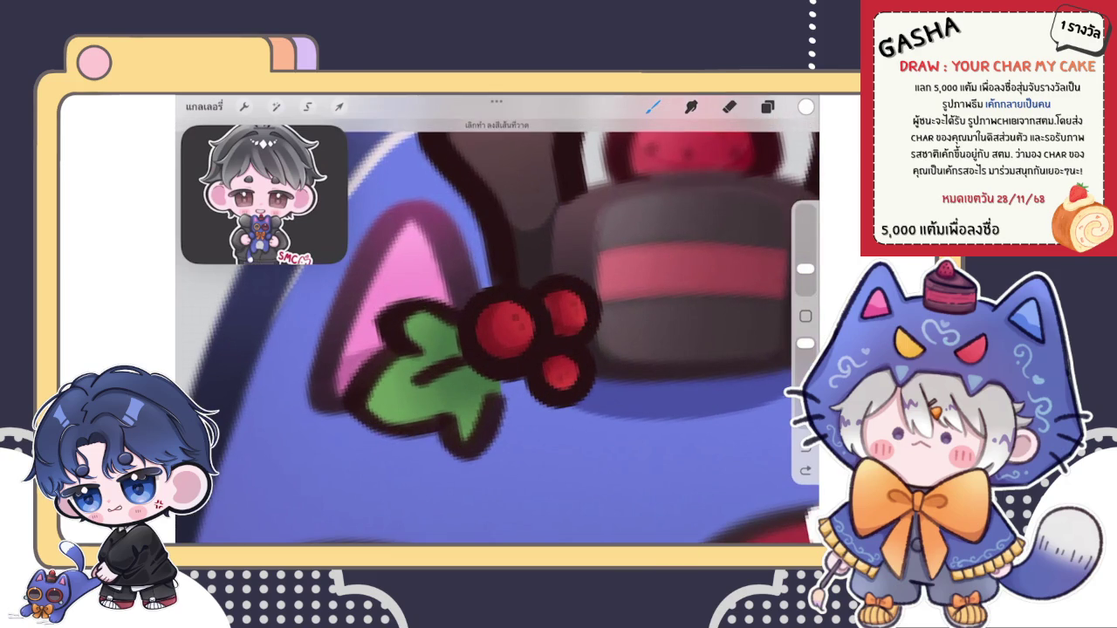
{"action": "left_click_drag", "start_coordinate": [367, 392], "coordinate": [391, 429]}
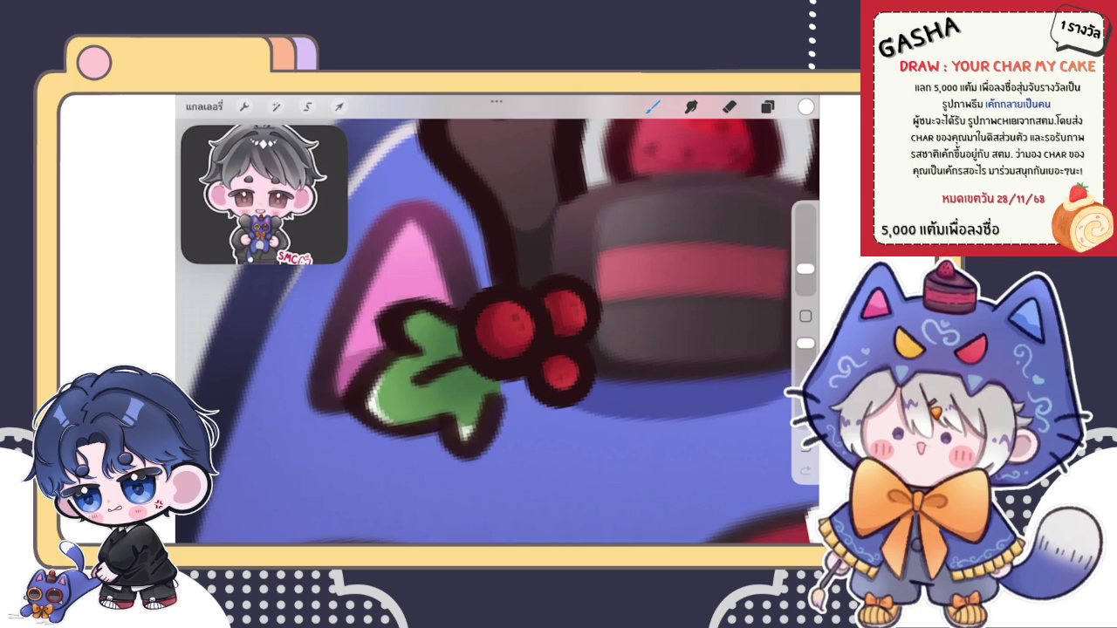
Step: Erase the stray marks near the holly leaf
{"action": "scroll", "coordinate": [497, 319], "scroll_direction": "down", "scroll_amount": 5}
{"action": "scroll", "coordinate": [541, 318], "scroll_direction": "down", "scroll_amount": 5}
{"action": "scroll", "coordinate": [410, 319], "scroll_direction": "up", "scroll_amount": 5}
{"action": "left_click", "coordinate": [730, 105]}
{"action": "left_click_drag", "start_coordinate": [450, 358], "coordinate": [480, 389]}
{"action": "left_click", "coordinate": [653, 106]}
{"action": "scroll", "coordinate": [497, 319], "scroll_direction": "down", "scroll_amount": 3}
{"action": "scroll", "coordinate": [498, 319], "scroll_direction": "down", "scroll_amount": 3}
{"action": "scroll", "coordinate": [497, 319], "scroll_direction": "up", "scroll_amount": 3}
Step: Paint a highlight along the holly leaf's lower-right edge
{"action": "left_click", "coordinate": [653, 105]}
{"action": "left_click", "coordinate": [653, 106]}
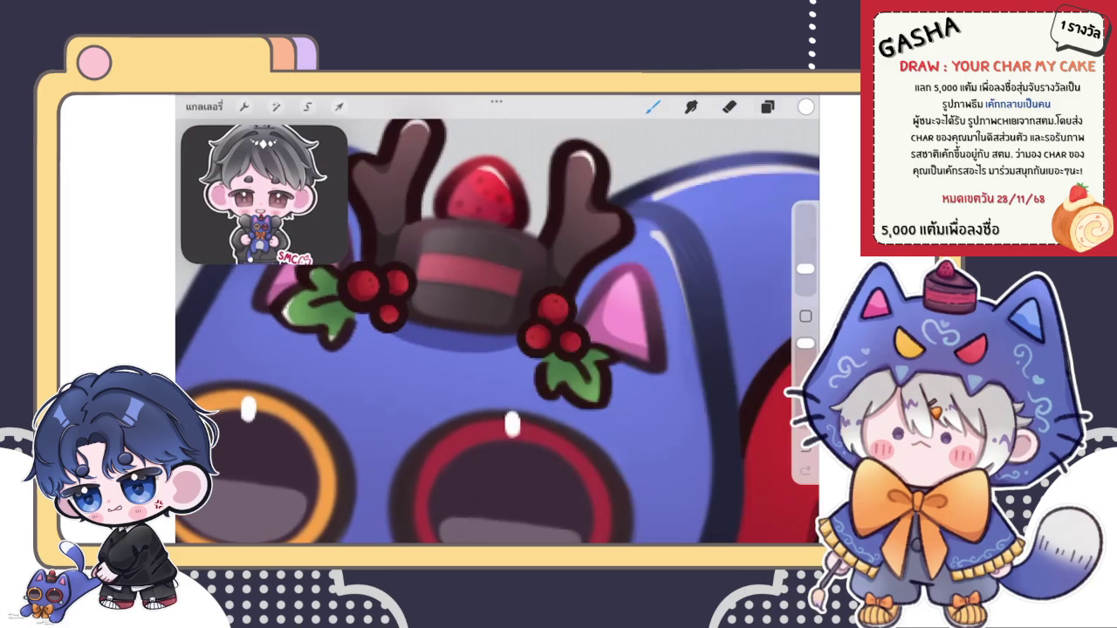
{"action": "scroll", "coordinate": [602, 399], "scroll_direction": "up", "scroll_amount": 3}
{"action": "left_click_drag", "start_coordinate": [482, 380], "coordinate": [488, 386]}
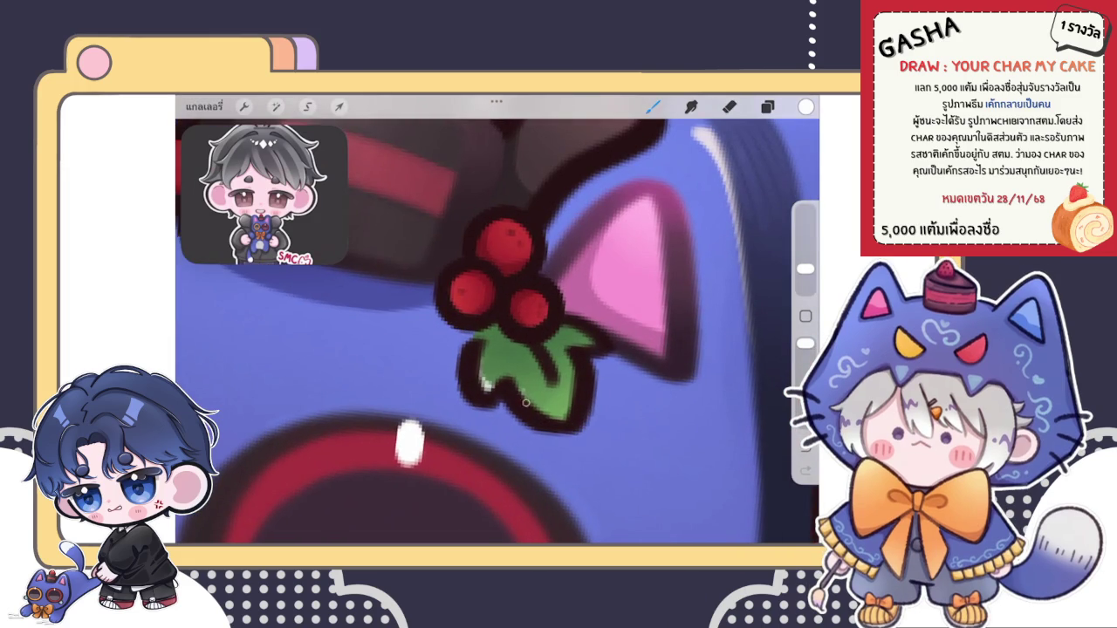
{"action": "scroll", "coordinate": [553, 408], "scroll_direction": "up", "scroll_amount": 3}
{"action": "key", "text": "ctrl+z"}
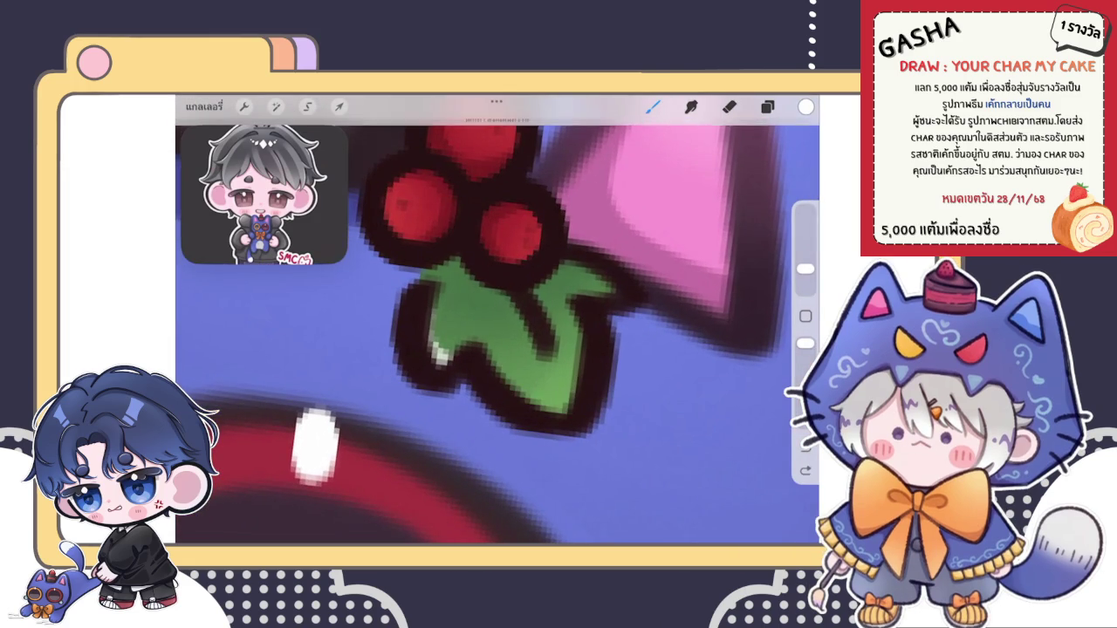
{"action": "mouse_move", "coordinate": [523, 403]}
{"action": "left_mouse_down"}
{"action": "mouse_move", "coordinate": [576, 370]}
{"action": "mouse_move", "coordinate": [573, 404]}
{"action": "left_mouse_up"}
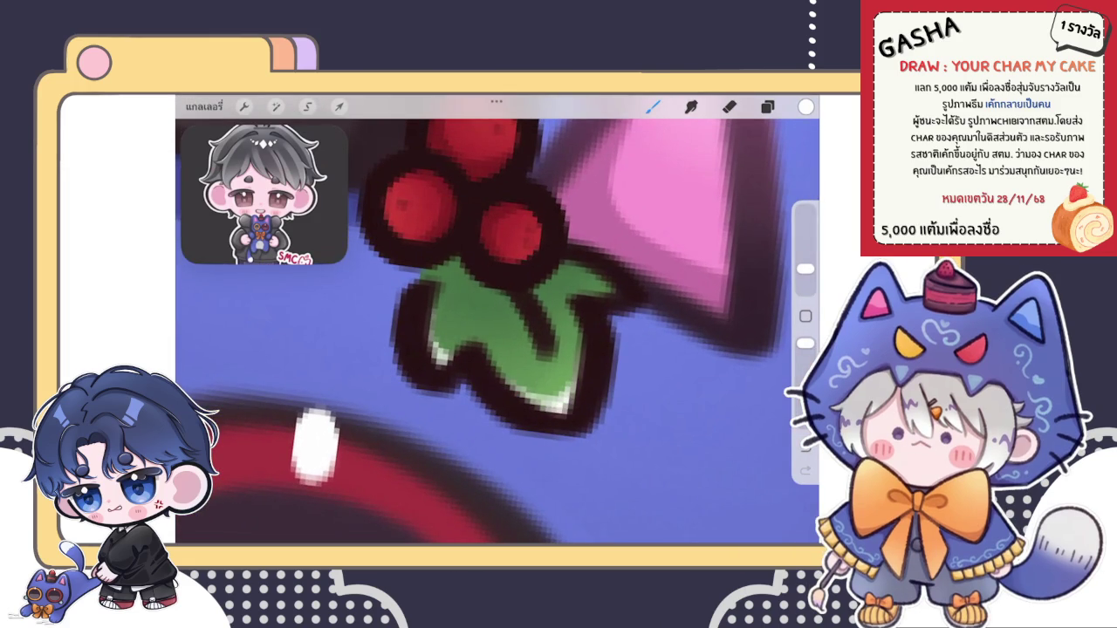
{"action": "scroll", "coordinate": [497, 320], "scroll_direction": "down", "scroll_amount": 1}
{"action": "scroll", "coordinate": [498, 319], "scroll_direction": "down", "scroll_amount": 3}
{"action": "scroll", "coordinate": [497, 319], "scroll_direction": "down", "scroll_amount": 2}
{"action": "scroll", "coordinate": [497, 320], "scroll_direction": "down", "scroll_amount": 1}
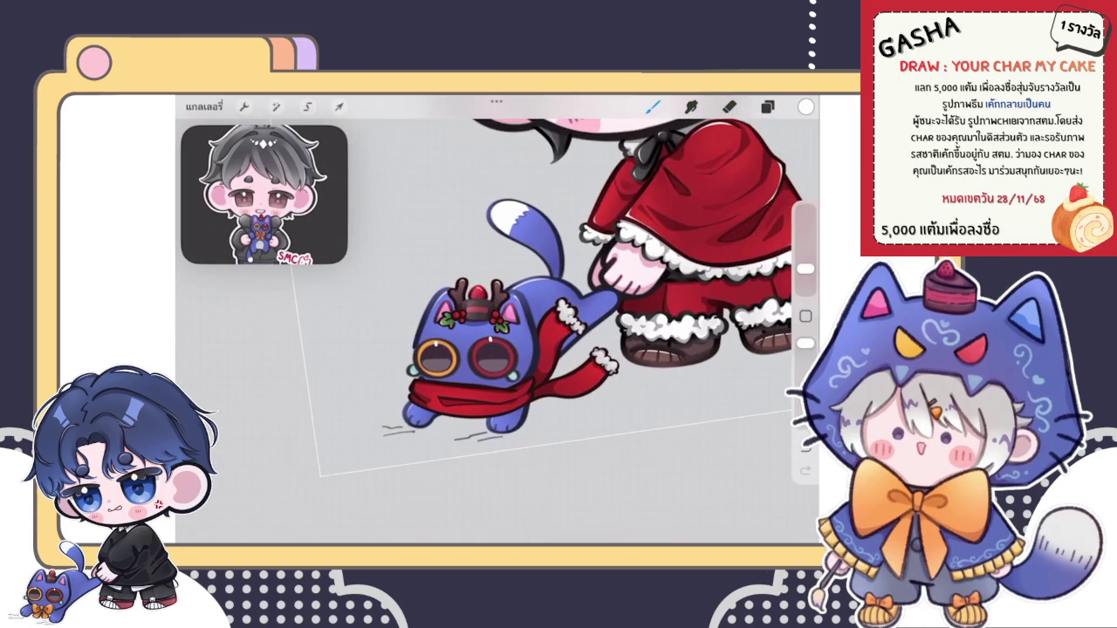
Step: Paint white highlight strokes down the red scarf's left edge
{"action": "scroll", "coordinate": [489, 323], "scroll_direction": "up", "scroll_amount": 3}
{"action": "scroll", "coordinate": [489, 323], "scroll_direction": "up", "scroll_amount": 3}
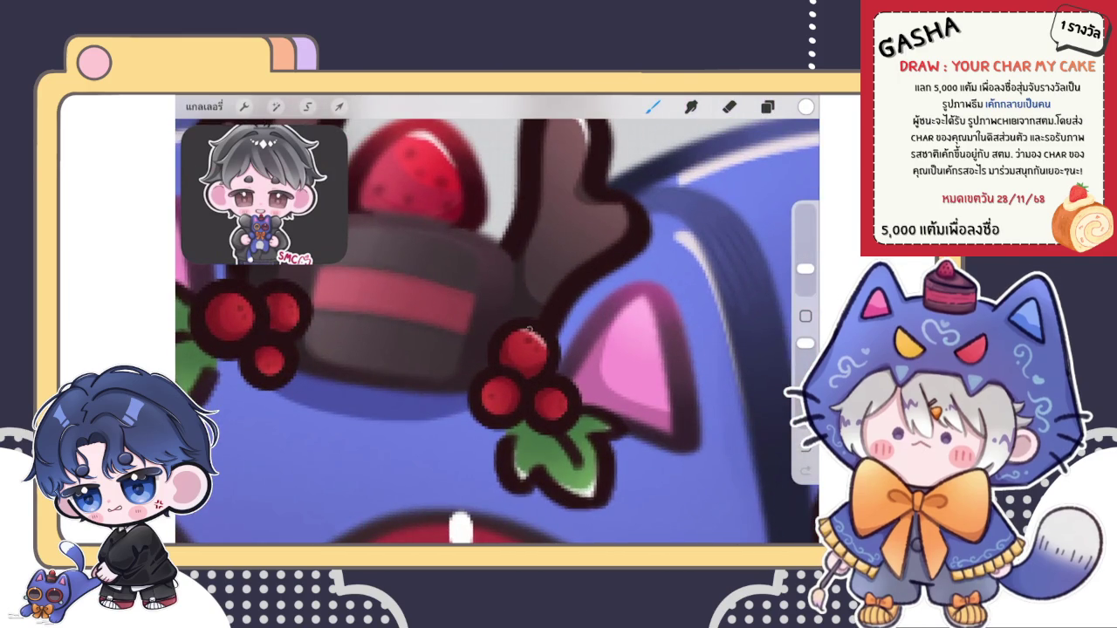
{"action": "scroll", "coordinate": [506, 367], "scroll_direction": "up", "scroll_amount": 2}
{"action": "scroll", "coordinate": [506, 367], "scroll_direction": "up", "scroll_amount": 2}
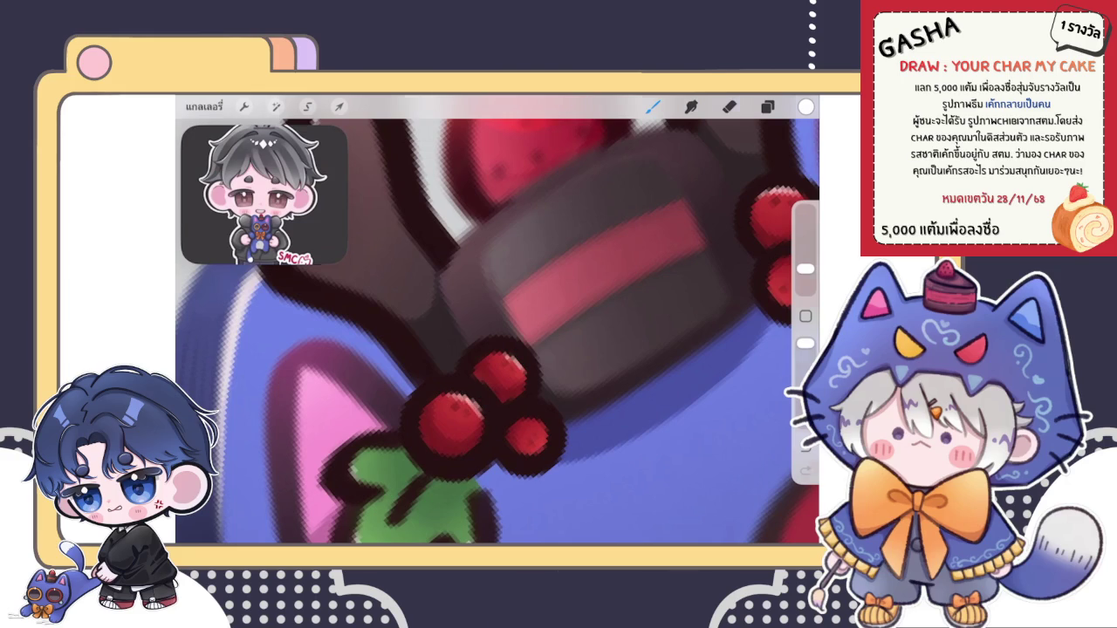
{"action": "scroll", "coordinate": [497, 320], "scroll_direction": "down", "scroll_amount": 5}
{"action": "scroll", "coordinate": [498, 319], "scroll_direction": "down", "scroll_amount": 3}
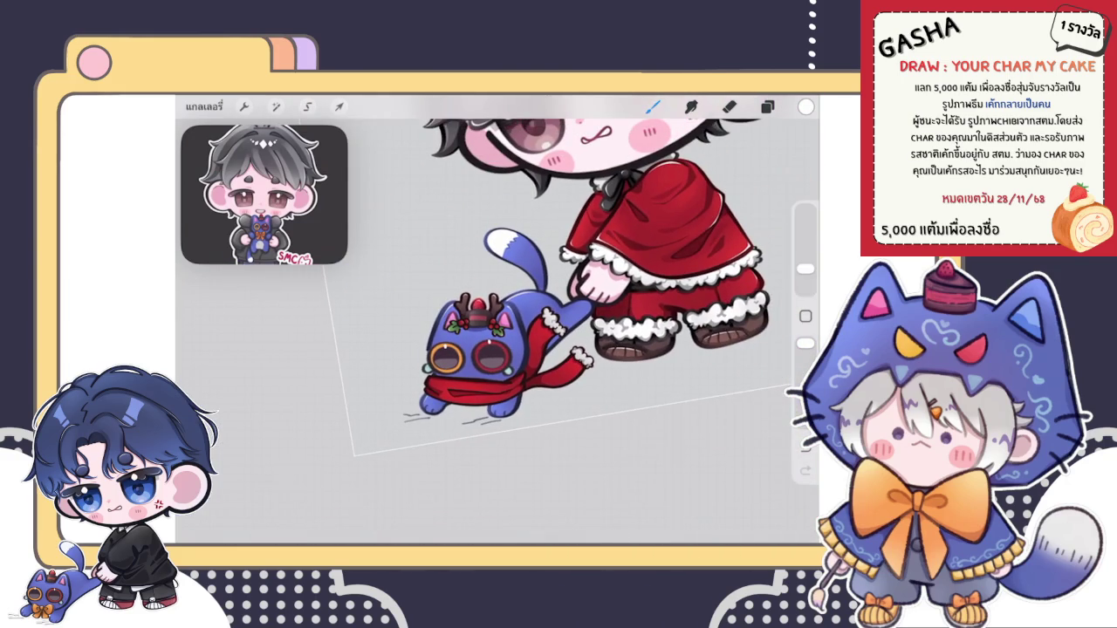
{"action": "scroll", "coordinate": [471, 349], "scroll_direction": "up", "scroll_amount": 3}
{"action": "scroll", "coordinate": [472, 349], "scroll_direction": "up", "scroll_amount": 1}
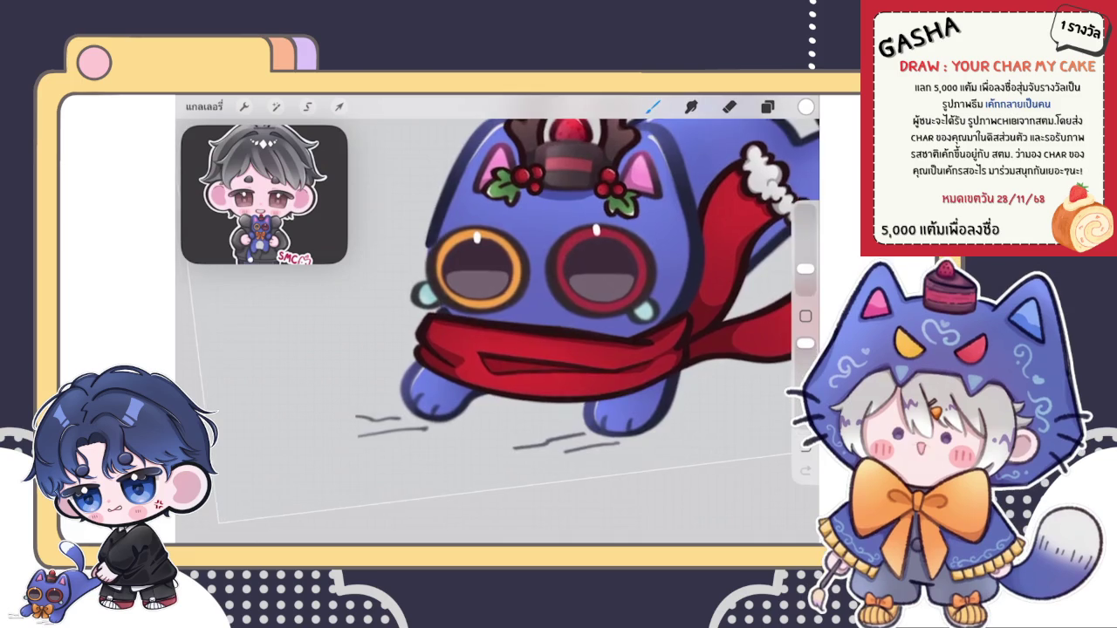
{"action": "scroll", "coordinate": [428, 349], "scroll_direction": "up", "scroll_amount": 3}
{"action": "scroll", "coordinate": [428, 349], "scroll_direction": "up", "scroll_amount": 3}
{"action": "left_click_drag", "start_coordinate": [454, 288], "coordinate": [441, 358]}
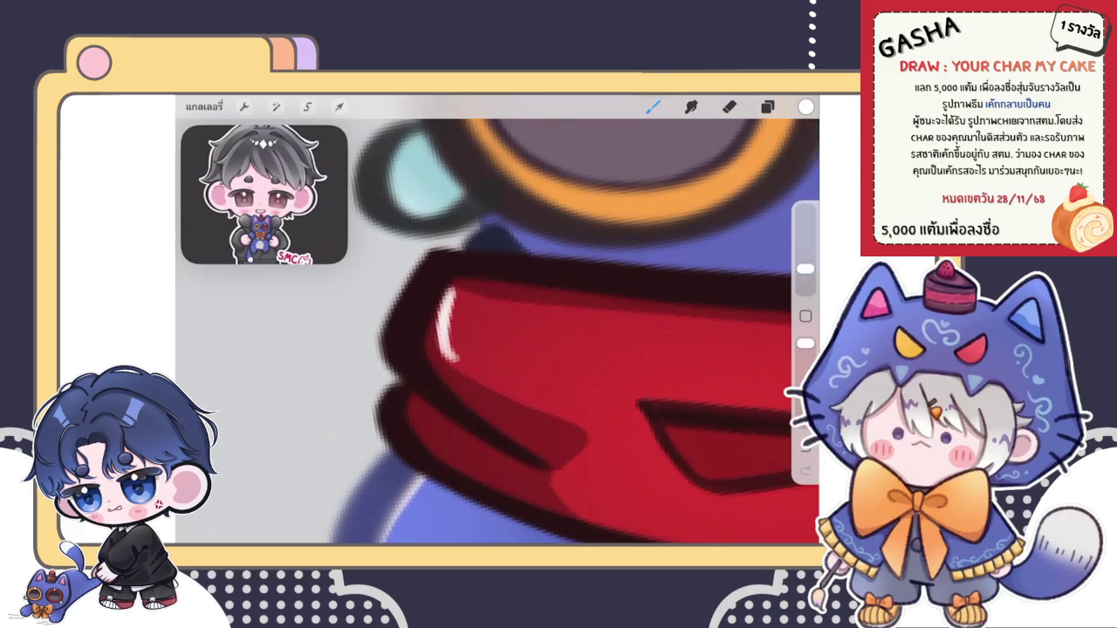
{"action": "scroll", "coordinate": [489, 331], "scroll_direction": "up", "scroll_amount": 1}
{"action": "left_click_drag", "start_coordinate": [452, 288], "coordinate": [441, 384]}
{"action": "left_click_drag", "start_coordinate": [451, 292], "coordinate": [489, 417]}
{"action": "left_click_drag", "start_coordinate": [451, 288], "coordinate": [535, 438]}
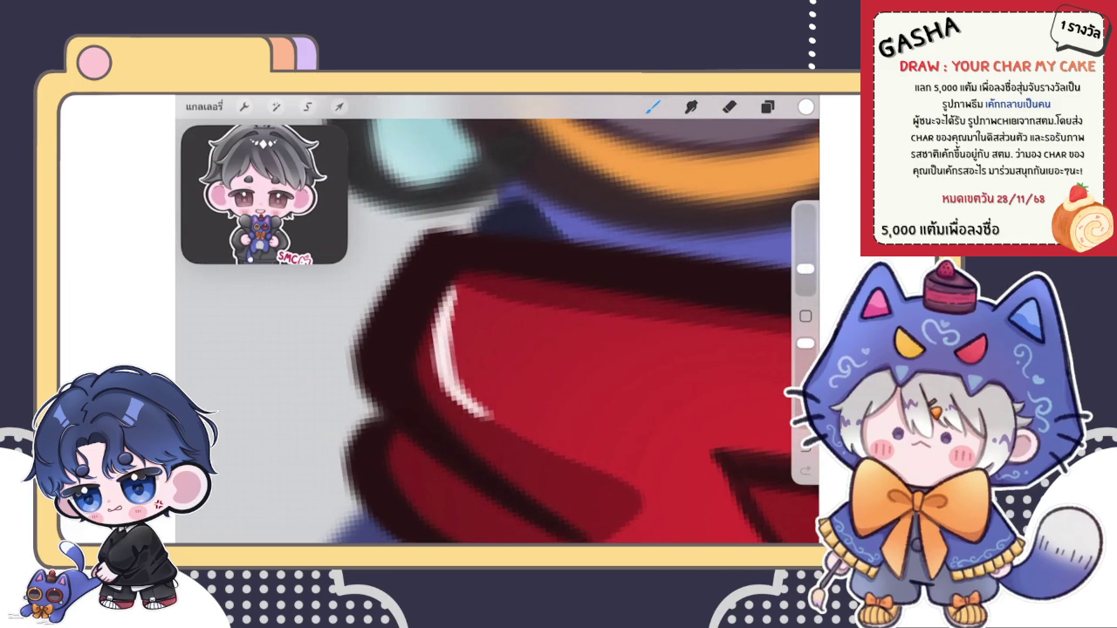
Step: Trim, extend and thin the scarf edge highlight with the eraser and brush
{"action": "key", "text": "e"}
{"action": "mouse_move", "coordinate": [482, 375]}
{"action": "left_mouse_down"}
{"action": "mouse_move", "coordinate": [537, 422]}
{"action": "mouse_move", "coordinate": [462, 363]}
{"action": "mouse_move", "coordinate": [450, 301]}
{"action": "mouse_move", "coordinate": [471, 275]}
{"action": "mouse_move", "coordinate": [484, 297]}
{"action": "left_mouse_up"}
{"action": "scroll", "coordinate": [497, 331], "scroll_direction": "down", "scroll_amount": 5}
{"action": "scroll", "coordinate": [497, 332], "scroll_direction": "down", "scroll_amount": 5}
{"action": "scroll", "coordinate": [498, 262], "scroll_direction": "down", "scroll_amount": 2}
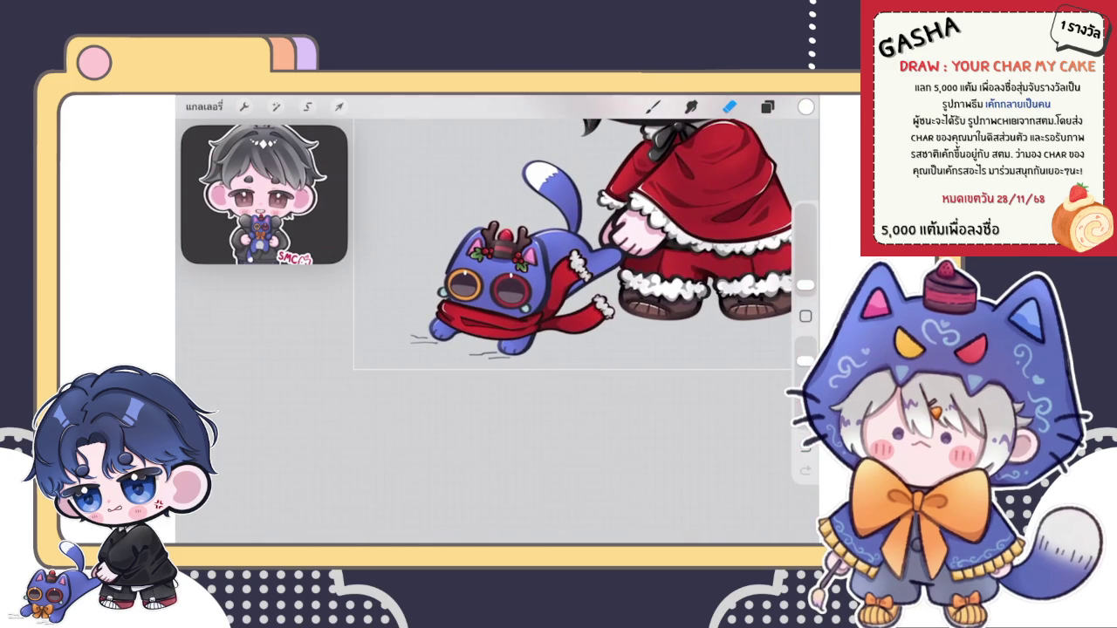
{"action": "scroll", "coordinate": [493, 292], "scroll_direction": "up", "scroll_amount": 5}
{"action": "scroll", "coordinate": [493, 293], "scroll_direction": "up", "scroll_amount": 5}
{"action": "scroll", "coordinate": [493, 292], "scroll_direction": "up", "scroll_amount": 3}
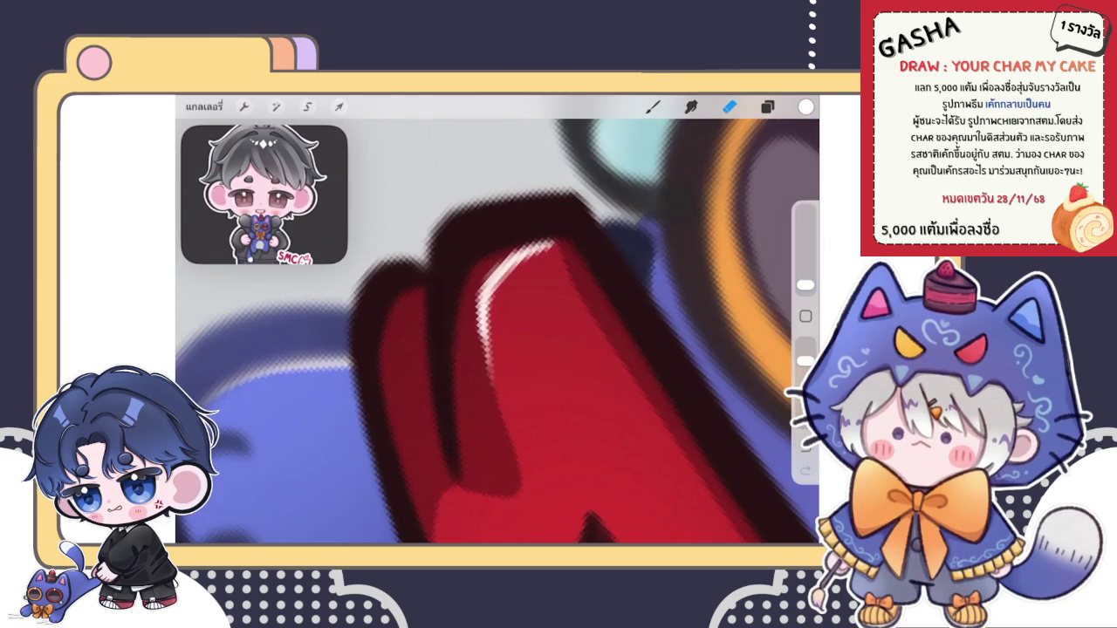
{"action": "key", "text": "b"}
{"action": "left_click_drag", "start_coordinate": [485, 327], "coordinate": [500, 403]}
{"action": "key", "text": "e"}
{"action": "mouse_move", "coordinate": [524, 346]}
{"action": "left_mouse_down"}
{"action": "mouse_move", "coordinate": [513, 384]}
{"action": "mouse_move", "coordinate": [508, 311]}
{"action": "left_mouse_up"}
{"action": "scroll", "coordinate": [509, 309], "scroll_direction": "down", "scroll_amount": 3}
{"action": "scroll", "coordinate": [509, 309], "scroll_direction": "down", "scroll_amount": 5}
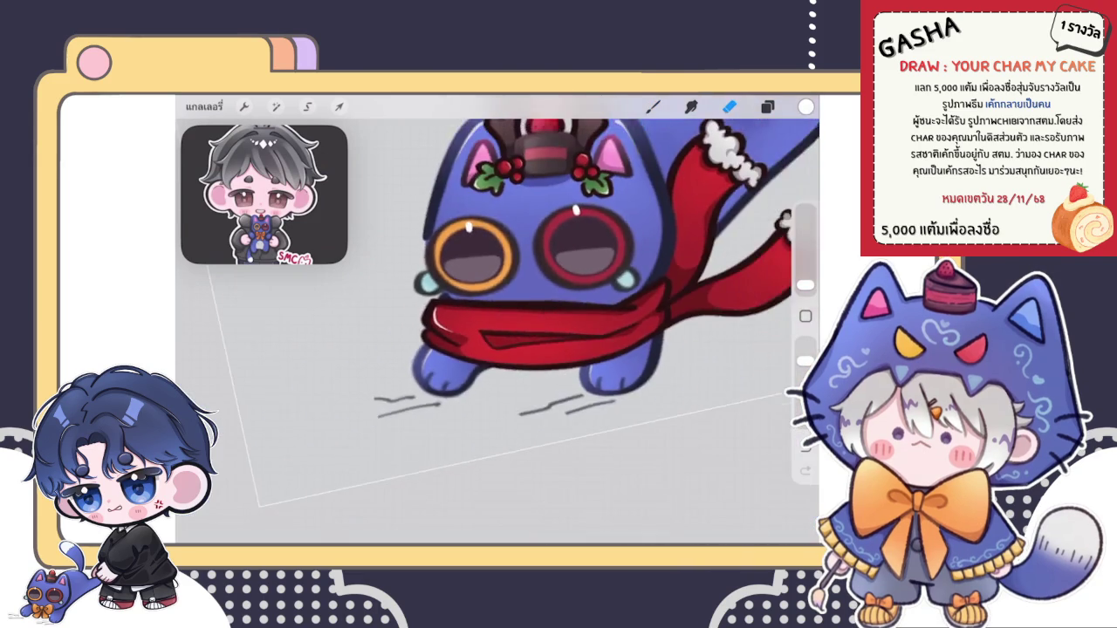
{"action": "scroll", "coordinate": [509, 309], "scroll_direction": "down", "scroll_amount": 3}
Step: Choose a brush and paint a white highlight along the scarf fold's lower edge
{"action": "key", "text": "b"}
{"action": "left_click", "coordinate": [652, 107]}
{"action": "left_click", "coordinate": [652, 106]}
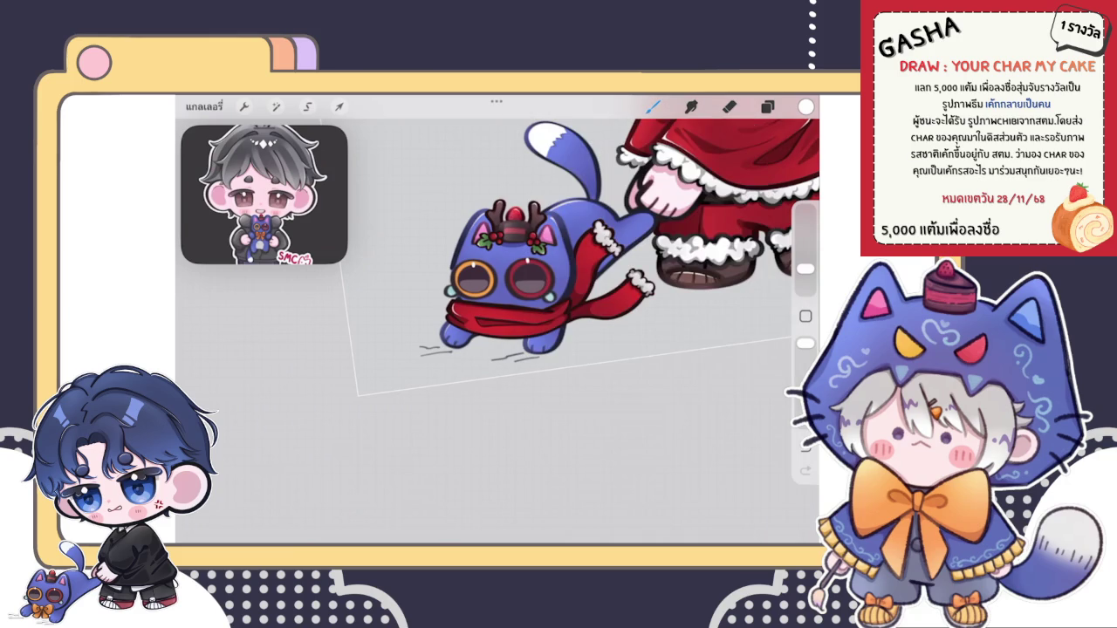
{"action": "scroll", "coordinate": [524, 306], "scroll_direction": "up", "scroll_amount": 3}
{"action": "scroll", "coordinate": [524, 305], "scroll_direction": "up", "scroll_amount": 3}
{"action": "scroll", "coordinate": [524, 305], "scroll_direction": "up", "scroll_amount": 3}
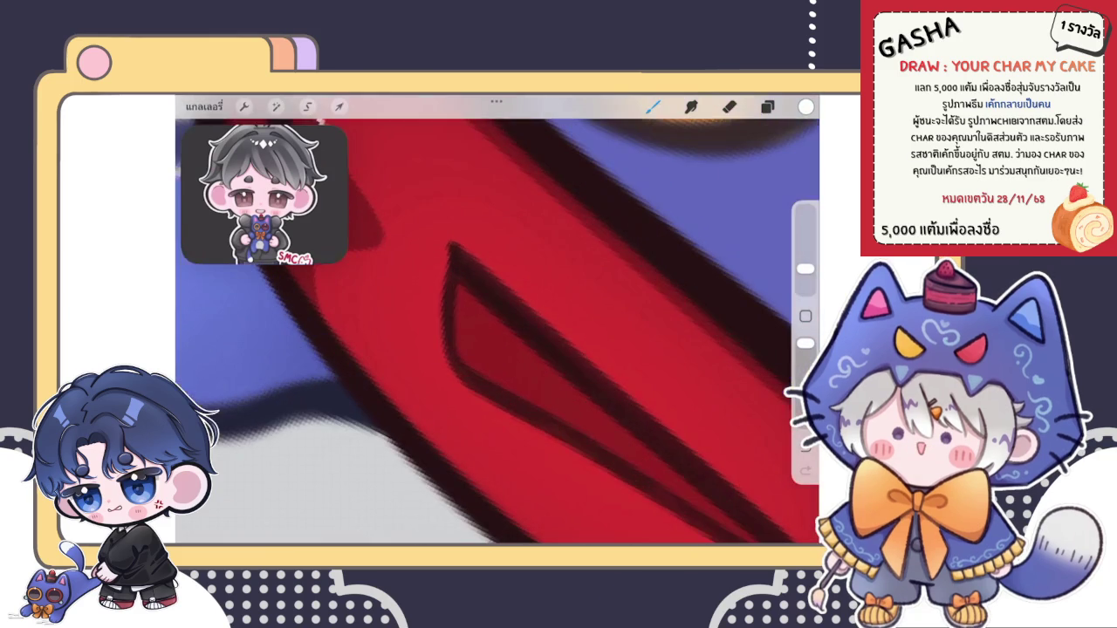
{"action": "scroll", "coordinate": [497, 323], "scroll_direction": "up", "scroll_amount": 2}
{"action": "left_click_drag", "start_coordinate": [444, 272], "coordinate": [430, 379]}
{"action": "mouse_move", "coordinate": [443, 273]}
{"action": "left_mouse_down"}
{"action": "mouse_move", "coordinate": [476, 399]}
{"action": "mouse_move", "coordinate": [510, 426]}
{"action": "left_mouse_up"}
{"action": "left_click_drag", "start_coordinate": [433, 363], "coordinate": [504, 426]}
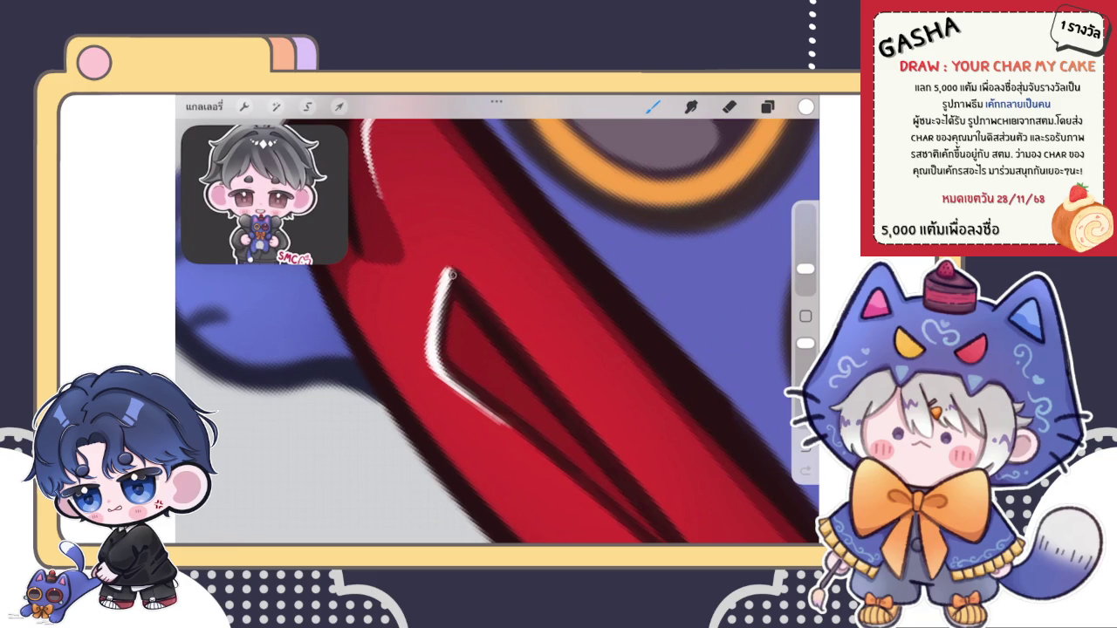
Step: Undo the last fold highlight stroke and return to the brush
{"action": "scroll", "coordinate": [498, 319], "scroll_direction": "down", "scroll_amount": 5}
{"action": "scroll", "coordinate": [498, 319], "scroll_direction": "down", "scroll_amount": 3}
{"action": "scroll", "coordinate": [498, 320], "scroll_direction": "down", "scroll_amount": 2}
{"action": "scroll", "coordinate": [498, 262], "scroll_direction": "up", "scroll_amount": 5}
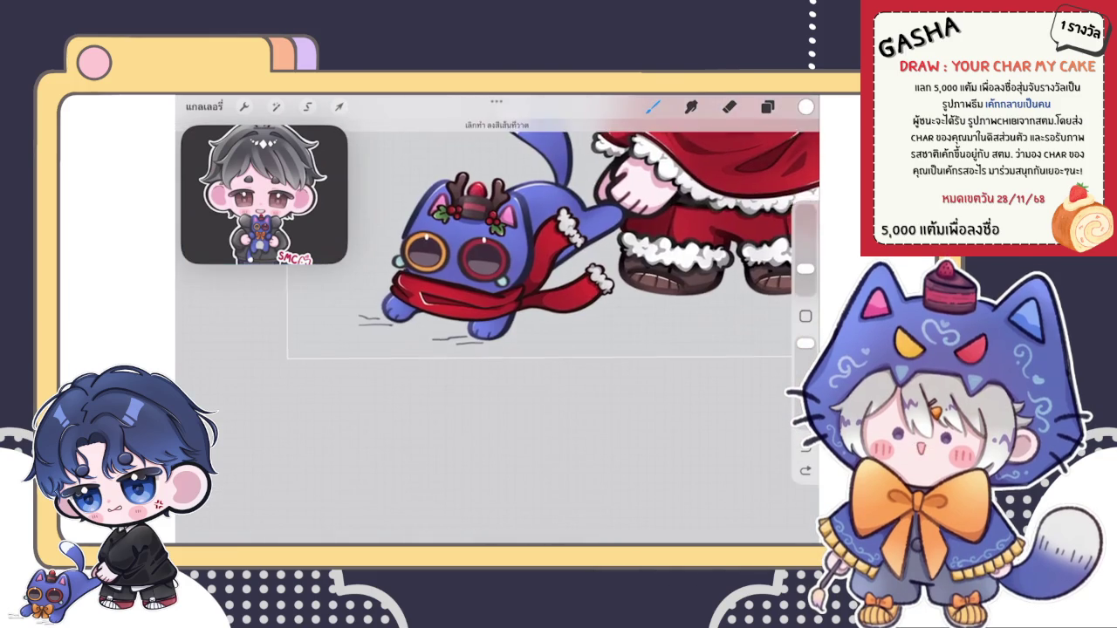
{"action": "key", "text": "ctrl+z"}
{"action": "scroll", "coordinate": [436, 297], "scroll_direction": "up", "scroll_amount": 5}
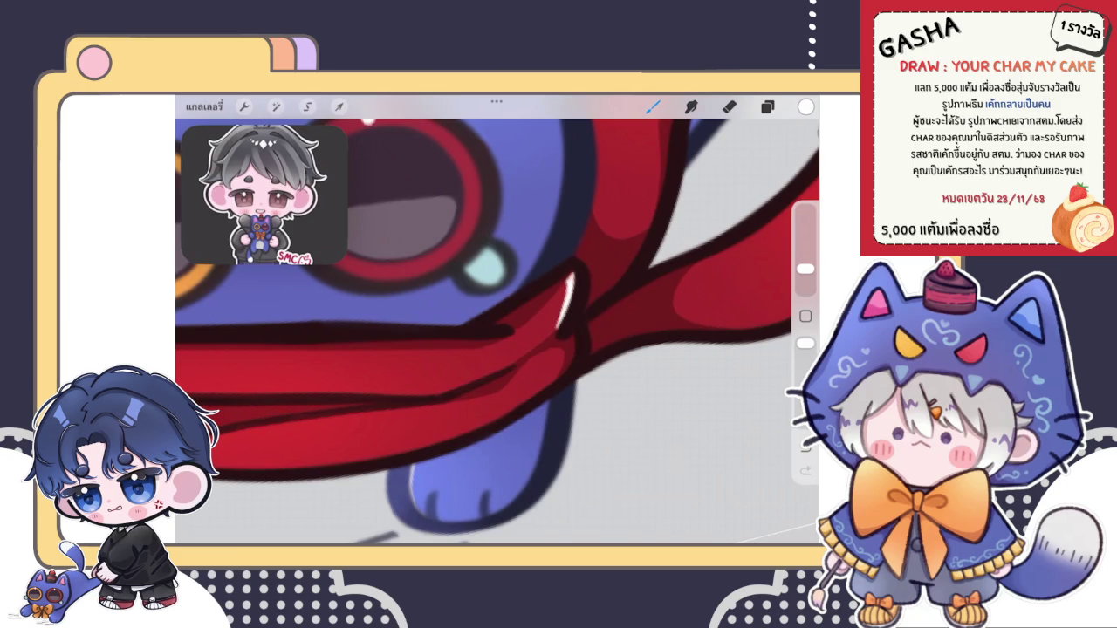
{"action": "key", "text": "e"}
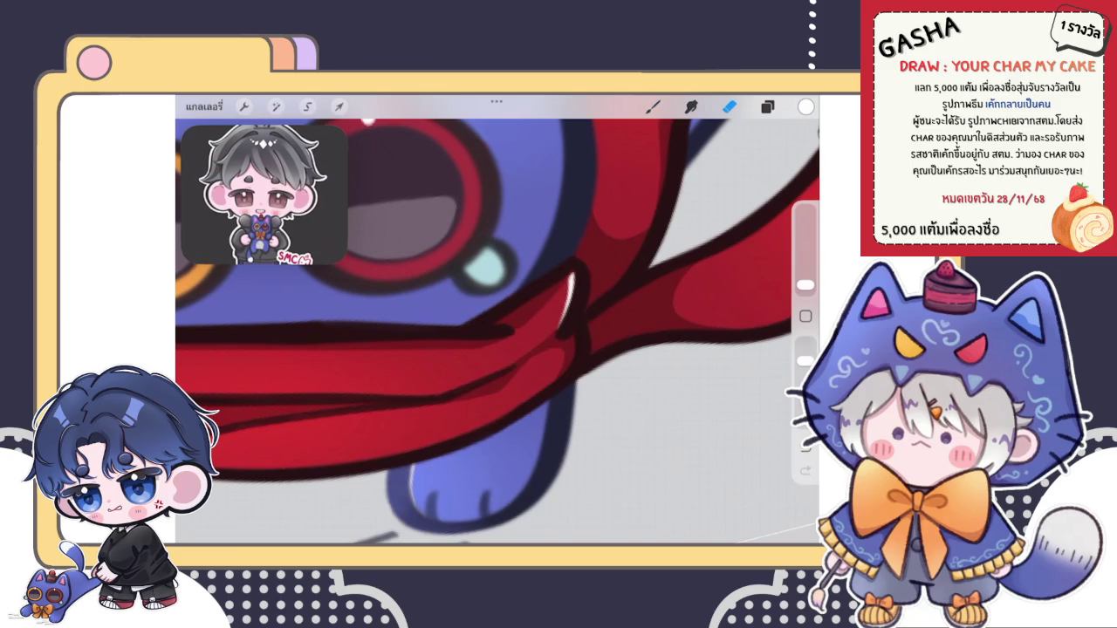
{"action": "key", "text": "b"}
{"action": "scroll", "coordinate": [498, 323], "scroll_direction": "down", "scroll_amount": 3}
{"action": "scroll", "coordinate": [497, 323], "scroll_direction": "down", "scroll_amount": 3}
{"action": "scroll", "coordinate": [498, 323], "scroll_direction": "down", "scroll_amount": 3}
{"action": "scroll", "coordinate": [498, 323], "scroll_direction": "down", "scroll_amount": 2}
{"action": "scroll", "coordinate": [476, 249], "scroll_direction": "up", "scroll_amount": 3}
{"action": "scroll", "coordinate": [476, 249], "scroll_direction": "up", "scroll_amount": 3}
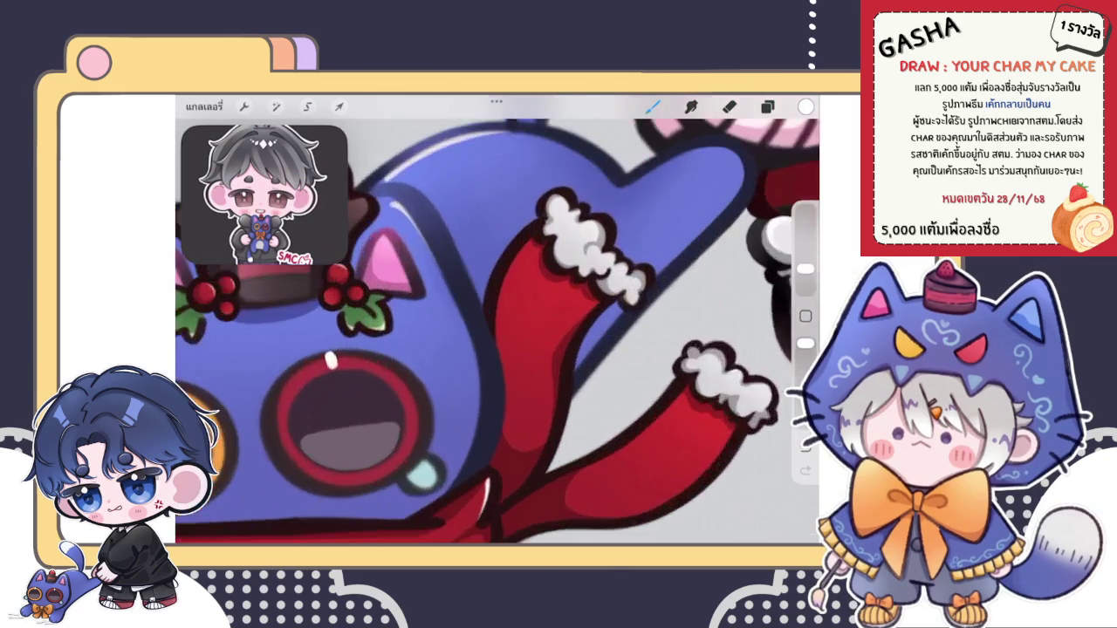
{"action": "scroll", "coordinate": [475, 249], "scroll_direction": "up", "scroll_amount": 2}
{"action": "scroll", "coordinate": [476, 249], "scroll_direction": "up", "scroll_amount": 1}
Step: Paint a thin white highlight on the scarf end's edge, then trim it with the eraser
{"action": "left_click_drag", "start_coordinate": [510, 281], "coordinate": [482, 410]}
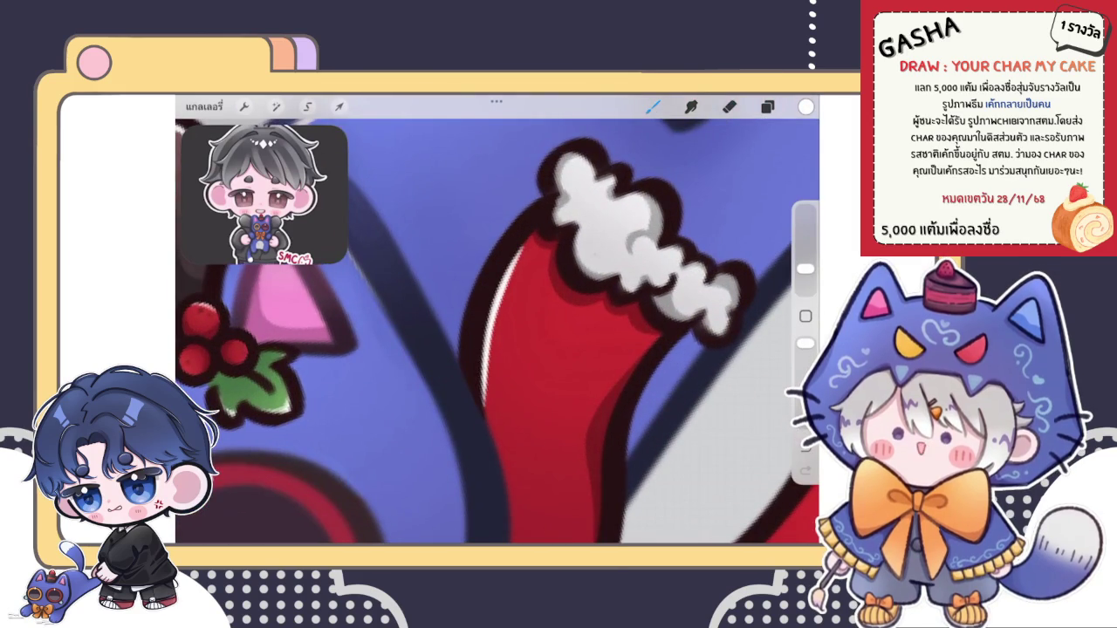
{"action": "key", "text": "e"}
{"action": "mouse_move", "coordinate": [506, 345]}
{"action": "left_mouse_down"}
{"action": "mouse_move", "coordinate": [485, 403]}
{"action": "mouse_move", "coordinate": [513, 294]}
{"action": "left_mouse_up"}
{"action": "key", "text": "ctrl+z"}
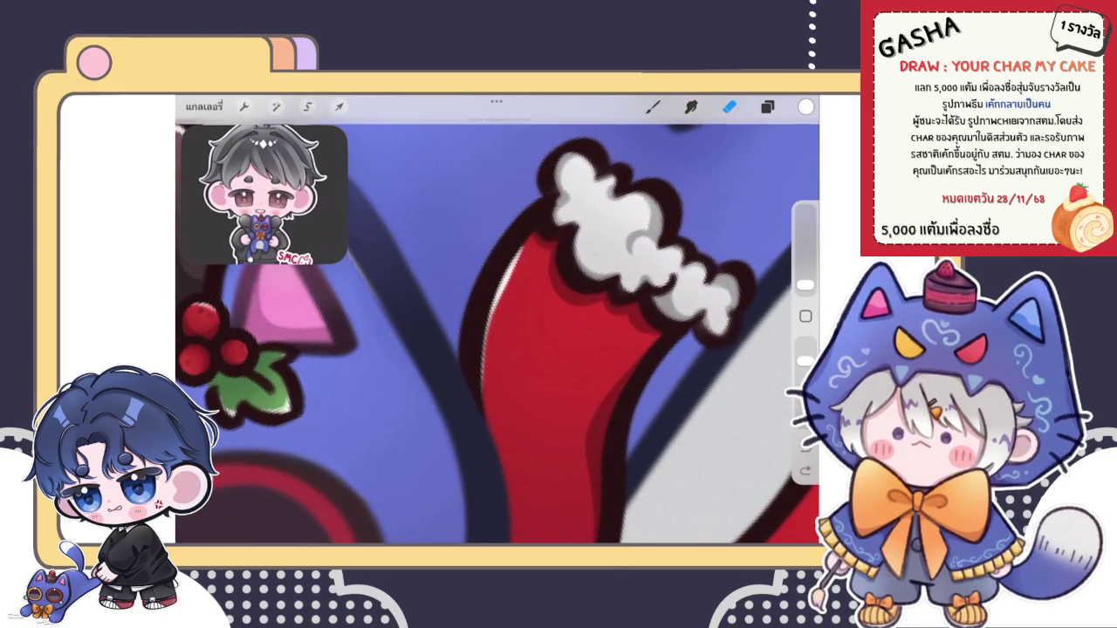
{"action": "mouse_move", "coordinate": [503, 333]}
{"action": "left_mouse_down"}
{"action": "mouse_move", "coordinate": [484, 403]}
{"action": "mouse_move", "coordinate": [505, 335]}
{"action": "left_mouse_up"}
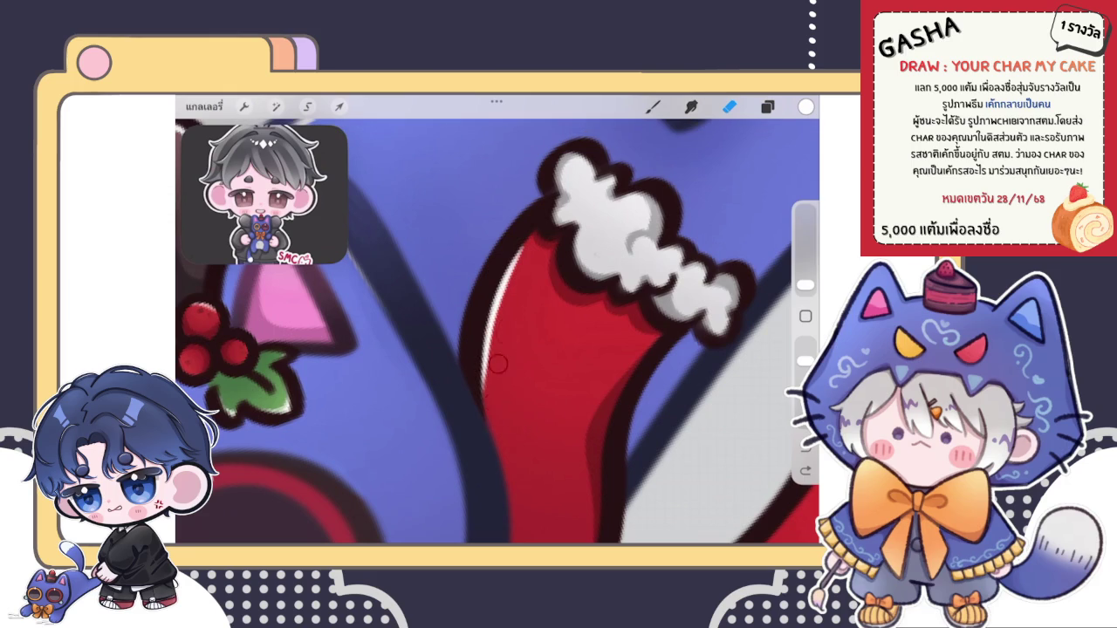
{"action": "left_click_drag", "start_coordinate": [496, 398], "coordinate": [506, 323]}
{"action": "left_click_drag", "start_coordinate": [507, 323], "coordinate": [498, 403]}
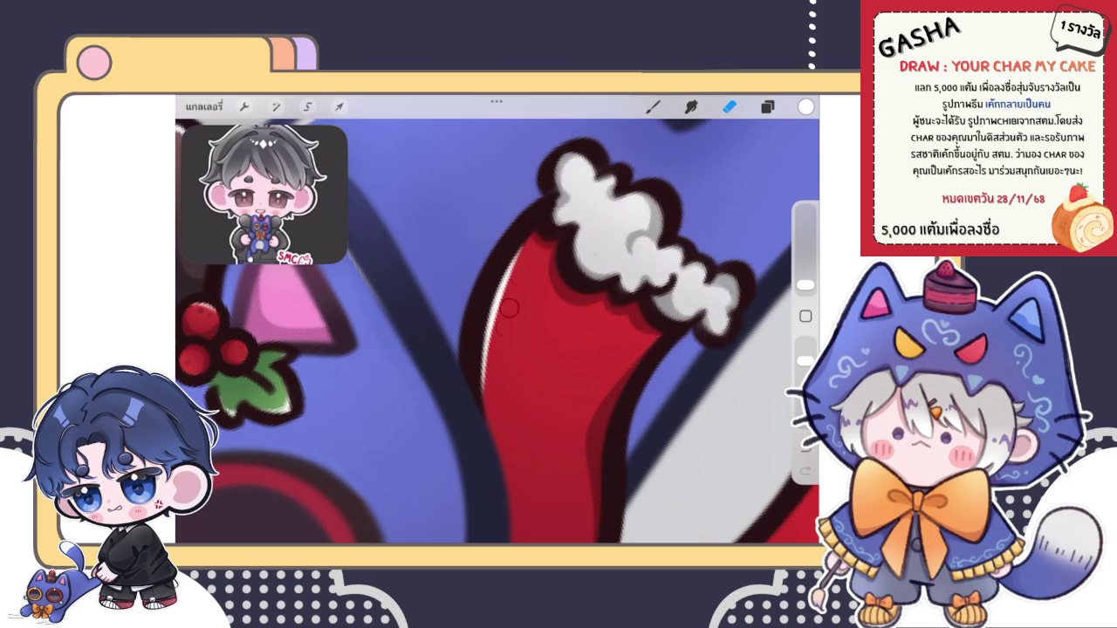
{"action": "left_click_drag", "start_coordinate": [502, 339], "coordinate": [518, 258]}
{"action": "left_click_drag", "start_coordinate": [519, 257], "coordinate": [507, 325]}
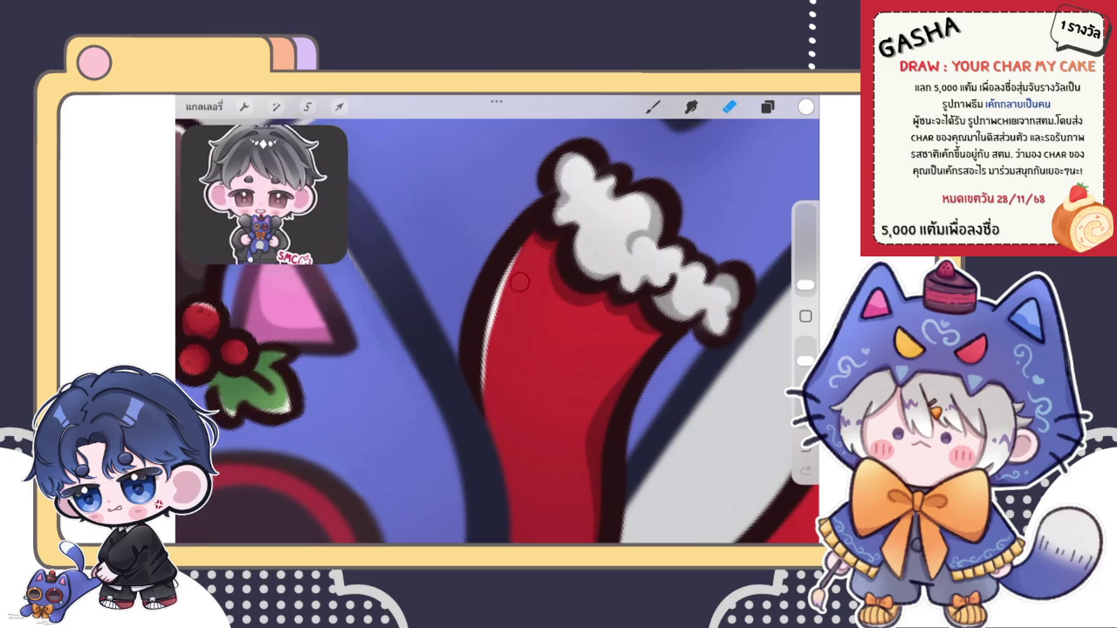
Step: Switch back to the brush and zoom around to review the scarf highlights
{"action": "scroll", "coordinate": [498, 320], "scroll_direction": "down", "scroll_amount": 3}
{"action": "scroll", "coordinate": [498, 319], "scroll_direction": "down", "scroll_amount": 3}
{"action": "scroll", "coordinate": [471, 288], "scroll_direction": "up", "scroll_amount": 3}
{"action": "left_click", "coordinate": [653, 105]}
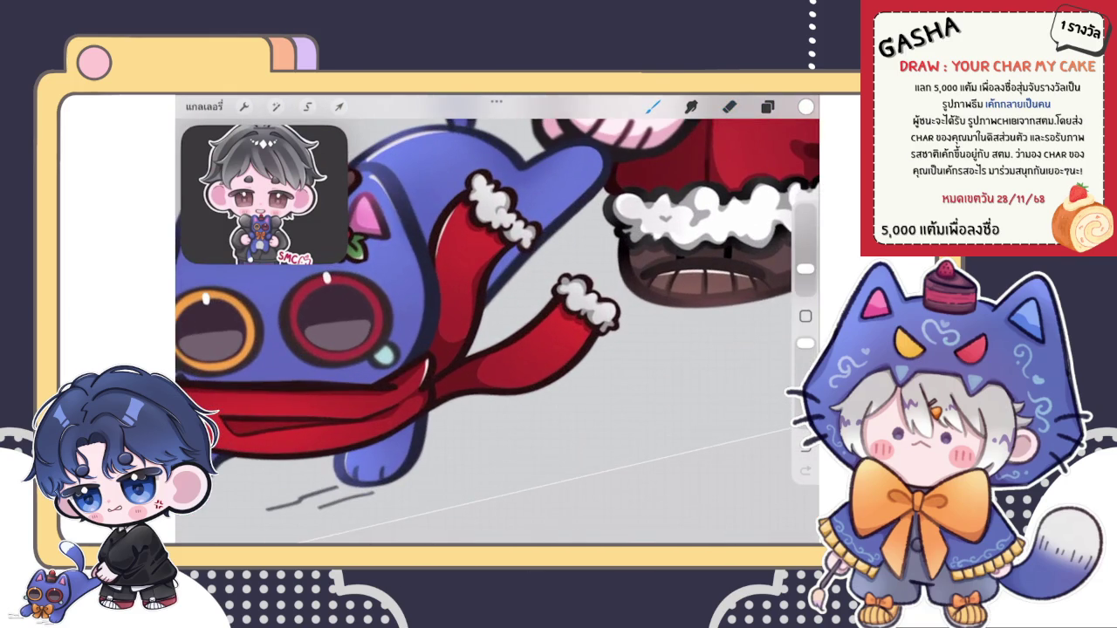
{"action": "scroll", "coordinate": [498, 319], "scroll_direction": "up", "scroll_amount": 3}
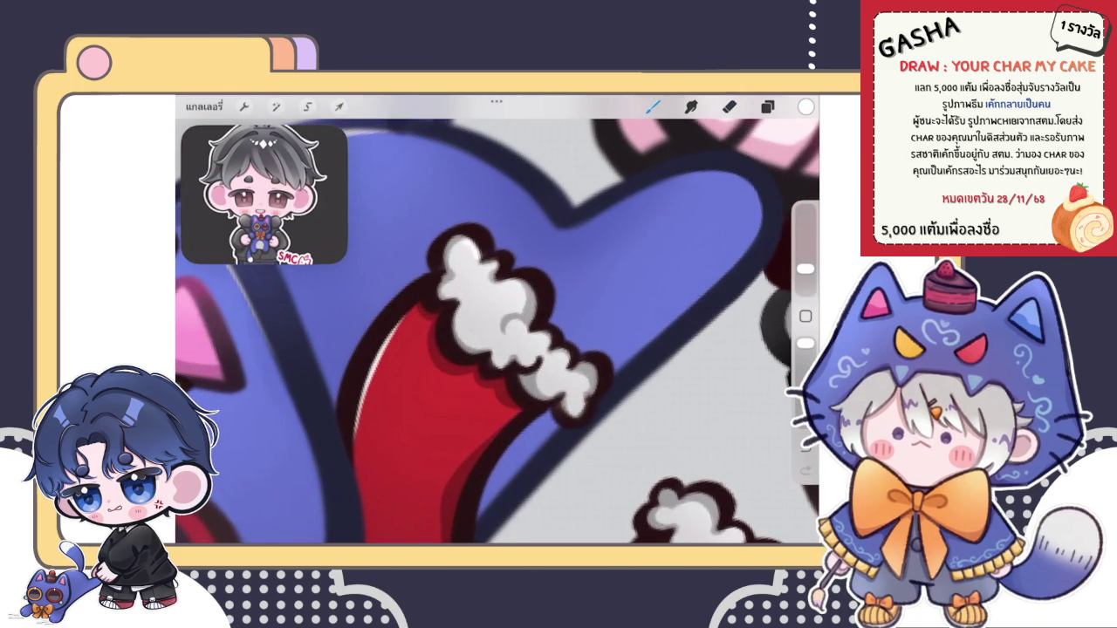
{"action": "scroll", "coordinate": [498, 319], "scroll_direction": "down", "scroll_amount": 3}
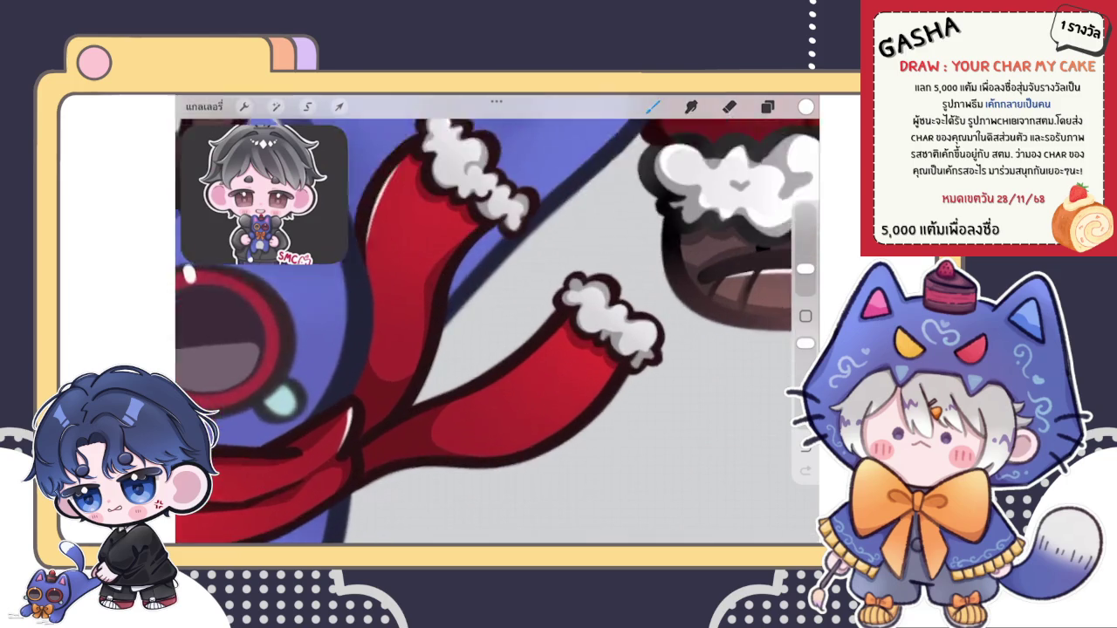
{"action": "scroll", "coordinate": [498, 319], "scroll_direction": "down", "scroll_amount": 5}
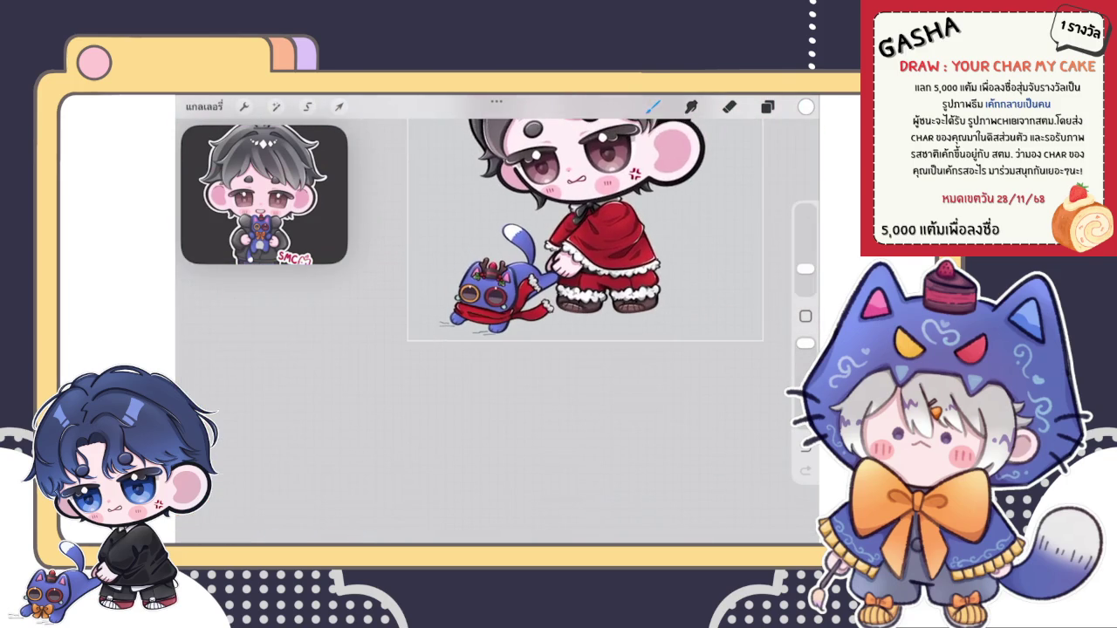
{"action": "scroll", "coordinate": [497, 320], "scroll_direction": "up", "scroll_amount": 2}
{"action": "scroll", "coordinate": [497, 319], "scroll_direction": "up", "scroll_amount": 2}
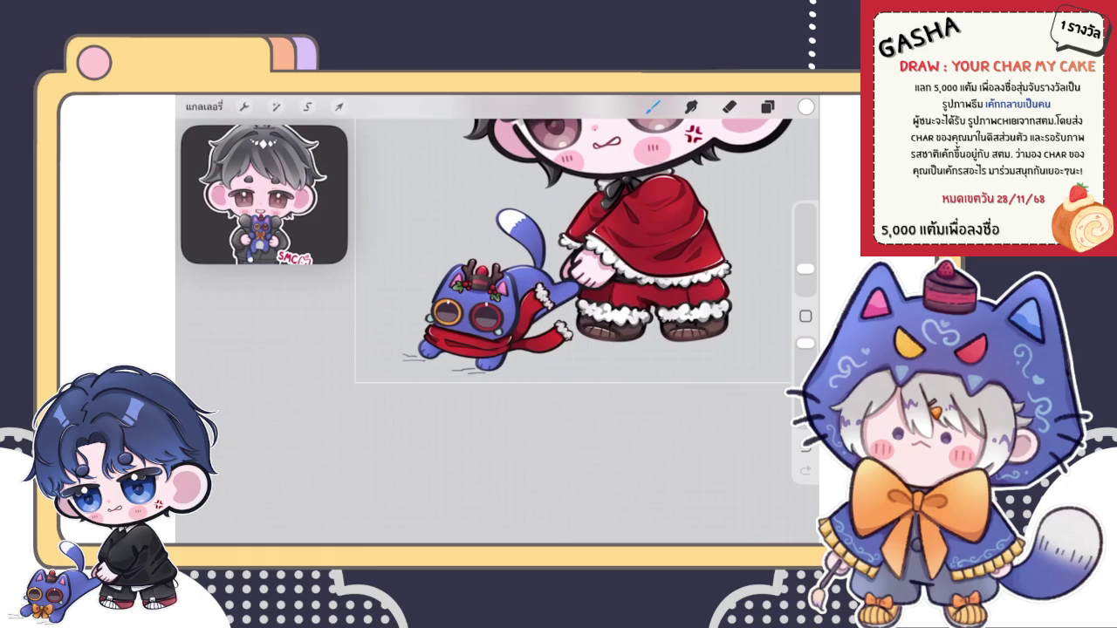
{"action": "scroll", "coordinate": [559, 244], "scroll_direction": "down", "scroll_amount": 3}
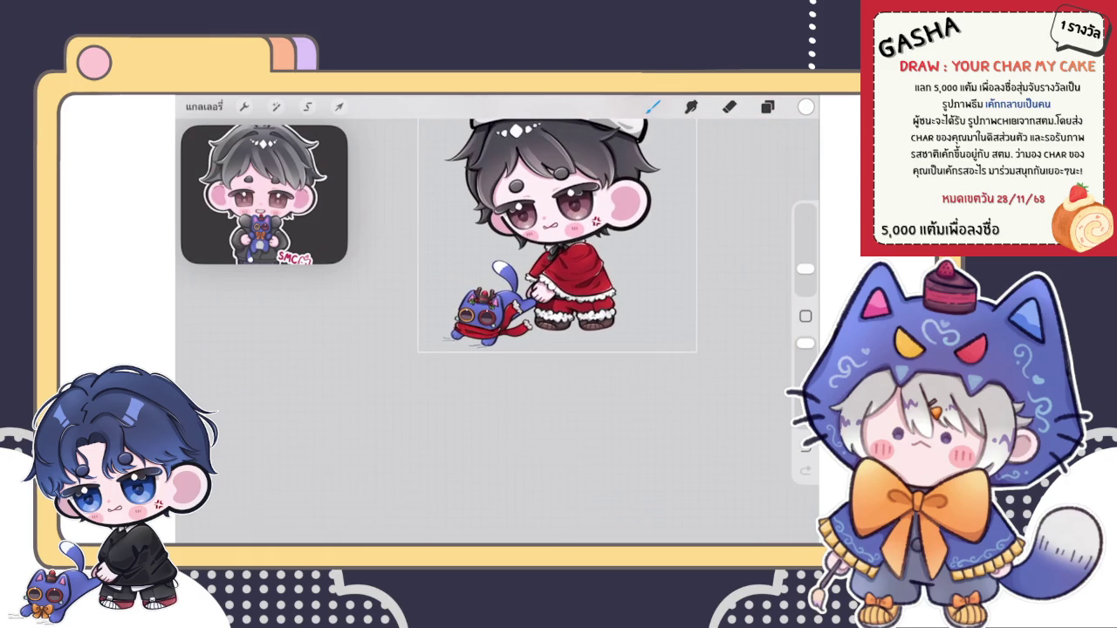
{"action": "scroll", "coordinate": [537, 296], "scroll_direction": "up", "scroll_amount": 2}
{"action": "scroll", "coordinate": [537, 297], "scroll_direction": "up", "scroll_amount": 2}
{"action": "scroll", "coordinate": [537, 297], "scroll_direction": "up", "scroll_amount": 2}
{"action": "scroll", "coordinate": [537, 296], "scroll_direction": "up", "scroll_amount": 2}
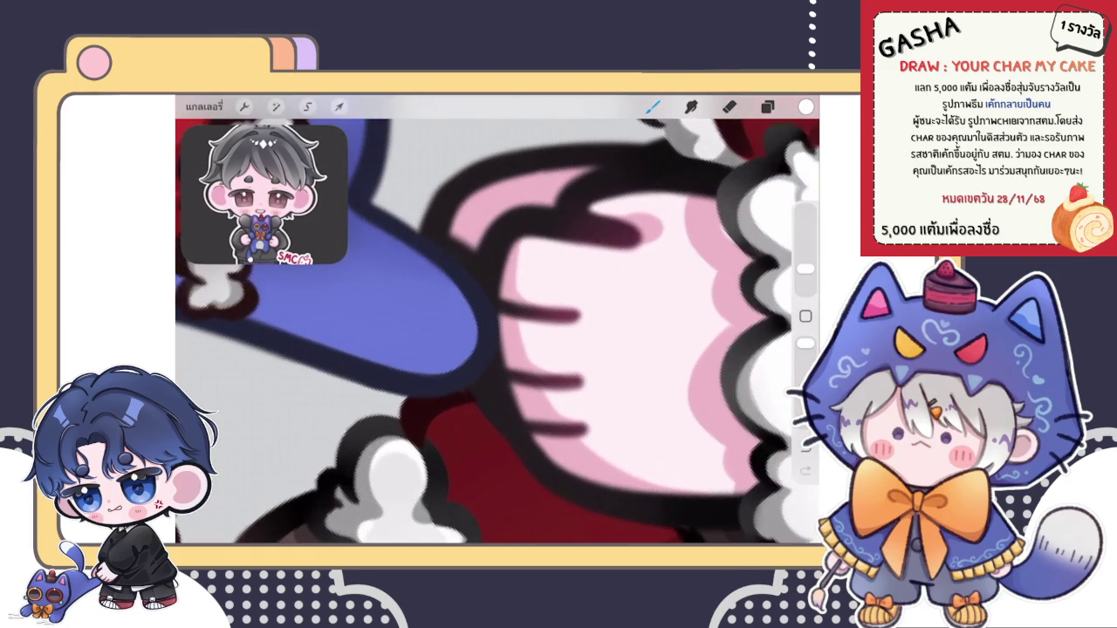
Step: Make the empty layer the active drawing layer
{"action": "left_click", "coordinate": [767, 107]}
{"action": "scroll", "coordinate": [681, 349], "scroll_direction": "up", "scroll_amount": 5}
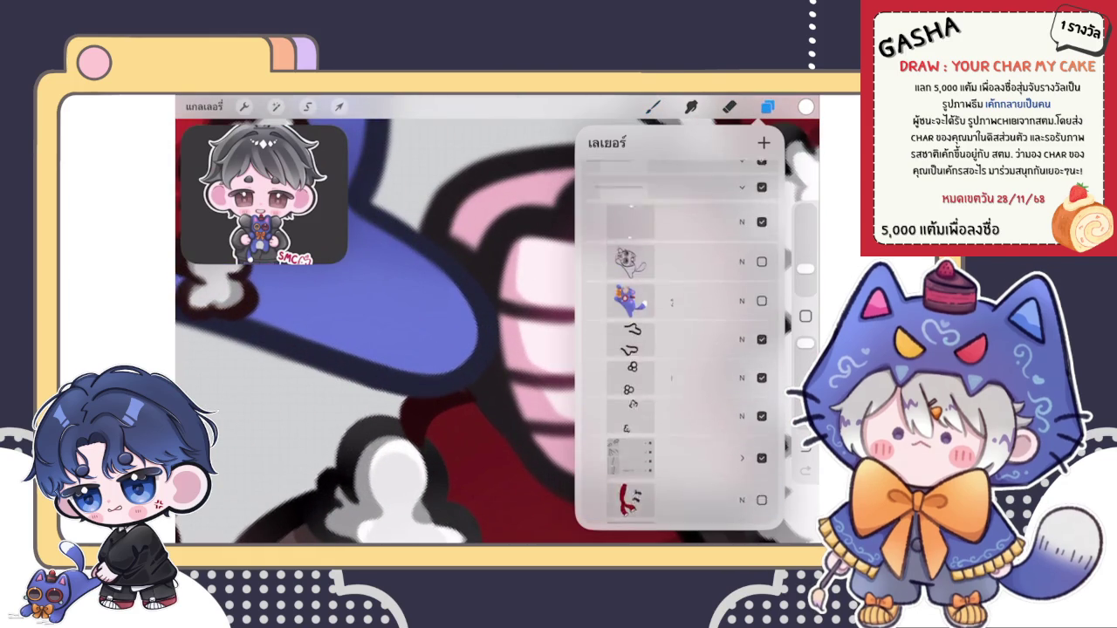
{"action": "left_click", "coordinate": [681, 267]}
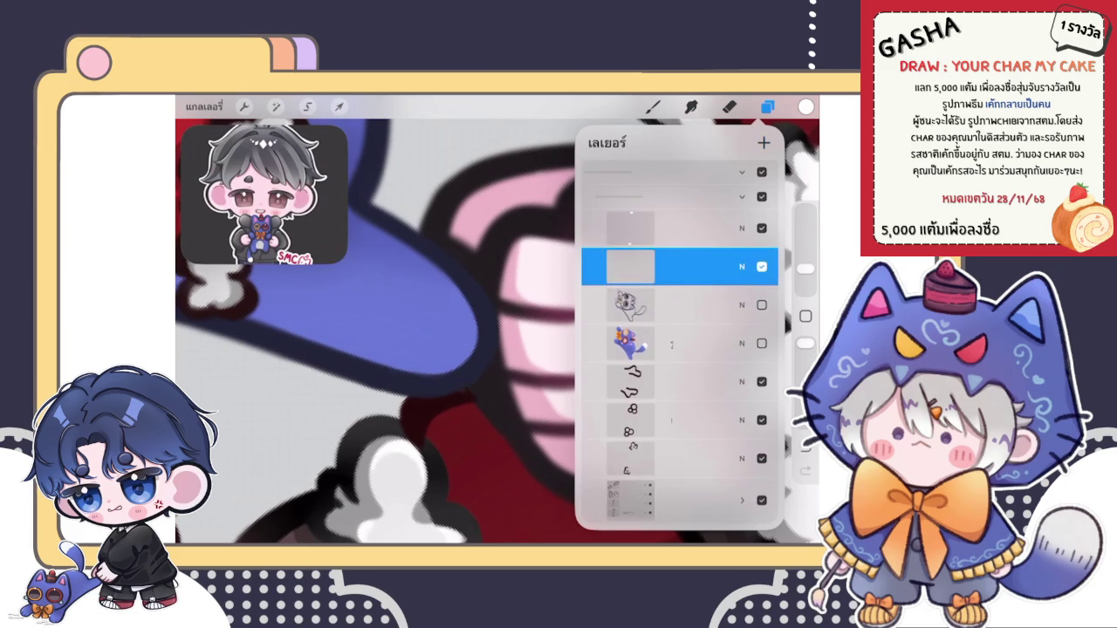
{"action": "left_click", "coordinate": [768, 106]}
Step: Sample the dark outline colour and draw a dark stroke beside the pink hand
{"action": "left_click", "coordinate": [479, 253]}
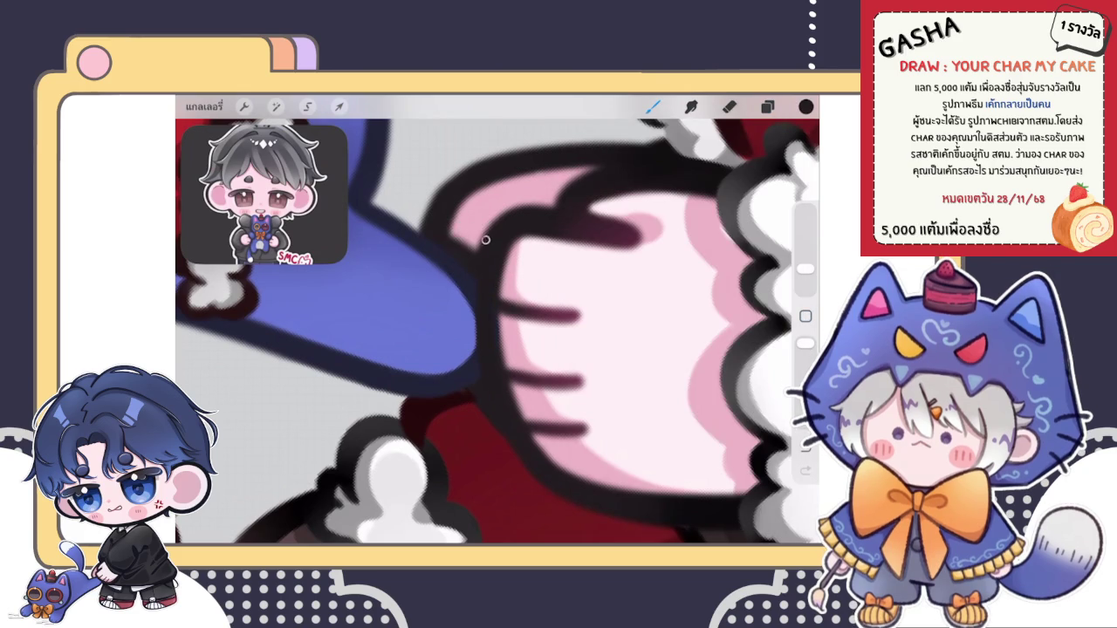
{"action": "left_click_drag", "start_coordinate": [485, 240], "coordinate": [481, 392]}
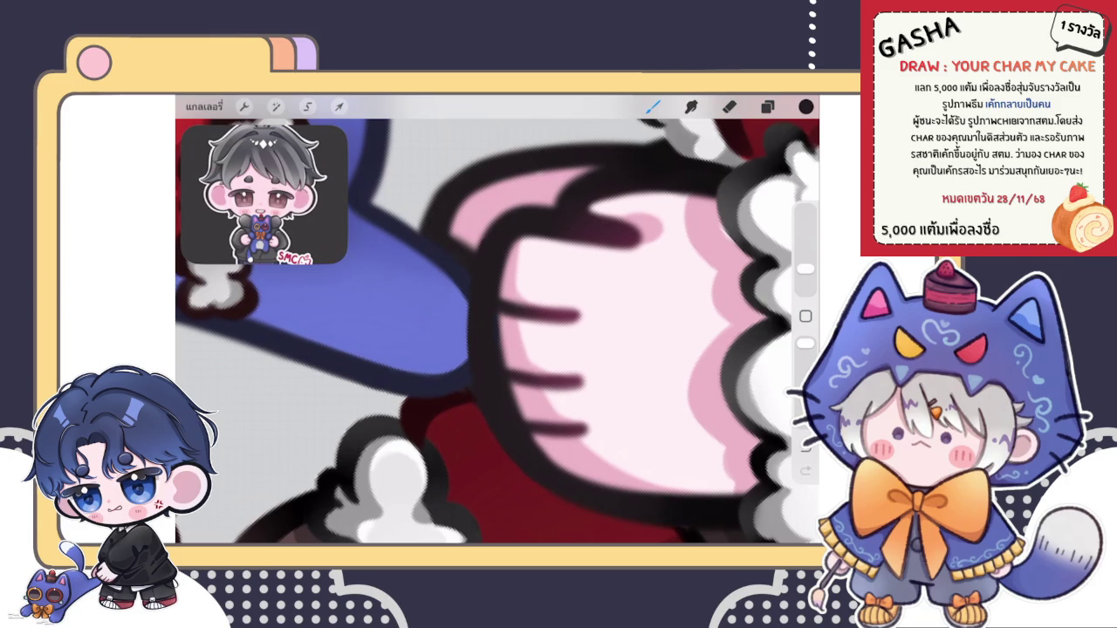
{"action": "scroll", "coordinate": [498, 320], "scroll_direction": "down", "scroll_amount": 5}
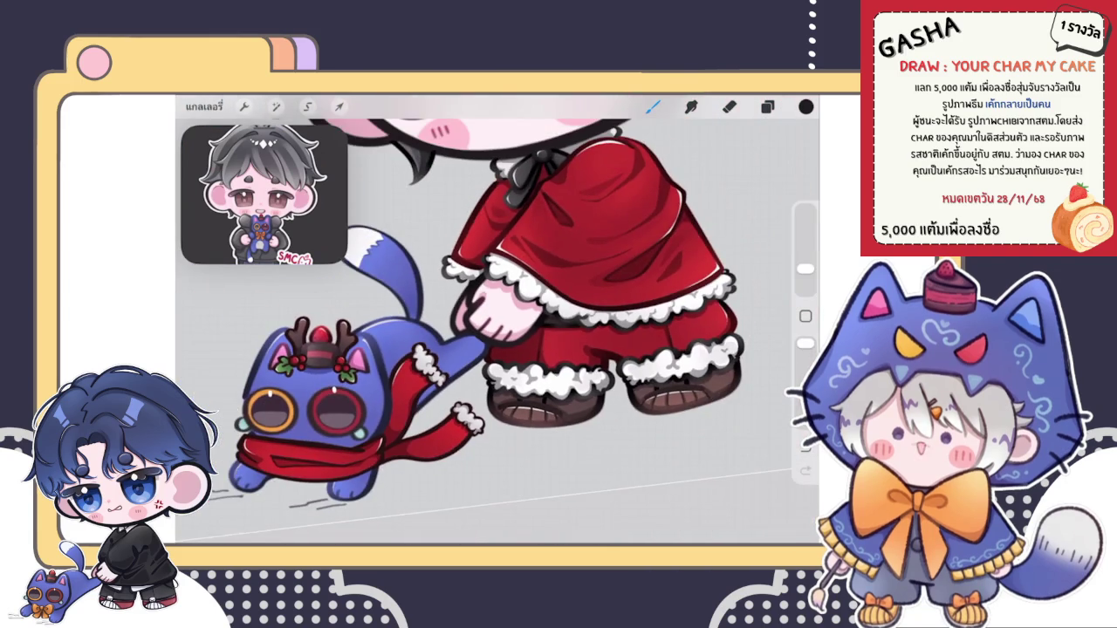
{"action": "scroll", "coordinate": [498, 320], "scroll_direction": "down", "scroll_amount": 2}
{"action": "left_click", "coordinate": [767, 107]}
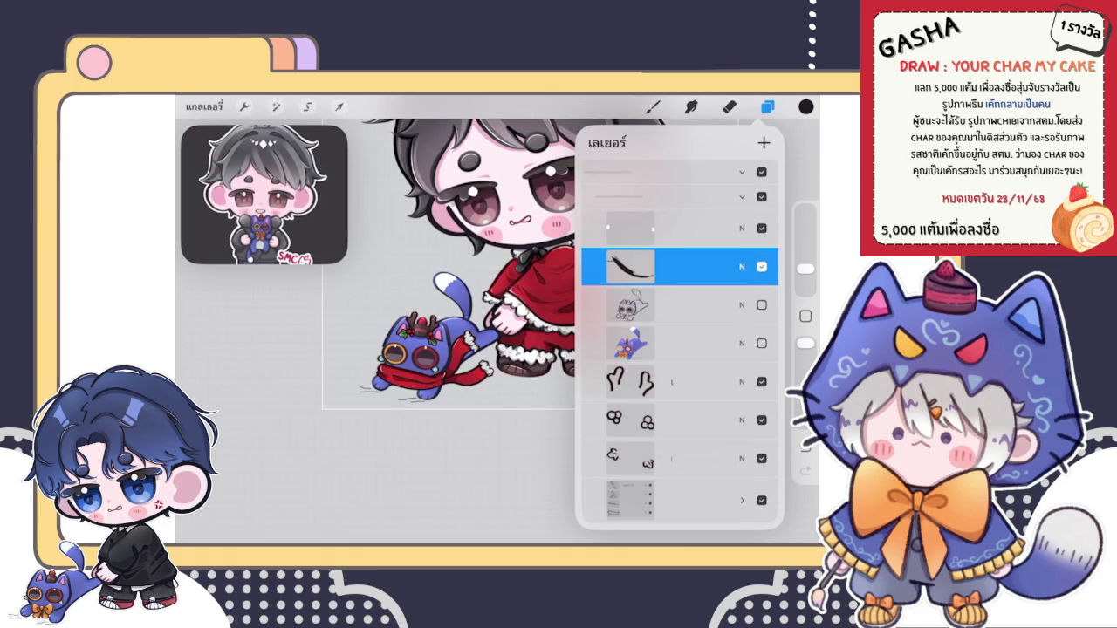
Step: On the antler layer, brush soft dark shading over the cake hat with a soft brush
{"action": "left_click", "coordinate": [681, 305]}
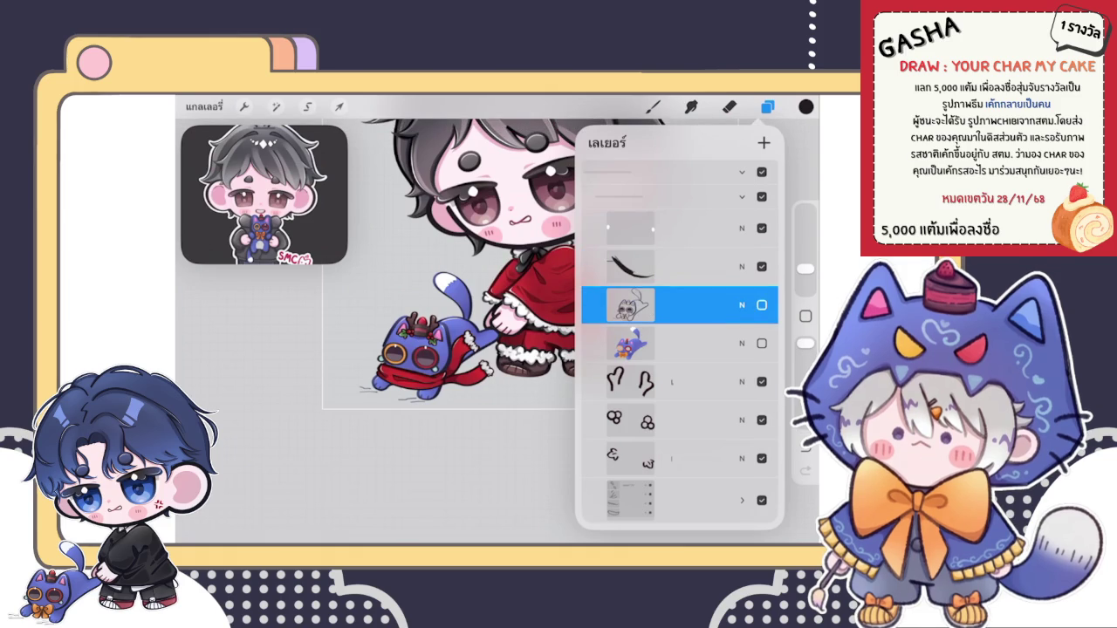
{"action": "left_click", "coordinate": [681, 381]}
{"action": "left_click", "coordinate": [630, 381]}
{"action": "left_click", "coordinate": [630, 381]}
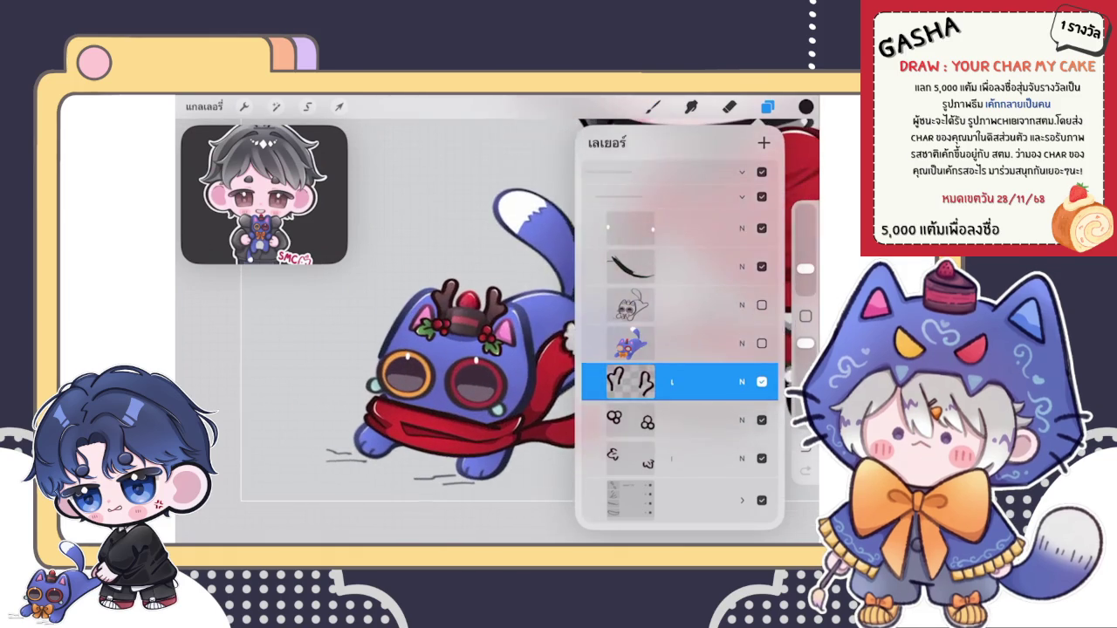
{"action": "left_click", "coordinate": [652, 107]}
{"action": "left_click", "coordinate": [699, 279]}
{"action": "left_click", "coordinate": [653, 107]}
{"action": "scroll", "coordinate": [472, 314], "scroll_direction": "up", "scroll_amount": 5}
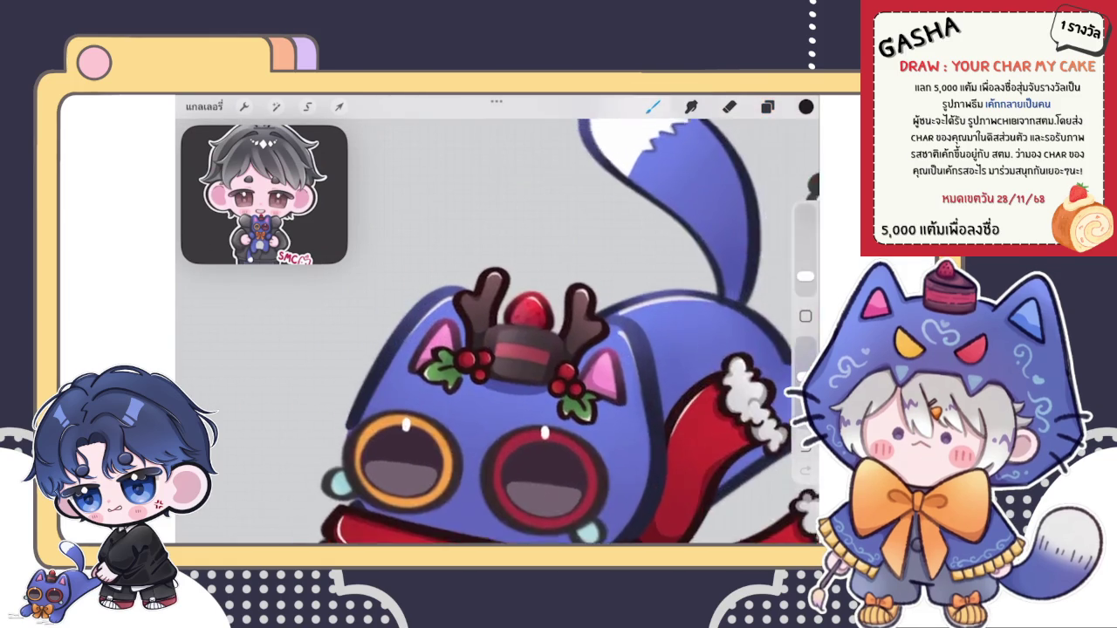
{"action": "left_click_drag", "start_coordinate": [489, 428], "coordinate": [541, 480]}
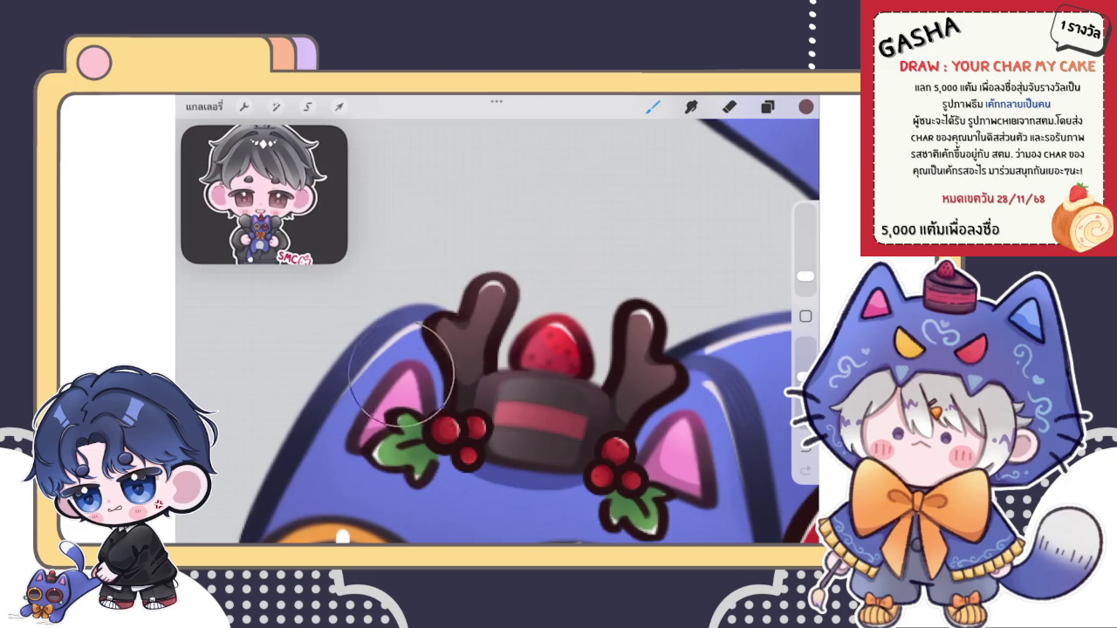
Step: Check the current painting colour, then select the holly berries layer
{"action": "scroll", "coordinate": [498, 331], "scroll_direction": "down", "scroll_amount": 3}
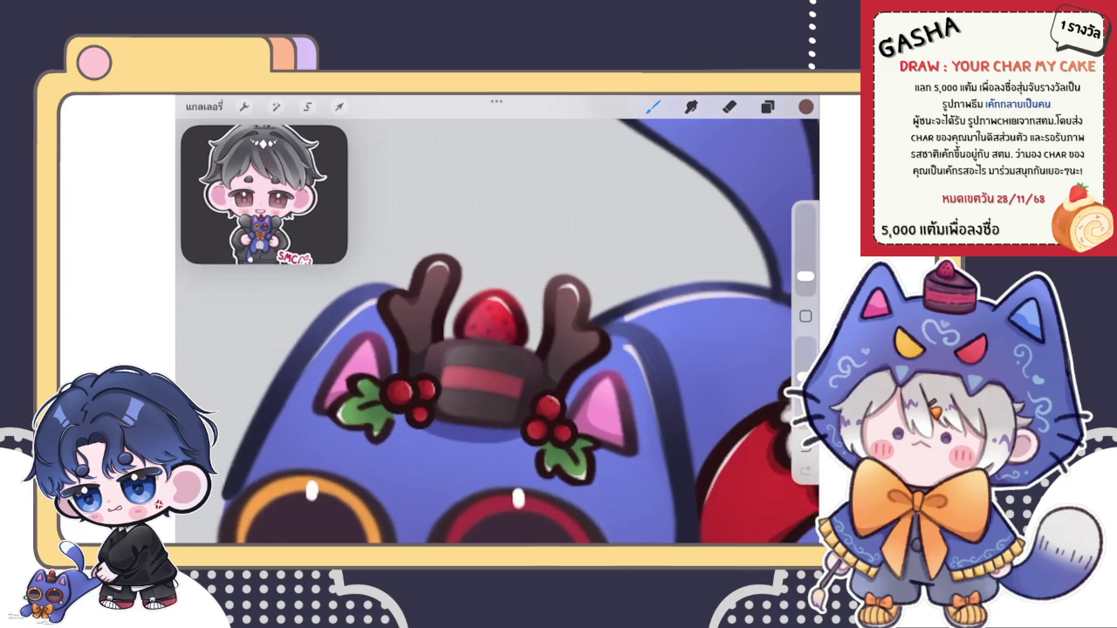
{"action": "scroll", "coordinate": [498, 332], "scroll_direction": "down", "scroll_amount": 2}
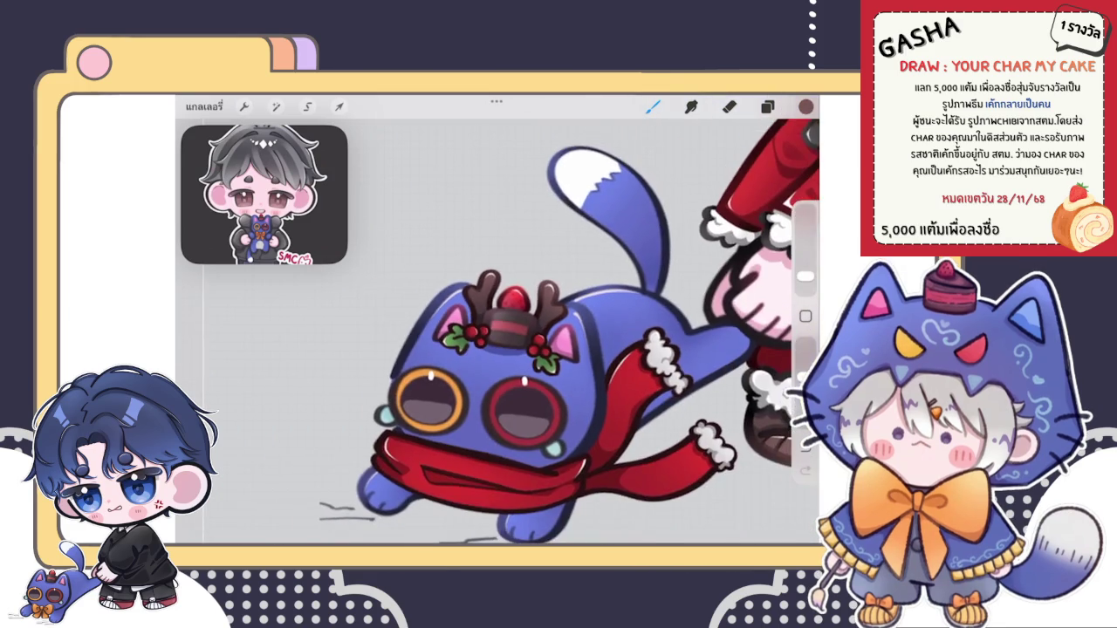
{"action": "scroll", "coordinate": [506, 323], "scroll_direction": "up", "scroll_amount": 2}
{"action": "scroll", "coordinate": [506, 323], "scroll_direction": "up", "scroll_amount": 2}
{"action": "scroll", "coordinate": [506, 322], "scroll_direction": "up", "scroll_amount": 2}
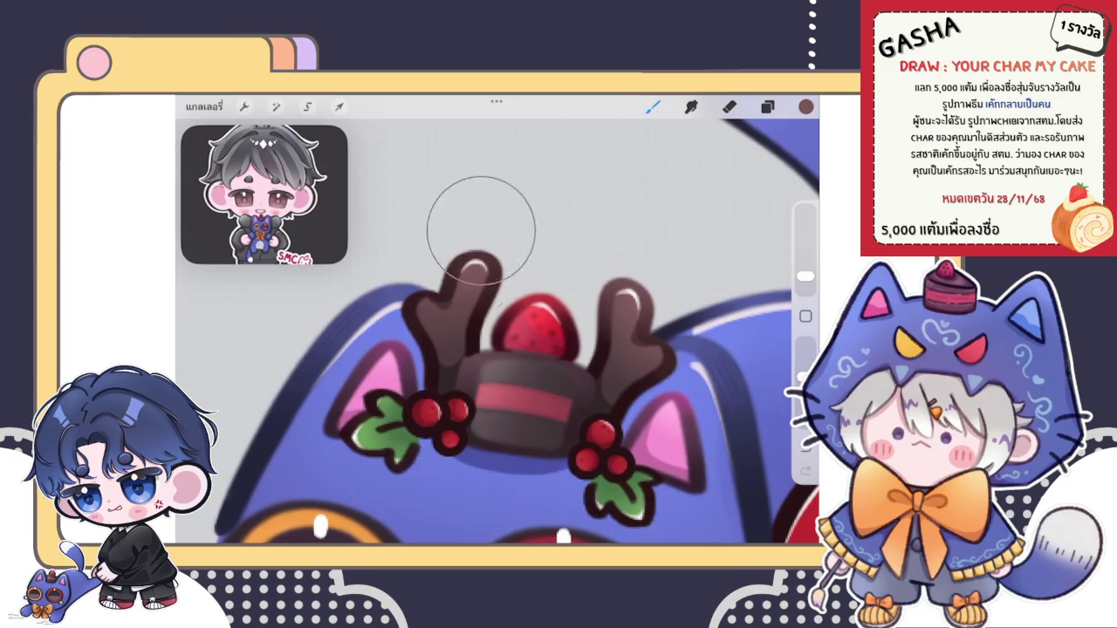
{"action": "scroll", "coordinate": [542, 227], "scroll_direction": "down", "scroll_amount": 2}
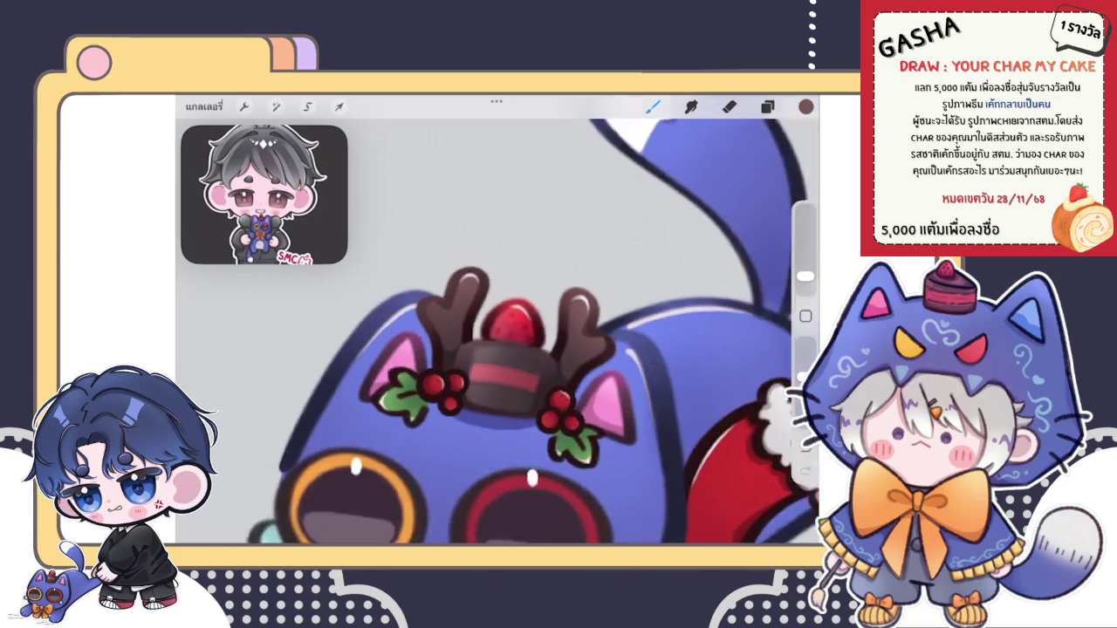
{"action": "scroll", "coordinate": [515, 349], "scroll_direction": "up", "scroll_amount": 2}
{"action": "left_click", "coordinate": [806, 106]}
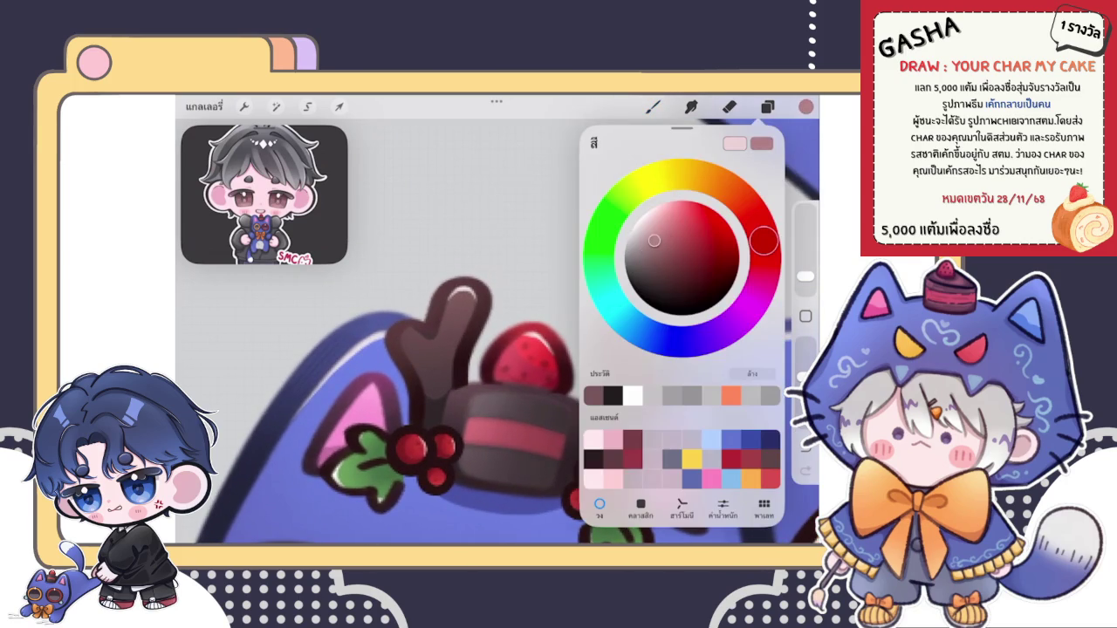
{"action": "left_click", "coordinate": [805, 106]}
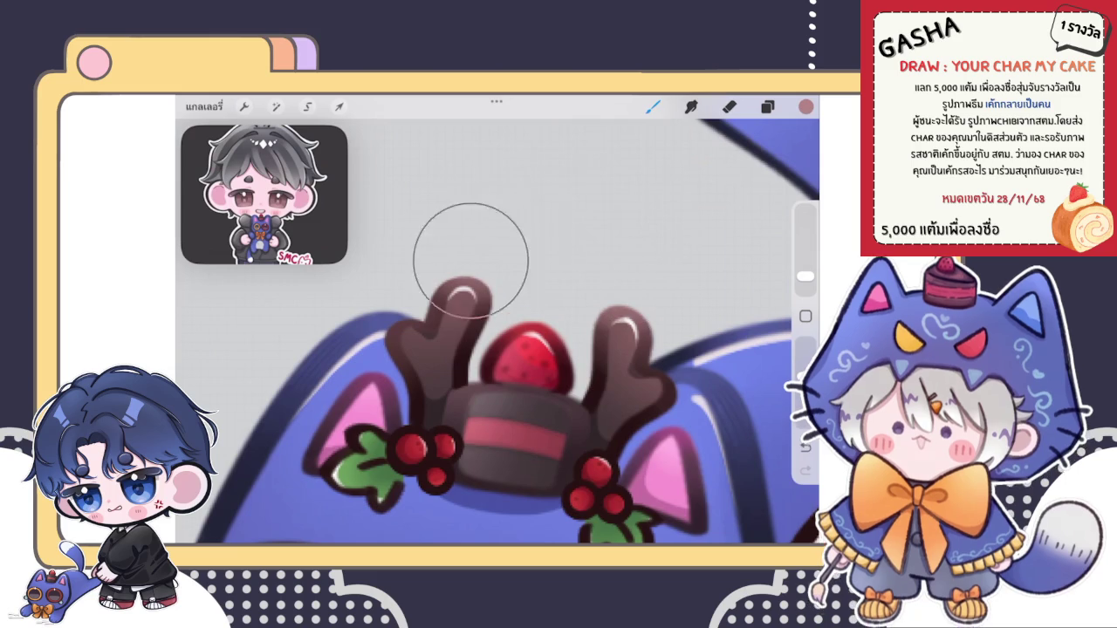
{"action": "scroll", "coordinate": [506, 349], "scroll_direction": "down", "scroll_amount": 3}
{"action": "scroll", "coordinate": [410, 262], "scroll_direction": "up", "scroll_amount": 3}
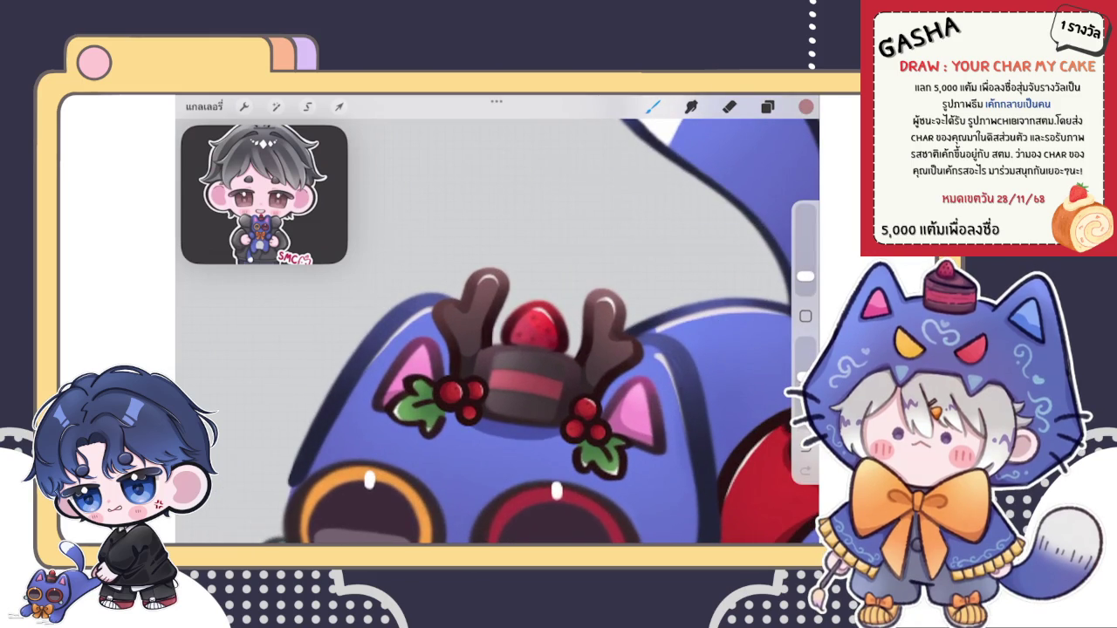
{"action": "scroll", "coordinate": [541, 331], "scroll_direction": "down", "scroll_amount": 3}
{"action": "scroll", "coordinate": [559, 332], "scroll_direction": "down", "scroll_amount": 1}
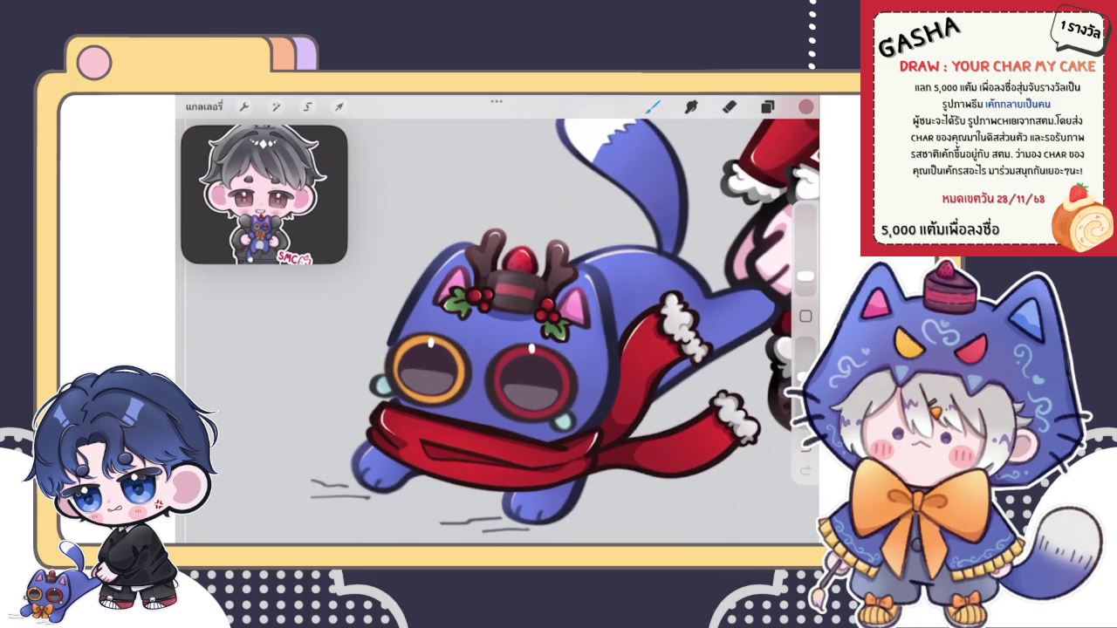
{"action": "left_click", "coordinate": [767, 107]}
{"action": "left_click", "coordinate": [681, 380]}
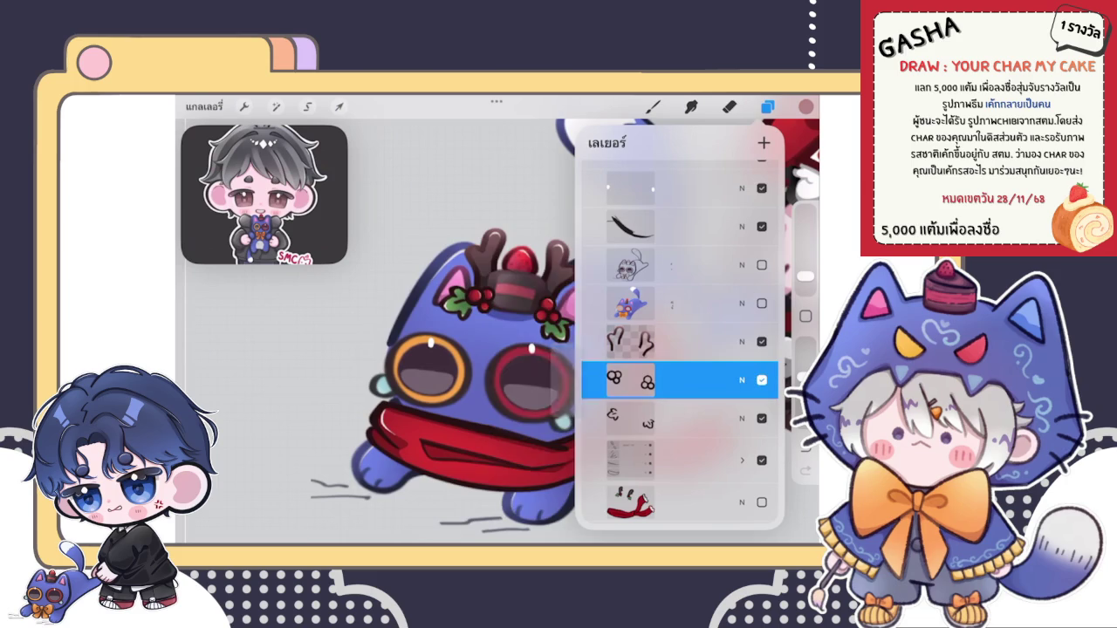
Step: Pick a darker red for berry shading and shrink the brush for detail
{"action": "left_click", "coordinate": [806, 107]}
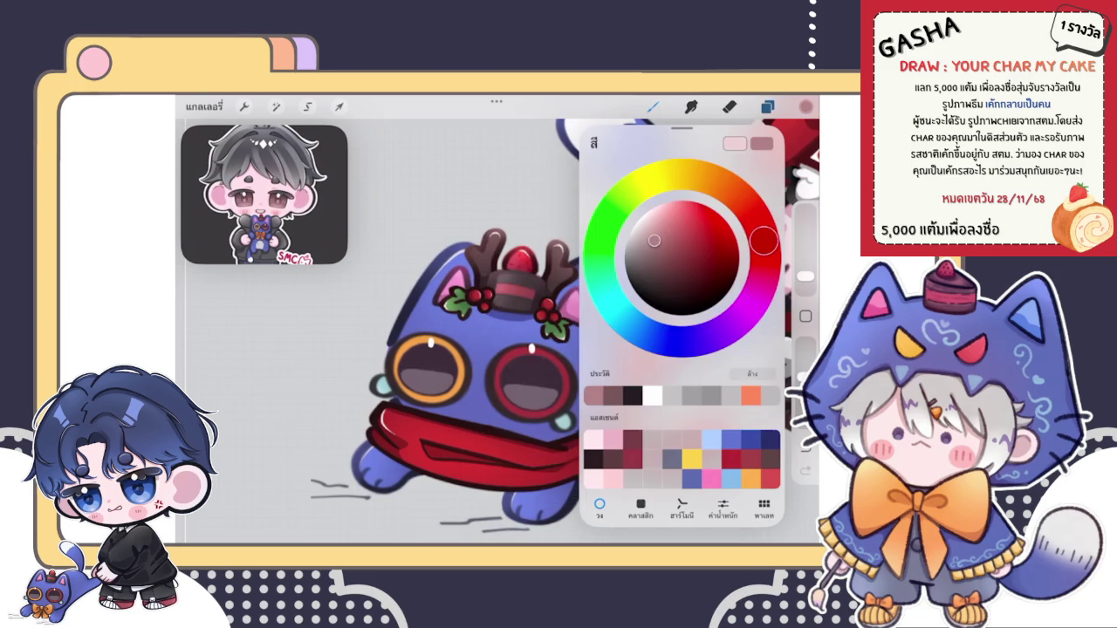
{"action": "left_click", "coordinate": [694, 279]}
{"action": "scroll", "coordinate": [474, 253], "scroll_direction": "up", "scroll_amount": 5}
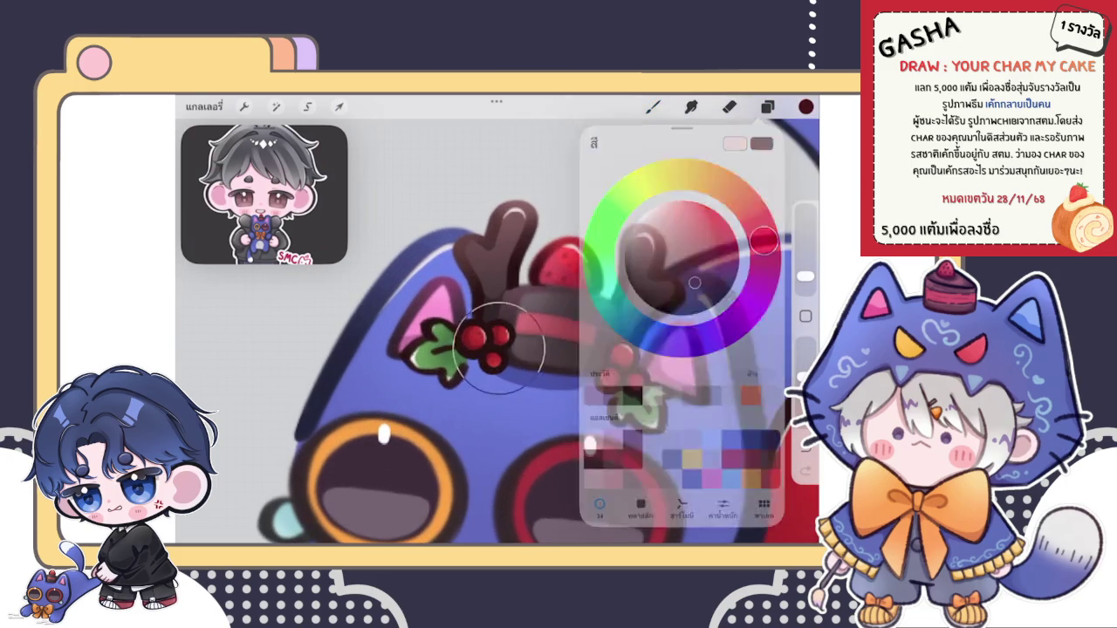
{"action": "scroll", "coordinate": [468, 333], "scroll_direction": "up", "scroll_amount": 3}
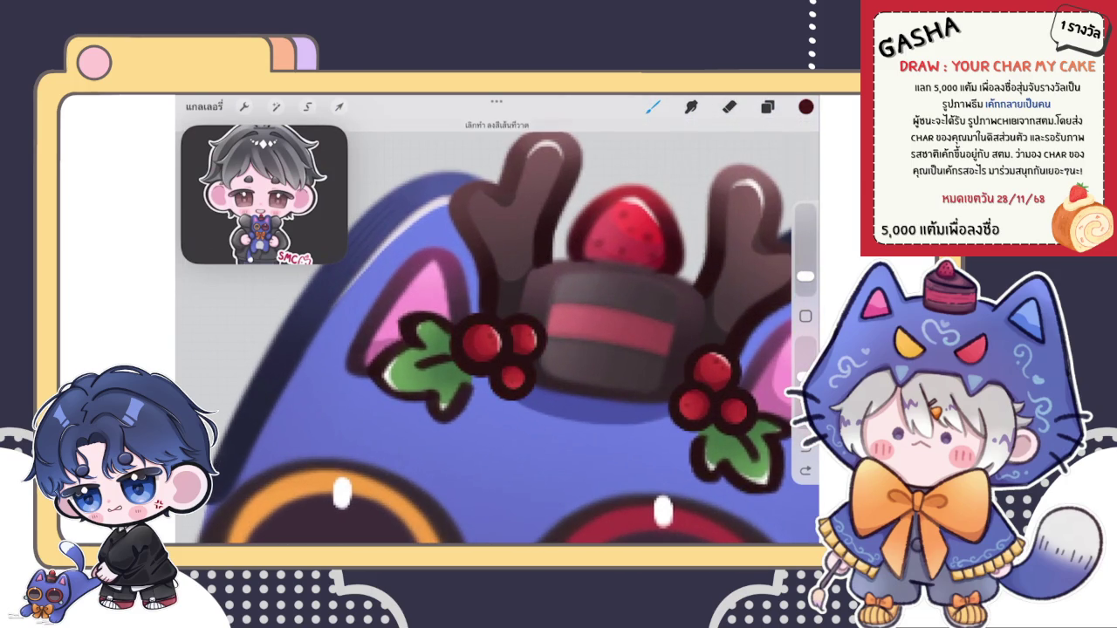
{"action": "left_click", "coordinate": [805, 279]}
Step: Move the antler layer beneath the berries and leaves, and select the berries layer
{"action": "left_click", "coordinate": [767, 107]}
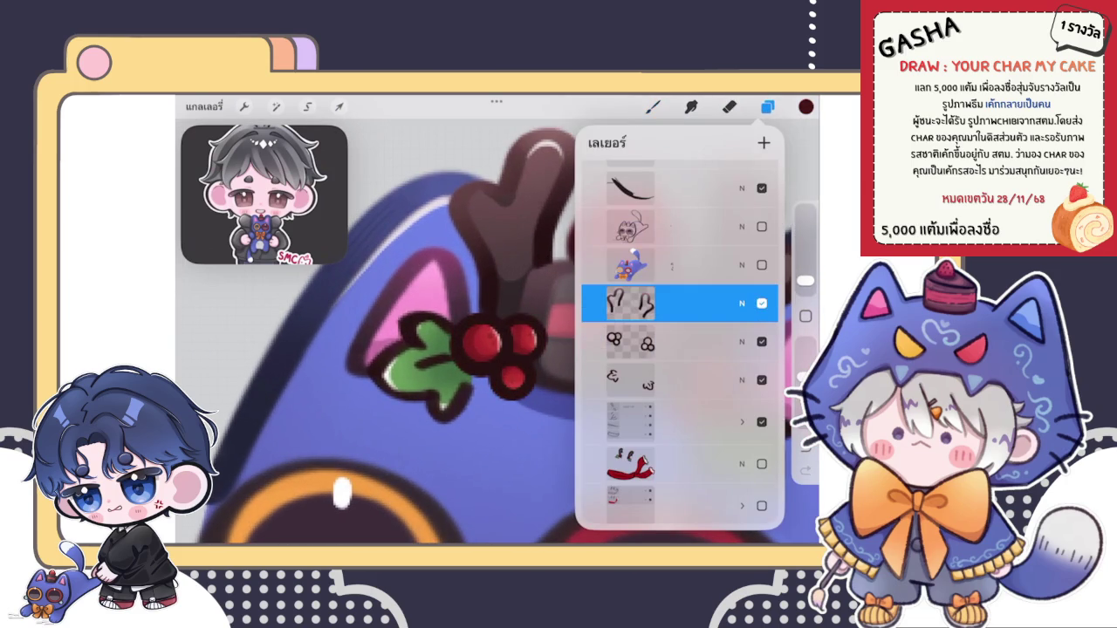
{"action": "left_click_drag", "start_coordinate": [629, 306], "coordinate": [628, 383]}
{"action": "left_click", "coordinate": [628, 306]}
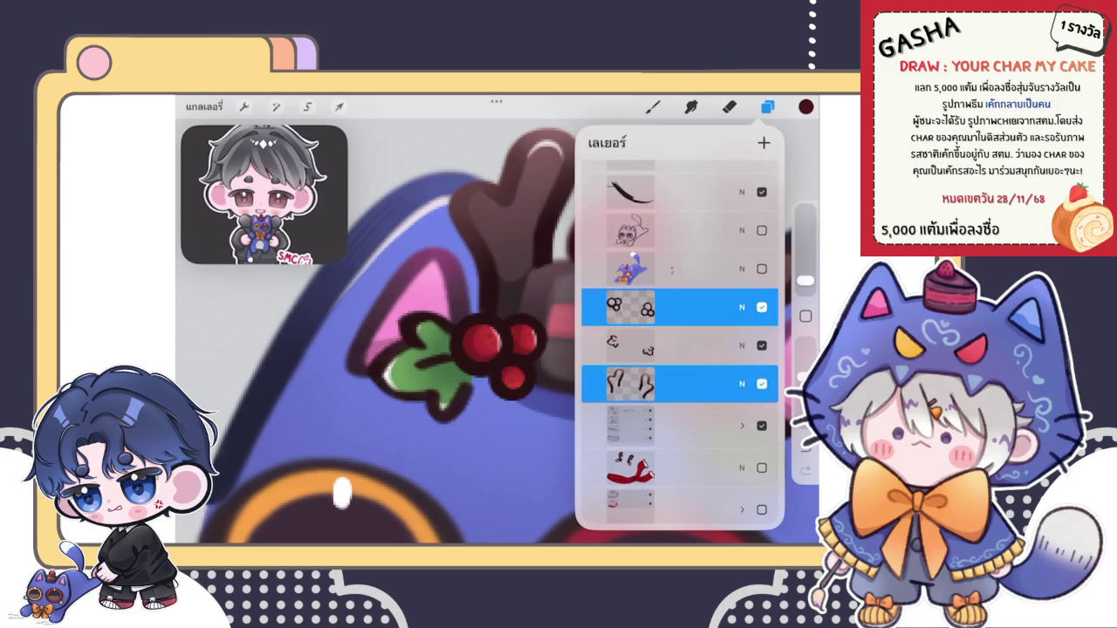
{"action": "left_click", "coordinate": [652, 106]}
{"action": "scroll", "coordinate": [497, 349], "scroll_direction": "up", "scroll_amount": 3}
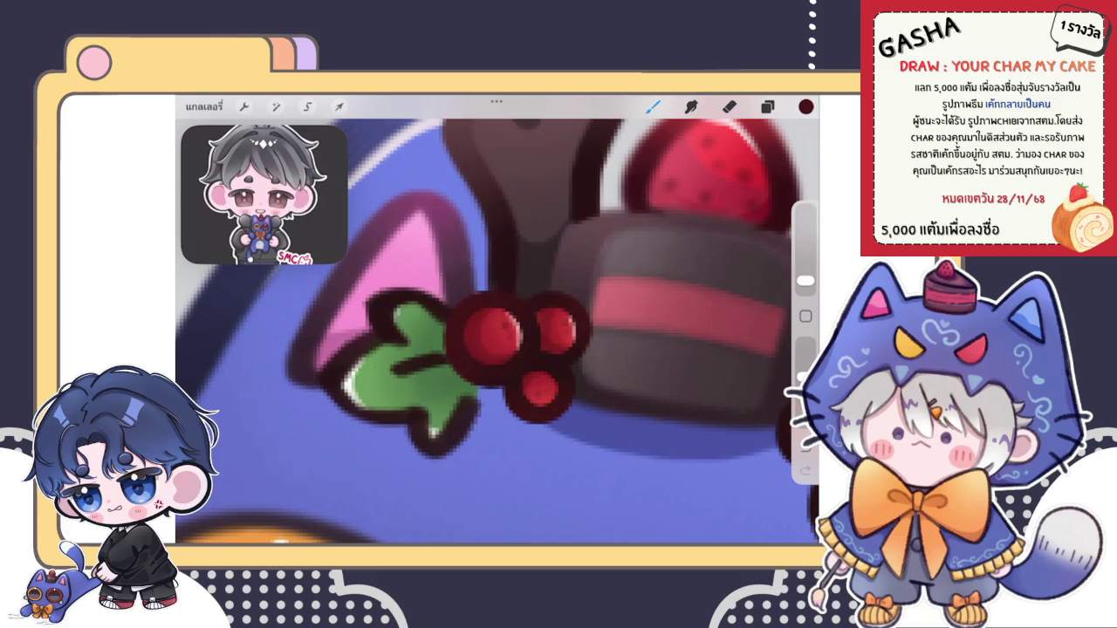
{"action": "scroll", "coordinate": [497, 332], "scroll_direction": "down", "scroll_amount": 3}
{"action": "scroll", "coordinate": [559, 296], "scroll_direction": "up", "scroll_amount": 3}
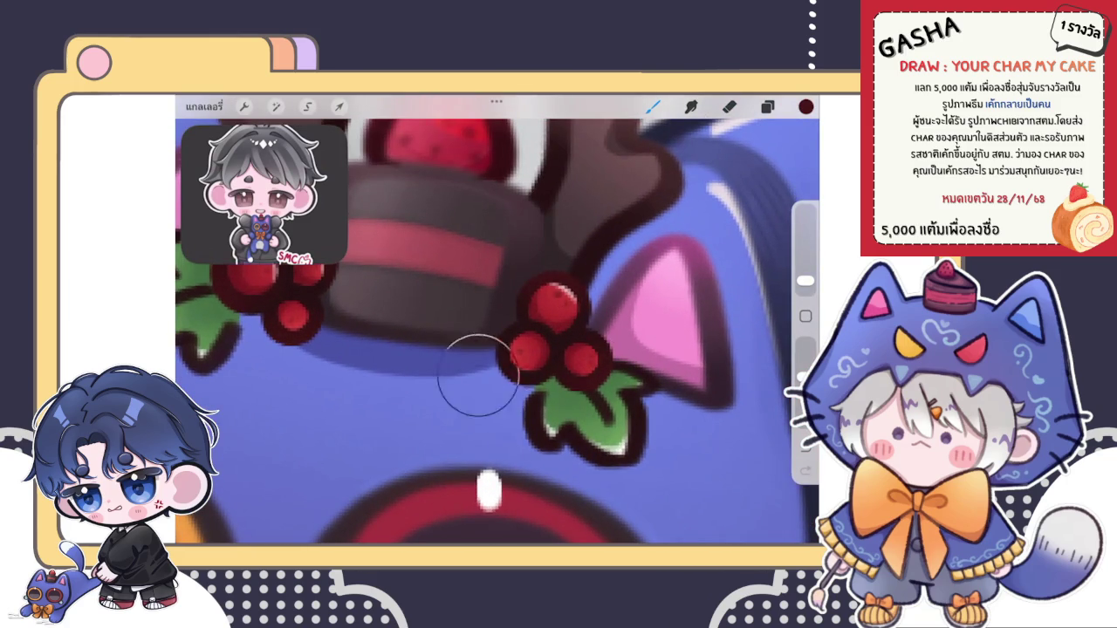
{"action": "scroll", "coordinate": [510, 340], "scroll_direction": "down", "scroll_amount": 5}
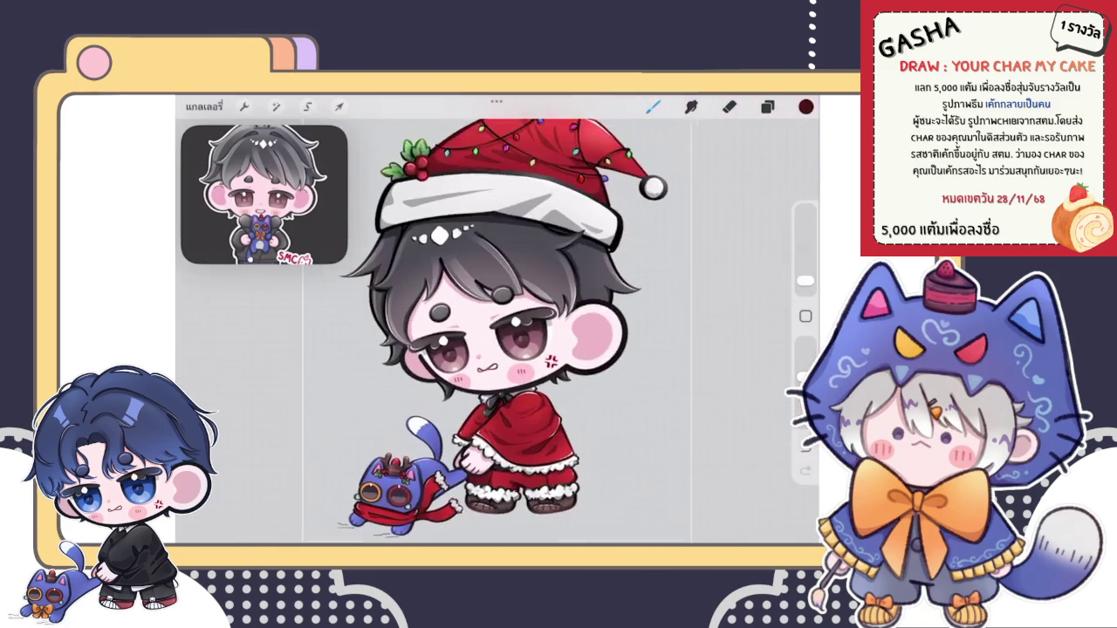
{"action": "scroll", "coordinate": [393, 489], "scroll_direction": "up", "scroll_amount": 1}
{"action": "scroll", "coordinate": [393, 489], "scroll_direction": "up", "scroll_amount": 2}
{"action": "scroll", "coordinate": [393, 489], "scroll_direction": "up", "scroll_amount": 2}
{"action": "scroll", "coordinate": [393, 488], "scroll_direction": "up", "scroll_amount": 2}
Step: Fine-tune the red to a brighter tone and shade the holly berries
{"action": "left_click", "coordinate": [806, 105]}
{"action": "left_click", "coordinate": [695, 284]}
{"action": "scroll", "coordinate": [393, 349], "scroll_direction": "up", "scroll_amount": 2}
{"action": "left_click", "coordinate": [687, 239]}
{"action": "left_click", "coordinate": [698, 234]}
{"action": "left_click", "coordinate": [653, 105]}
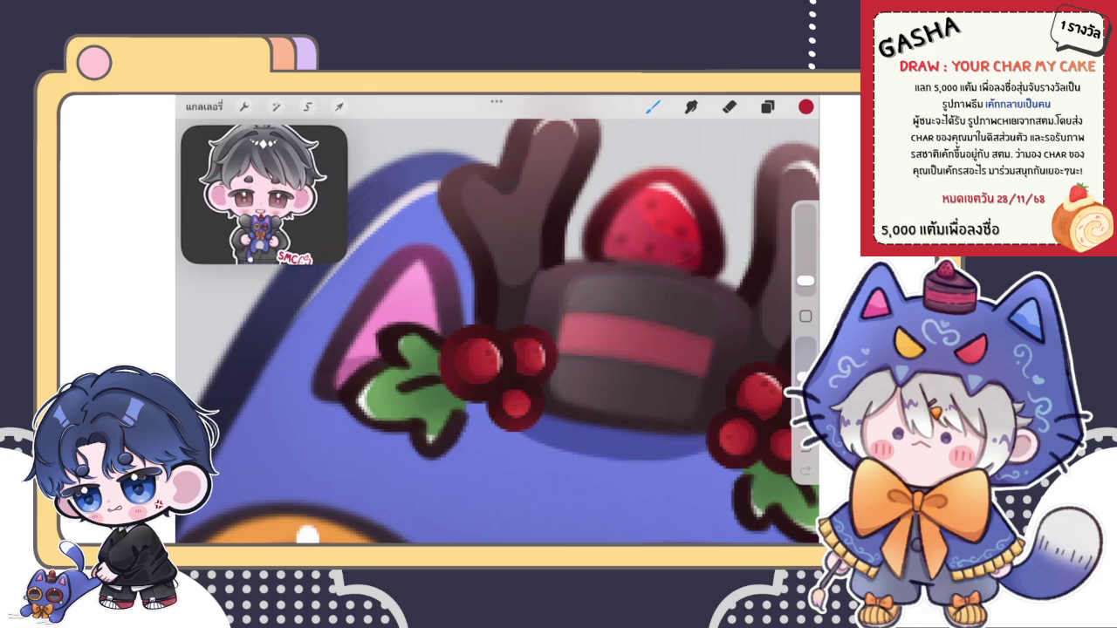
{"action": "scroll", "coordinate": [537, 477], "scroll_direction": "down", "scroll_amount": 5}
{"action": "scroll", "coordinate": [497, 323], "scroll_direction": "up", "scroll_amount": 3}
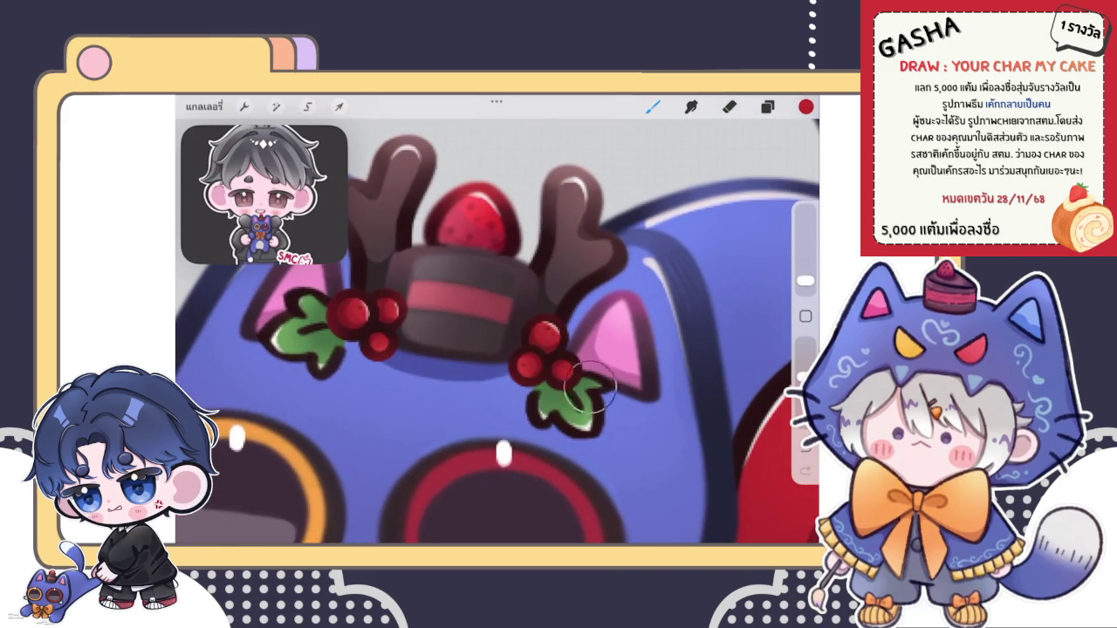
{"action": "scroll", "coordinate": [497, 323], "scroll_direction": "down", "scroll_amount": 3}
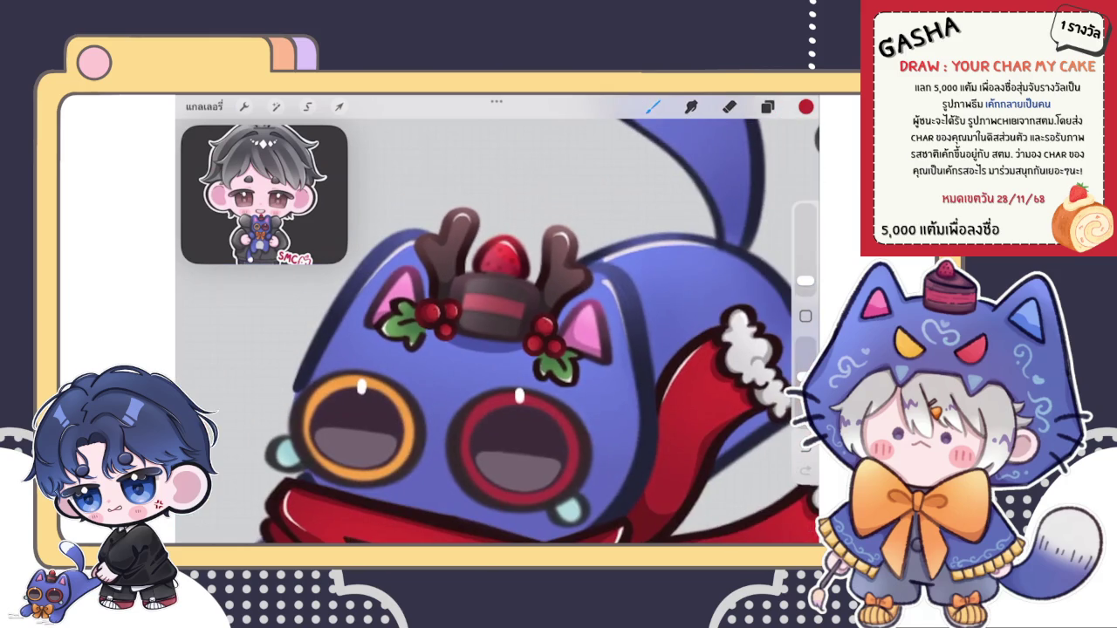
Step: Select the holly leaves layer and sample the leaf's green
{"action": "left_click", "coordinate": [767, 106]}
{"action": "left_click", "coordinate": [681, 379]}
{"action": "left_click", "coordinate": [680, 379]}
{"action": "left_click", "coordinate": [631, 380]}
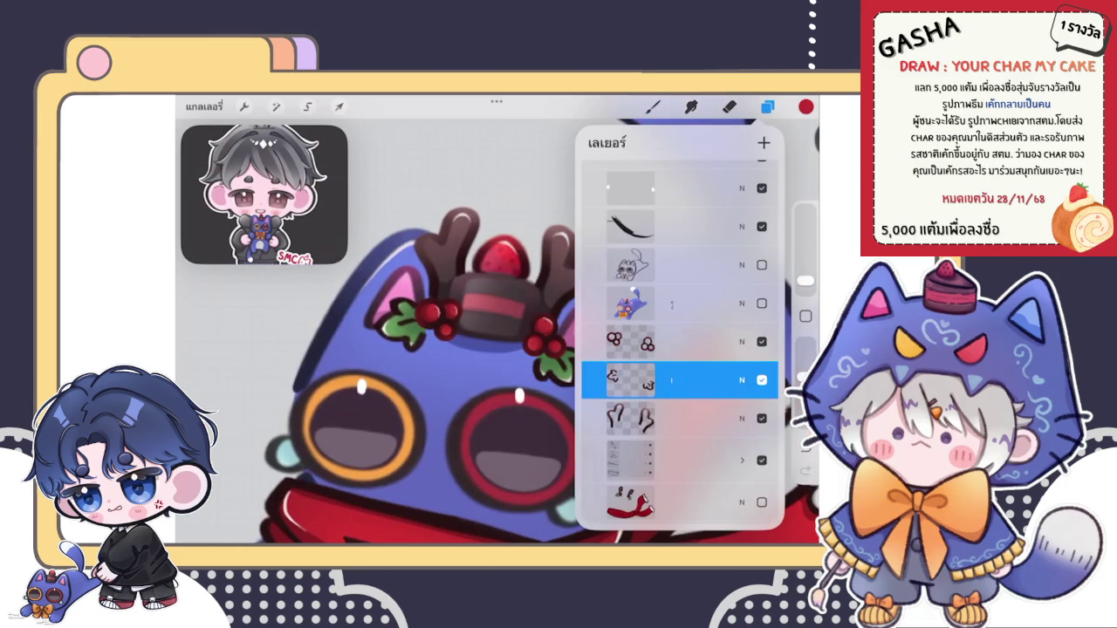
{"action": "left_click", "coordinate": [653, 107]}
{"action": "scroll", "coordinate": [498, 332], "scroll_direction": "up", "scroll_amount": 3}
{"action": "left_click_drag", "start_coordinate": [507, 371], "coordinate": [524, 388]}
Step: Darken the green and shade the right holly leaf with it
{"action": "left_click", "coordinate": [806, 106]}
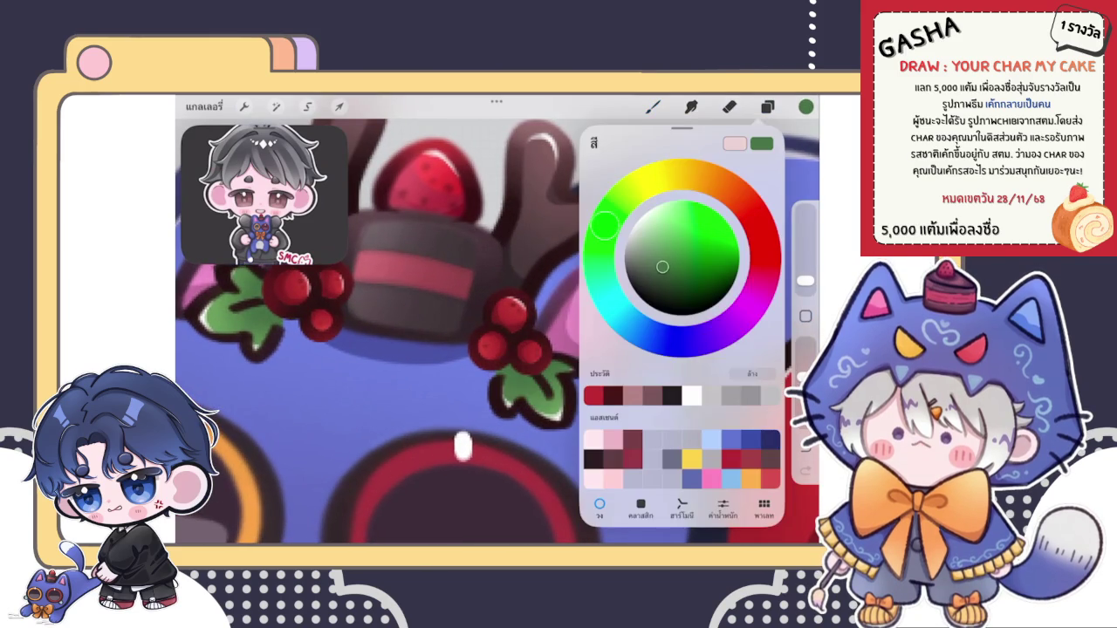
{"action": "left_click_drag", "start_coordinate": [658, 279], "coordinate": [659, 295]}
{"action": "left_click", "coordinate": [806, 106]}
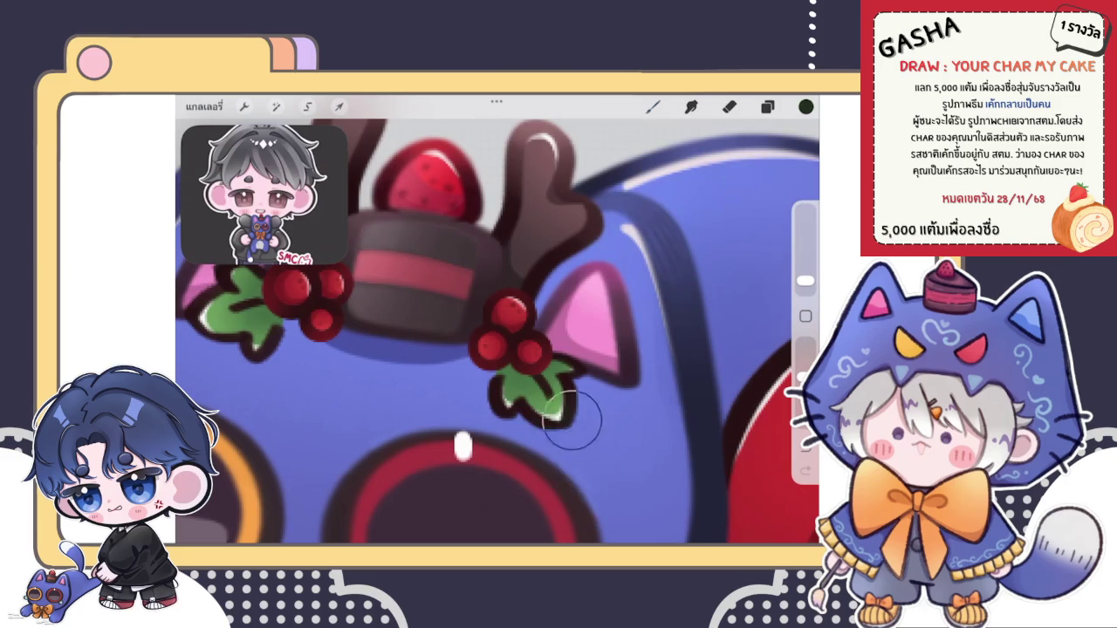
{"action": "left_click_drag", "start_coordinate": [515, 450], "coordinate": [576, 376]}
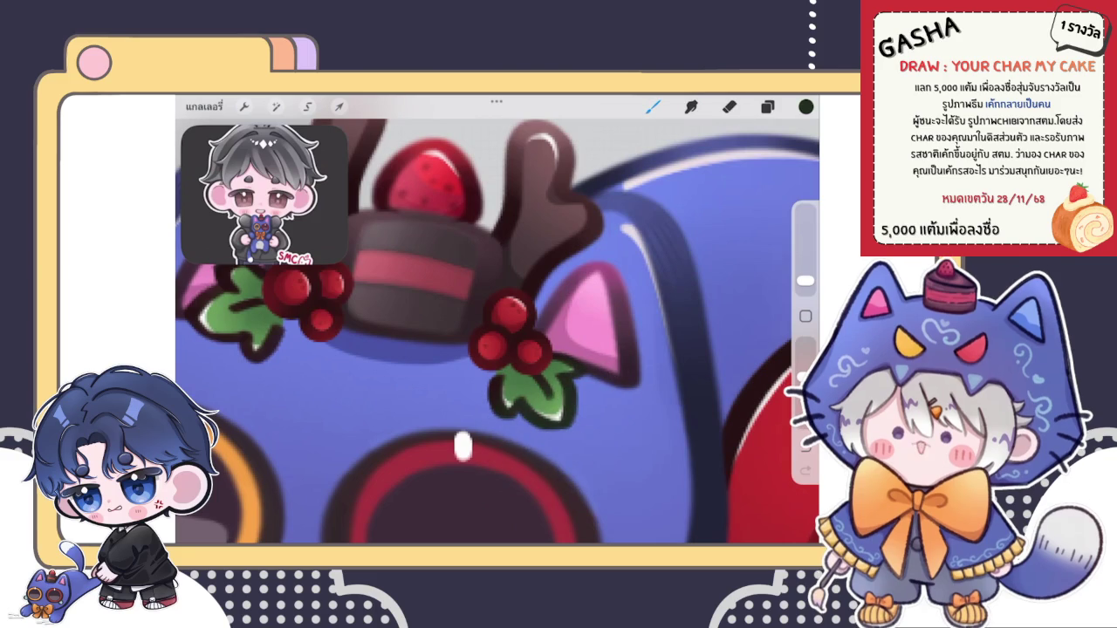
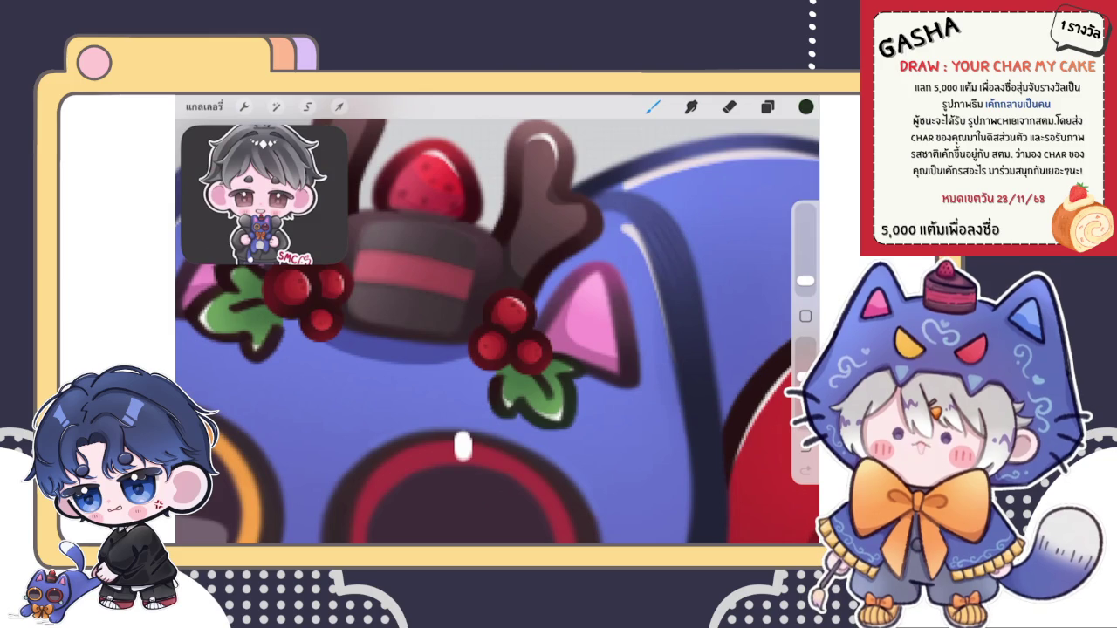
Step: Choose green and repaint the holly leaf's left lobe and interior
{"action": "scroll", "coordinate": [498, 331], "scroll_direction": "up", "scroll_amount": 3}
{"action": "left_click", "coordinate": [805, 105]}
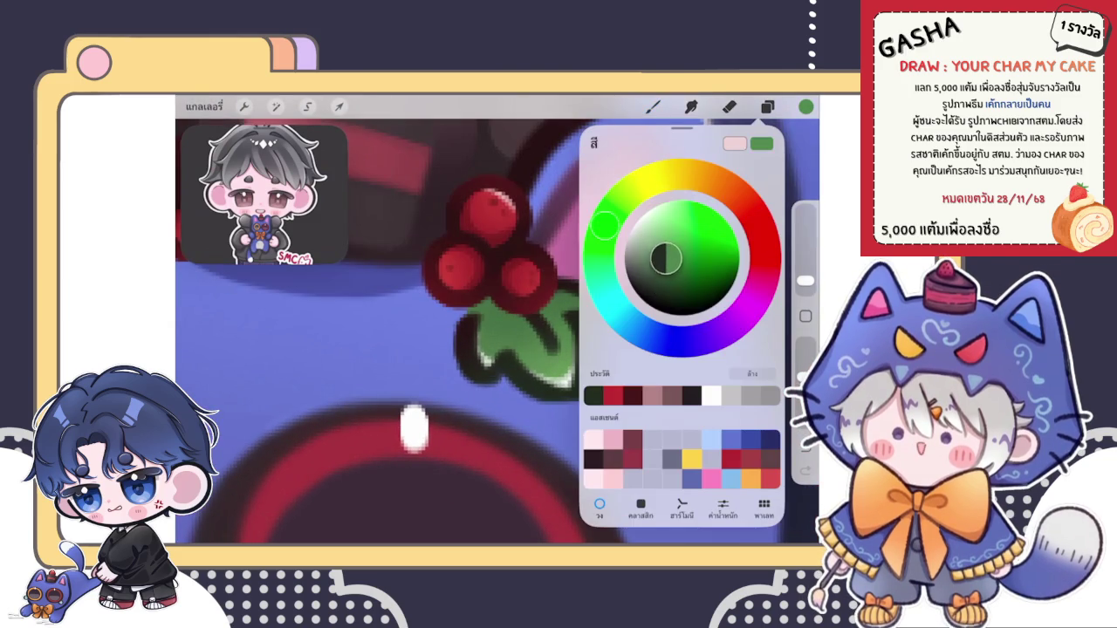
{"action": "left_click", "coordinate": [653, 105]}
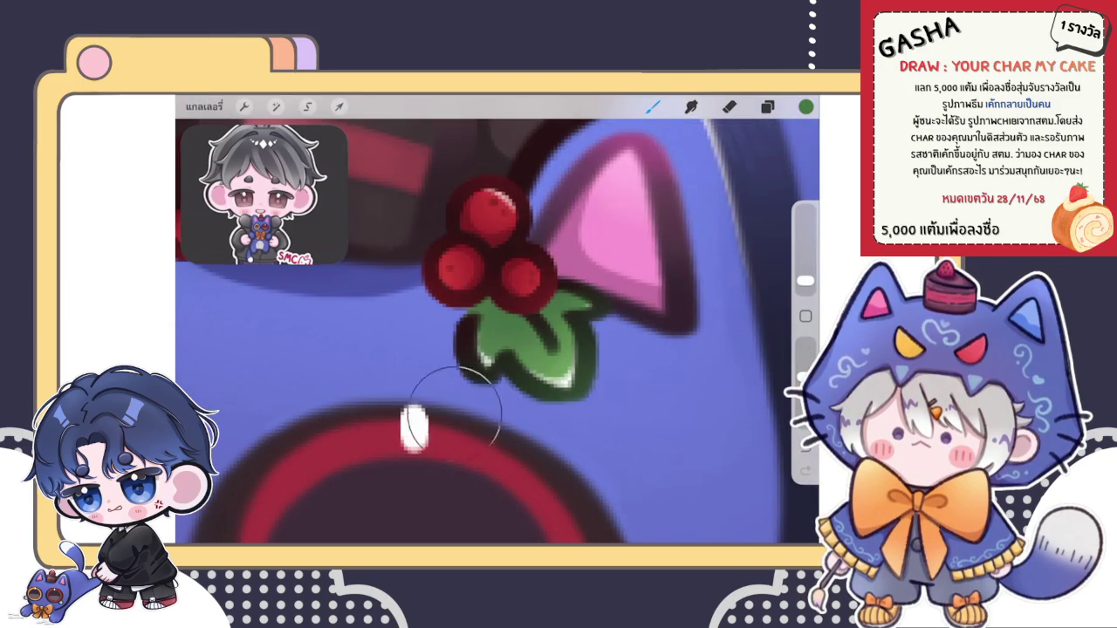
{"action": "left_click_drag", "start_coordinate": [464, 377], "coordinate": [494, 354]}
{"action": "mouse_move", "coordinate": [411, 375]}
{"action": "left_mouse_down"}
{"action": "mouse_move", "coordinate": [474, 357]}
{"action": "mouse_move", "coordinate": [499, 393]}
{"action": "mouse_move", "coordinate": [573, 345]}
{"action": "mouse_move", "coordinate": [587, 315]}
{"action": "left_mouse_up"}
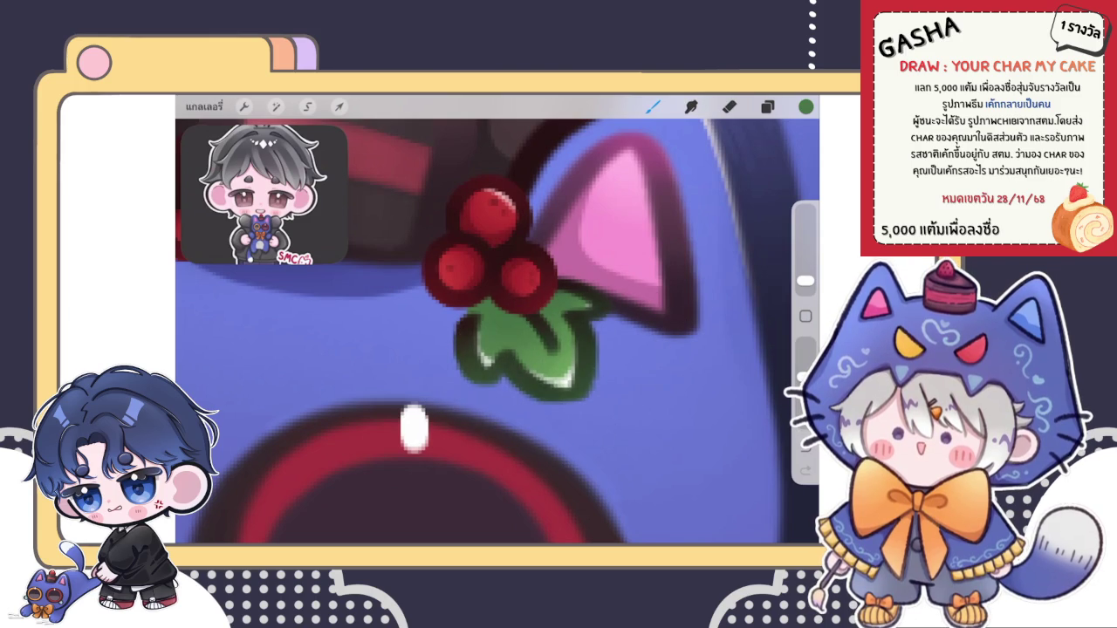
Step: Make the brush slightly smaller and touch up the green leaf's edges
{"action": "left_click_drag", "start_coordinate": [805, 282], "coordinate": [805, 283]}
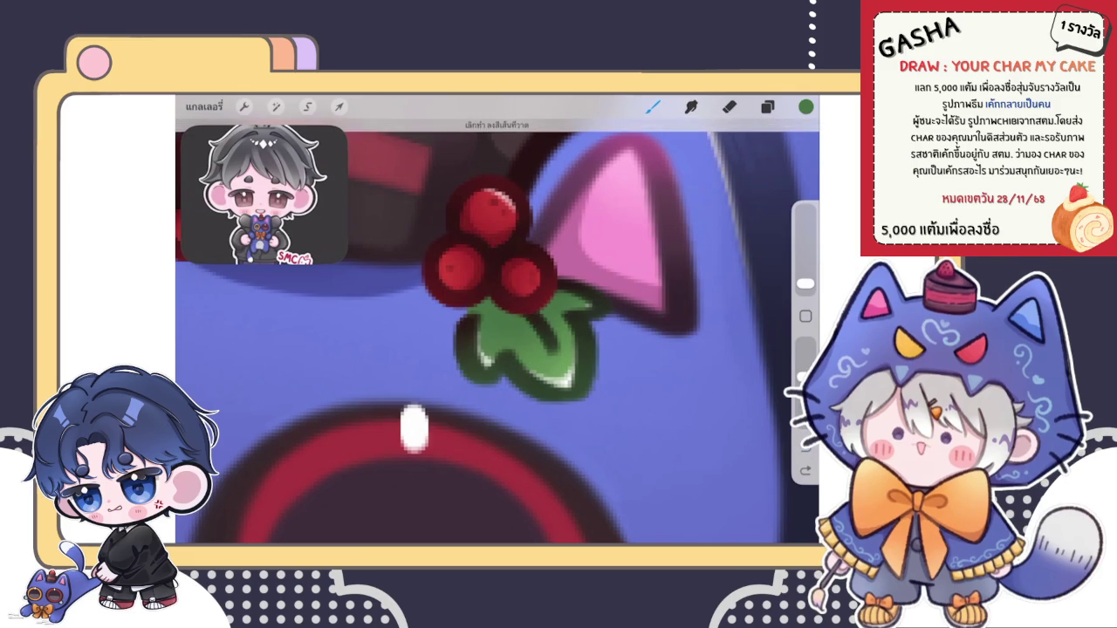
{"action": "left_click", "coordinate": [805, 105]}
{"action": "left_click", "coordinate": [806, 106]}
{"action": "left_click_drag", "start_coordinate": [524, 314], "coordinate": [550, 367]}
{"action": "scroll", "coordinate": [498, 332], "scroll_direction": "down", "scroll_amount": 3}
{"action": "scroll", "coordinate": [497, 331], "scroll_direction": "up", "scroll_amount": 3}
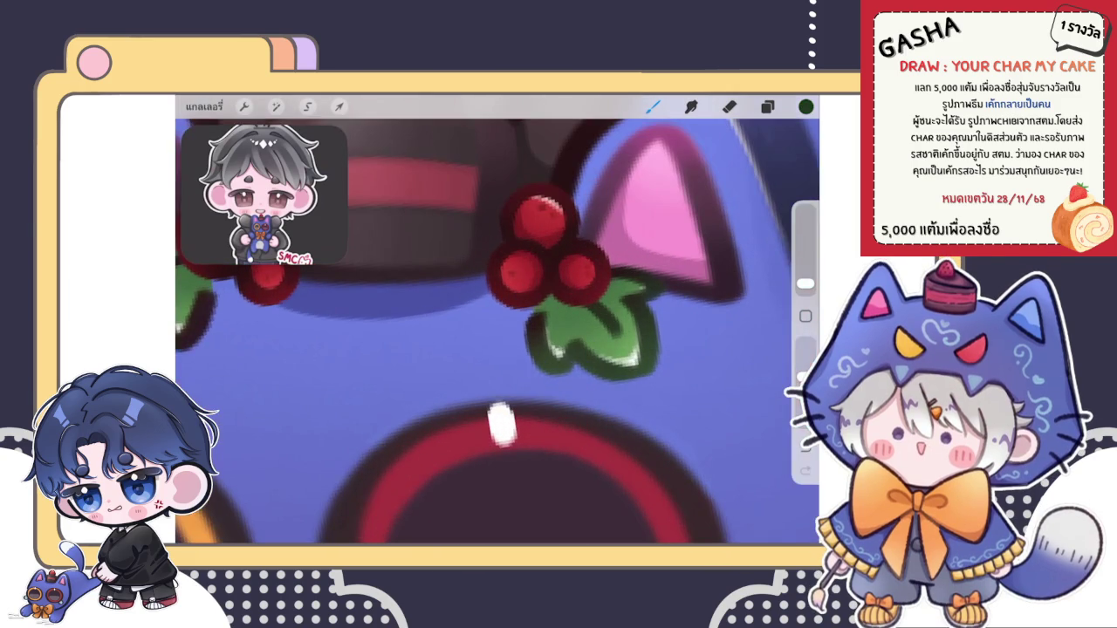
{"action": "scroll", "coordinate": [497, 331], "scroll_direction": "down", "scroll_amount": 2}
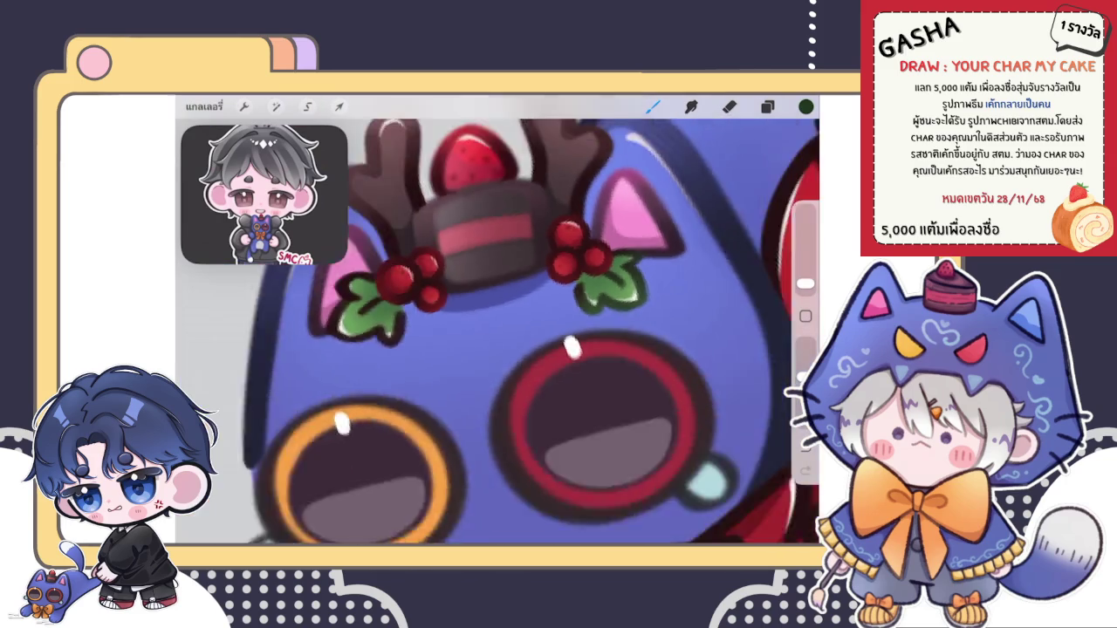
{"action": "scroll", "coordinate": [495, 365], "scroll_direction": "up", "scroll_amount": 5}
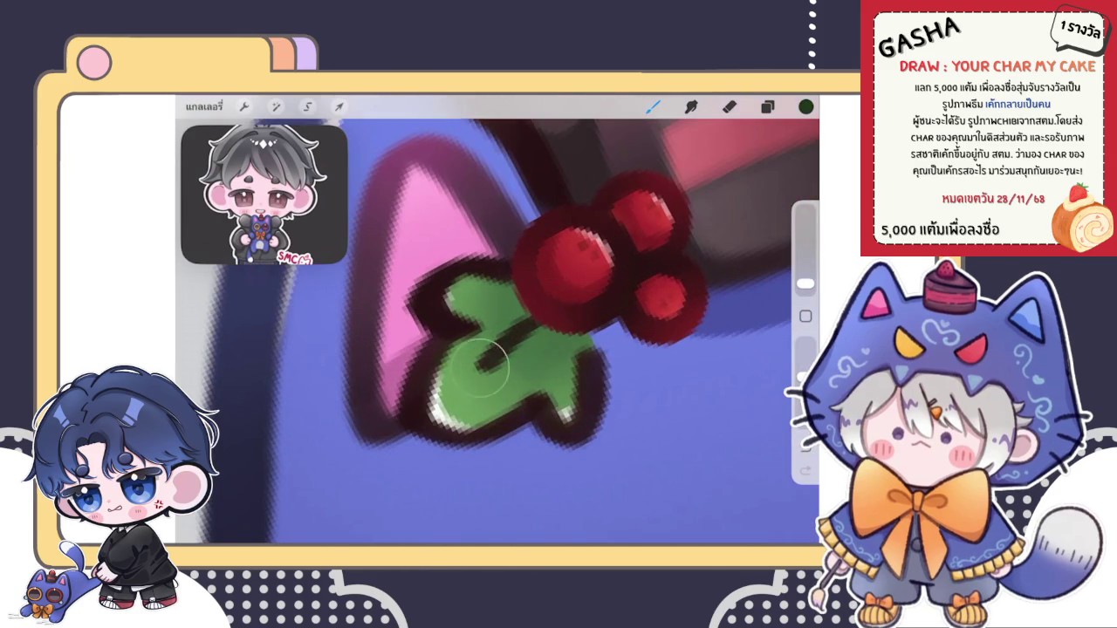
Step: Pick a darker green shade from the colour picker for the leaf
{"action": "left_click", "coordinate": [806, 106]}
{"action": "left_click", "coordinate": [668, 291]}
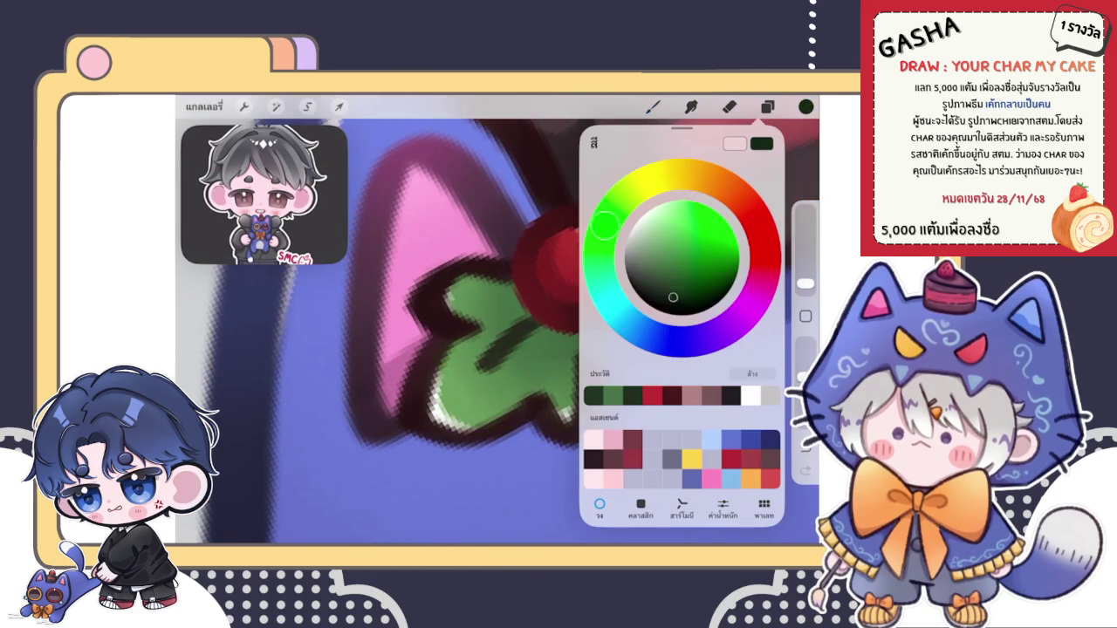
{"action": "left_click", "coordinate": [806, 105]}
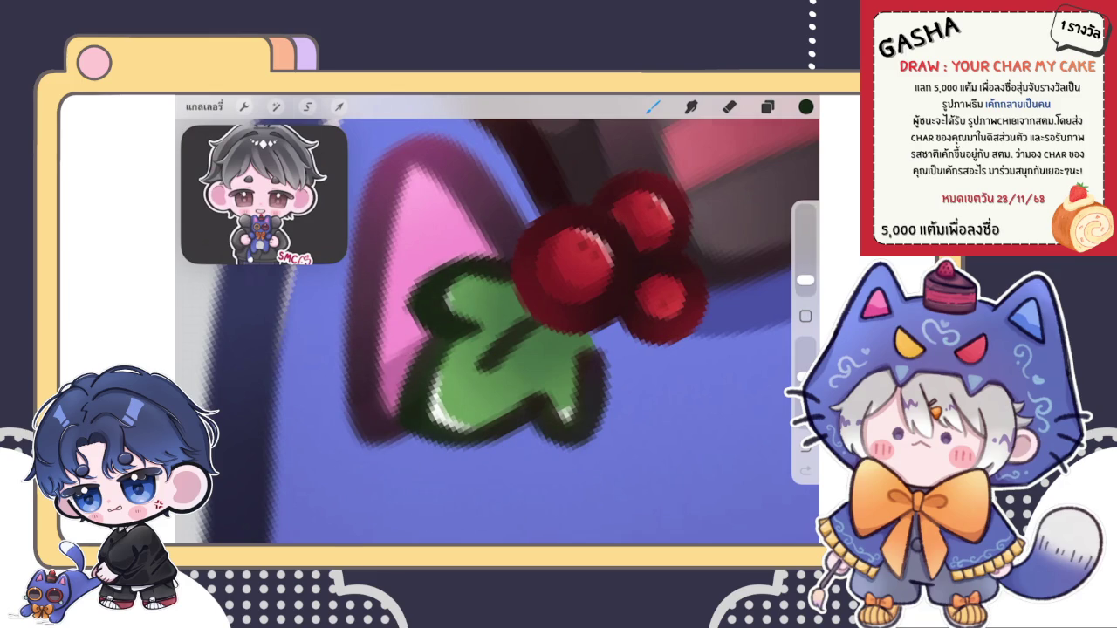
{"action": "scroll", "coordinate": [498, 331], "scroll_direction": "down", "scroll_amount": 5}
{"action": "scroll", "coordinate": [497, 331], "scroll_direction": "up", "scroll_amount": 5}
{"action": "left_click", "coordinate": [805, 106]}
{"action": "left_click", "coordinate": [806, 105]}
{"action": "left_click", "coordinate": [805, 105]}
{"action": "scroll", "coordinate": [498, 332], "scroll_direction": "down", "scroll_amount": 5}
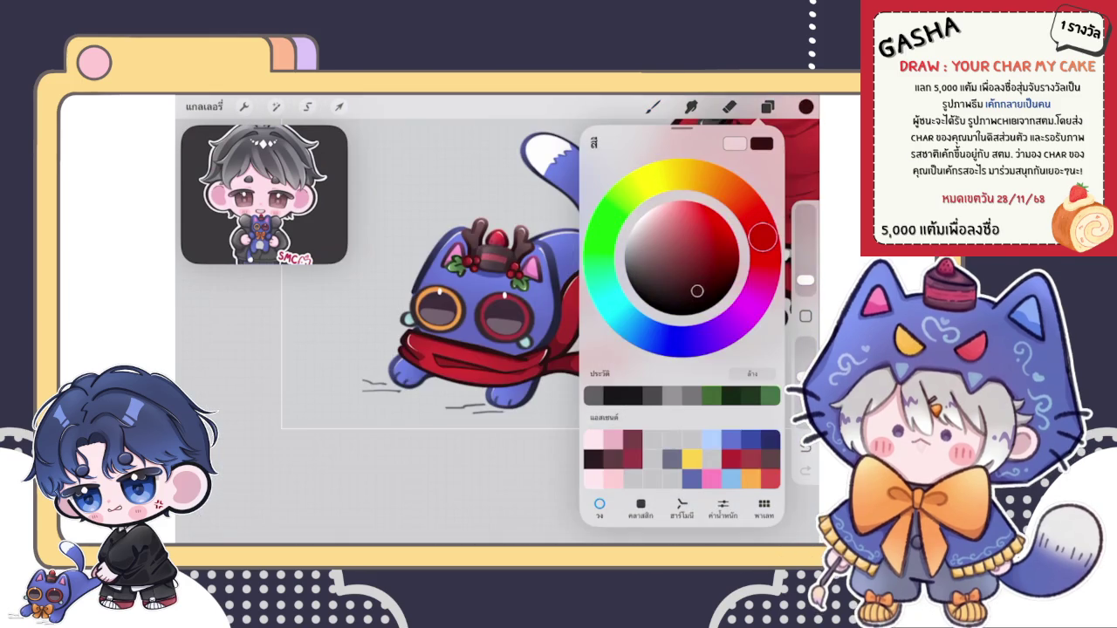
Step: Pick a red for the scarf, adjust its shade, and paint shading along it
{"action": "left_click", "coordinate": [671, 395]}
{"action": "left_click", "coordinate": [805, 105]}
{"action": "scroll", "coordinate": [611, 323], "scroll_direction": "up", "scroll_amount": 3}
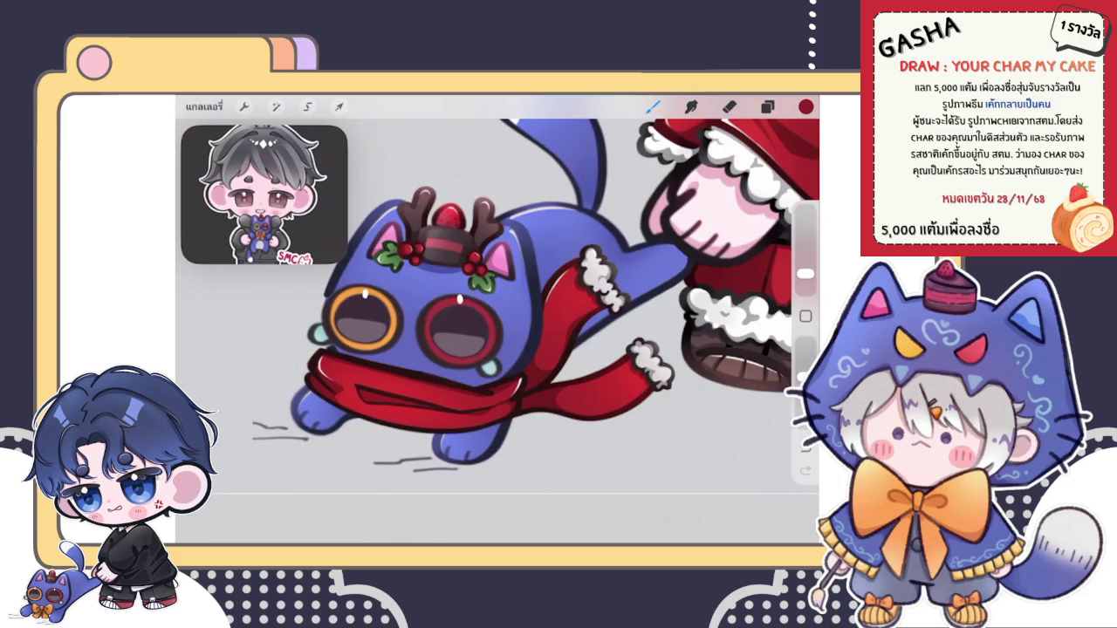
{"action": "scroll", "coordinate": [497, 288], "scroll_direction": "down", "scroll_amount": 5}
{"action": "scroll", "coordinate": [515, 280], "scroll_direction": "up", "scroll_amount": 5}
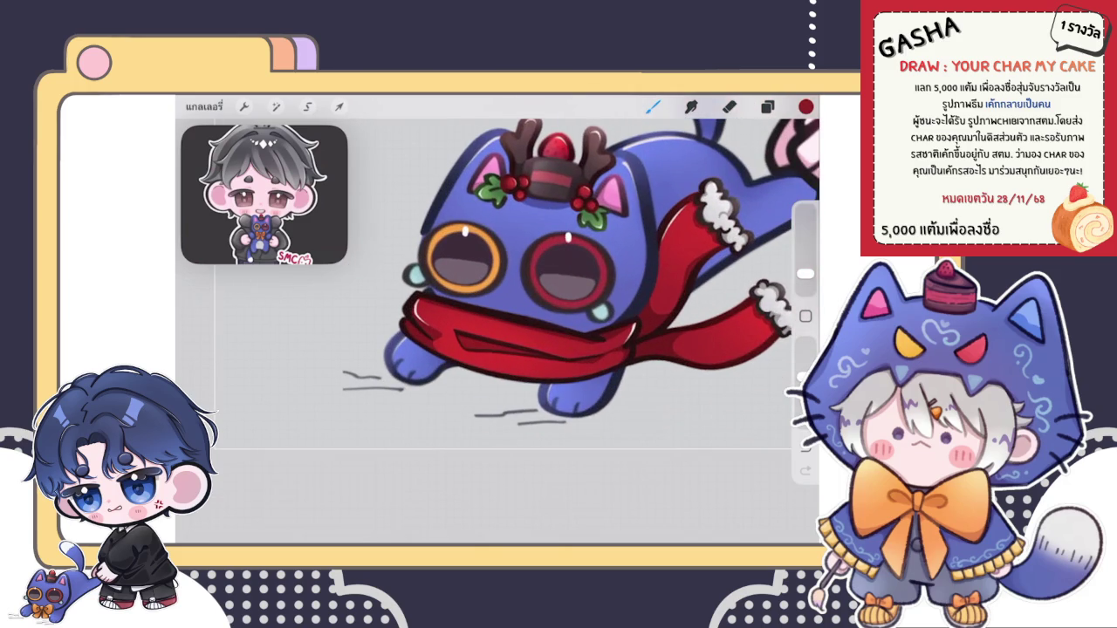
{"action": "left_click", "coordinate": [805, 107]}
{"action": "left_click_drag", "start_coordinate": [716, 262], "coordinate": [713, 278]}
{"action": "left_click", "coordinate": [806, 106]}
{"action": "left_click_drag", "start_coordinate": [603, 362], "coordinate": [582, 364]}
Step: Switch to the layer below in the Layers panel and check its layer options
{"action": "left_click", "coordinate": [767, 106]}
{"action": "left_click", "coordinate": [689, 379]}
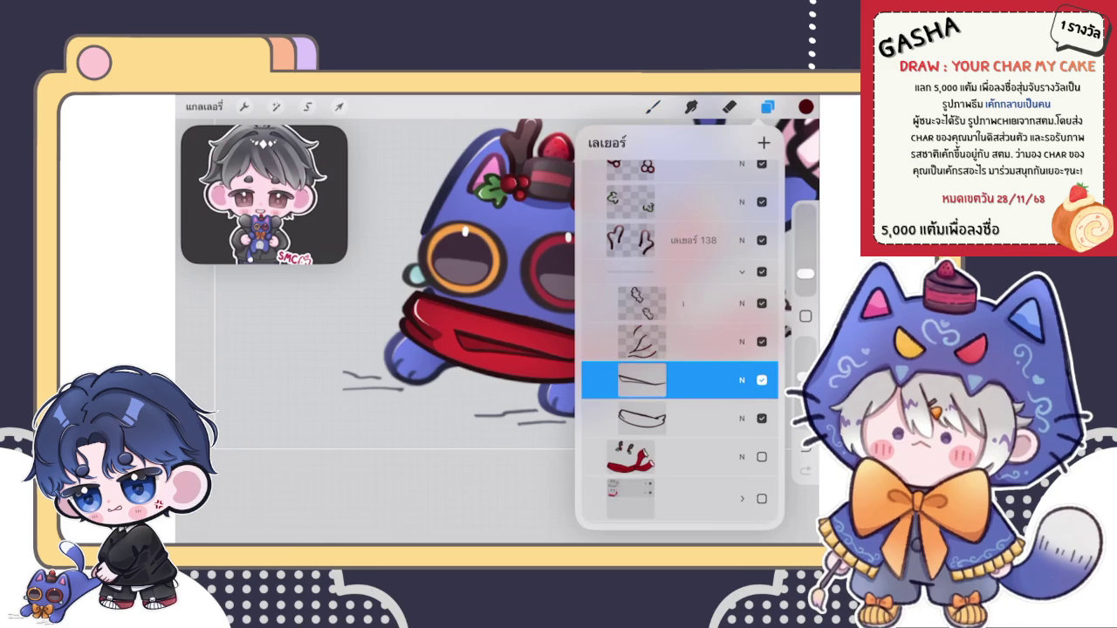
{"action": "left_click_drag", "start_coordinate": [642, 380], "coordinate": [642, 394]}
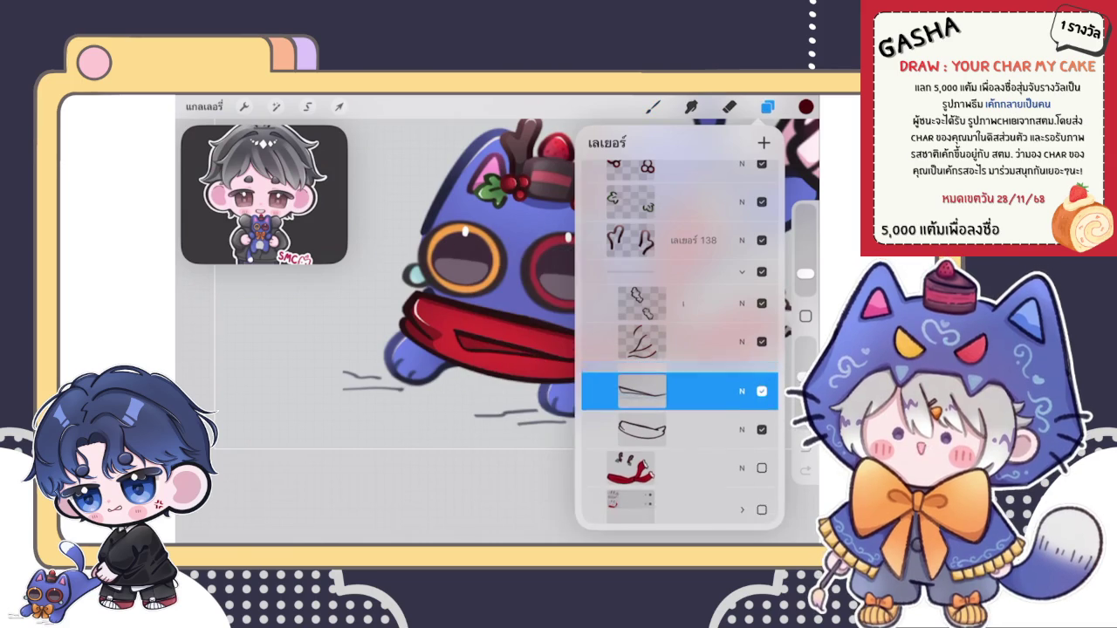
{"action": "left_click", "coordinate": [653, 106]}
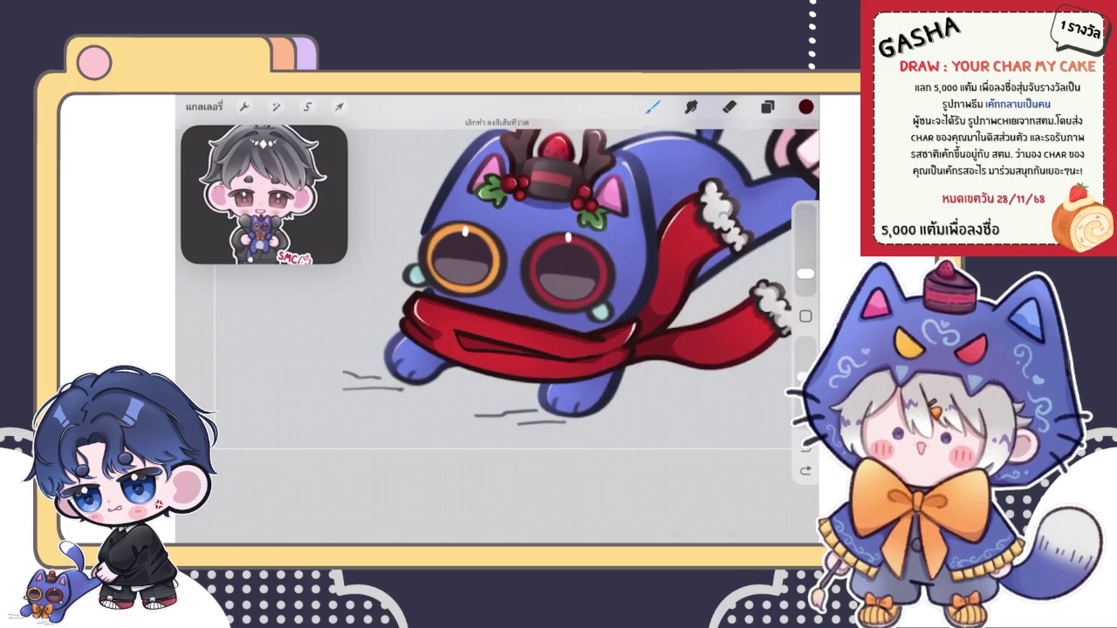
{"action": "left_click", "coordinate": [767, 106]}
{"action": "left_click", "coordinate": [642, 341]}
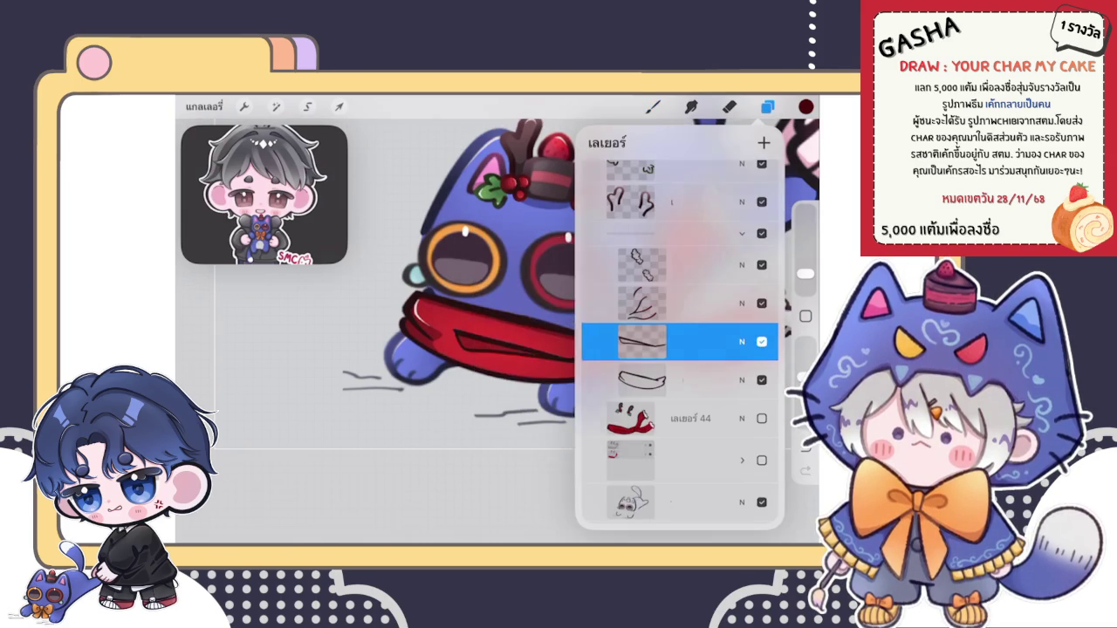
{"action": "left_click", "coordinate": [653, 107]}
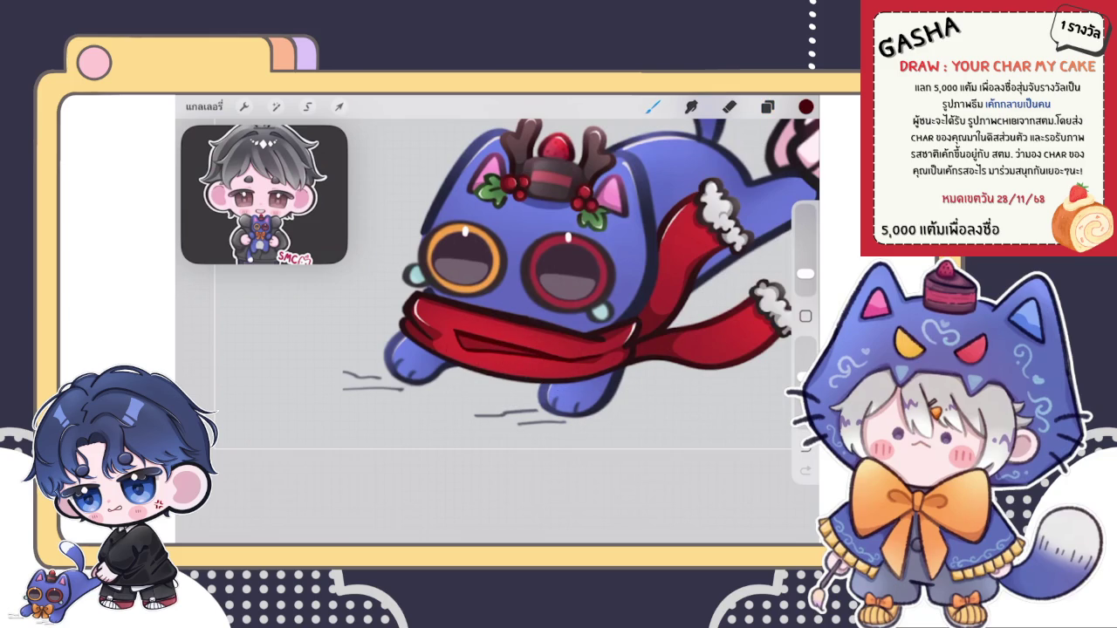
{"action": "left_click", "coordinate": [806, 106]}
{"action": "left_click", "coordinate": [502, 358]}
{"action": "left_click", "coordinate": [767, 106]}
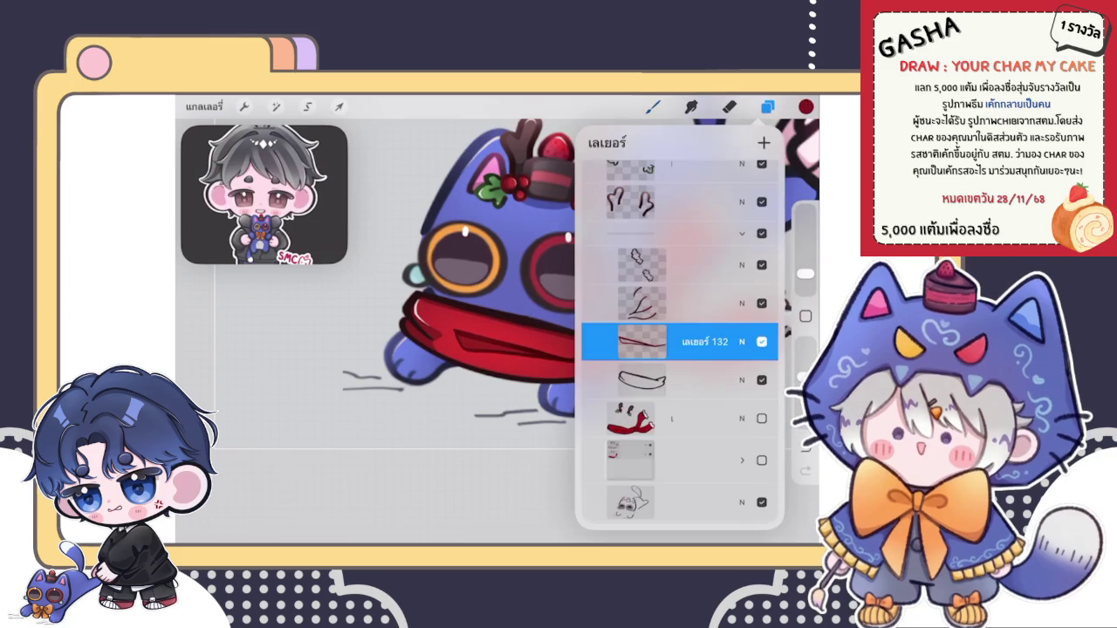
{"action": "left_click", "coordinate": [690, 381]}
{"action": "left_click", "coordinate": [642, 381]}
{"action": "left_click", "coordinate": [502, 400]}
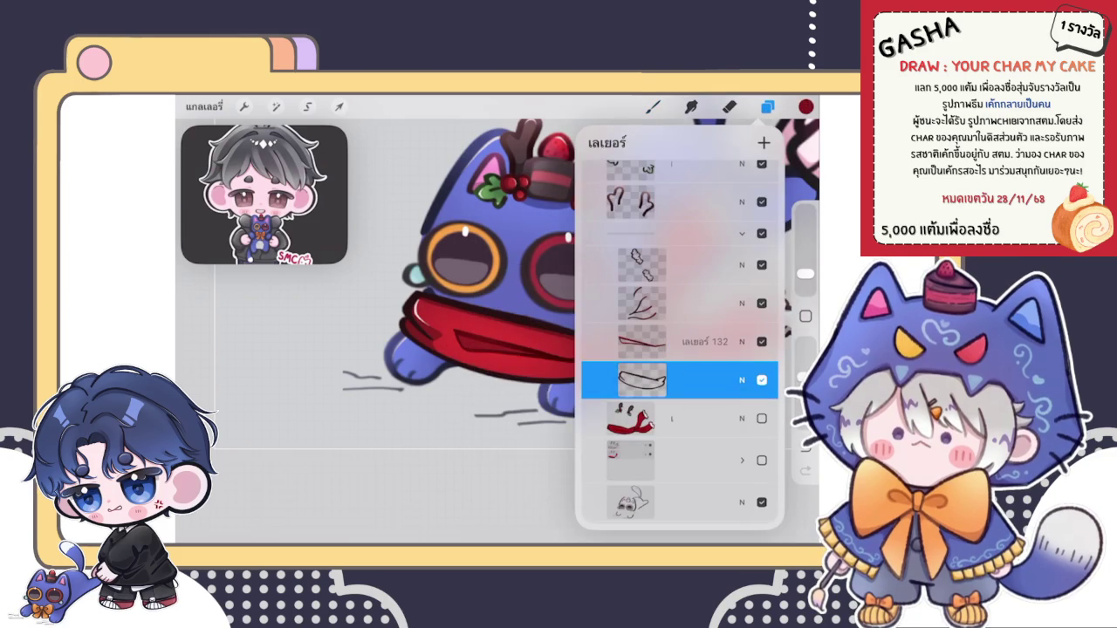
Step: Choose a darker red and shade the scarf's folds and wrap
{"action": "left_click", "coordinate": [806, 107]}
{"action": "left_click_drag", "start_coordinate": [699, 253], "coordinate": [708, 285]}
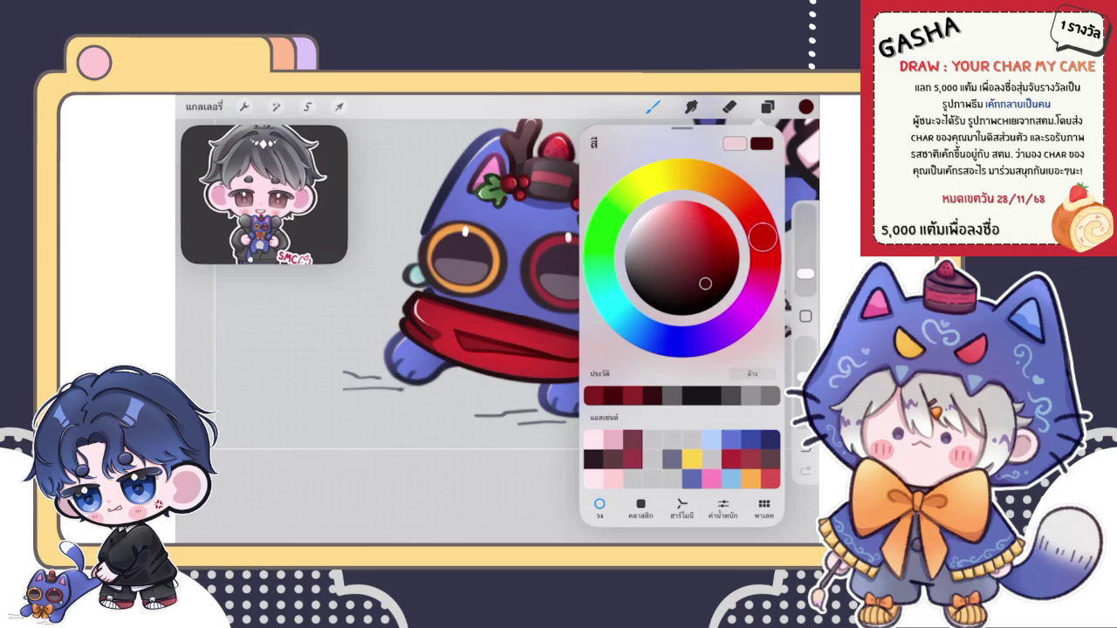
{"action": "left_click", "coordinate": [387, 323]}
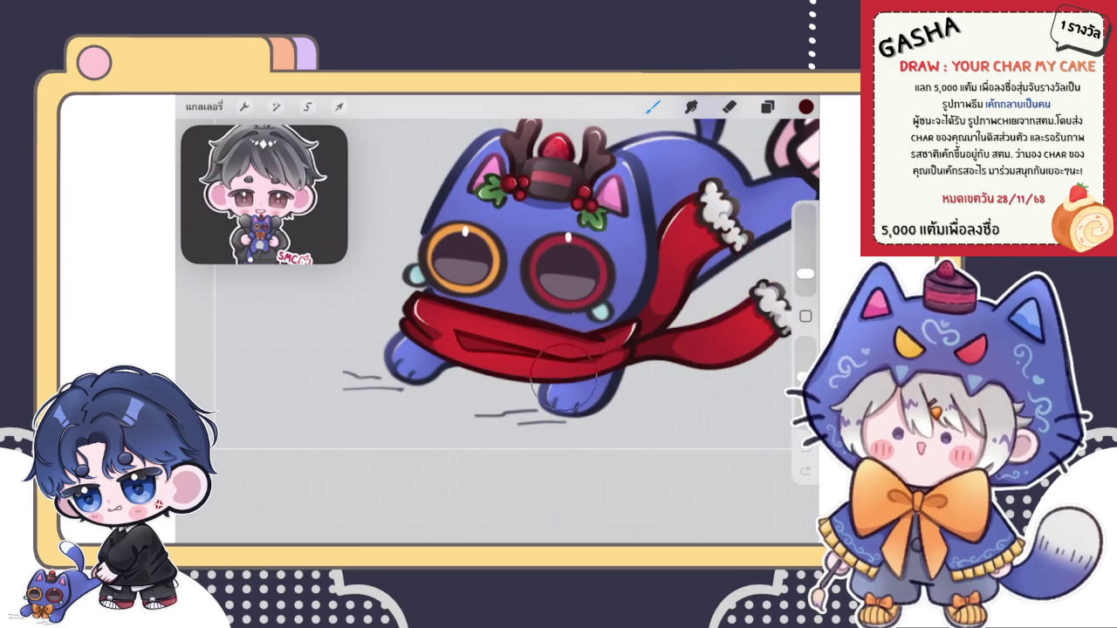
{"action": "scroll", "coordinate": [576, 262], "scroll_direction": "down", "scroll_amount": 1}
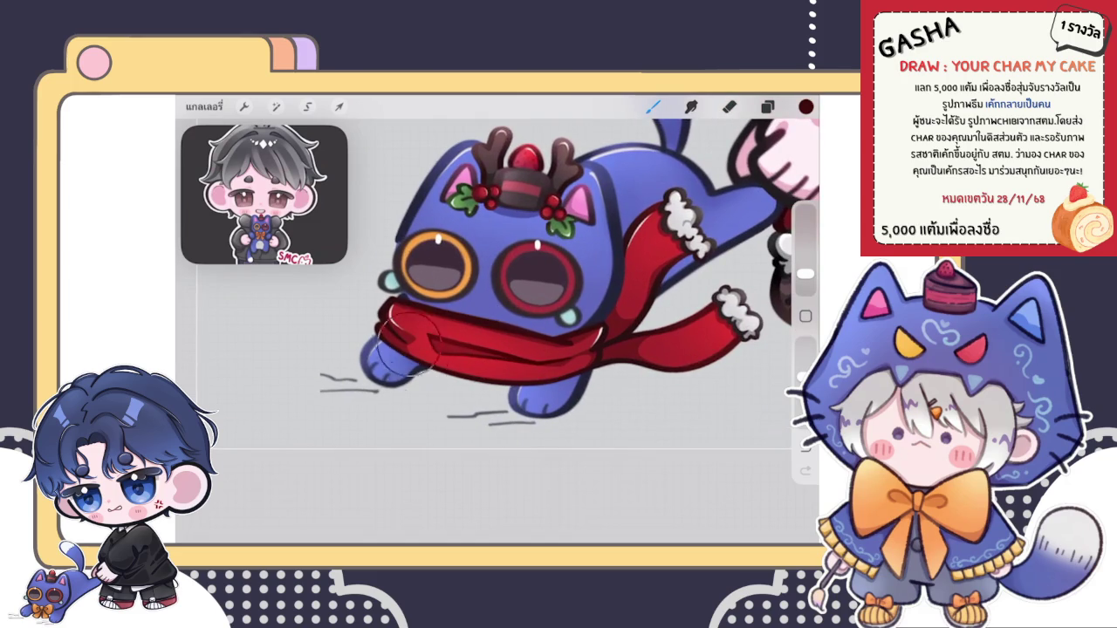
{"action": "left_click", "coordinate": [805, 106]}
{"action": "left_click", "coordinate": [806, 105]}
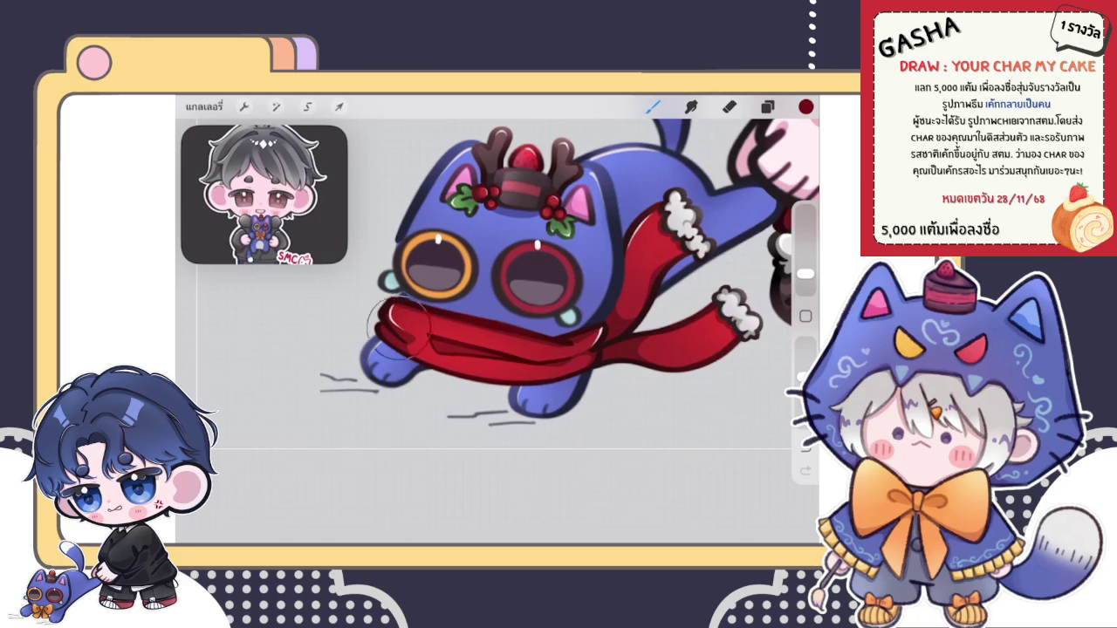
{"action": "scroll", "coordinate": [497, 262], "scroll_direction": "down", "scroll_amount": 5}
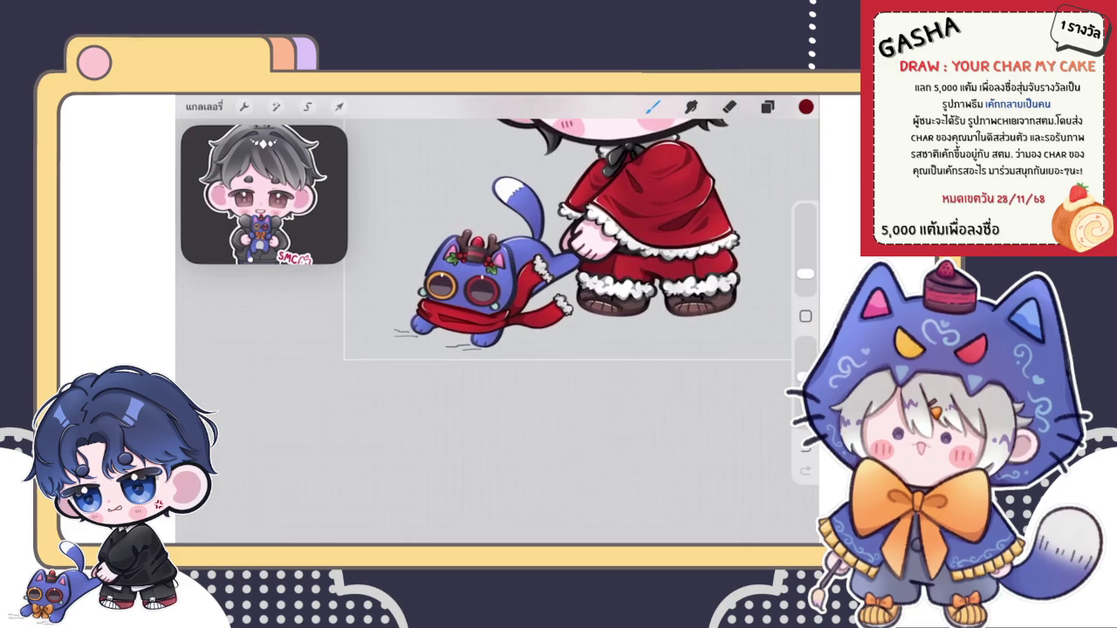
Step: Delete the scarf layer and the collapsed layer group
{"action": "scroll", "coordinate": [524, 231], "scroll_direction": "down", "scroll_amount": 5}
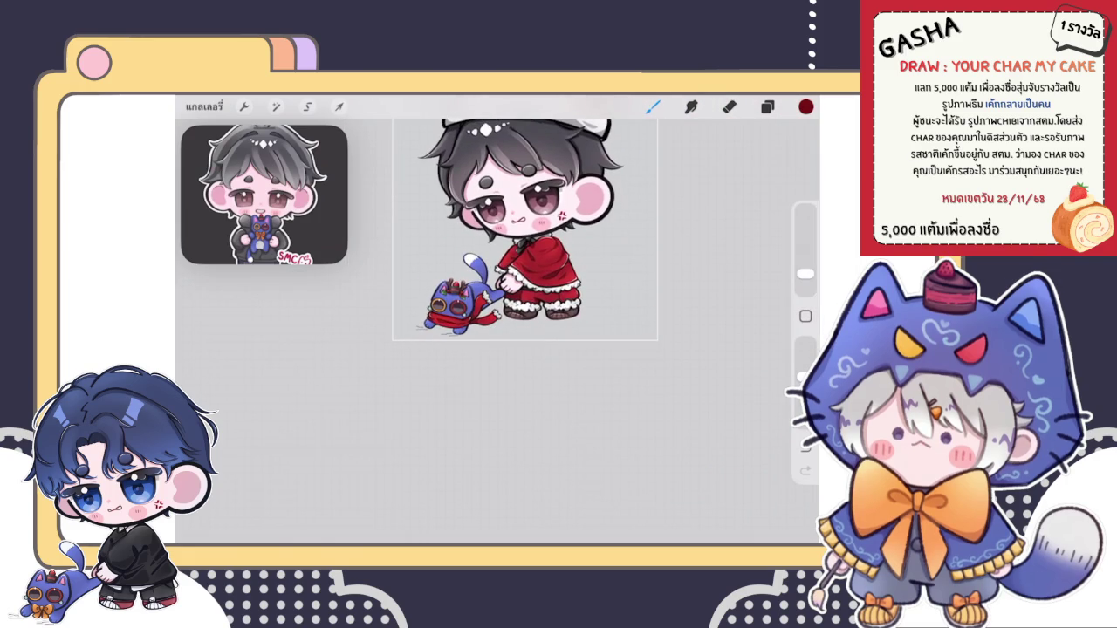
{"action": "scroll", "coordinate": [523, 231], "scroll_direction": "up", "scroll_amount": 3}
{"action": "scroll", "coordinate": [524, 262], "scroll_direction": "up", "scroll_amount": 2}
{"action": "left_click", "coordinate": [767, 107]}
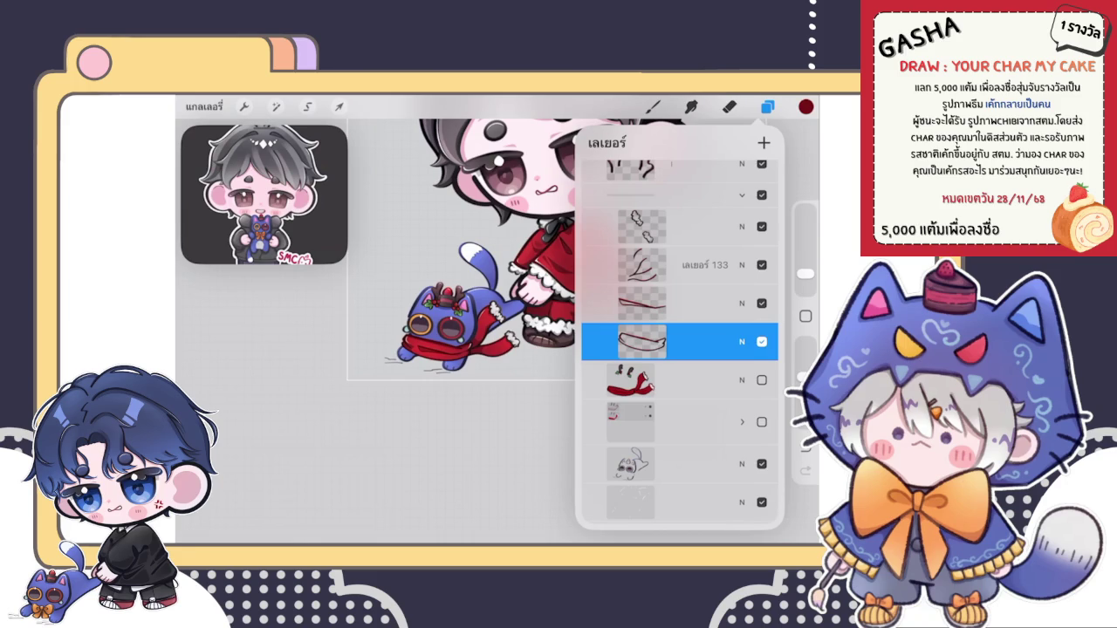
{"action": "left_click_drag", "start_coordinate": [716, 380], "coordinate": [611, 379]}
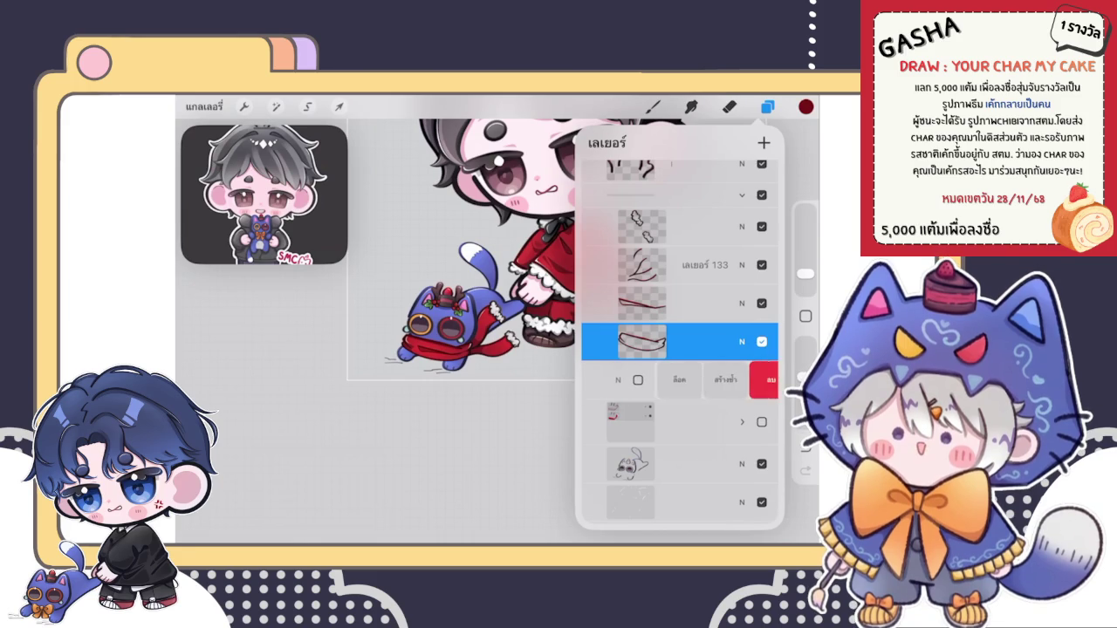
{"action": "left_click", "coordinate": [755, 379]}
{"action": "left_click_drag", "start_coordinate": [716, 382], "coordinate": [611, 382]}
{"action": "left_click", "coordinate": [760, 382]}
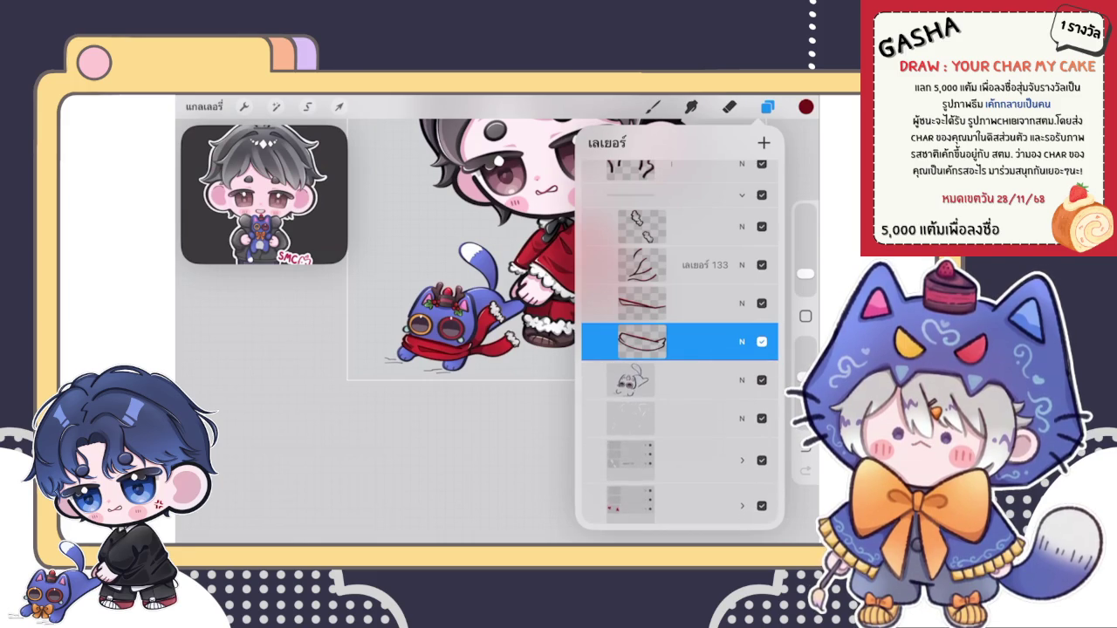
{"action": "scroll", "coordinate": [679, 341], "scroll_direction": "down", "scroll_amount": 2}
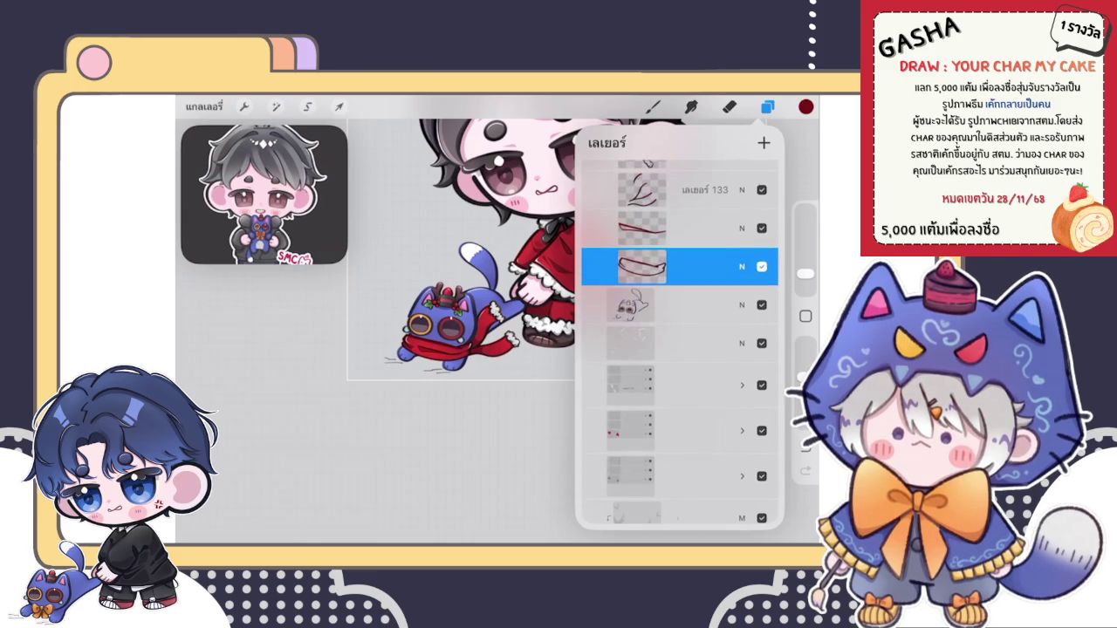
{"action": "left_click", "coordinate": [768, 106]}
Step: Collapse all the layers into one group
{"action": "scroll", "coordinate": [476, 256], "scroll_direction": "down", "scroll_amount": 5}
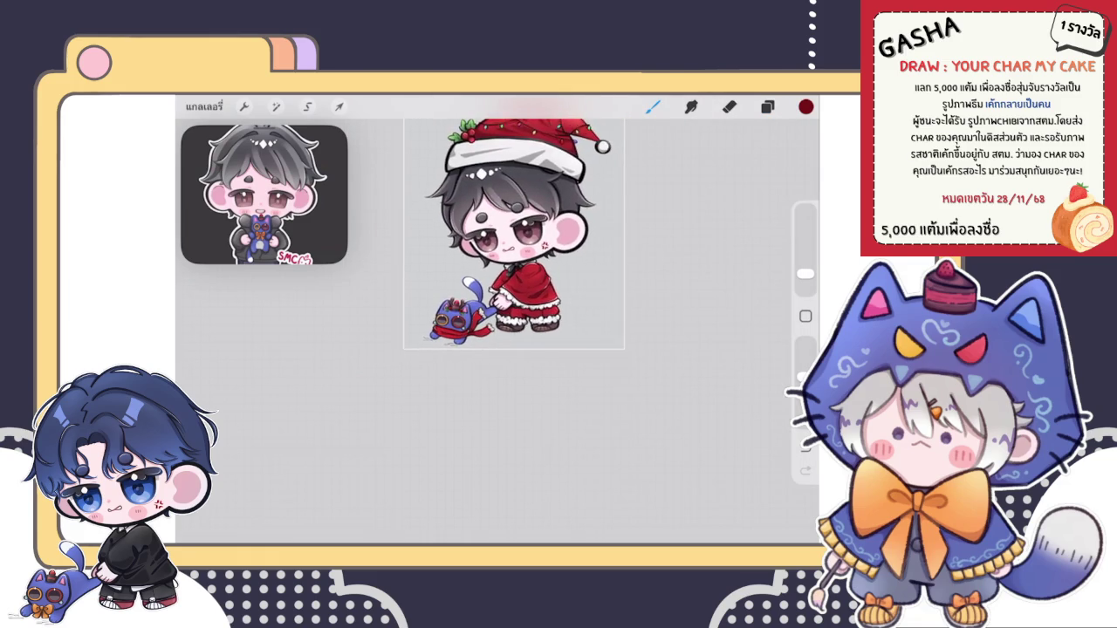
{"action": "scroll", "coordinate": [458, 323], "scroll_direction": "up", "scroll_amount": 5}
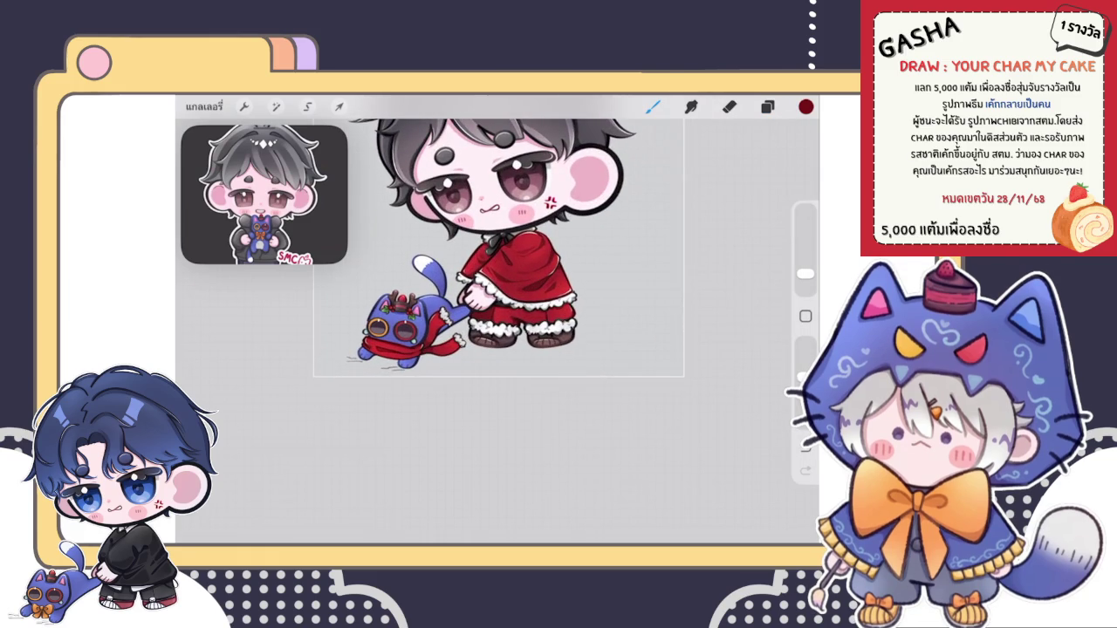
{"action": "scroll", "coordinate": [386, 330], "scroll_direction": "up", "scroll_amount": 4}
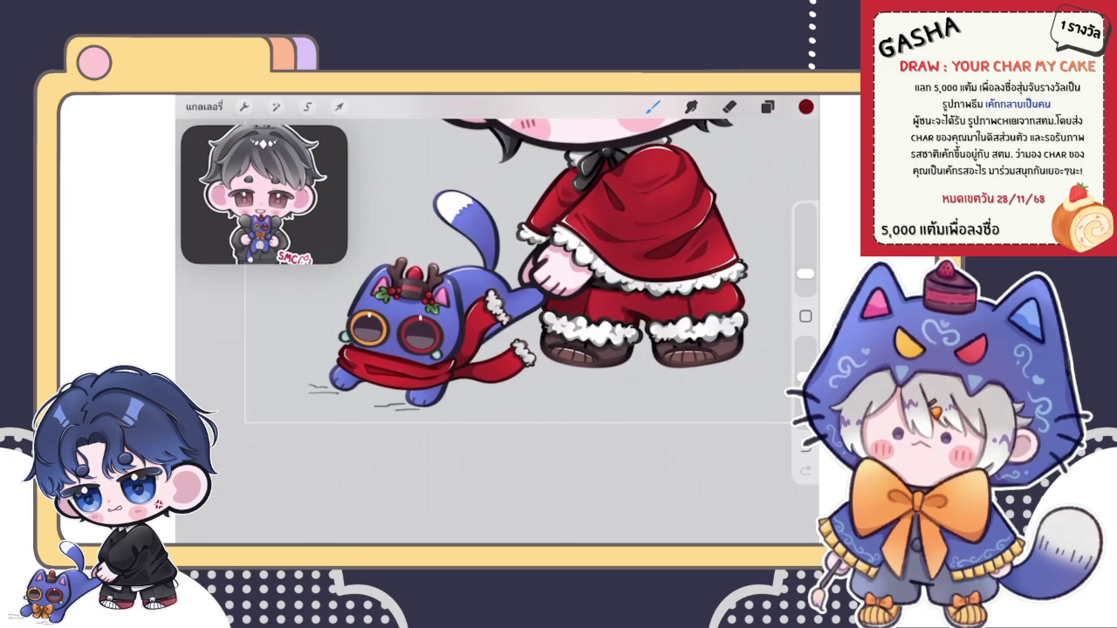
{"action": "scroll", "coordinate": [523, 262], "scroll_direction": "down", "scroll_amount": 5}
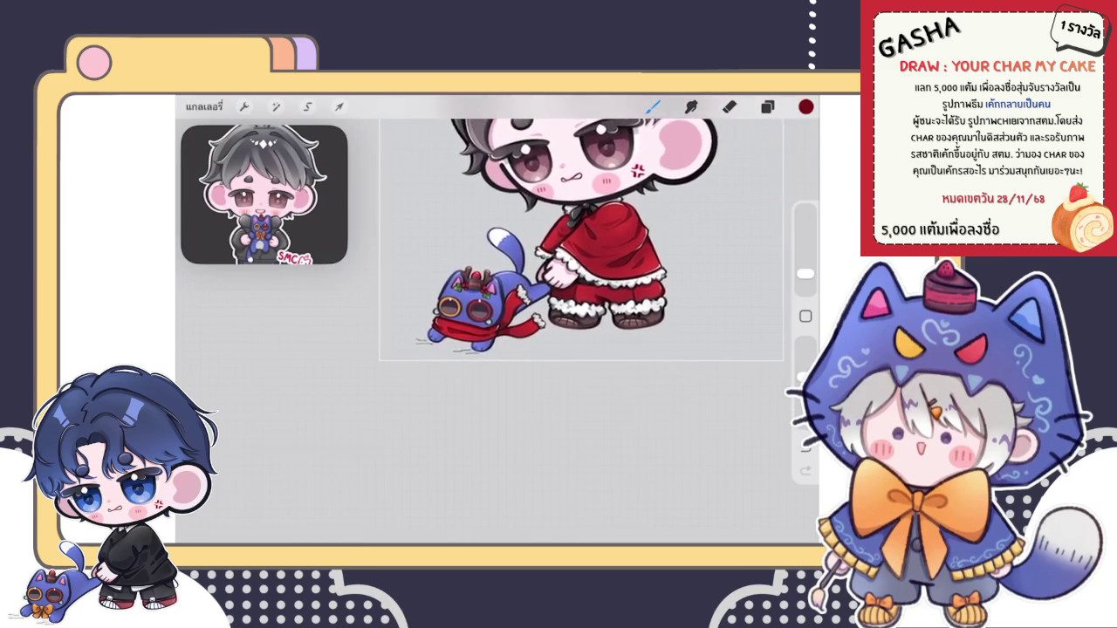
{"action": "scroll", "coordinate": [523, 262], "scroll_direction": "up", "scroll_amount": 4}
{"action": "scroll", "coordinate": [559, 253], "scroll_direction": "down", "scroll_amount": 3}
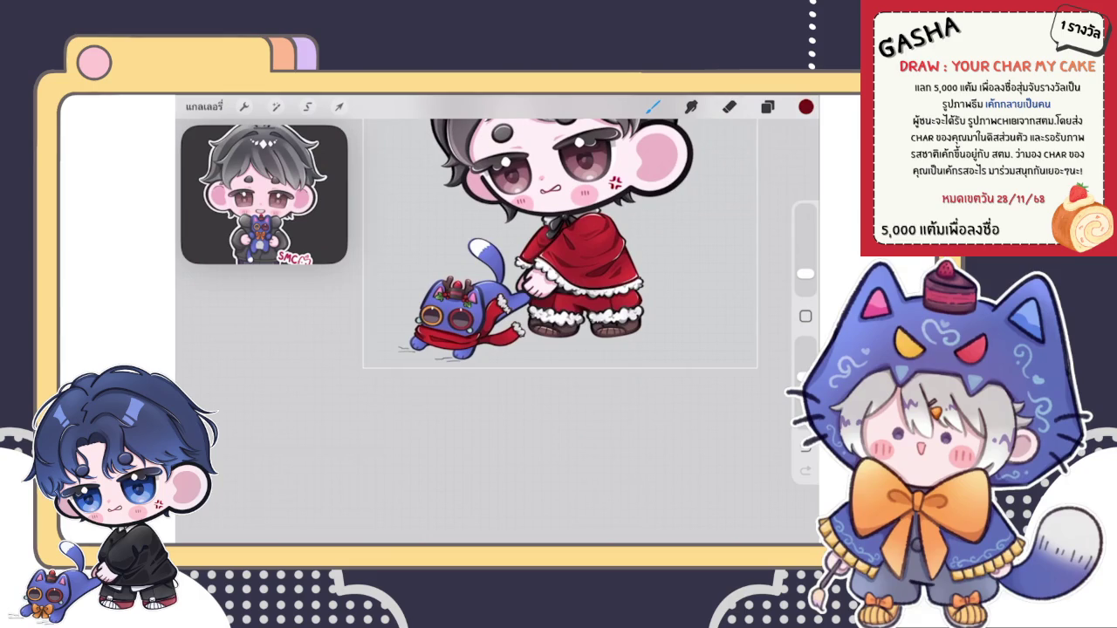
{"action": "scroll", "coordinate": [515, 262], "scroll_direction": "up", "scroll_amount": 2}
{"action": "scroll", "coordinate": [515, 262], "scroll_direction": "up", "scroll_amount": 2}
{"action": "scroll", "coordinate": [515, 279], "scroll_direction": "down", "scroll_amount": 2}
{"action": "scroll", "coordinate": [515, 279], "scroll_direction": "down", "scroll_amount": 2}
{"action": "scroll", "coordinate": [498, 297], "scroll_direction": "down", "scroll_amount": 1}
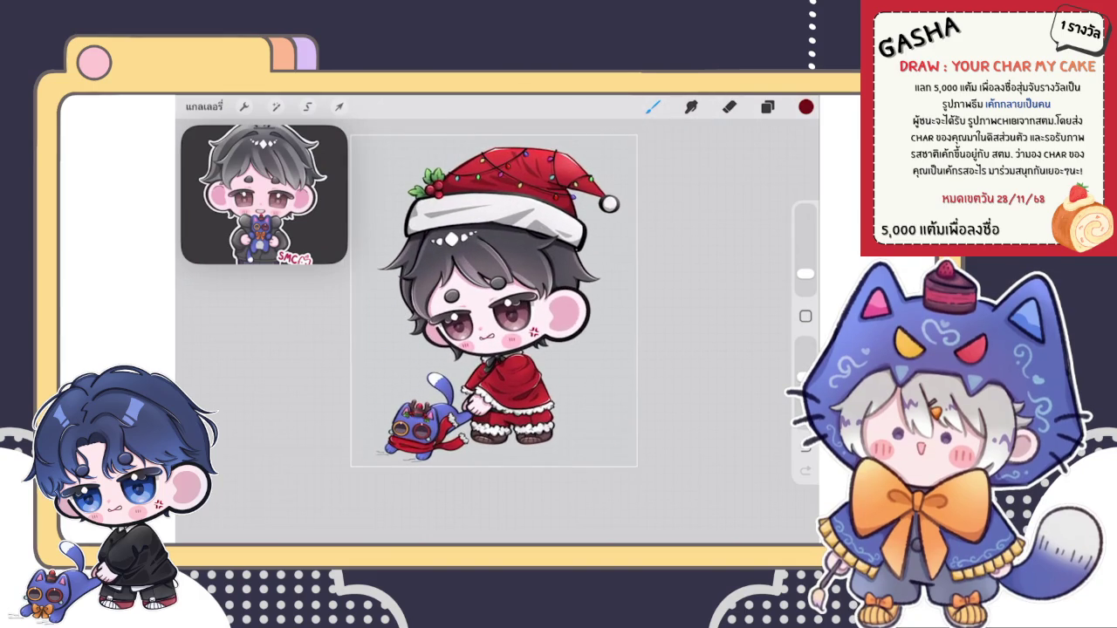
{"action": "left_click", "coordinate": [767, 106]}
{"action": "scroll", "coordinate": [680, 340], "scroll_direction": "up", "scroll_amount": 3}
{"action": "scroll", "coordinate": [680, 341], "scroll_direction": "down", "scroll_amount": 1}
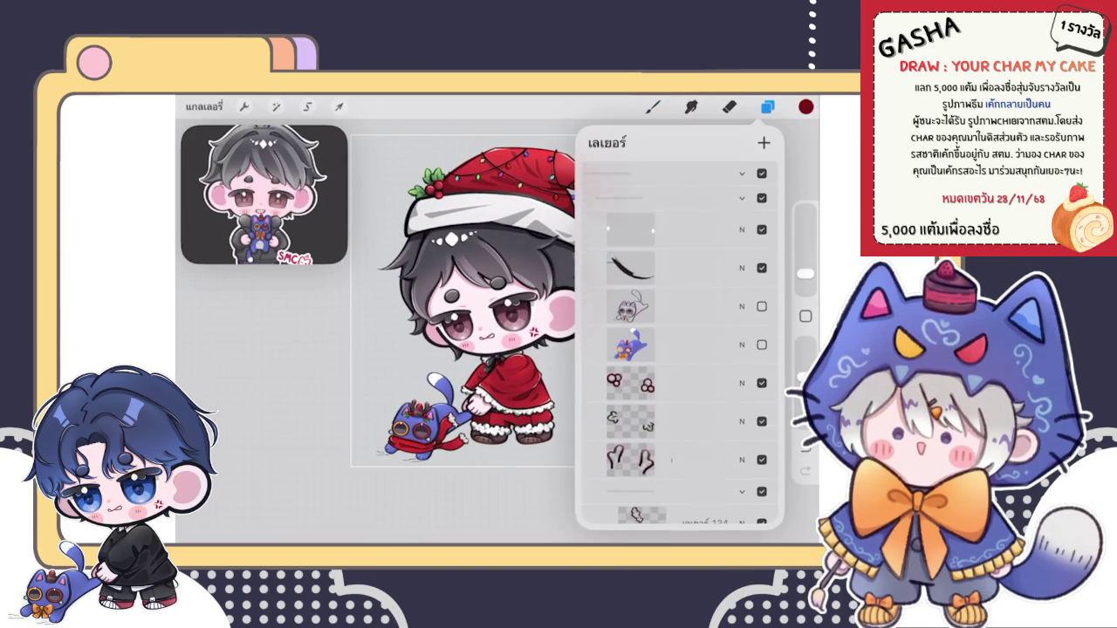
{"action": "mouse_move", "coordinate": [680, 489]}
{"action": "left_mouse_down"}
{"action": "mouse_move", "coordinate": [679, 183]}
{"action": "mouse_move", "coordinate": [629, 182]}
{"action": "left_mouse_up"}
Step: Try duplicating the layer group, hit the layer limit, and return to the gallery
{"action": "left_click", "coordinate": [677, 181]}
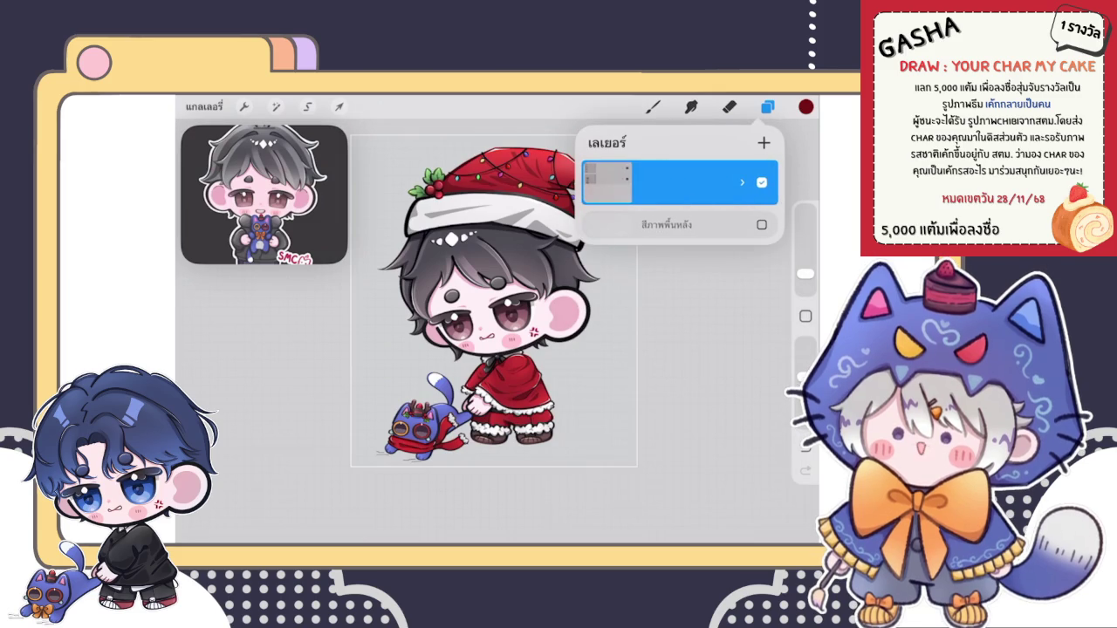
{"action": "left_click", "coordinate": [653, 107]}
{"action": "left_click", "coordinate": [768, 107]}
{"action": "left_click_drag", "start_coordinate": [742, 182], "coordinate": [629, 182]}
{"action": "left_click", "coordinate": [676, 182]}
{"action": "left_click", "coordinate": [203, 106]}
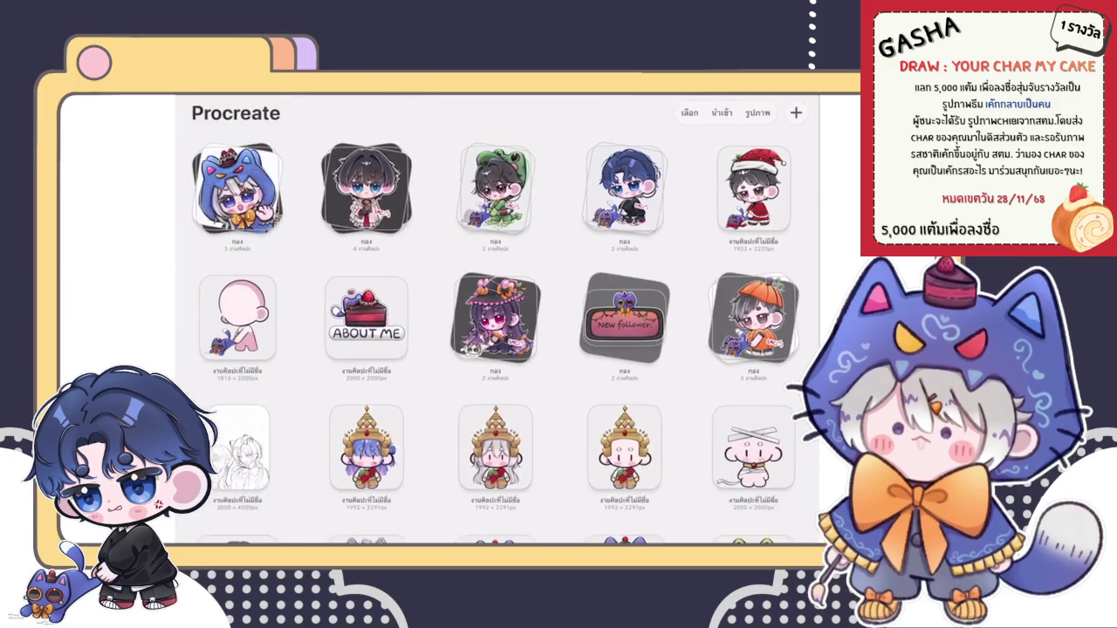
{"action": "left_click_drag", "start_coordinate": [772, 188], "coordinate": [724, 187]}
Step: Duplicate the Santa artwork, open the copy, and expand its layer group
{"action": "left_click", "coordinate": [755, 187]}
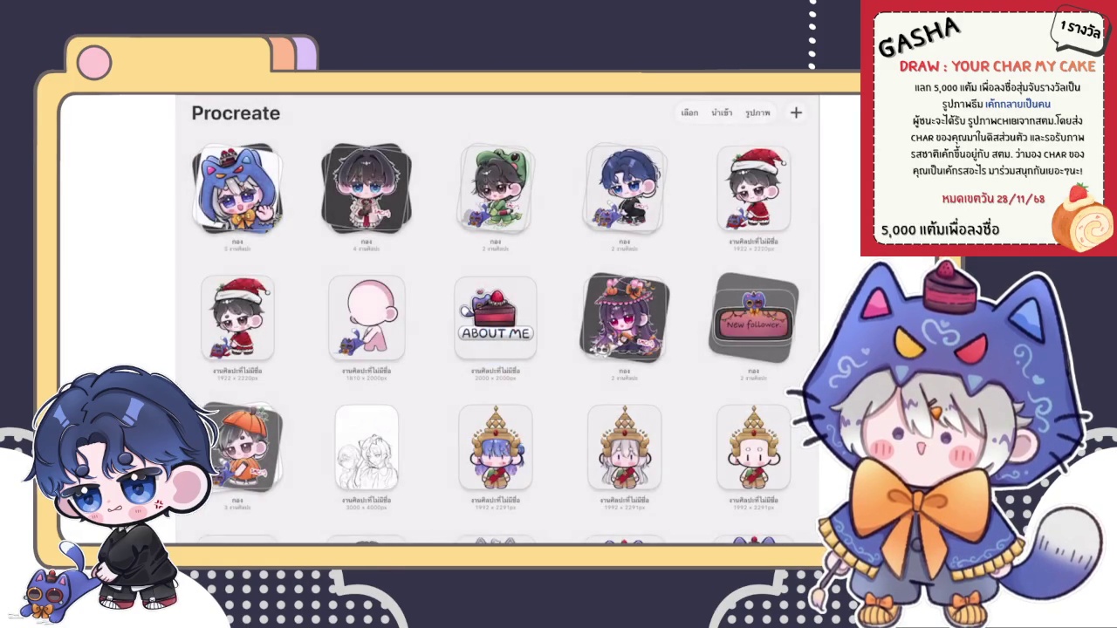
{"action": "left_click", "coordinate": [238, 316]}
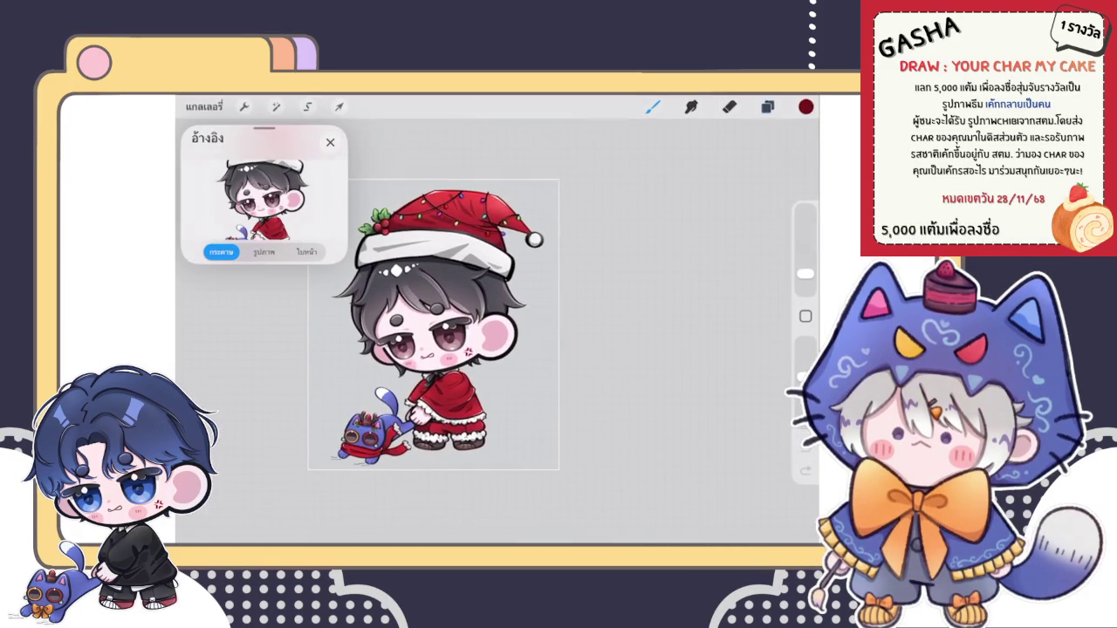
{"action": "left_click", "coordinate": [767, 106]}
{"action": "left_click", "coordinate": [742, 212]}
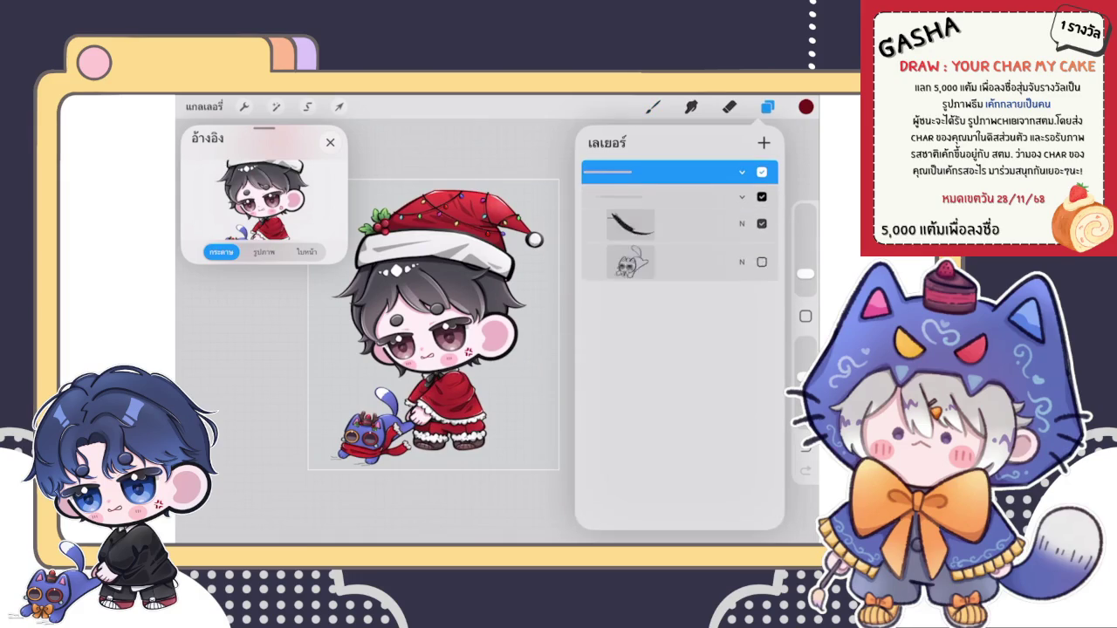
{"action": "left_click_drag", "start_coordinate": [716, 305], "coordinate": [611, 305]}
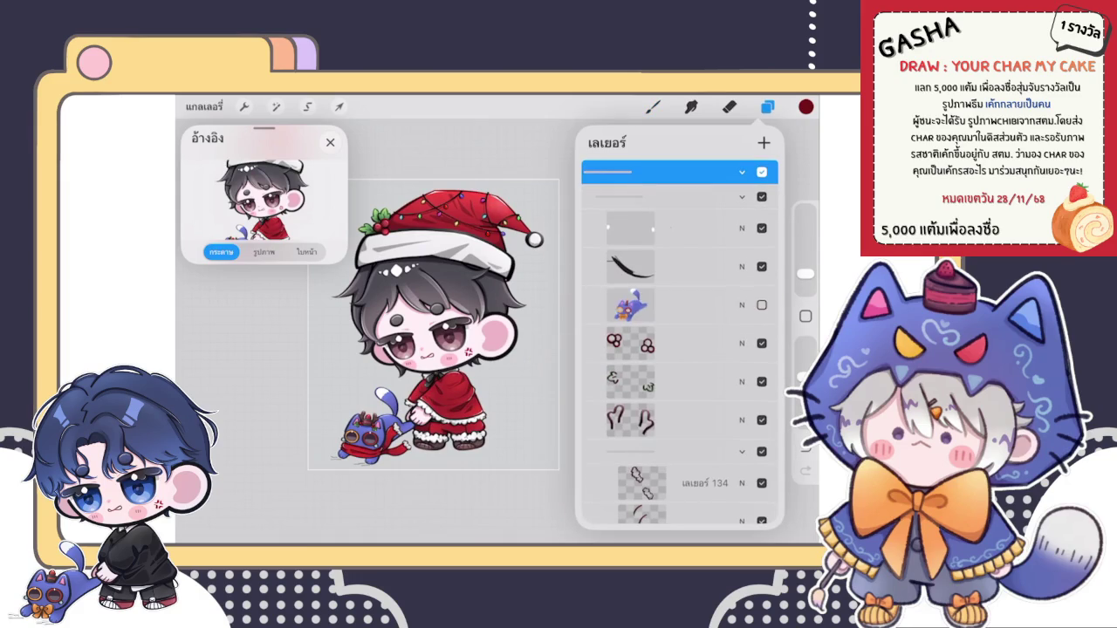
{"action": "scroll", "coordinate": [680, 349], "scroll_direction": "down", "scroll_amount": 5}
Step: Expand the bottom layer group and swipe through its layers' options
{"action": "scroll", "coordinate": [680, 340], "scroll_direction": "down", "scroll_amount": 10}
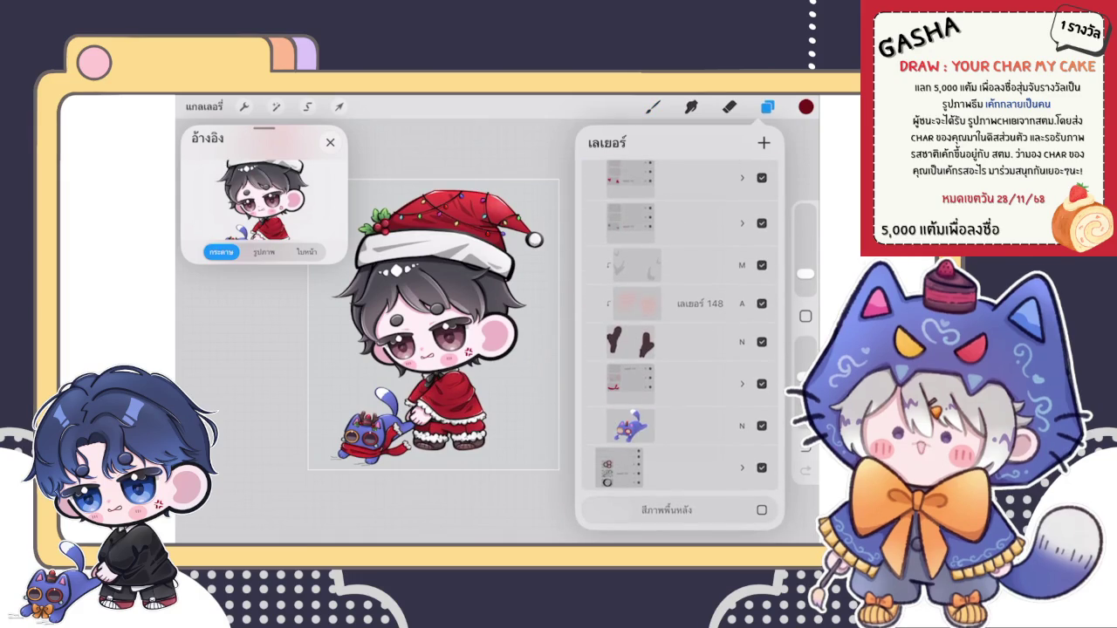
{"action": "left_click", "coordinate": [742, 466]}
{"action": "scroll", "coordinate": [678, 341], "scroll_direction": "down", "scroll_amount": 5}
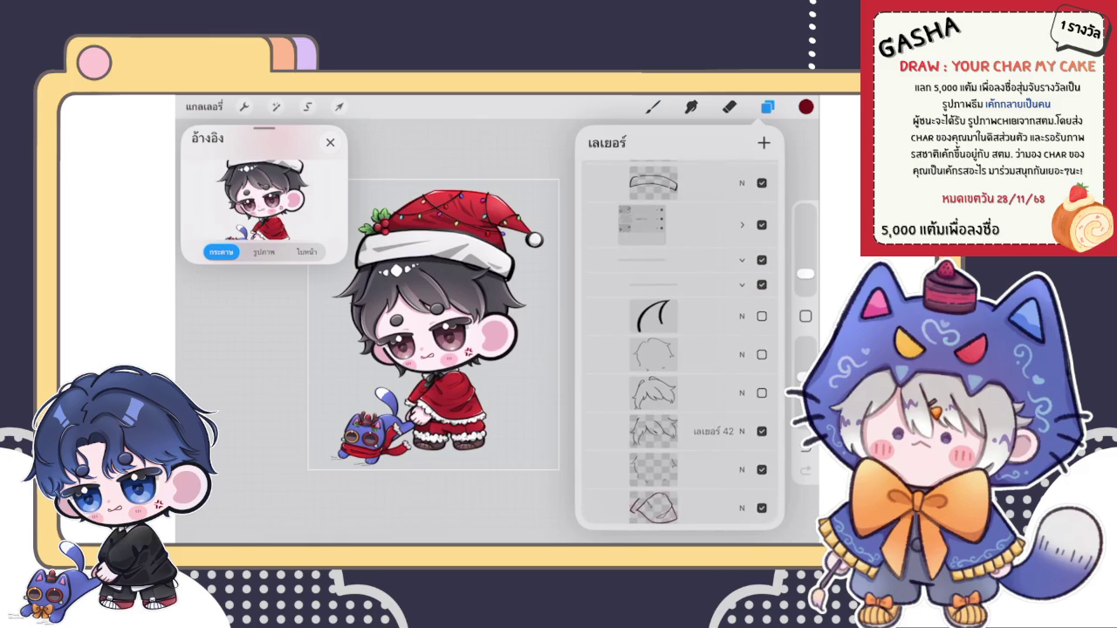
{"action": "scroll", "coordinate": [677, 340], "scroll_direction": "down", "scroll_amount": 4}
{"action": "left_click_drag", "start_coordinate": [733, 220], "coordinate": [646, 219]}
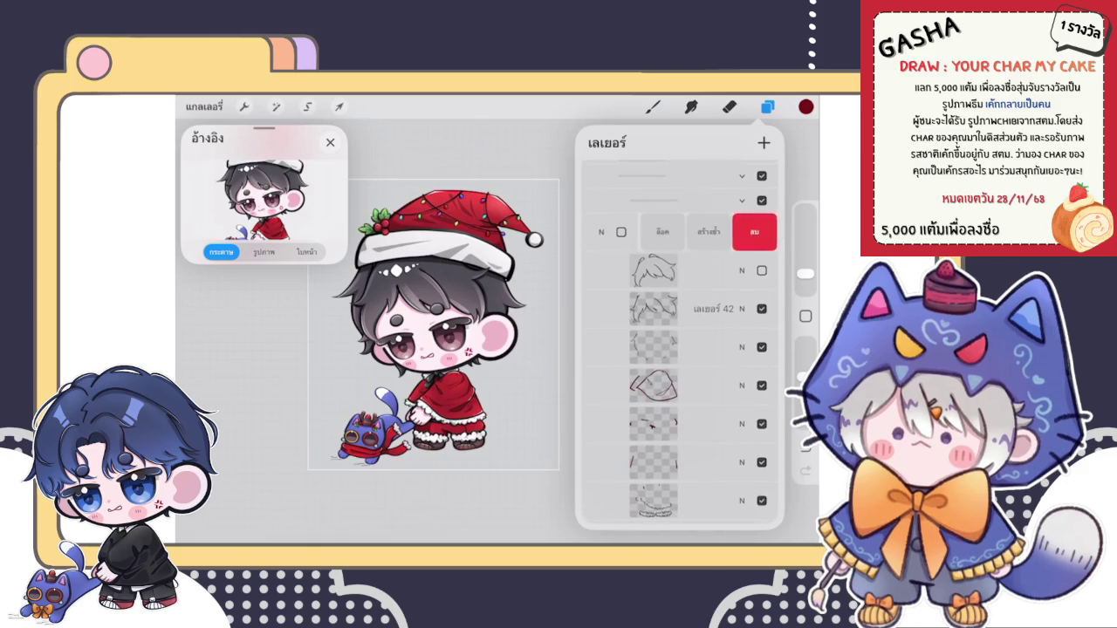
{"action": "scroll", "coordinate": [677, 341], "scroll_direction": "down", "scroll_amount": 5}
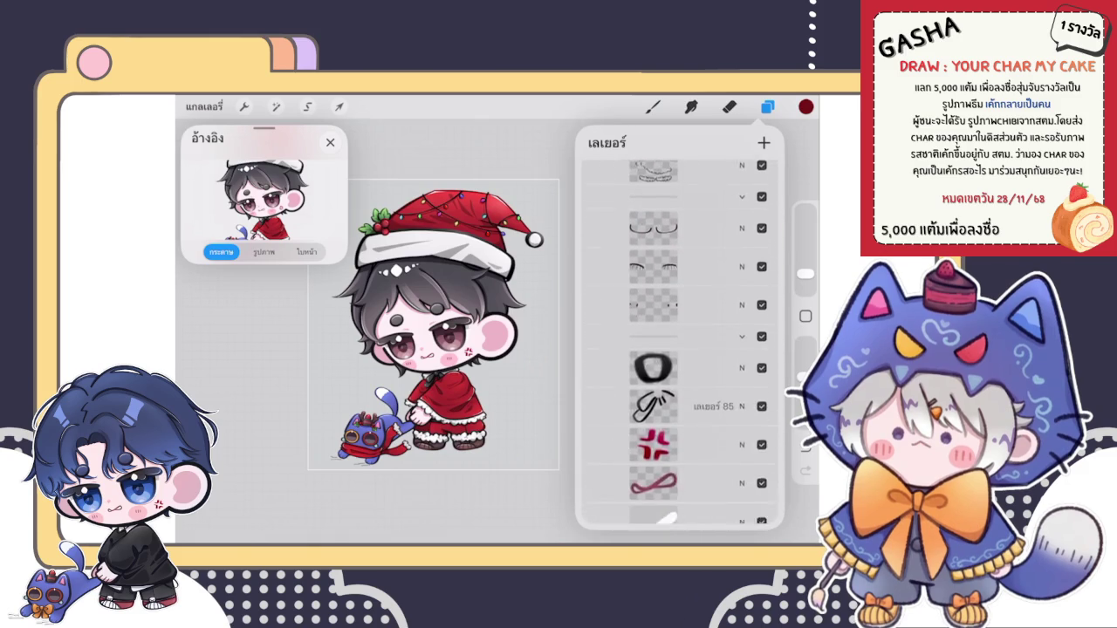
{"action": "scroll", "coordinate": [678, 341], "scroll_direction": "down", "scroll_amount": 5}
{"action": "left_click_drag", "start_coordinate": [733, 337], "coordinate": [646, 337]}
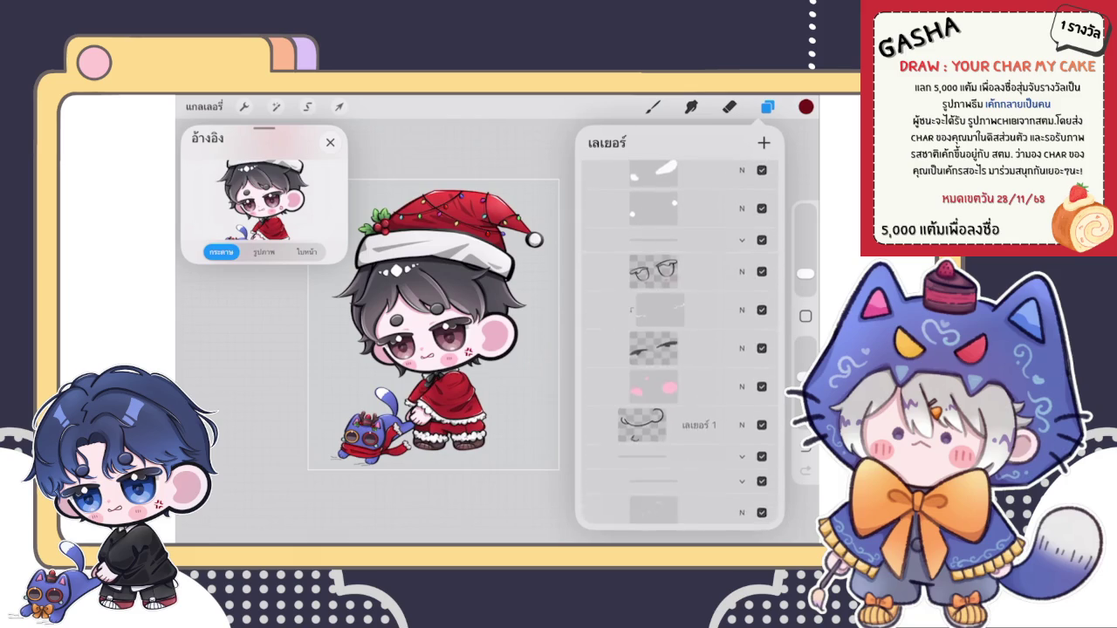
{"action": "scroll", "coordinate": [677, 340], "scroll_direction": "down", "scroll_amount": 2}
{"action": "left_click_drag", "start_coordinate": [734, 316], "coordinate": [646, 317]}
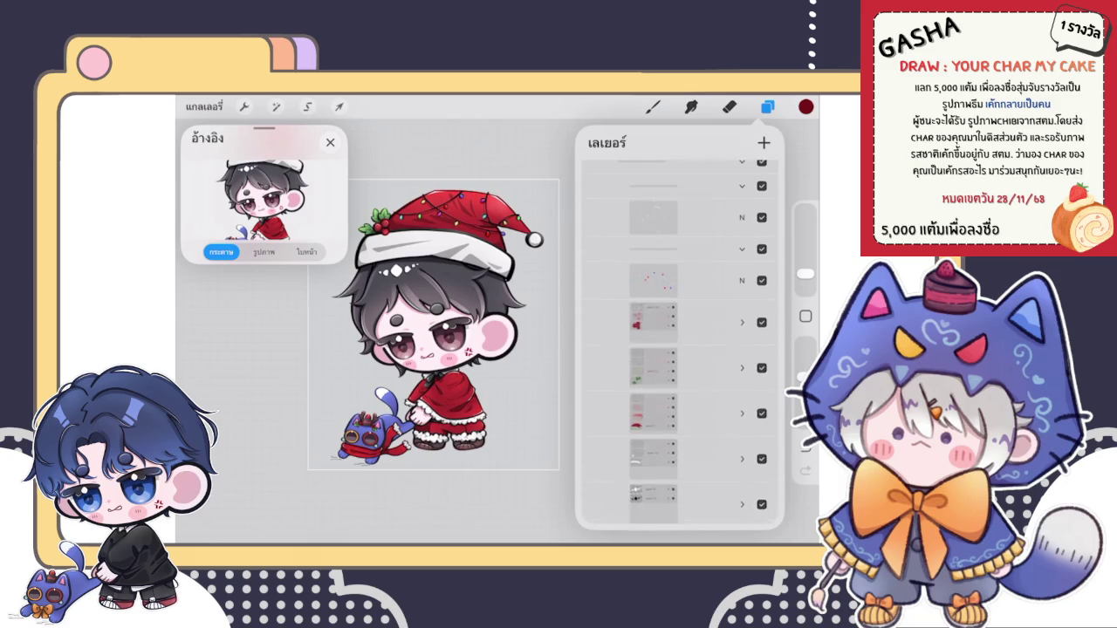
{"action": "scroll", "coordinate": [677, 340], "scroll_direction": "down", "scroll_amount": 4}
{"action": "scroll", "coordinate": [678, 340], "scroll_direction": "down", "scroll_amount": 2}
{"action": "scroll", "coordinate": [677, 340], "scroll_direction": "up", "scroll_amount": 8}
{"action": "scroll", "coordinate": [677, 340], "scroll_direction": "up", "scroll_amount": 6}
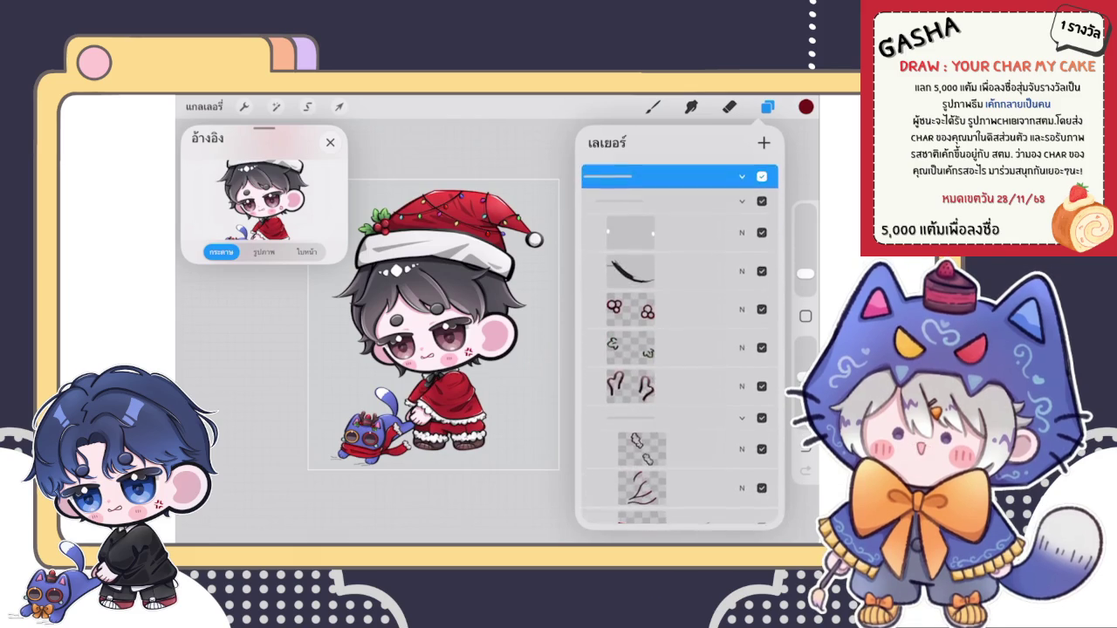
Step: Collapse both groups, combine them into one group, and flatten it to a single layer
{"action": "left_click", "coordinate": [742, 172]}
{"action": "left_click", "coordinate": [663, 183]}
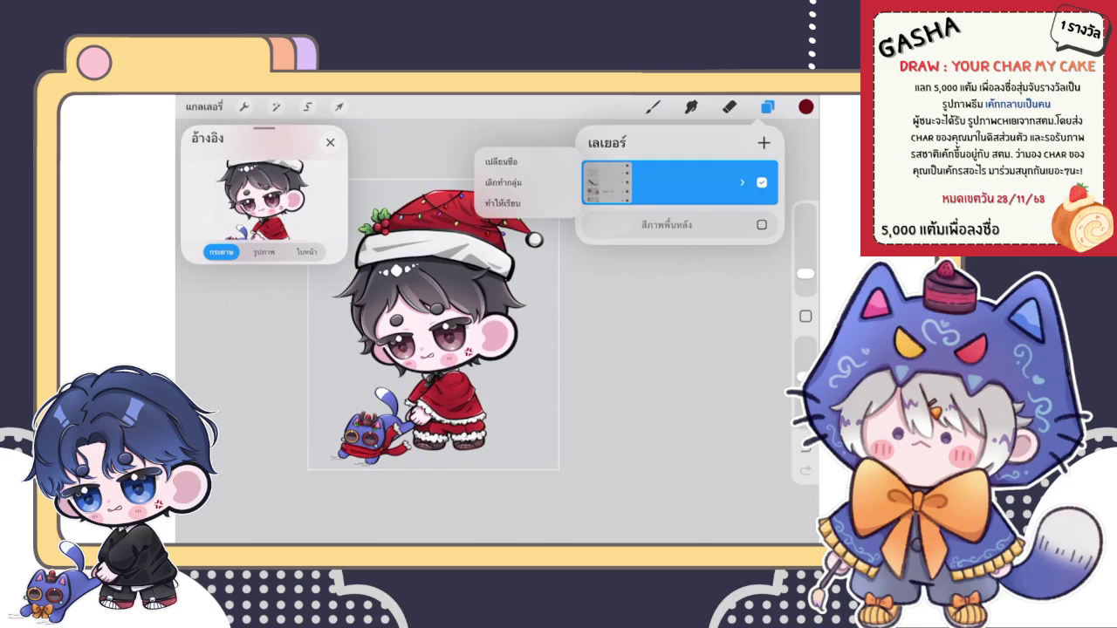
{"action": "left_click", "coordinate": [663, 183]}
{"action": "left_click", "coordinate": [663, 182]}
{"action": "left_click", "coordinate": [742, 182]}
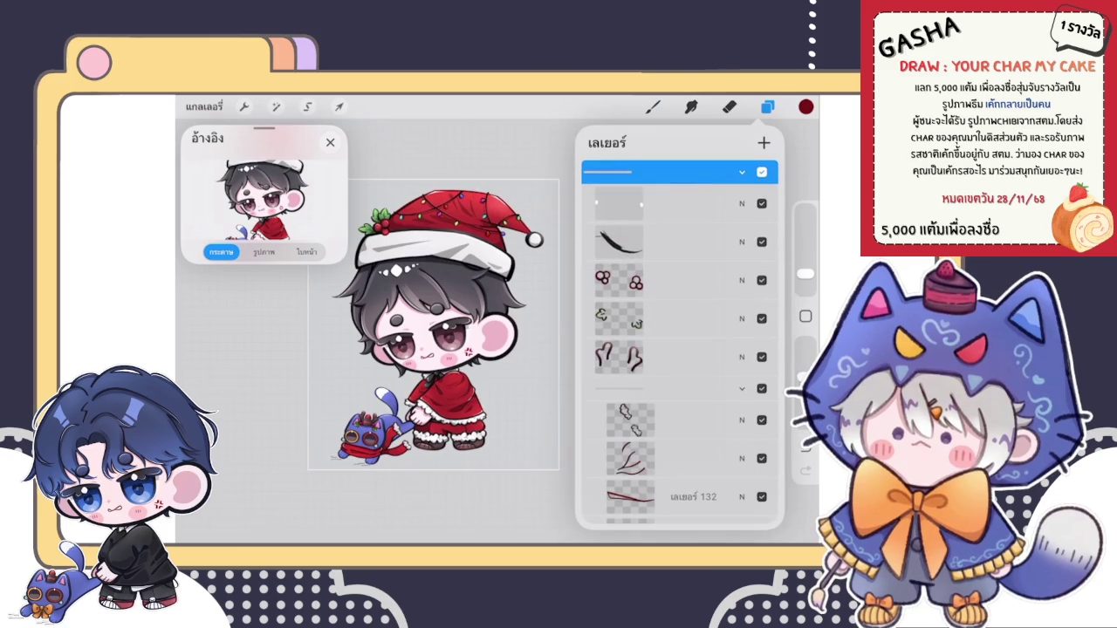
{"action": "left_click", "coordinate": [742, 172]}
{"action": "left_click", "coordinate": [763, 142]}
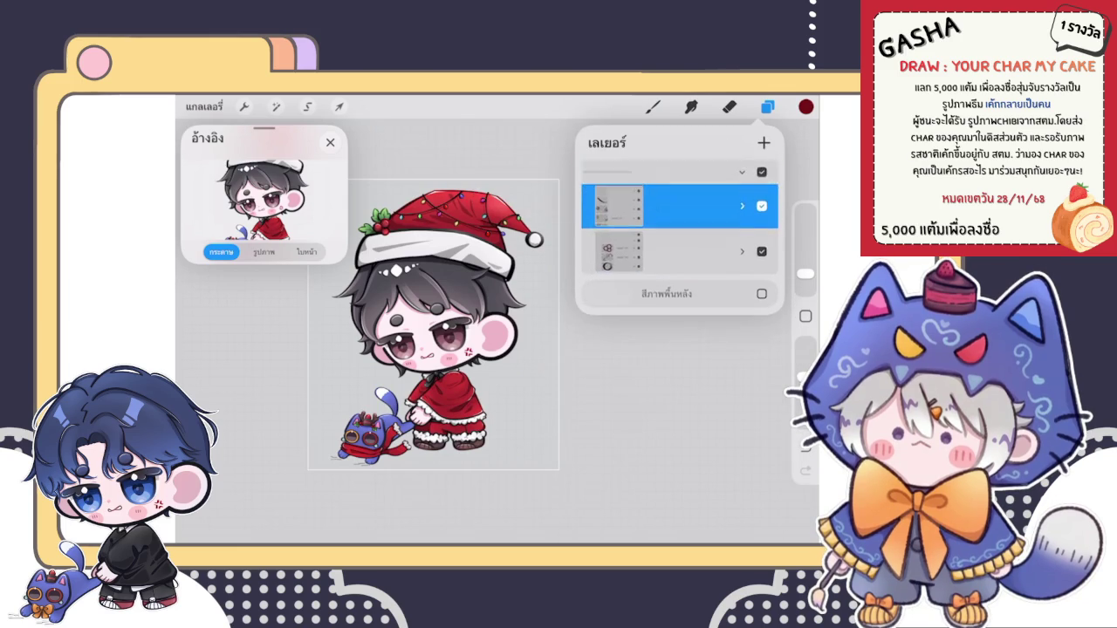
{"action": "left_click", "coordinate": [742, 182]}
{"action": "left_click", "coordinate": [663, 182]}
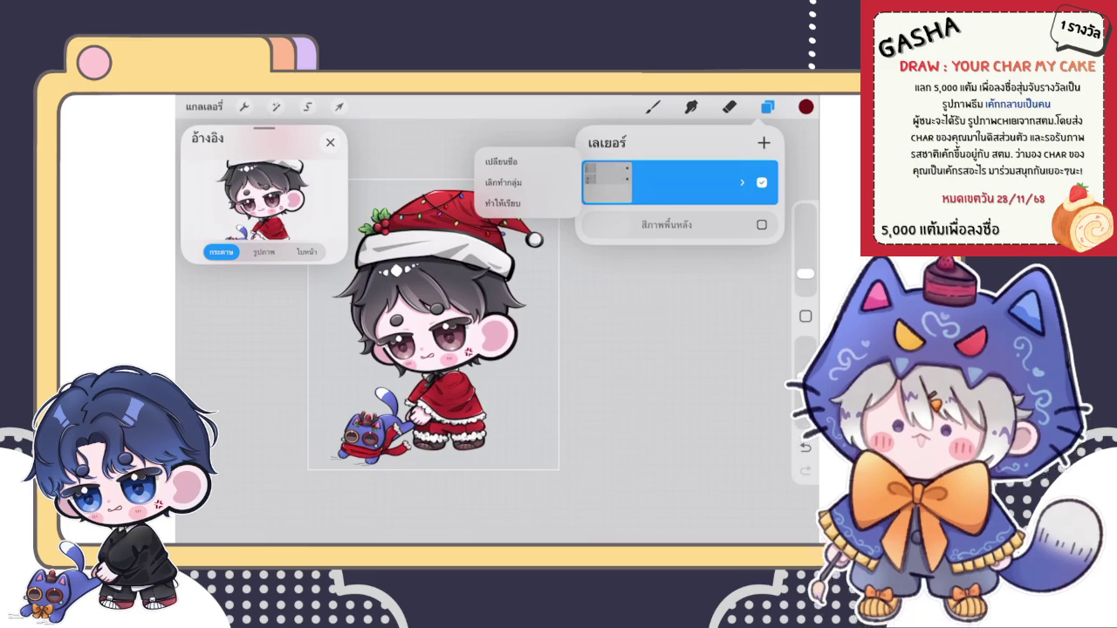
{"action": "left_click", "coordinate": [503, 202]}
{"action": "scroll", "coordinate": [434, 325], "scroll_direction": "down", "scroll_amount": 2}
{"action": "mouse_move", "coordinate": [733, 179]}
{"action": "left_mouse_down"}
{"action": "mouse_move", "coordinate": [611, 179]}
{"action": "mouse_move", "coordinate": [734, 178]}
{"action": "left_mouse_up"}
Step: Open Liquify and adjust its brush size between 46% and 72% before finishing
{"action": "scroll", "coordinate": [461, 342], "scroll_direction": "up", "scroll_amount": 2}
{"action": "left_click", "coordinate": [276, 107]}
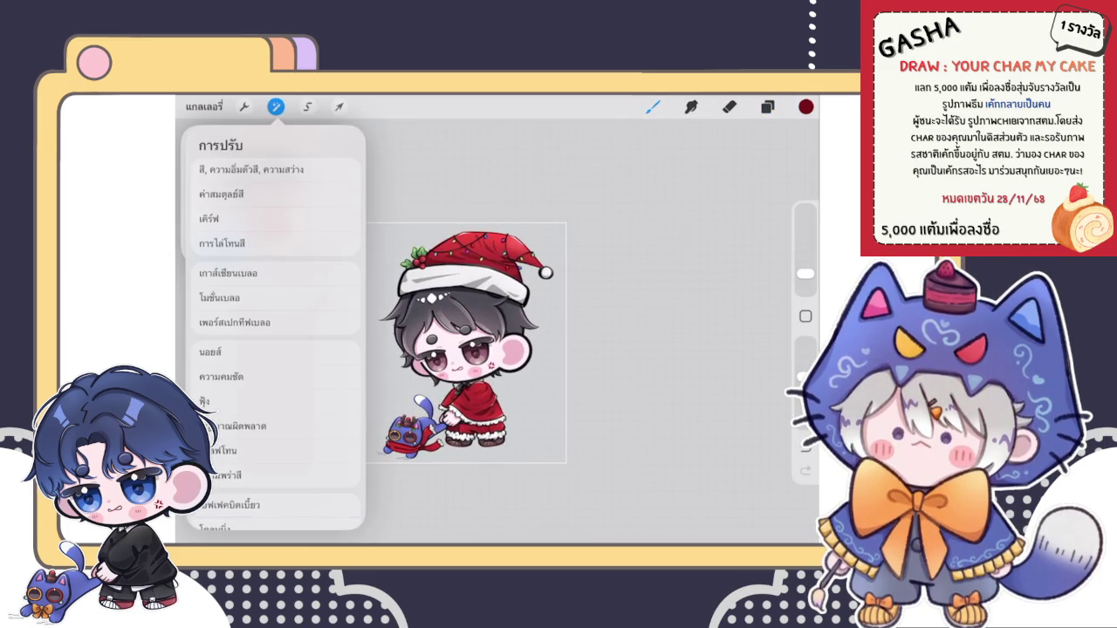
{"action": "left_click", "coordinate": [245, 484]}
{"action": "left_click_drag", "start_coordinate": [272, 512], "coordinate": [280, 512]}
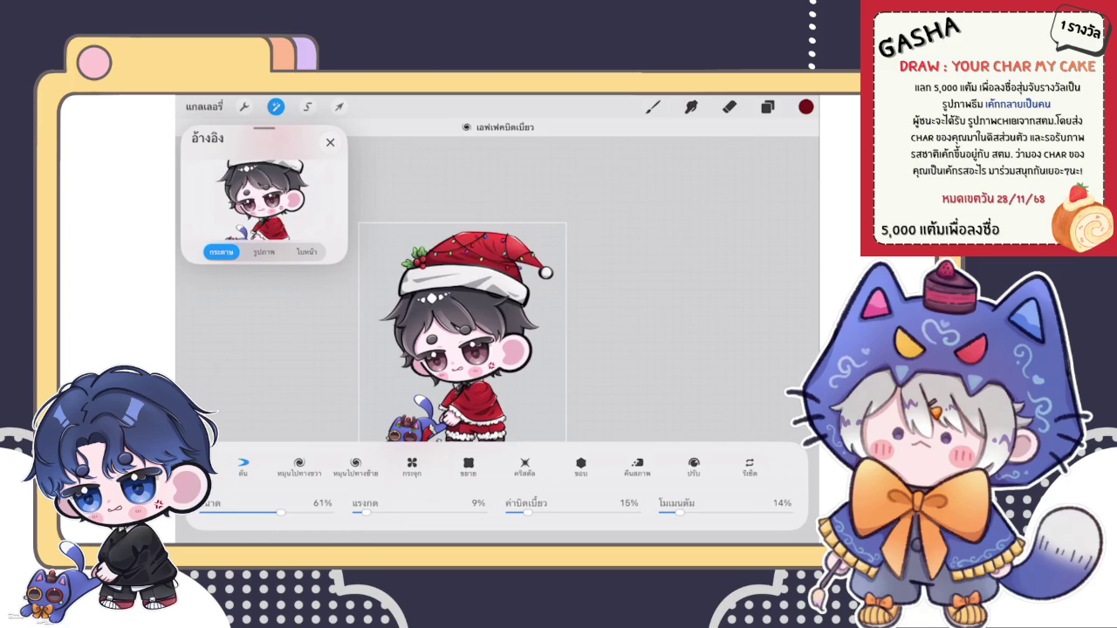
{"action": "left_click_drag", "start_coordinate": [280, 513], "coordinate": [295, 513]}
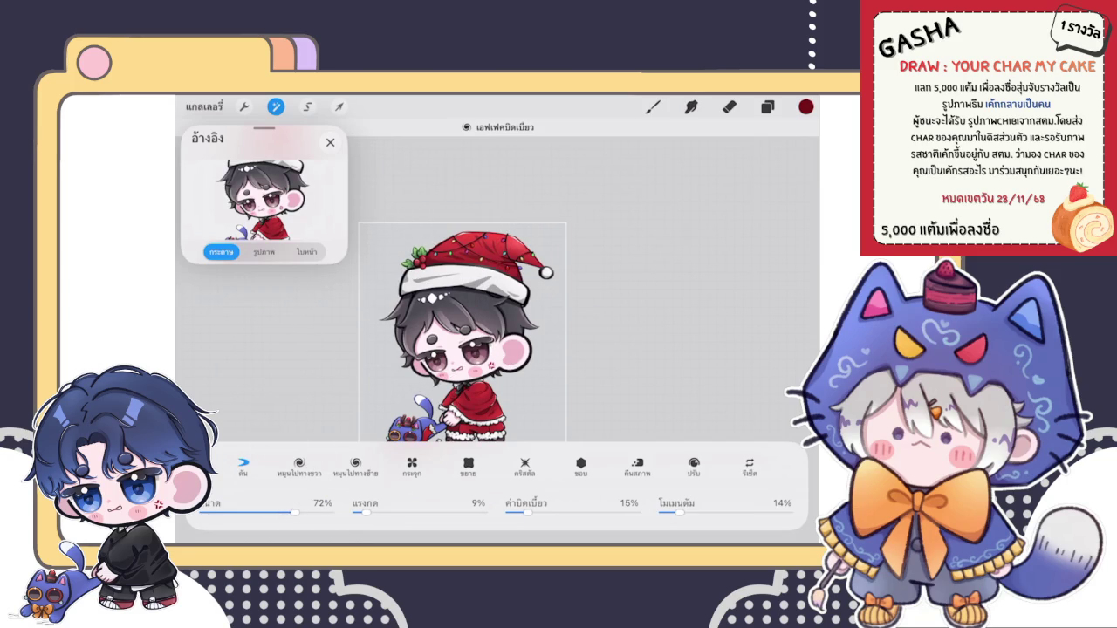
{"action": "left_click_drag", "start_coordinate": [462, 332], "coordinate": [483, 284]}
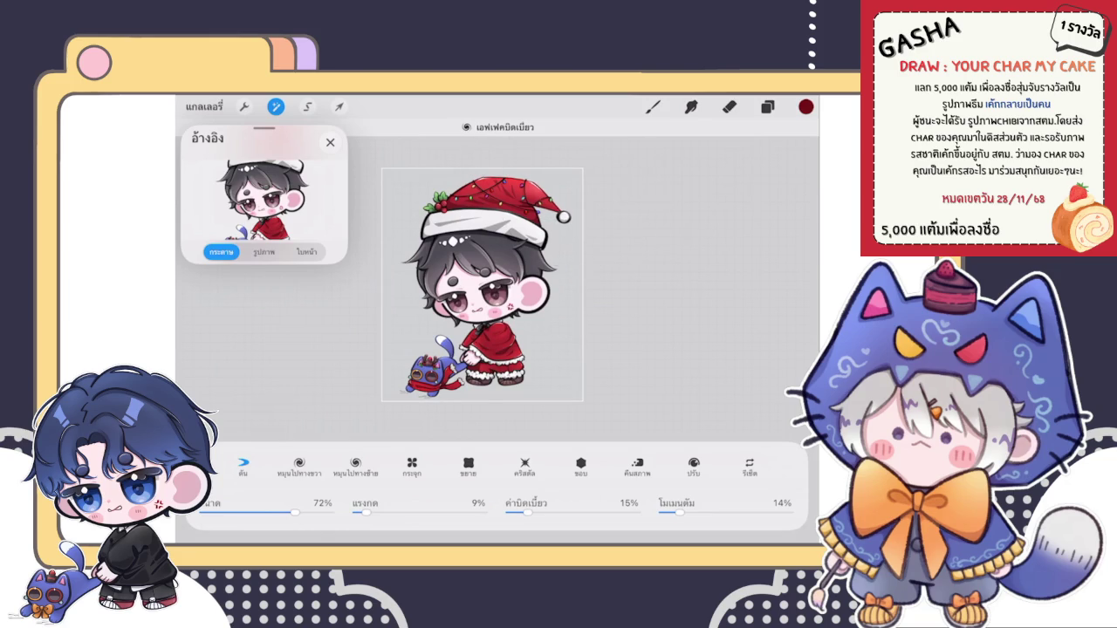
{"action": "left_click_drag", "start_coordinate": [295, 512], "coordinate": [262, 512]}
{"action": "mouse_move", "coordinate": [262, 512]}
{"action": "left_mouse_down"}
{"action": "mouse_move", "coordinate": [291, 513]}
{"action": "mouse_move", "coordinate": [269, 513]}
{"action": "left_mouse_up"}
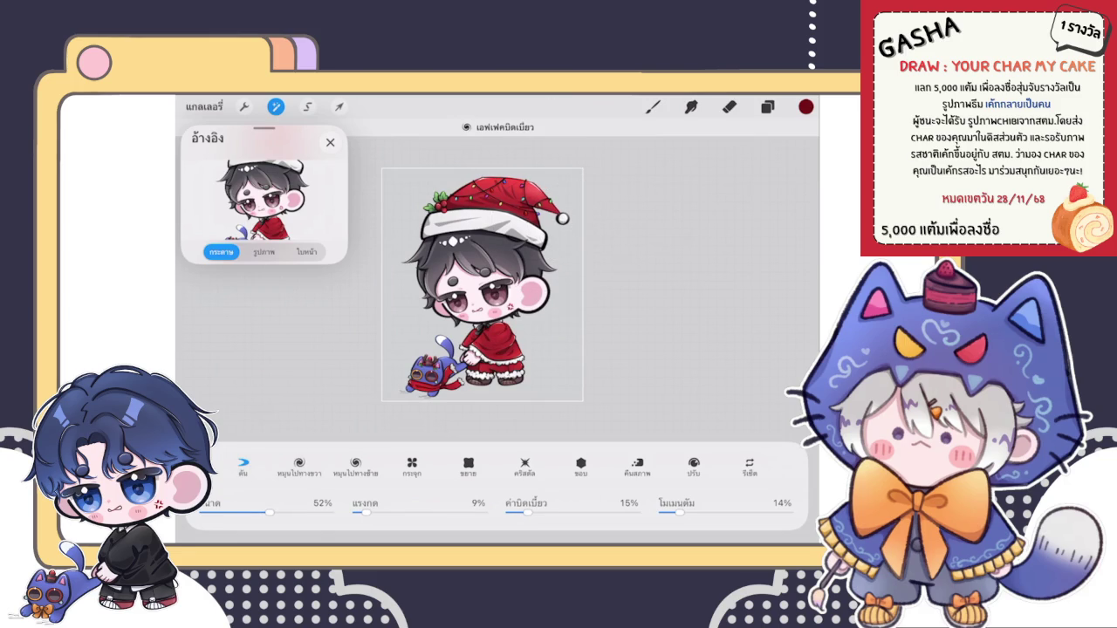
{"action": "left_click_drag", "start_coordinate": [269, 513], "coordinate": [284, 512]}
{"action": "left_click", "coordinate": [652, 107]}
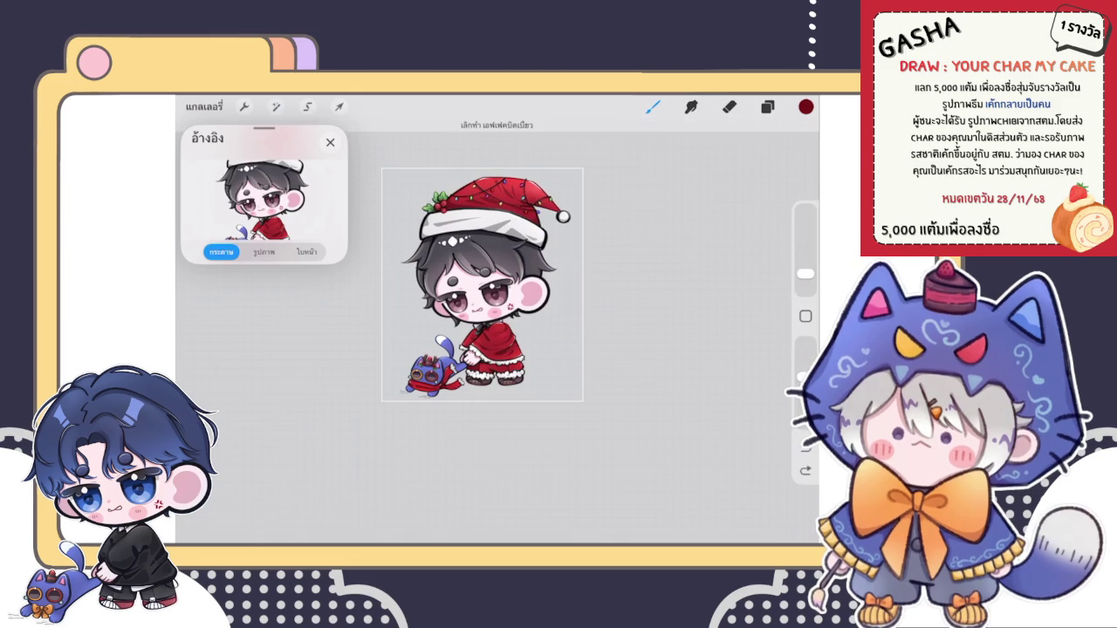
Step: Liquify-push the hair slightly again, then redo the last hair warp
{"action": "scroll", "coordinate": [483, 285], "scroll_direction": "down", "scroll_amount": 3}
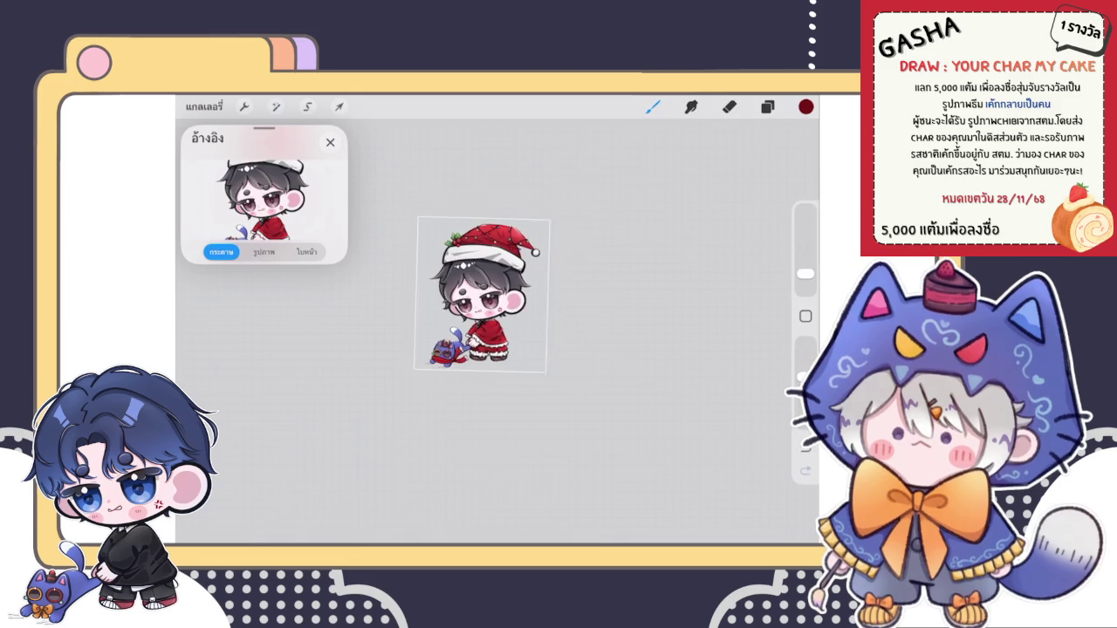
{"action": "scroll", "coordinate": [471, 302], "scroll_direction": "up", "scroll_amount": 3}
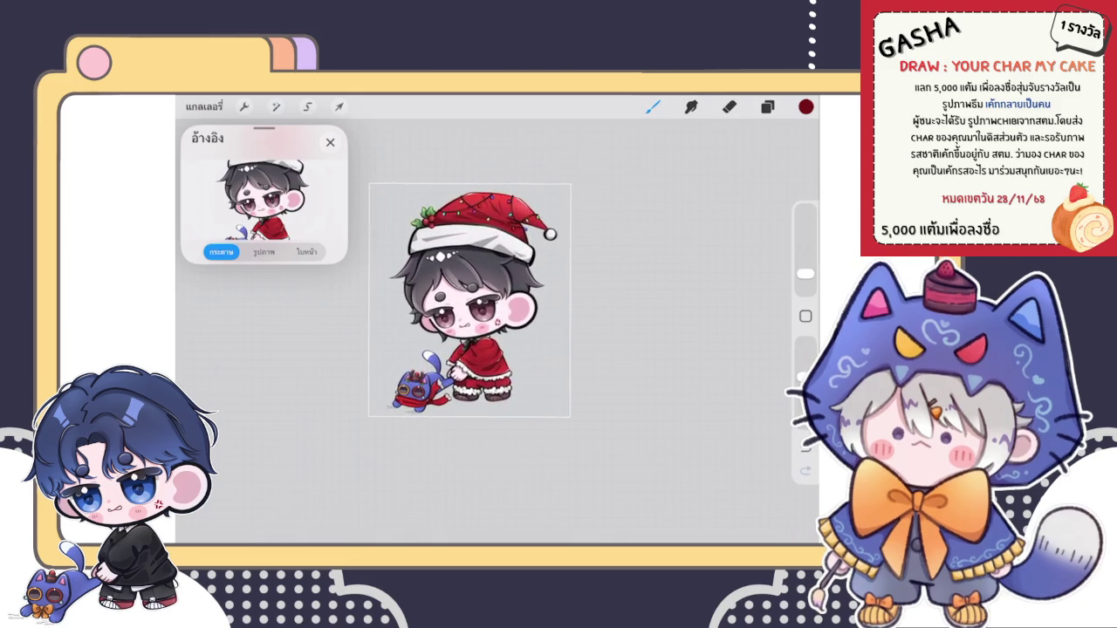
{"action": "left_click", "coordinate": [276, 107]}
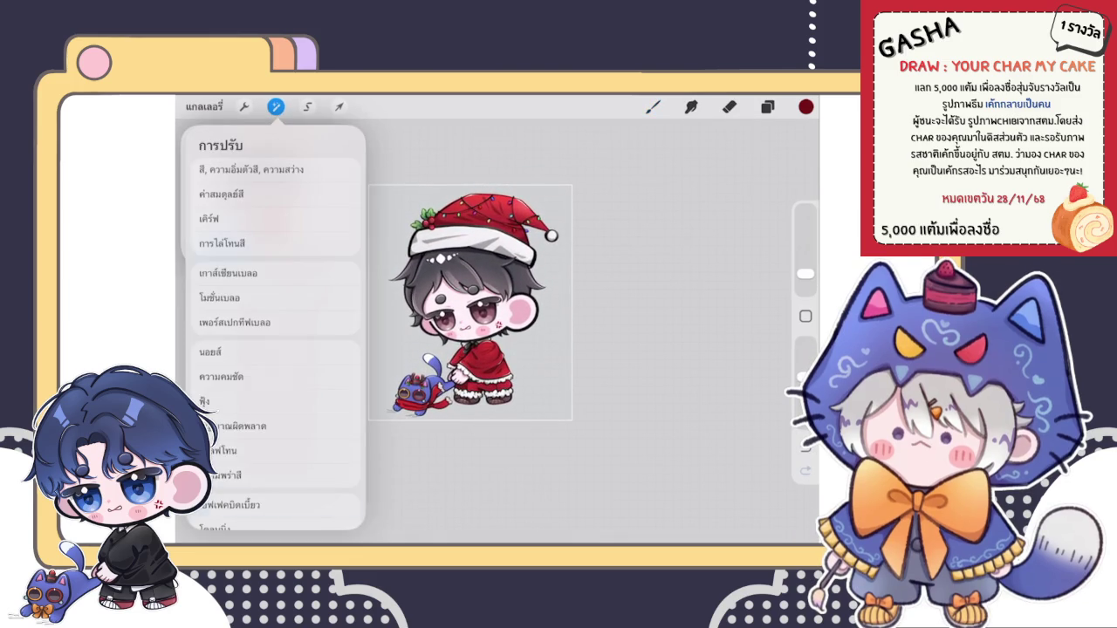
{"action": "left_click", "coordinate": [240, 510]}
{"action": "left_click_drag", "start_coordinate": [538, 262], "coordinate": [527, 262]}
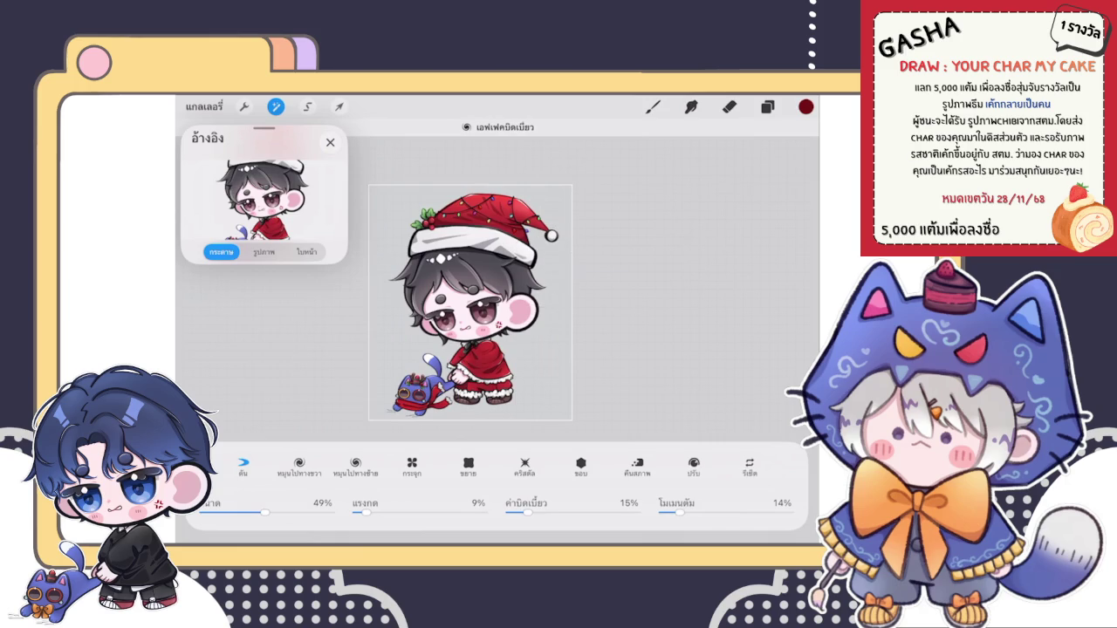
{"action": "left_click", "coordinate": [653, 107]}
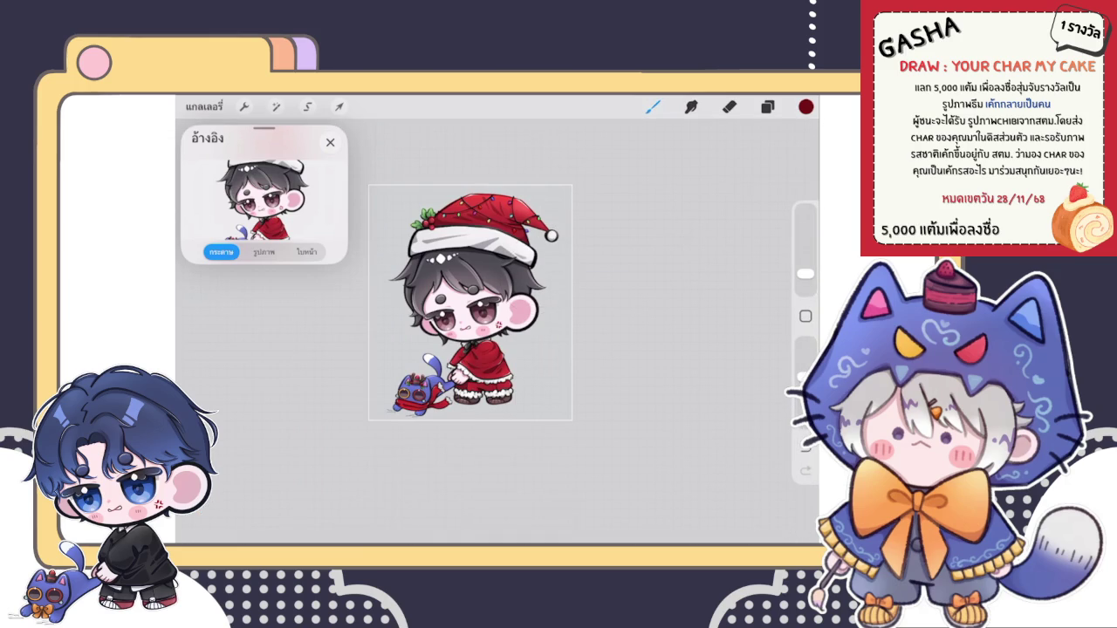
{"action": "left_click", "coordinate": [805, 471]}
Step: Switch to a different brush from the Brush Library
{"action": "scroll", "coordinate": [528, 249], "scroll_direction": "up", "scroll_amount": 5}
{"action": "scroll", "coordinate": [498, 331], "scroll_direction": "up", "scroll_amount": 5}
{"action": "scroll", "coordinate": [498, 331], "scroll_direction": "up", "scroll_amount": 3}
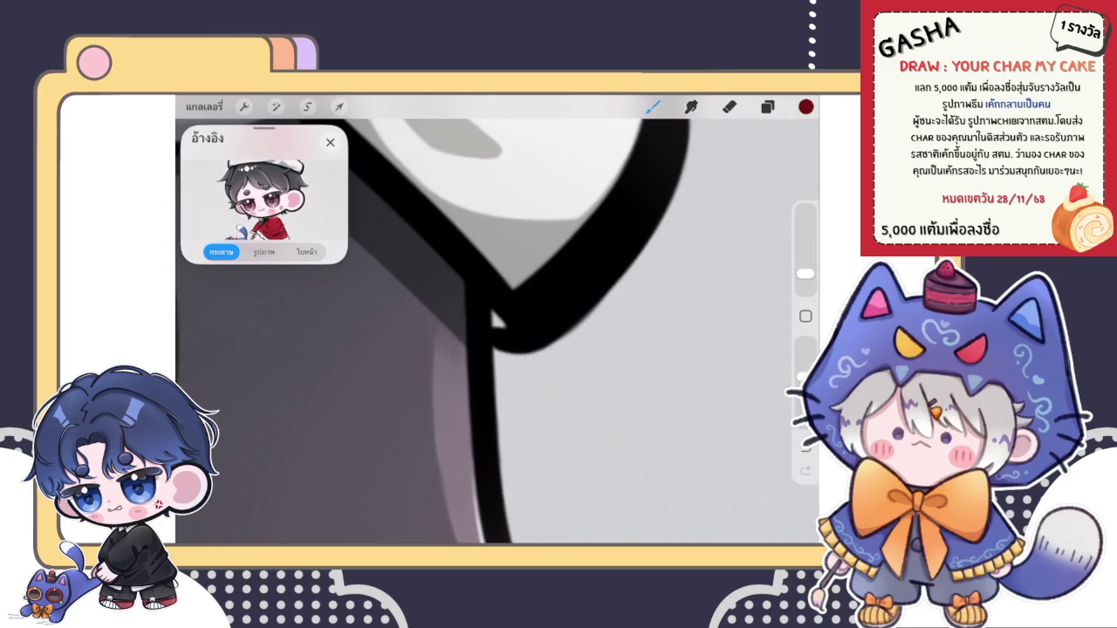
{"action": "left_click", "coordinate": [767, 106]}
{"action": "left_click", "coordinate": [653, 106]}
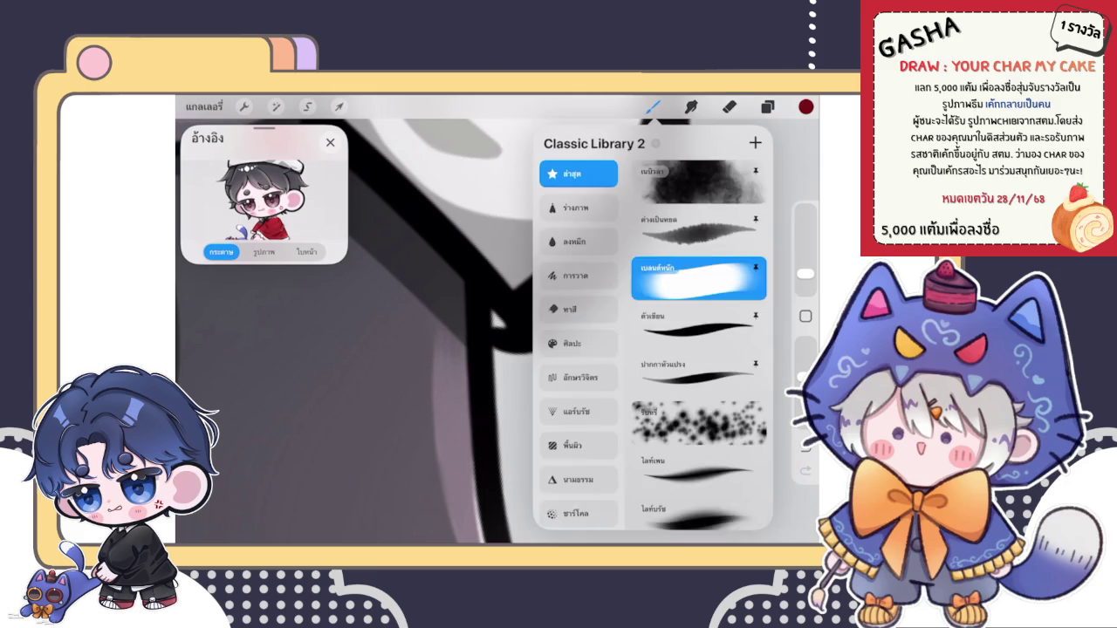
{"action": "left_click", "coordinate": [690, 323]}
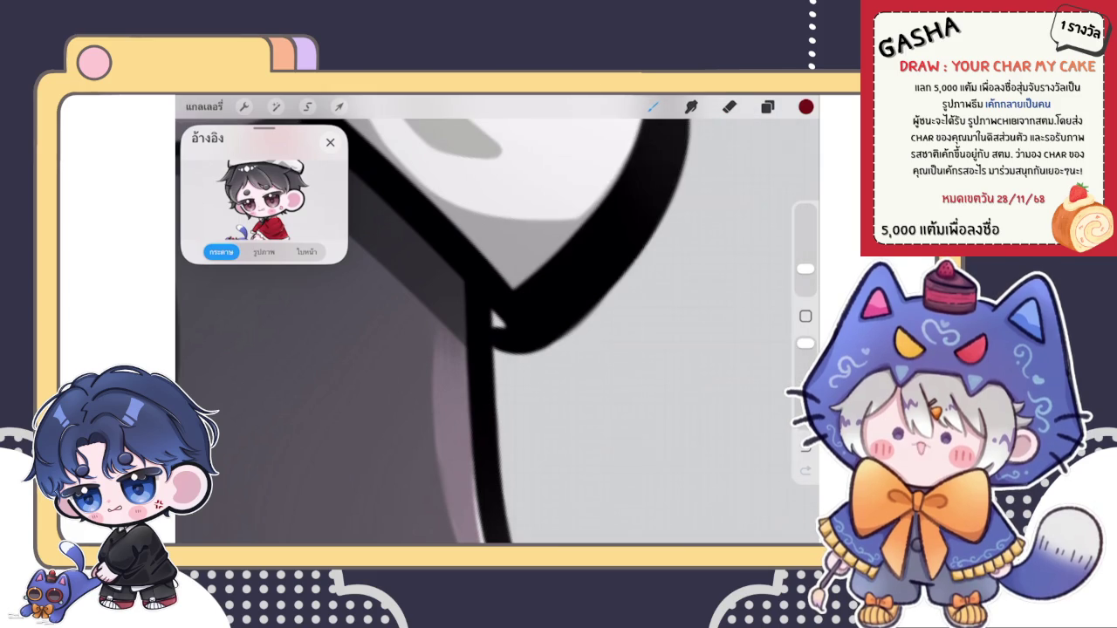
Step: Sample grey from the artwork and darken it on the colour disc
{"action": "left_click", "coordinate": [495, 321]}
{"action": "left_click", "coordinate": [806, 107]}
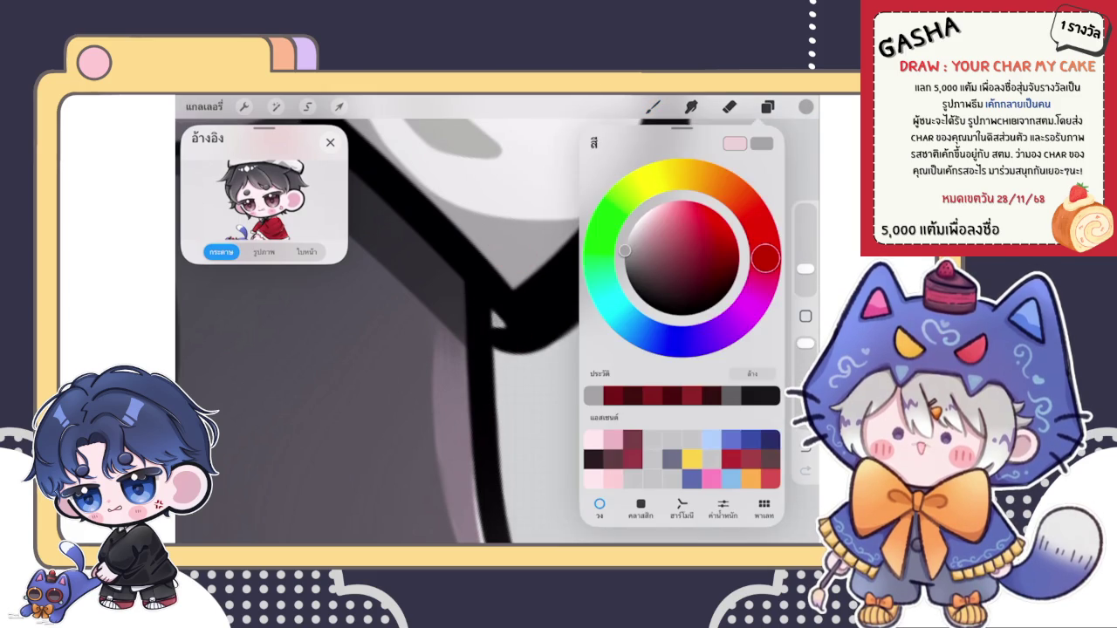
{"action": "left_click_drag", "start_coordinate": [624, 250], "coordinate": [624, 263]}
{"action": "left_click", "coordinate": [652, 106]}
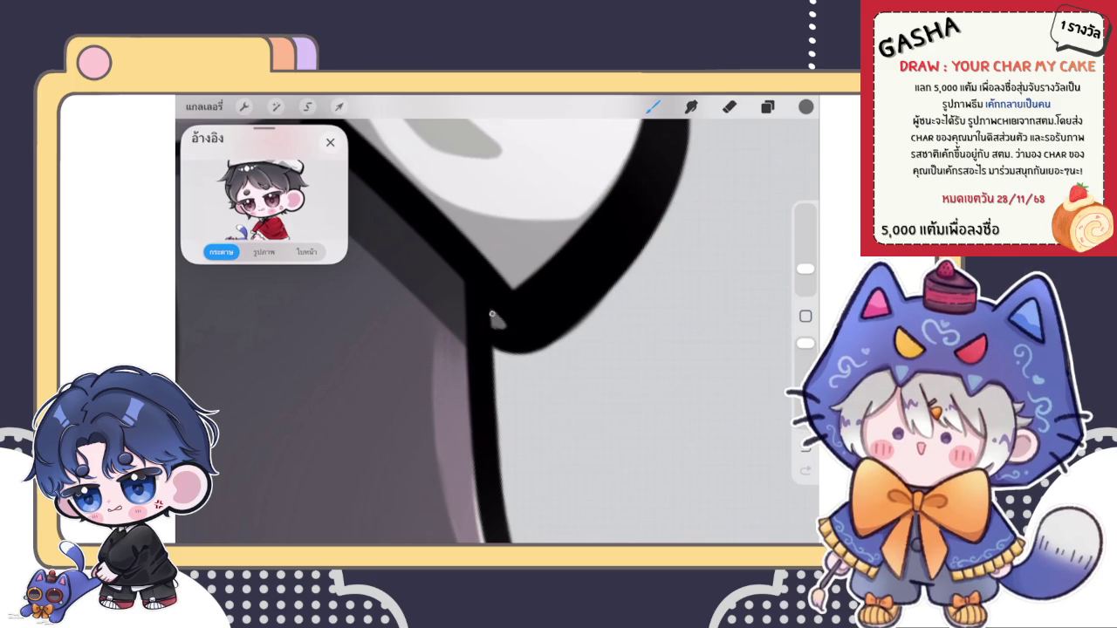
Step: Duplicate the flattened character layer in the Layers panel
{"action": "scroll", "coordinate": [498, 323], "scroll_direction": "down", "scroll_amount": 5}
{"action": "scroll", "coordinate": [497, 323], "scroll_direction": "down", "scroll_amount": 5}
{"action": "scroll", "coordinate": [476, 314], "scroll_direction": "down", "scroll_amount": 5}
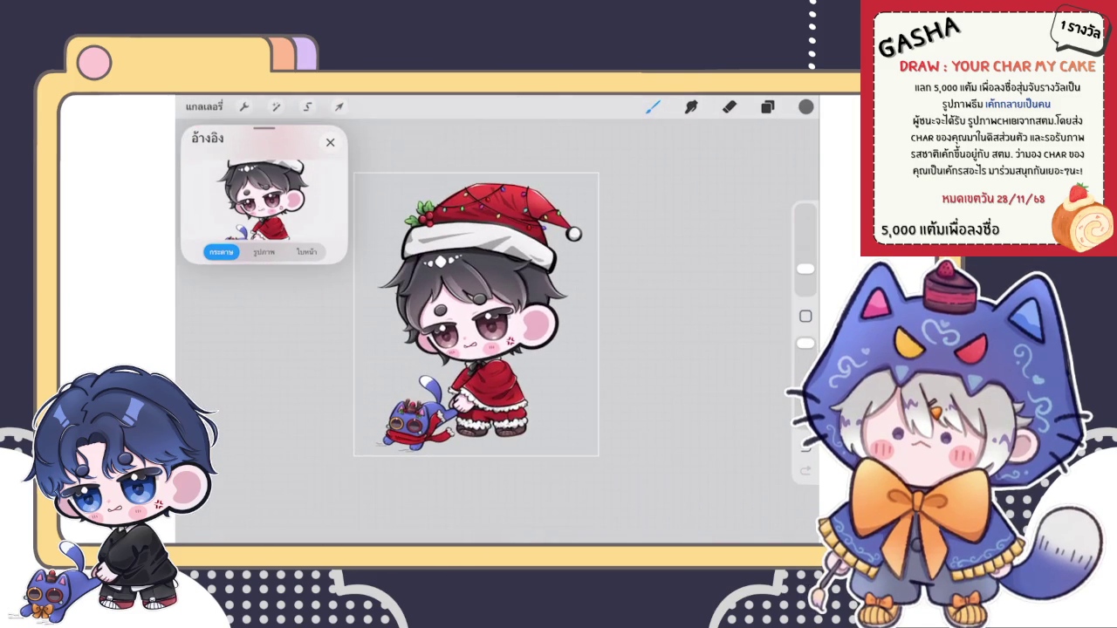
{"action": "left_click", "coordinate": [767, 106]}
{"action": "mouse_move", "coordinate": [698, 175]}
{"action": "left_mouse_down"}
{"action": "mouse_move", "coordinate": [611, 174]}
{"action": "mouse_move", "coordinate": [698, 174]}
{"action": "left_mouse_up"}
Step: Fill the lower character copy with white using Alpha Lock and Fill Layer
{"action": "left_click", "coordinate": [681, 214]}
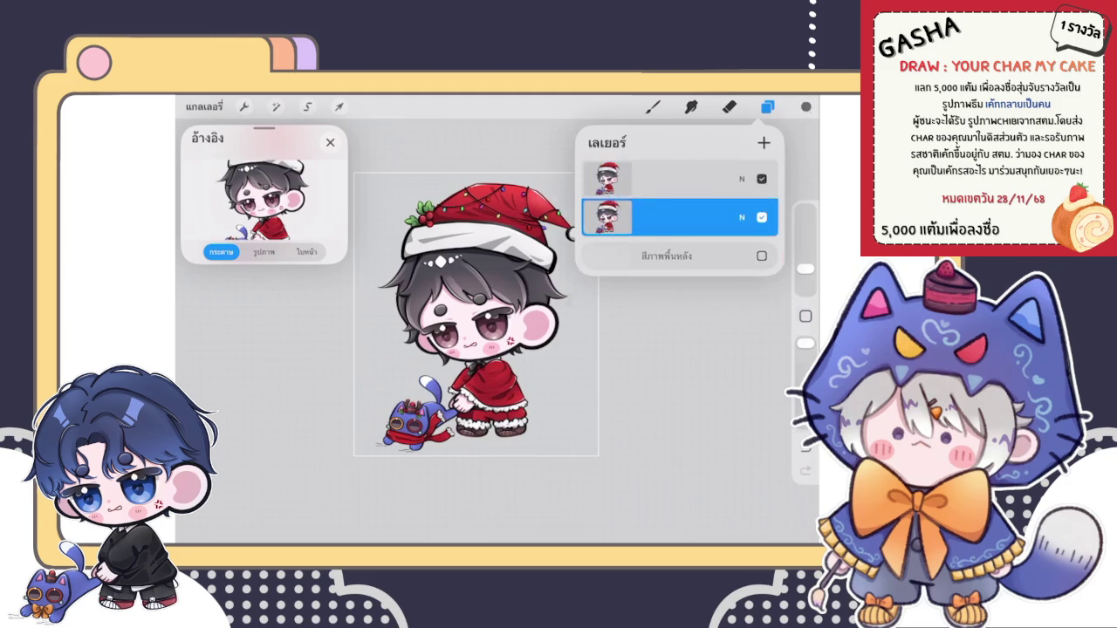
{"action": "left_click", "coordinate": [806, 106]}
{"action": "left_click", "coordinate": [653, 106]}
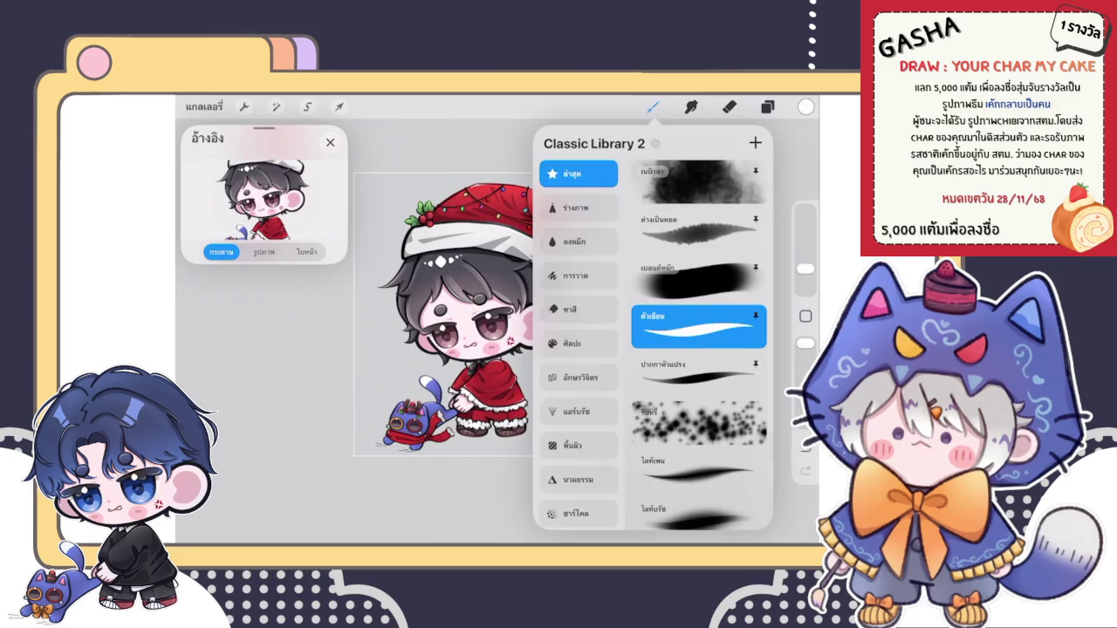
{"action": "left_click", "coordinate": [767, 106]}
{"action": "left_click", "coordinate": [672, 217]}
{"action": "left_click", "coordinate": [502, 244]}
{"action": "left_click", "coordinate": [606, 217]}
{"action": "left_click", "coordinate": [504, 202]}
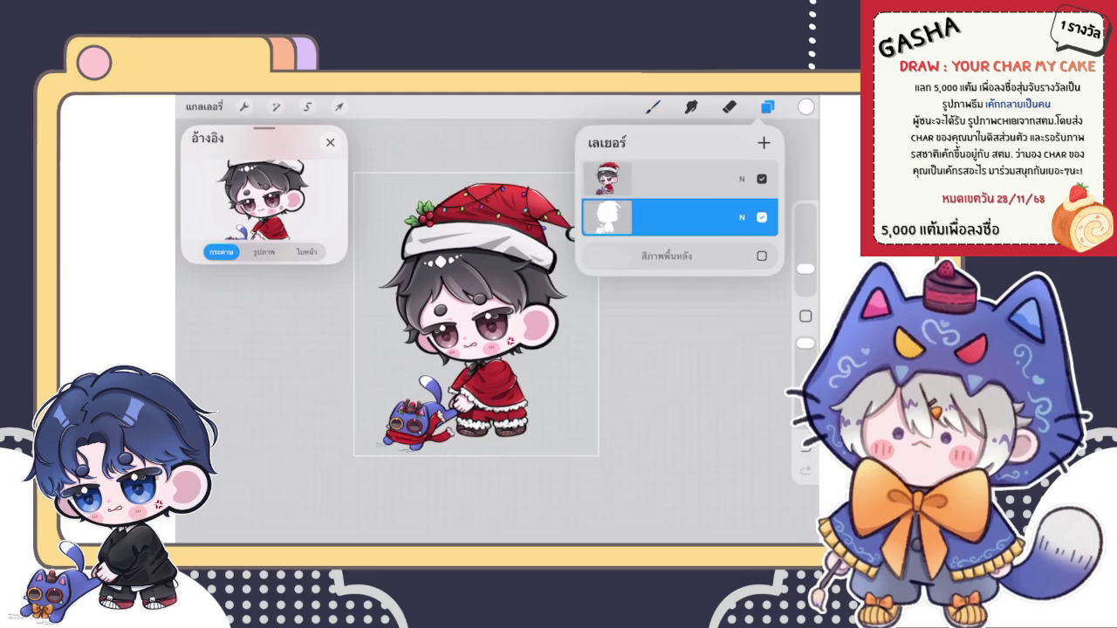
Step: Pick the first brush and apply a 4% Gaussian Blur to the white silhouette
{"action": "left_click", "coordinate": [653, 107]}
{"action": "left_click", "coordinate": [276, 177]}
{"action": "left_click", "coordinate": [653, 106]}
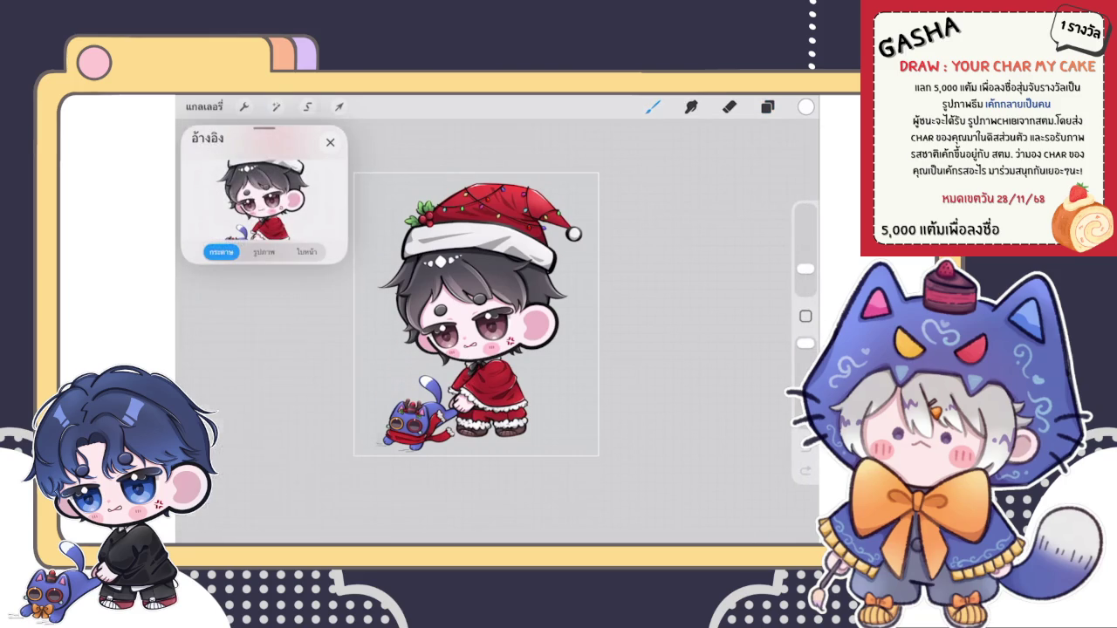
{"action": "left_click", "coordinate": [276, 106]}
{"action": "left_click", "coordinate": [244, 317]}
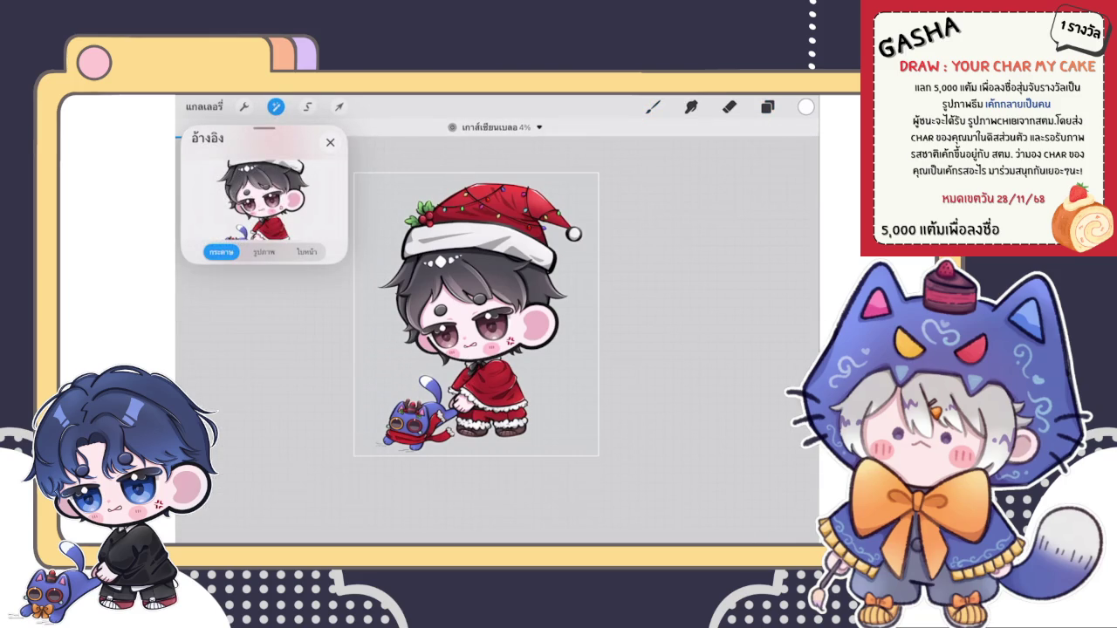
Step: Make an automatic selection around the cheek at 97.0% threshold
{"action": "left_click", "coordinate": [307, 107]}
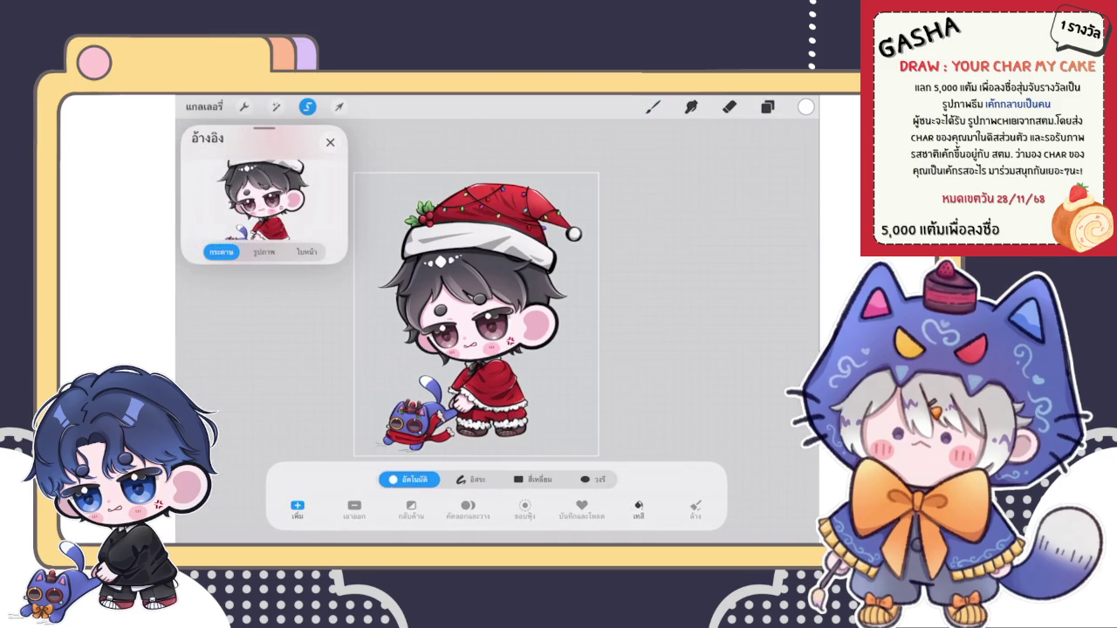
{"action": "left_click_drag", "start_coordinate": [534, 323], "coordinate": [616, 323]}
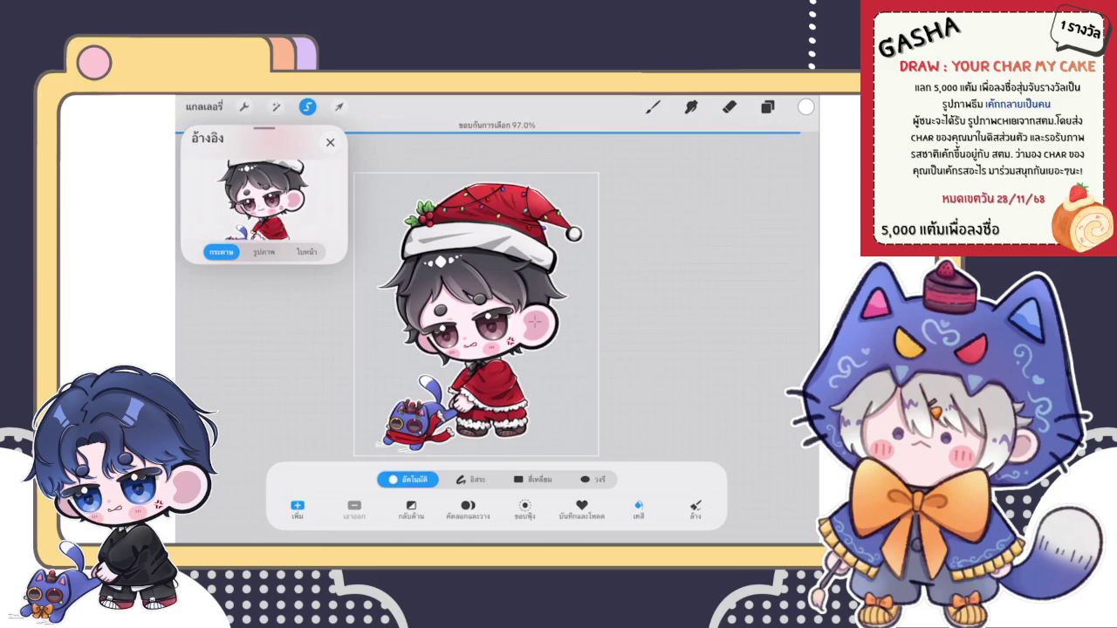
{"action": "left_click_drag", "start_coordinate": [534, 323], "coordinate": [534, 323]}
Step: Exit the selection and check the Gaussian Blur on the white silhouette
{"action": "left_click", "coordinate": [652, 107]}
{"action": "scroll", "coordinate": [574, 234], "scroll_direction": "up", "scroll_amount": 5}
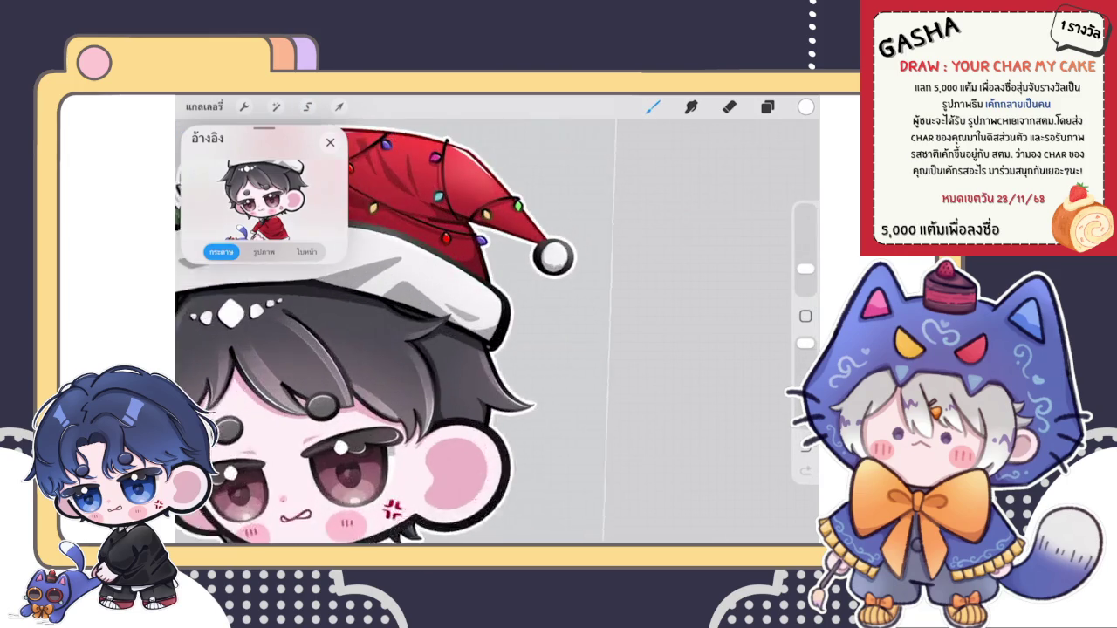
{"action": "scroll", "coordinate": [573, 234], "scroll_direction": "up", "scroll_amount": 5}
{"action": "scroll", "coordinate": [573, 234], "scroll_direction": "up", "scroll_amount": 3}
{"action": "left_click", "coordinate": [275, 107]}
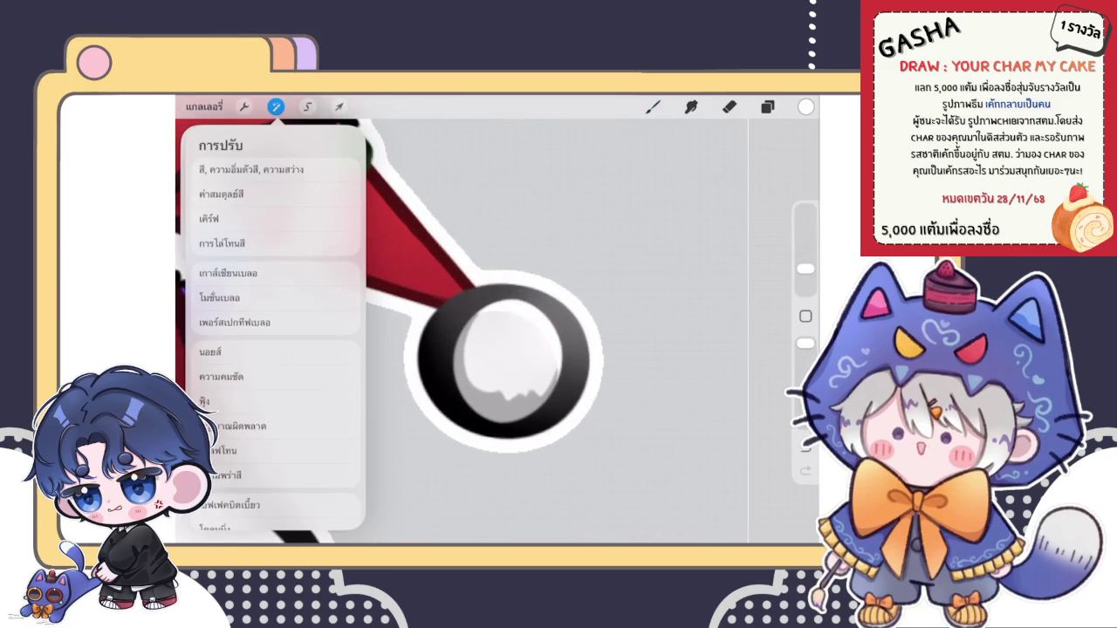
{"action": "left_click", "coordinate": [229, 273]}
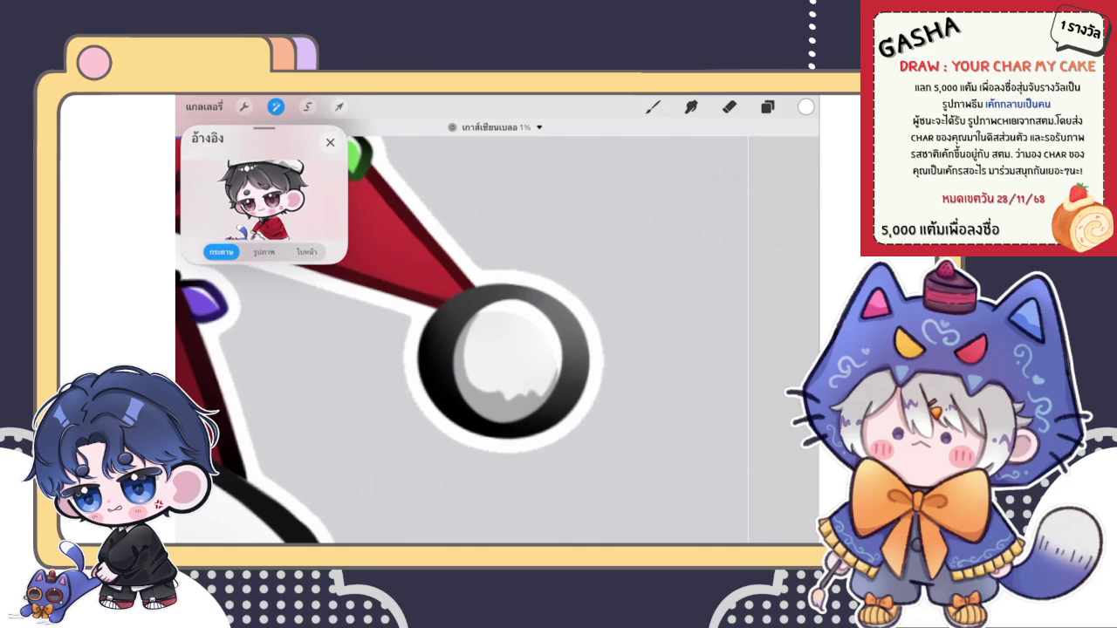
{"action": "left_click", "coordinate": [652, 107]}
Step: Zoom in on the hair and choose a brush for touching up the outline
{"action": "scroll", "coordinate": [497, 332], "scroll_direction": "down", "scroll_amount": 5}
{"action": "scroll", "coordinate": [498, 331], "scroll_direction": "down", "scroll_amount": 3}
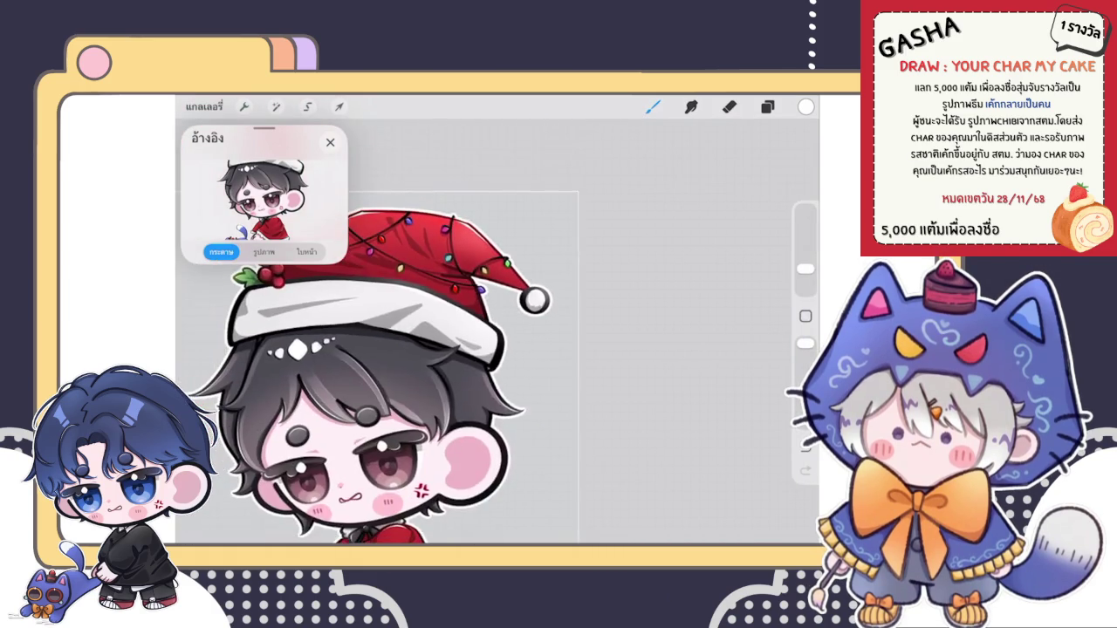
{"action": "scroll", "coordinate": [375, 375], "scroll_direction": "down", "scroll_amount": 3}
{"action": "scroll", "coordinate": [376, 375], "scroll_direction": "down", "scroll_amount": 2}
{"action": "scroll", "coordinate": [498, 331], "scroll_direction": "up", "scroll_amount": 5}
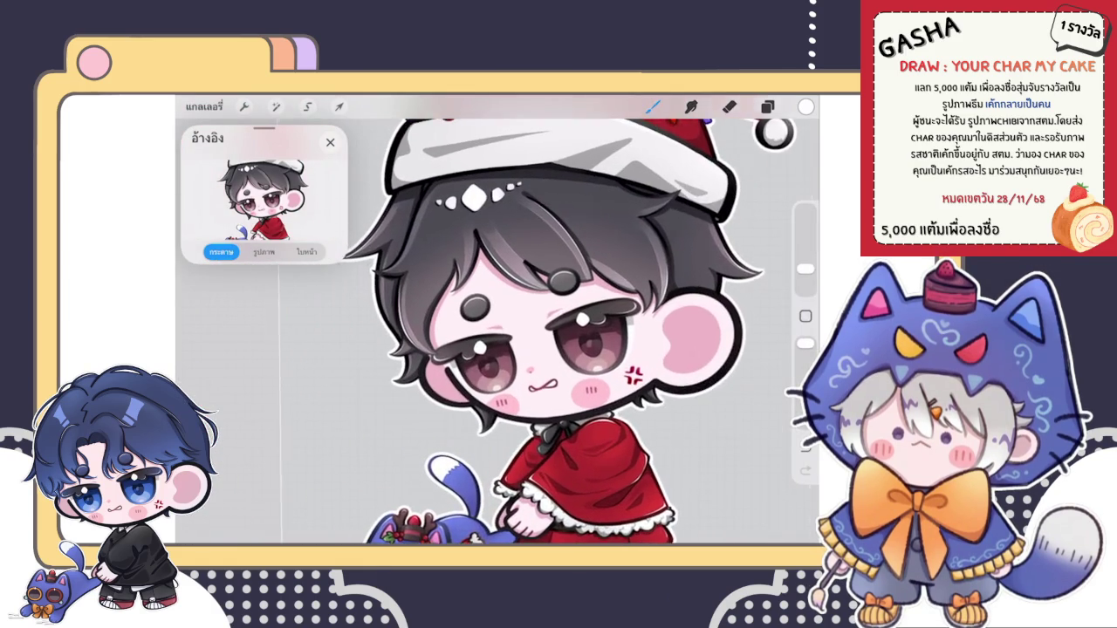
{"action": "scroll", "coordinate": [576, 332], "scroll_direction": "up", "scroll_amount": 3}
{"action": "scroll", "coordinate": [576, 332], "scroll_direction": "up", "scroll_amount": 3}
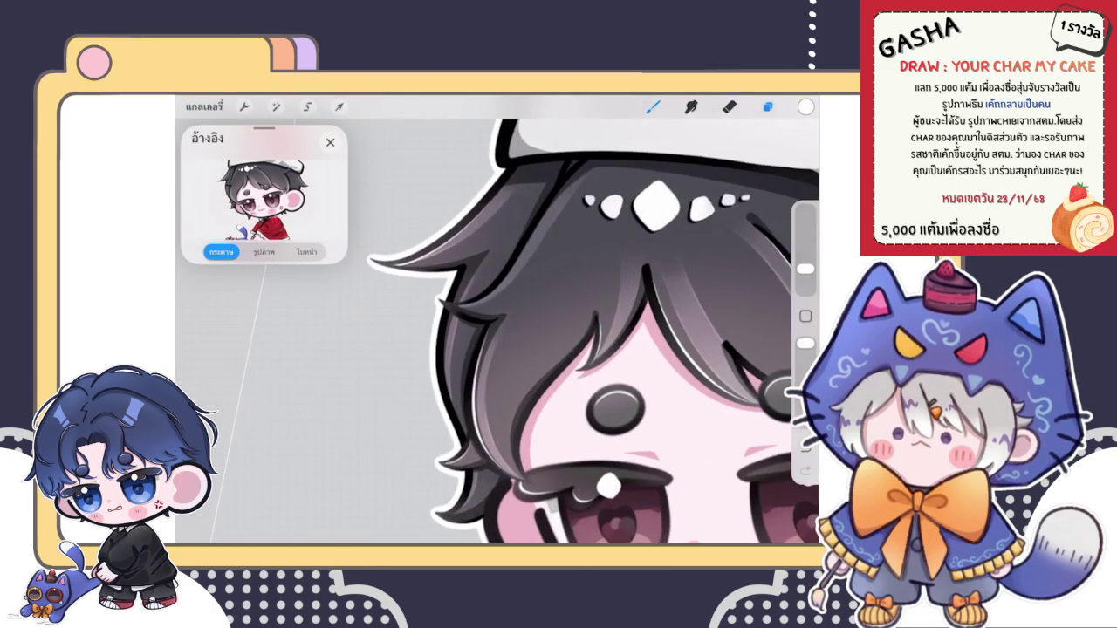
{"action": "left_click", "coordinate": [768, 107]}
{"action": "left_click", "coordinate": [652, 106]}
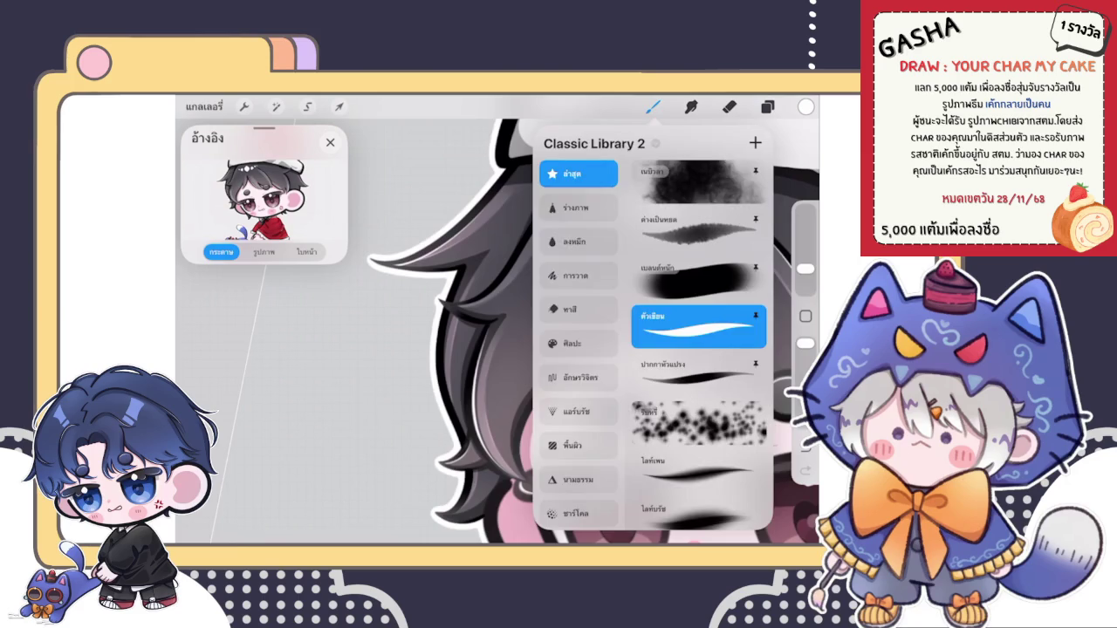
Step: Paint over the white outline at the left hair edge
{"action": "scroll", "coordinate": [488, 332], "scroll_direction": "up", "scroll_amount": 3}
{"action": "scroll", "coordinate": [489, 331], "scroll_direction": "up", "scroll_amount": 3}
{"action": "scroll", "coordinate": [488, 331], "scroll_direction": "up", "scroll_amount": 2}
{"action": "scroll", "coordinate": [489, 332], "scroll_direction": "up", "scroll_amount": 2}
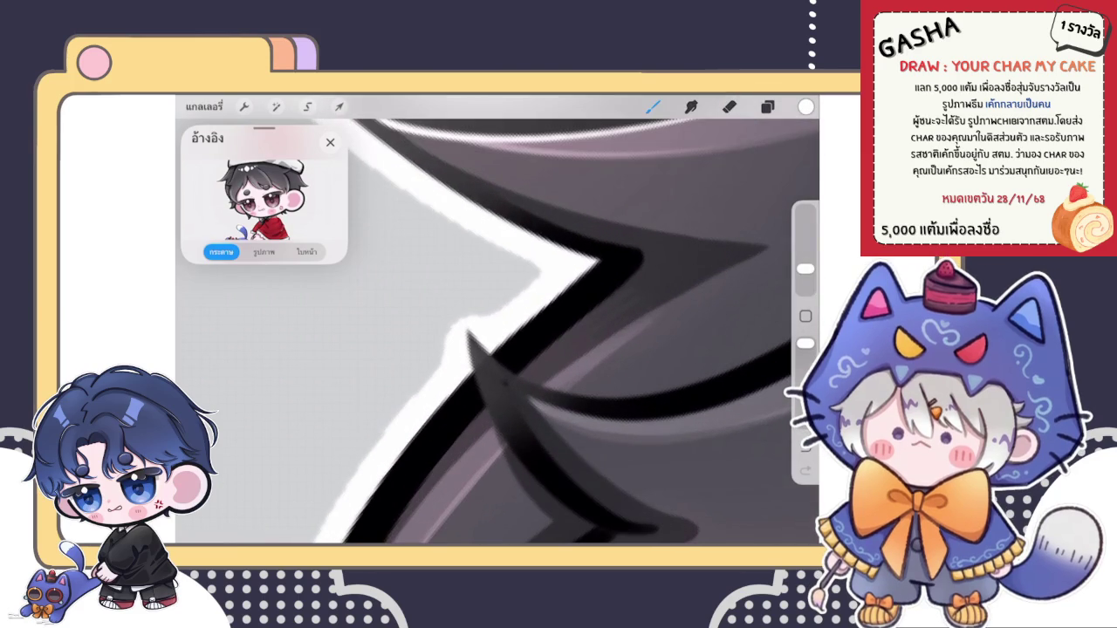
{"action": "mouse_move", "coordinate": [447, 349]}
{"action": "left_mouse_down"}
{"action": "mouse_move", "coordinate": [462, 312]}
{"action": "mouse_move", "coordinate": [549, 271]}
{"action": "left_mouse_up"}
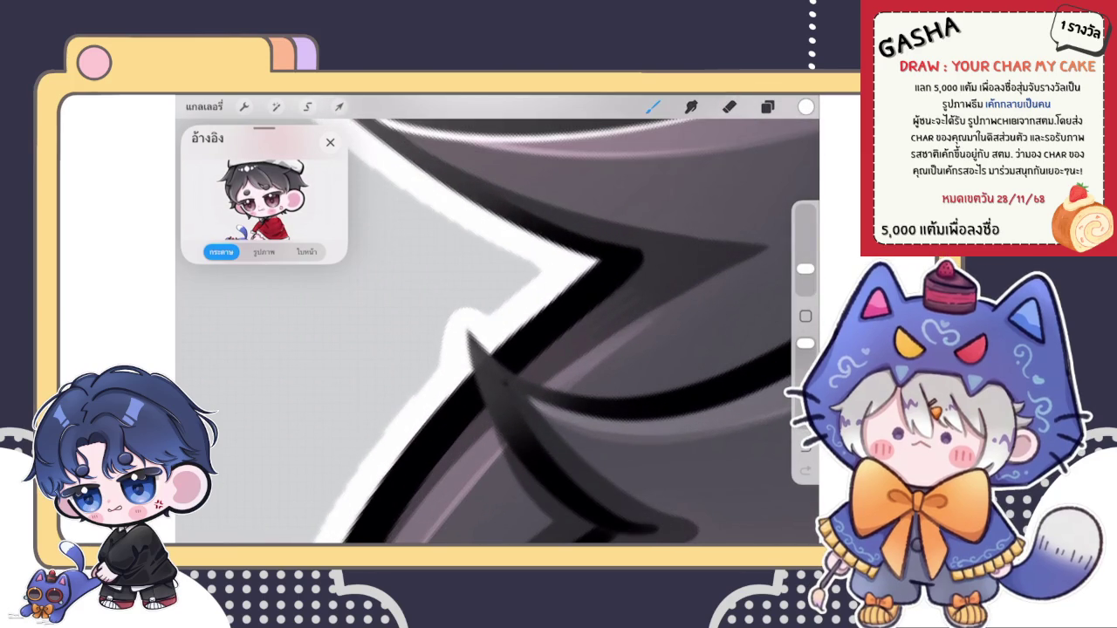
{"action": "scroll", "coordinate": [498, 331], "scroll_direction": "up", "scroll_amount": 5}
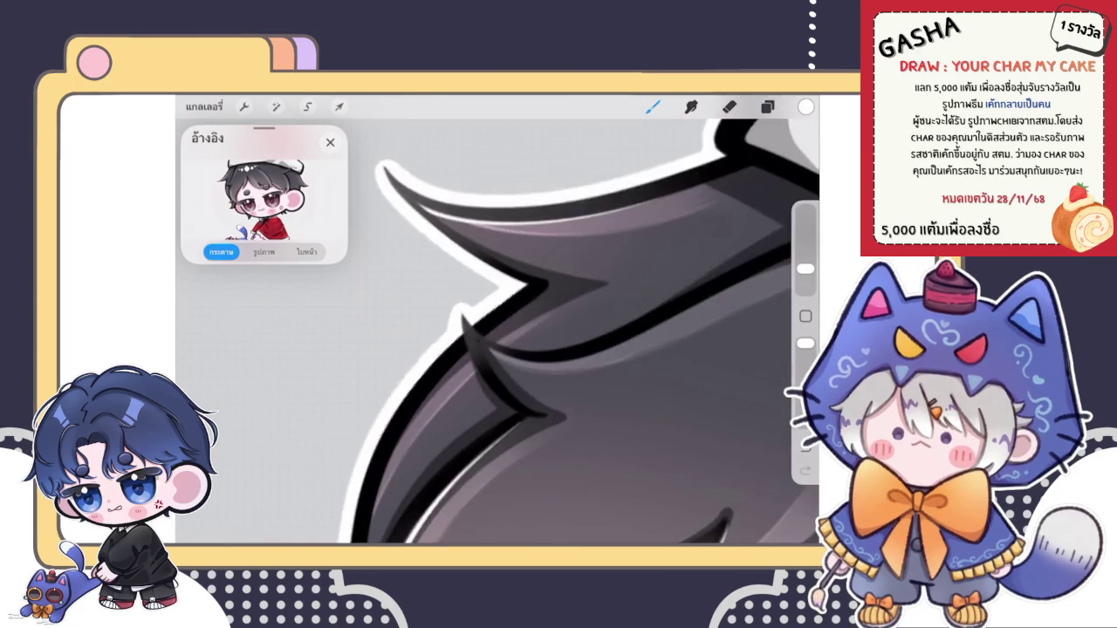
{"action": "scroll", "coordinate": [498, 331], "scroll_direction": "up", "scroll_amount": 5}
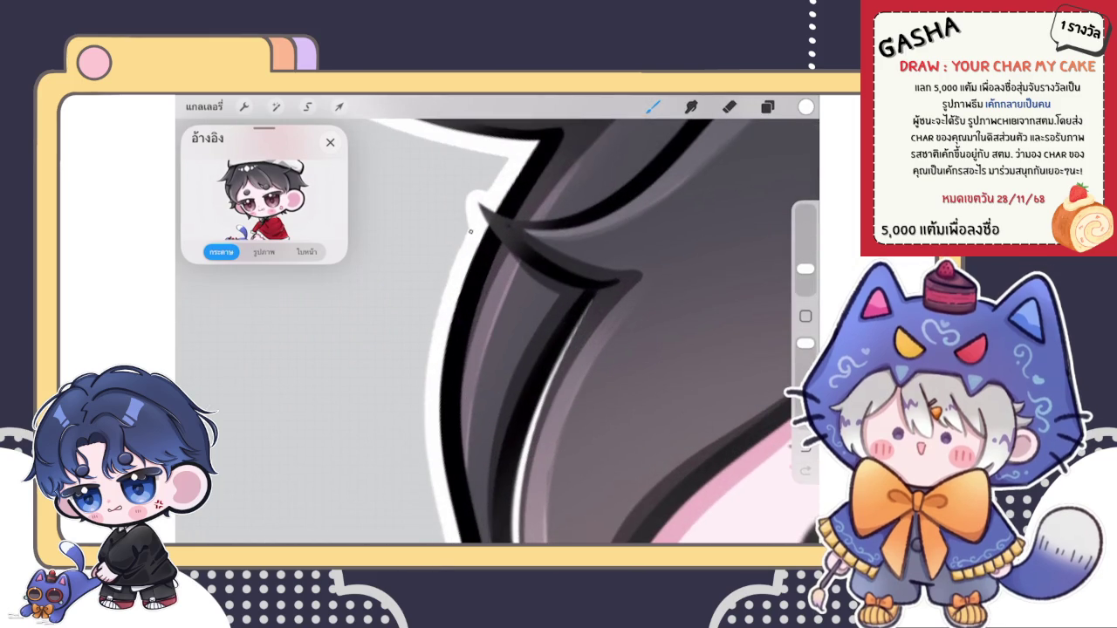
{"action": "scroll", "coordinate": [541, 331], "scroll_direction": "down", "scroll_amount": 2}
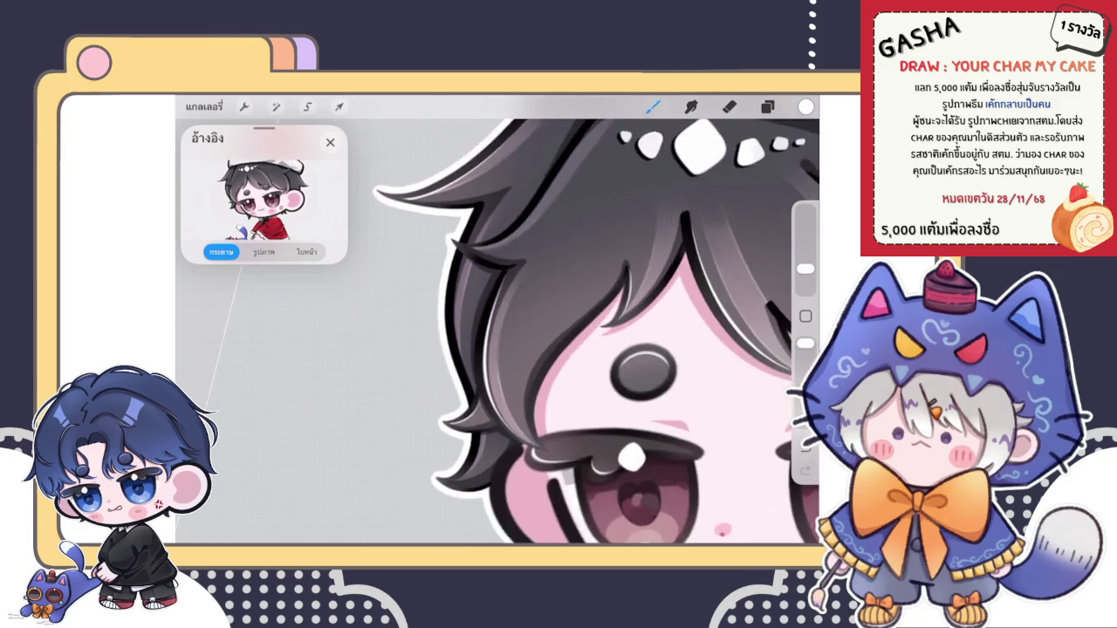
Step: Paint over the white outline at the upper hair spike
{"action": "left_click_drag", "start_coordinate": [593, 331], "coordinate": [558, 288]}
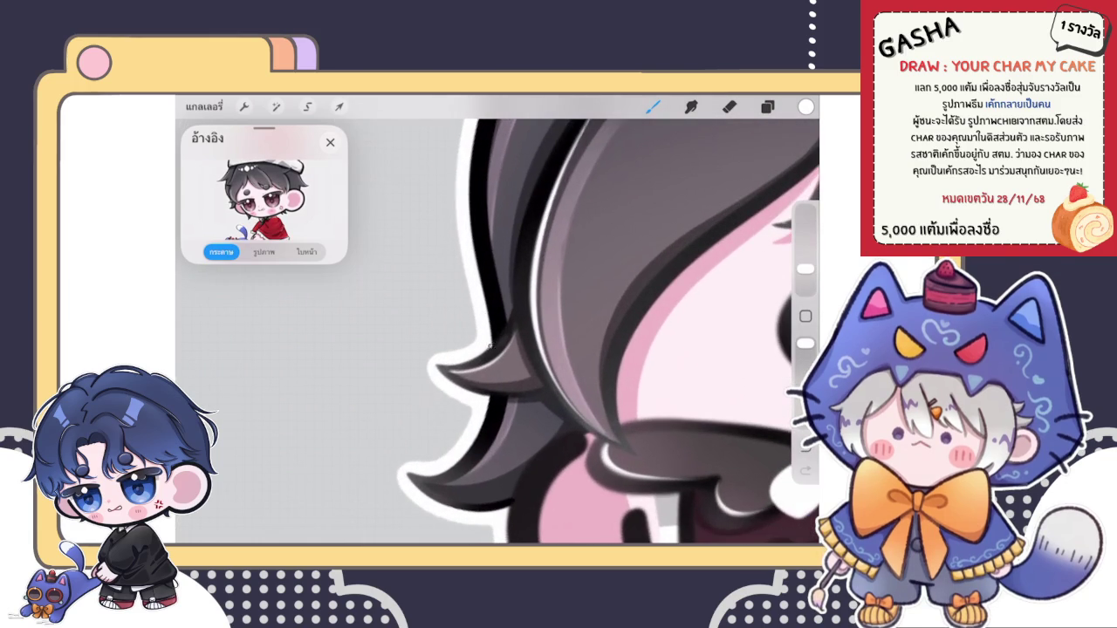
{"action": "left_click_drag", "start_coordinate": [594, 349], "coordinate": [571, 306]}
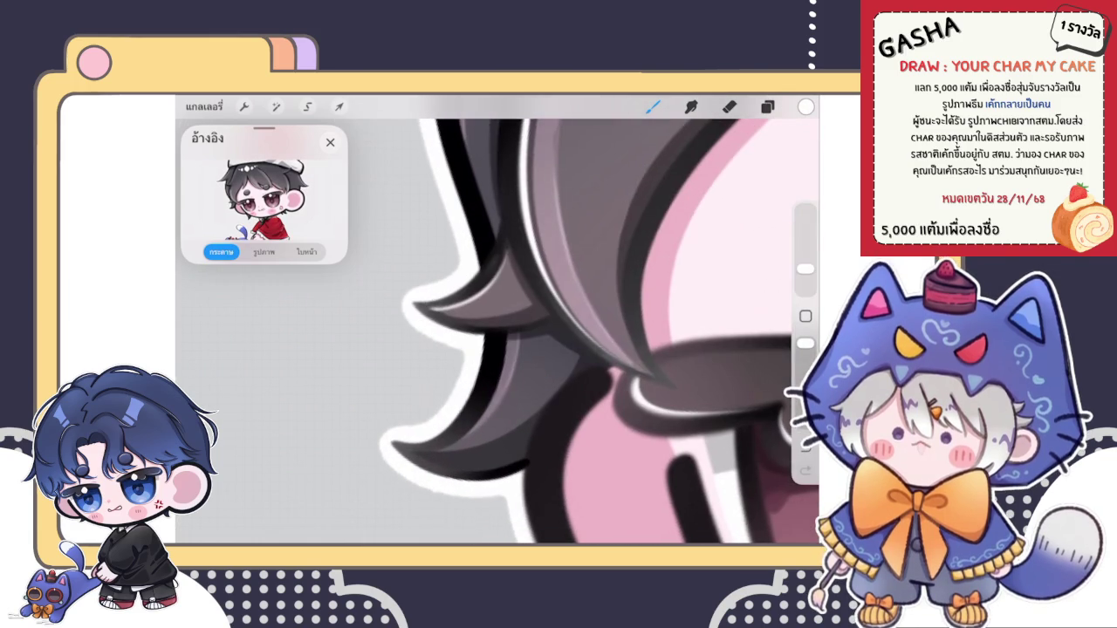
{"action": "left_click_drag", "start_coordinate": [472, 389], "coordinate": [506, 471]}
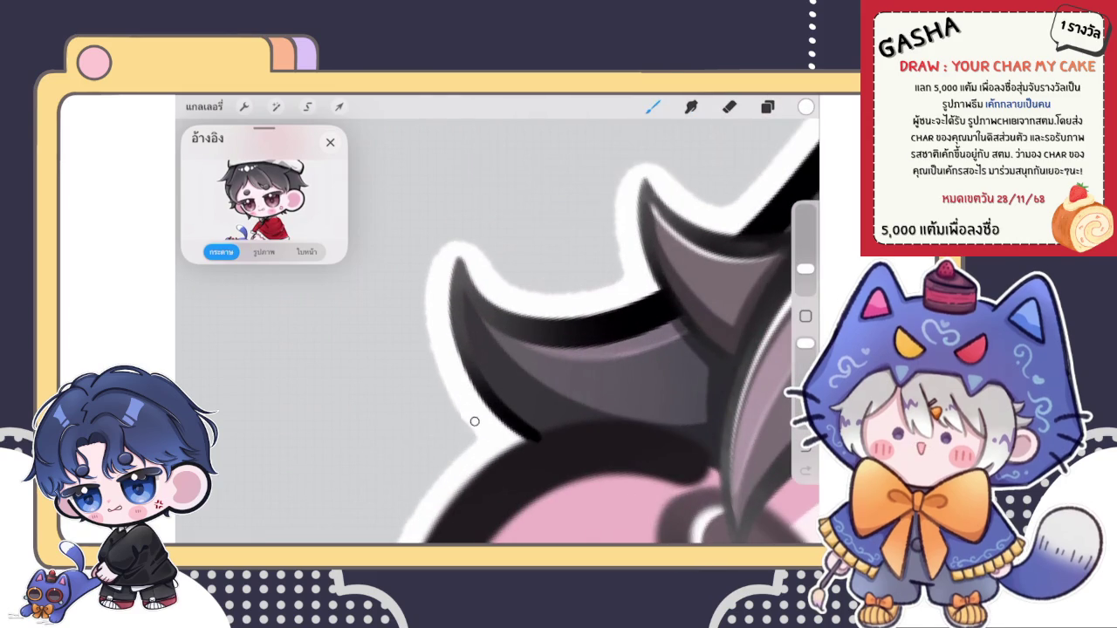
{"action": "left_click_drag", "start_coordinate": [443, 384], "coordinate": [429, 339]}
{"action": "left_click_drag", "start_coordinate": [524, 437], "coordinate": [506, 227]}
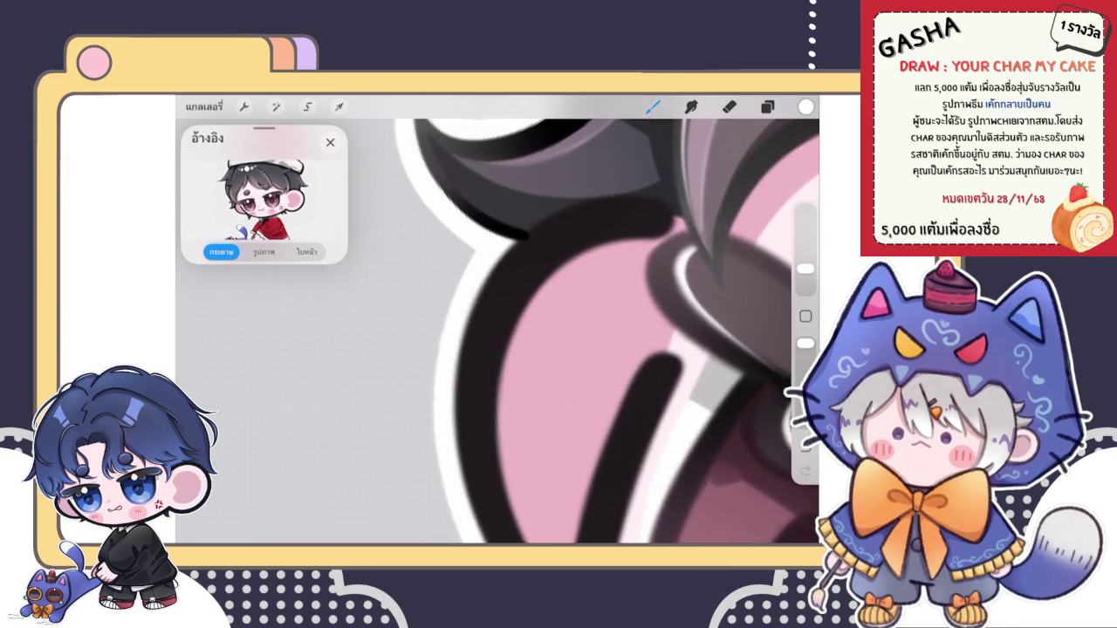
{"action": "scroll", "coordinate": [498, 332], "scroll_direction": "down", "scroll_amount": 5}
{"action": "scroll", "coordinate": [498, 332], "scroll_direction": "down", "scroll_amount": 3}
{"action": "scroll", "coordinate": [498, 332], "scroll_direction": "down", "scroll_amount": 2}
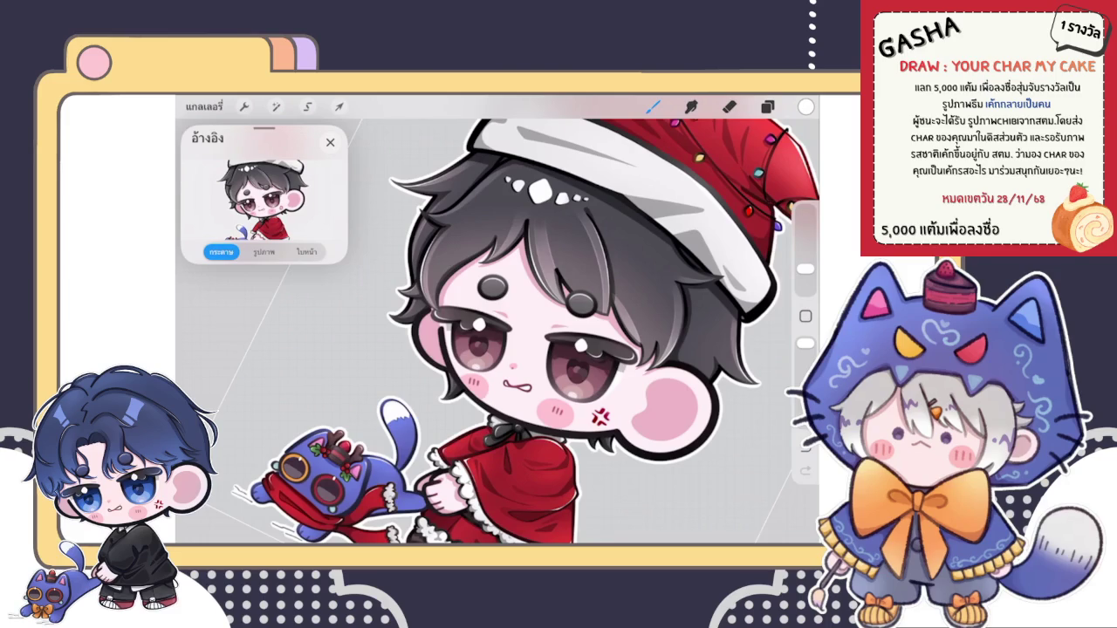
Step: Extend the white outline around the grey speed line under the cat
{"action": "scroll", "coordinate": [498, 332], "scroll_direction": "down", "scroll_amount": 5}
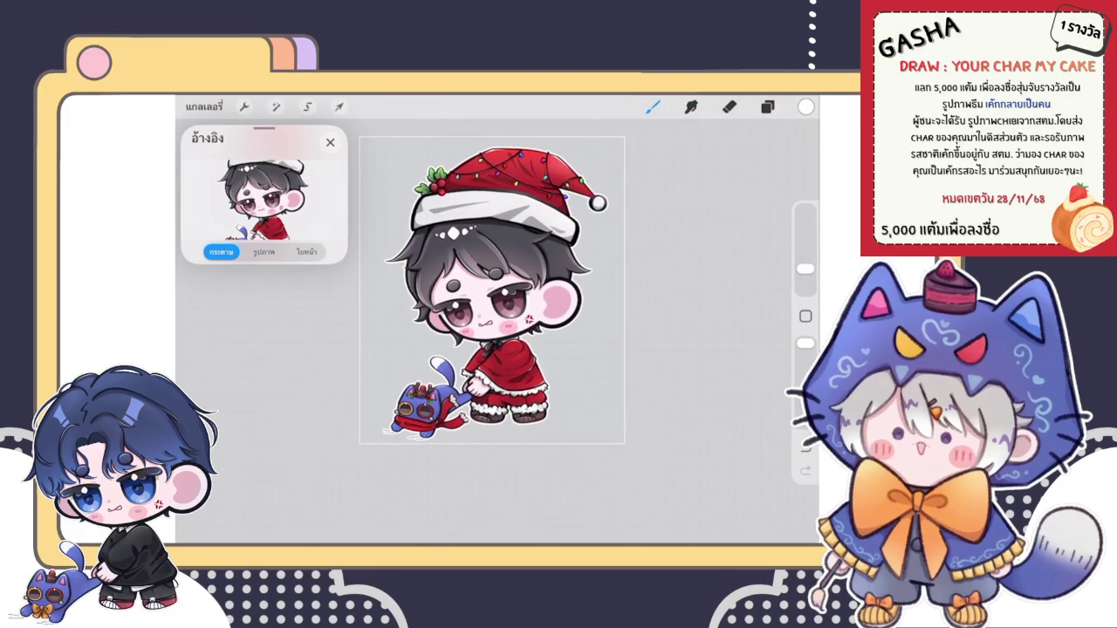
{"action": "scroll", "coordinate": [428, 402], "scroll_direction": "up", "scroll_amount": 5}
{"action": "scroll", "coordinate": [427, 402], "scroll_direction": "up", "scroll_amount": 3}
{"action": "scroll", "coordinate": [428, 401], "scroll_direction": "up", "scroll_amount": 3}
{"action": "left_click_drag", "start_coordinate": [455, 394], "coordinate": [485, 394]}
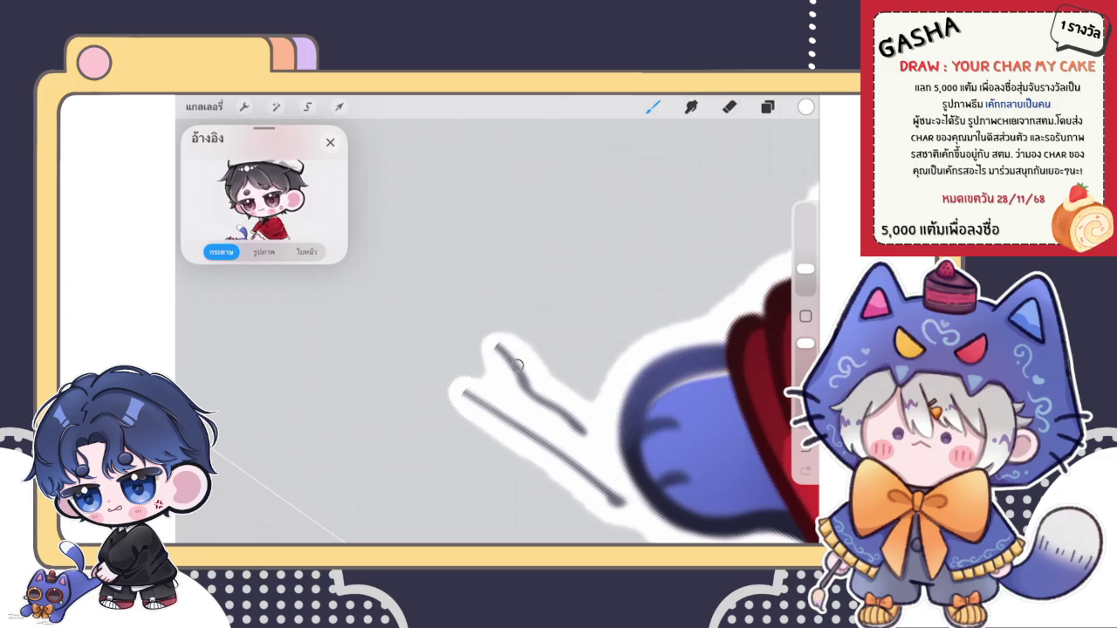
{"action": "left_click", "coordinate": [489, 339]}
Step: Zoom out to review the finished outline and bring up the layer list
{"action": "scroll", "coordinate": [524, 332], "scroll_direction": "down", "scroll_amount": 5}
{"action": "scroll", "coordinate": [576, 323], "scroll_direction": "up", "scroll_amount": 3}
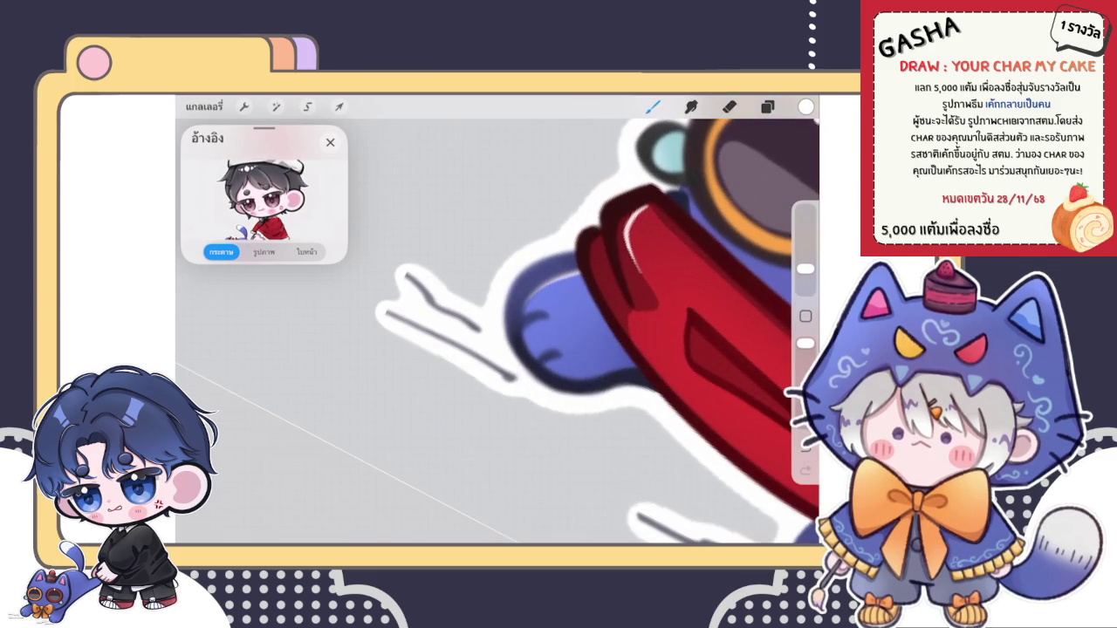
{"action": "scroll", "coordinate": [593, 323], "scroll_direction": "down", "scroll_amount": 3}
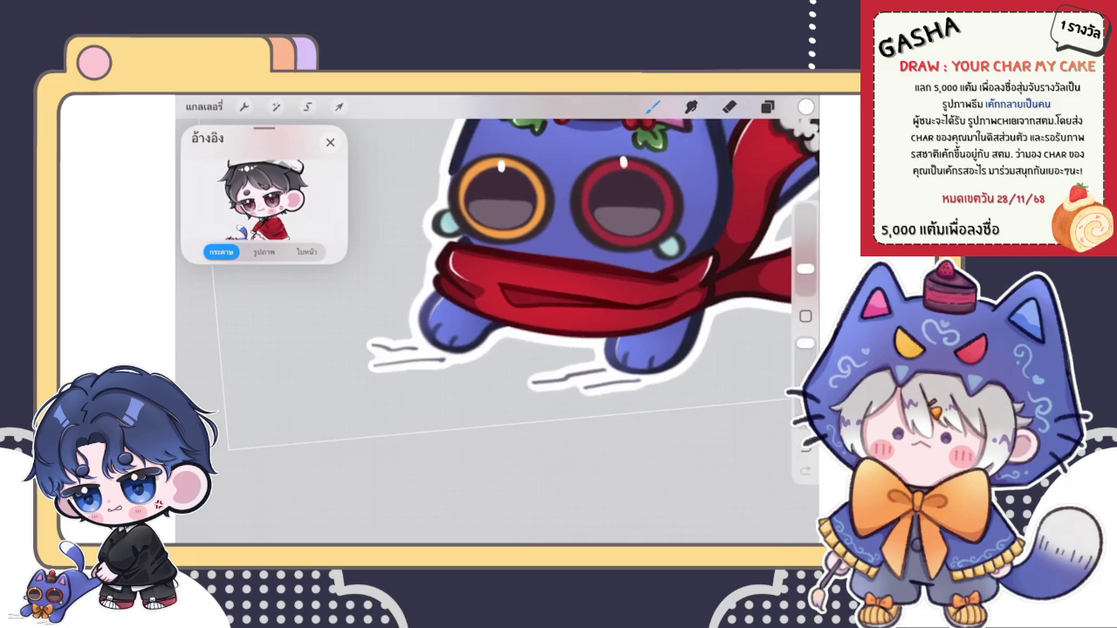
{"action": "scroll", "coordinate": [498, 323], "scroll_direction": "up", "scroll_amount": 5}
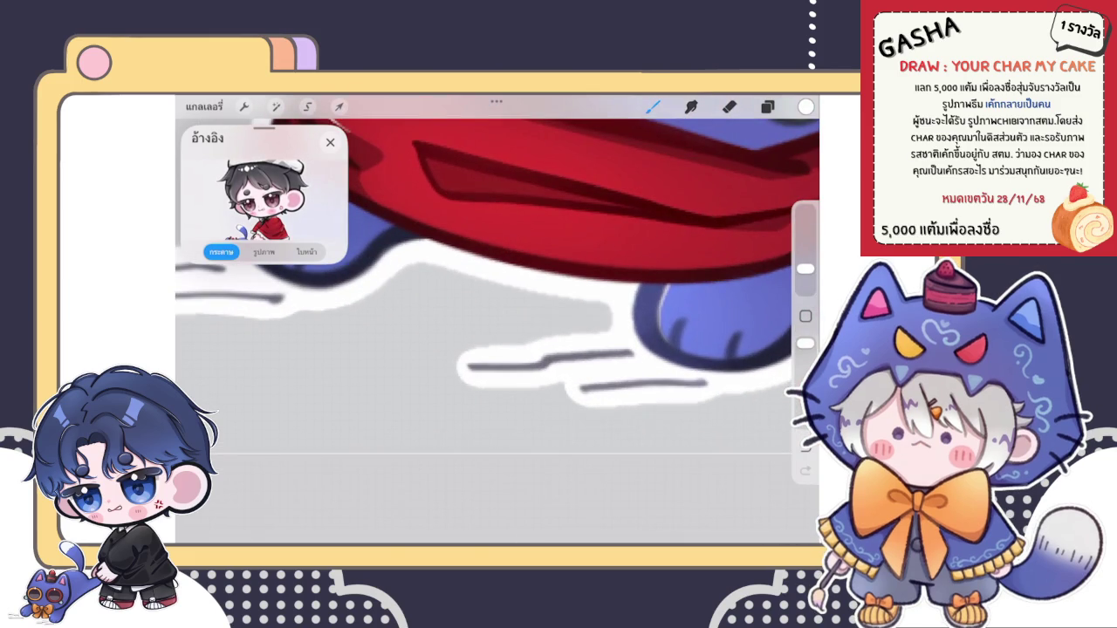
{"action": "scroll", "coordinate": [498, 332], "scroll_direction": "up", "scroll_amount": 2}
{"action": "scroll", "coordinate": [497, 332], "scroll_direction": "up", "scroll_amount": 2}
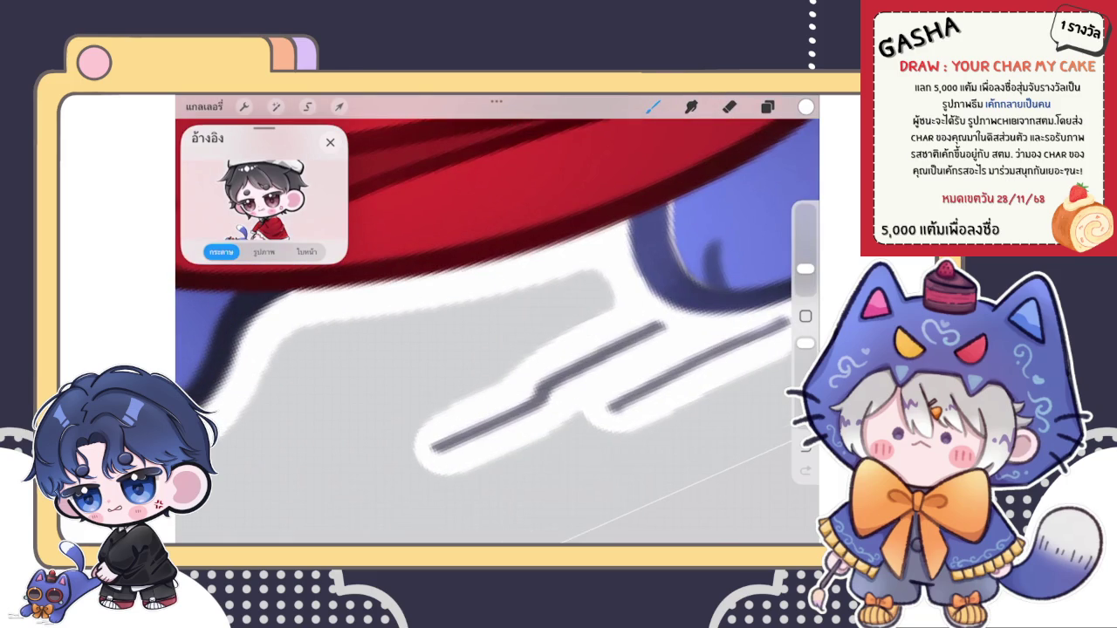
{"action": "scroll", "coordinate": [497, 332], "scroll_direction": "down", "scroll_amount": 5}
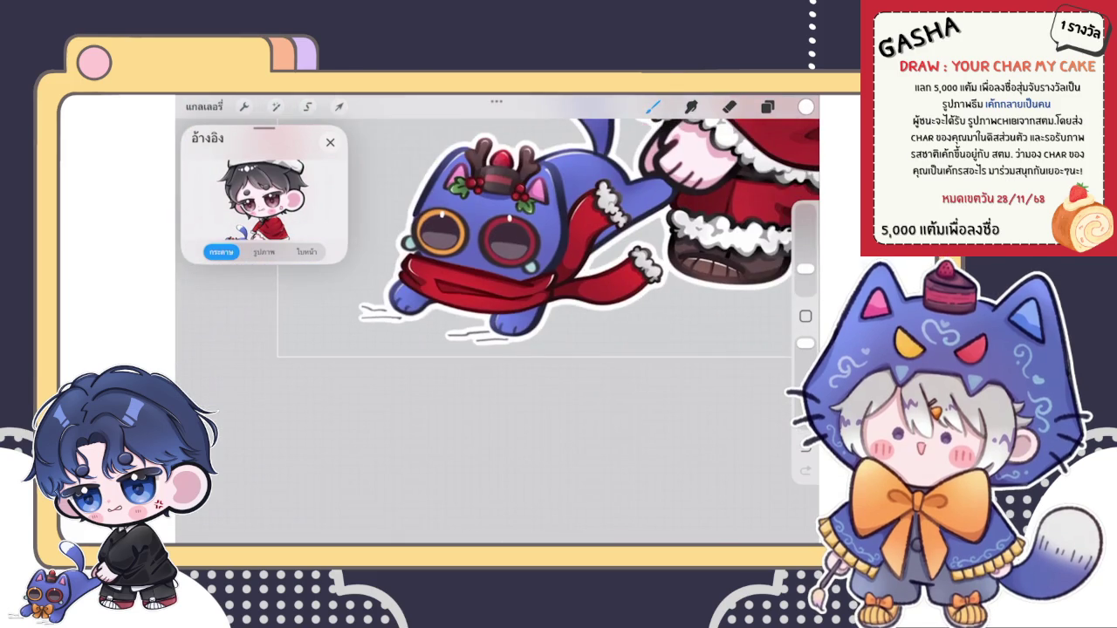
{"action": "scroll", "coordinate": [577, 245], "scroll_direction": "down", "scroll_amount": 3}
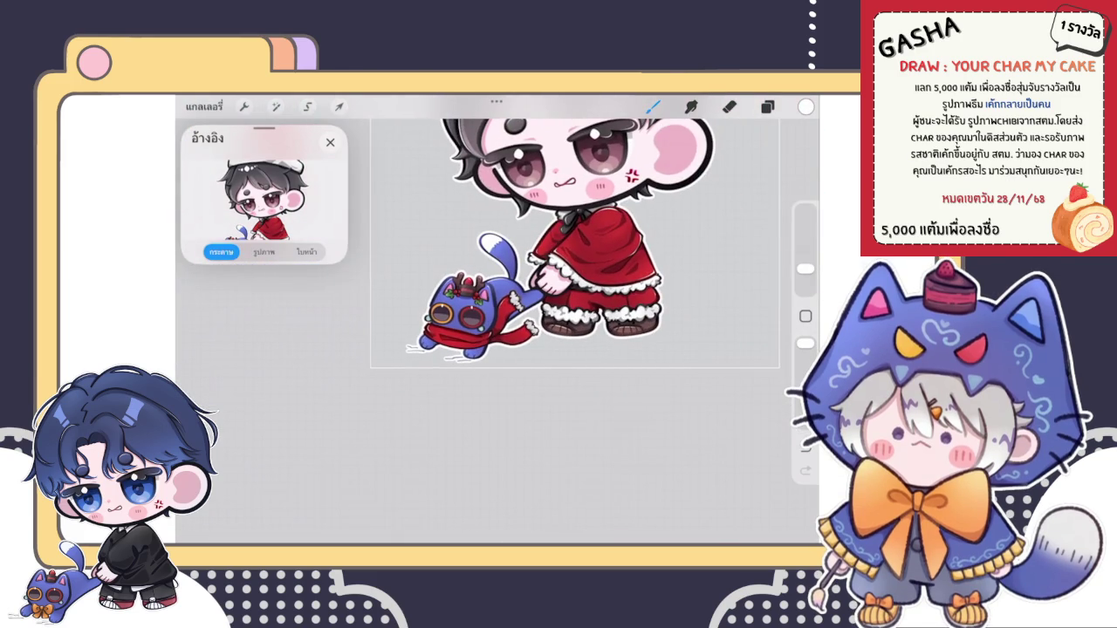
{"action": "scroll", "coordinate": [541, 244], "scroll_direction": "down", "scroll_amount": 5}
{"action": "left_click", "coordinate": [767, 107]}
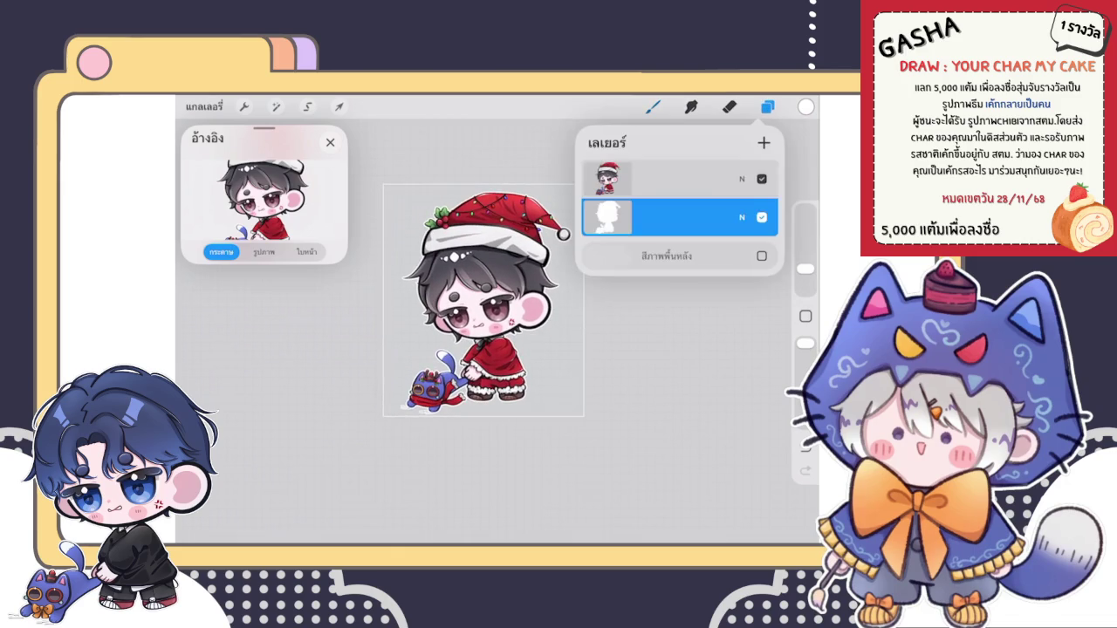
Step: Add a new top layer and pick the soft blending brush
{"action": "left_click", "coordinate": [672, 178]}
{"action": "left_click", "coordinate": [607, 179]}
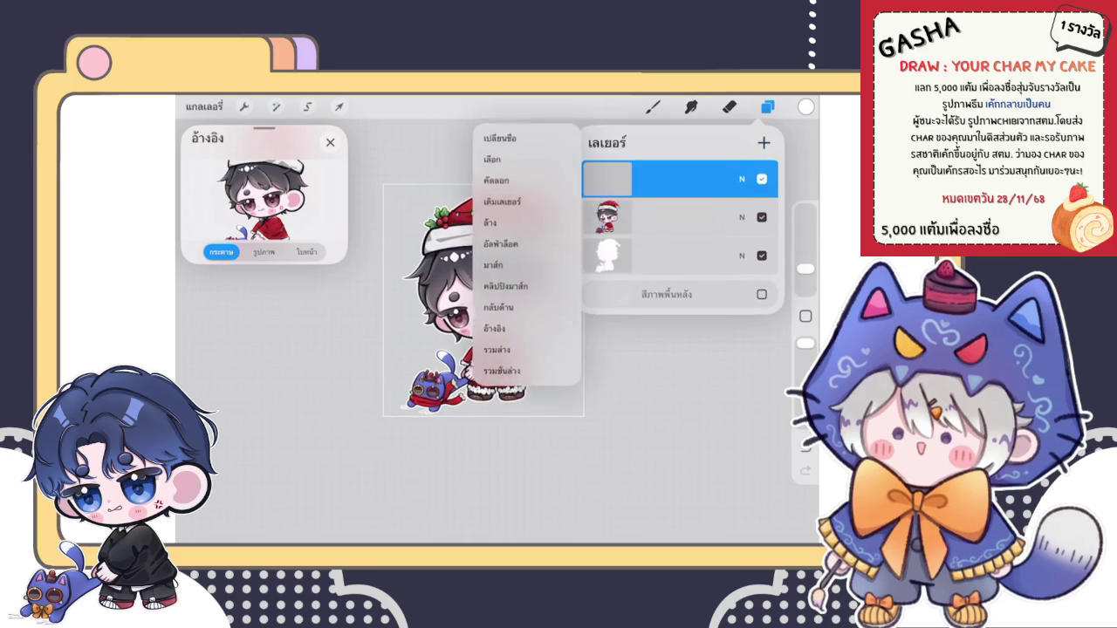
{"action": "left_click", "coordinate": [653, 107]}
{"action": "left_click", "coordinate": [699, 279]}
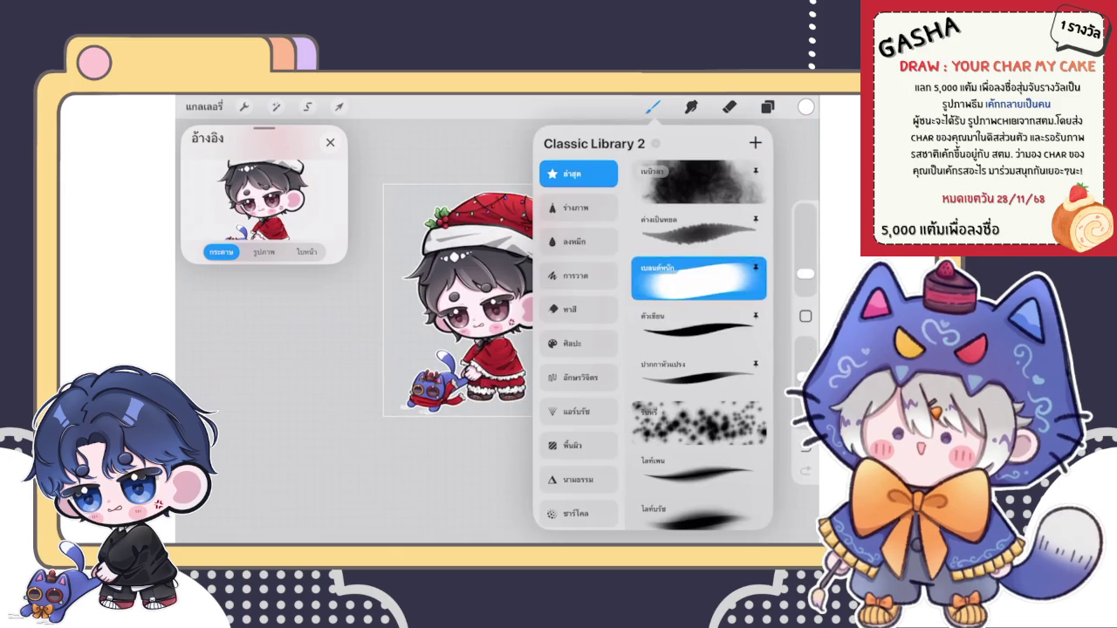
Step: Wash the whole character in blue with an enlarged brush, then set red
{"action": "left_click", "coordinate": [806, 107]}
{"action": "left_click_drag", "start_coordinate": [642, 216], "coordinate": [721, 214]}
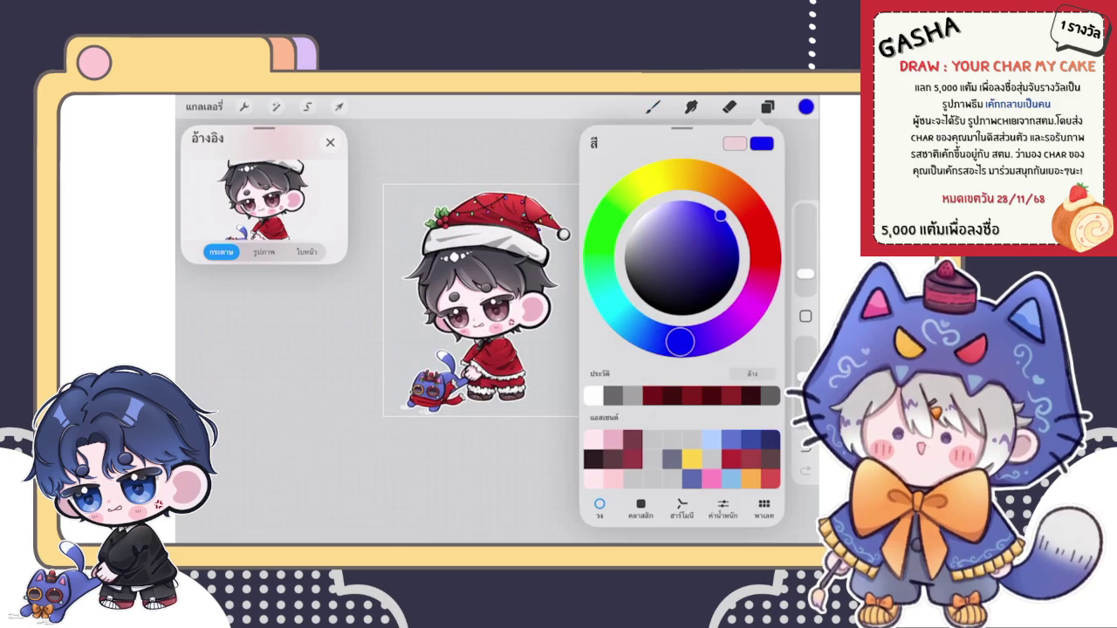
{"action": "left_click", "coordinate": [653, 107]}
{"action": "left_click", "coordinate": [652, 107]}
{"action": "left_click_drag", "start_coordinate": [806, 273], "coordinate": [805, 238]}
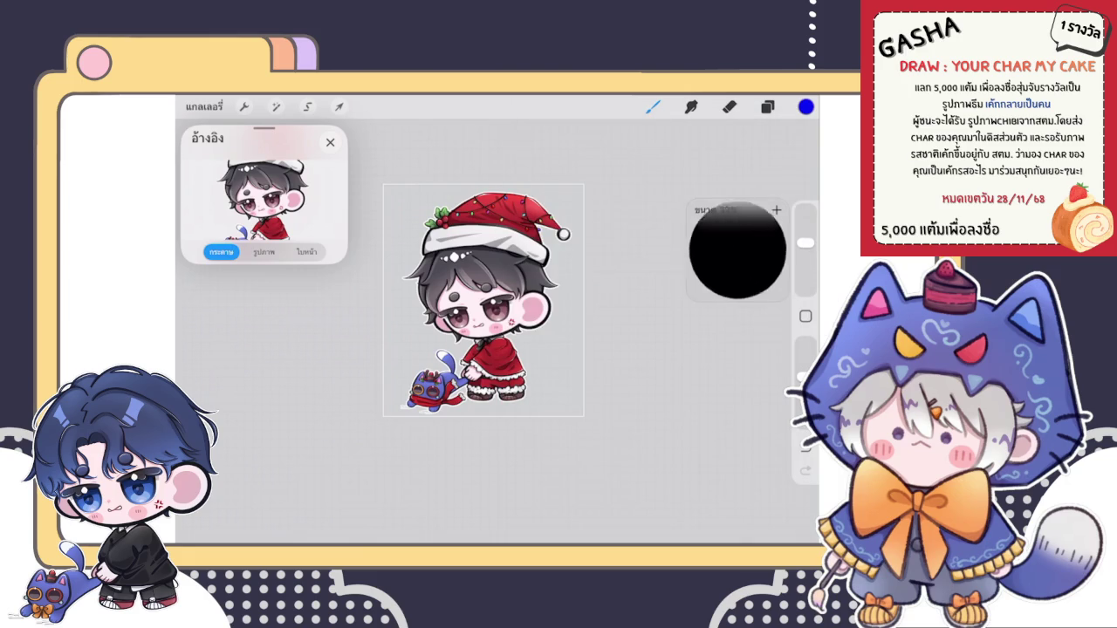
{"action": "mouse_move", "coordinate": [545, 293]}
{"action": "left_mouse_down"}
{"action": "mouse_move", "coordinate": [579, 113]}
{"action": "mouse_move", "coordinate": [399, 323]}
{"action": "mouse_move", "coordinate": [553, 186]}
{"action": "mouse_move", "coordinate": [553, 404]}
{"action": "mouse_move", "coordinate": [448, 456]}
{"action": "mouse_move", "coordinate": [531, 170]}
{"action": "mouse_move", "coordinate": [332, 288]}
{"action": "mouse_move", "coordinate": [412, 275]}
{"action": "mouse_move", "coordinate": [555, 348]}
{"action": "mouse_move", "coordinate": [606, 240]}
{"action": "mouse_move", "coordinate": [476, 408]}
{"action": "mouse_move", "coordinate": [472, 314]}
{"action": "mouse_move", "coordinate": [507, 149]}
{"action": "mouse_move", "coordinate": [330, 431]}
{"action": "mouse_move", "coordinate": [521, 234]}
{"action": "left_mouse_up"}
{"action": "left_click", "coordinate": [805, 107]}
{"action": "left_click", "coordinate": [765, 244]}
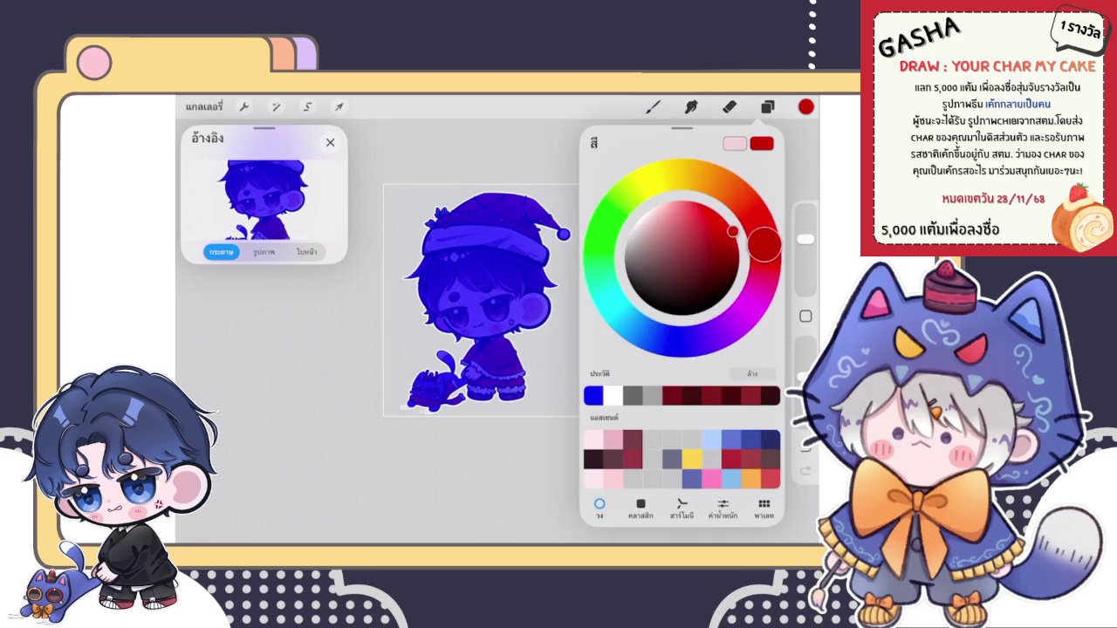
Step: Airbrush a soft red glow over the face, undoing the stroke on the legs
{"action": "left_click", "coordinate": [653, 106]}
{"action": "left_click_drag", "start_coordinate": [804, 239], "coordinate": [804, 255]}
{"action": "scroll", "coordinate": [502, 332], "scroll_direction": "up", "scroll_amount": 3}
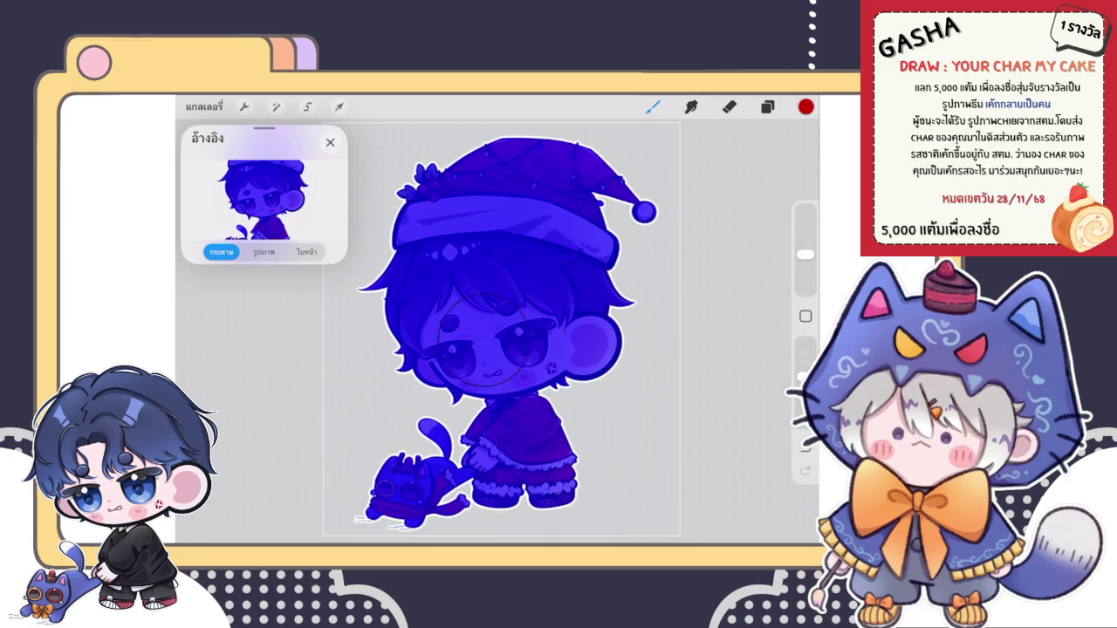
{"action": "left_click_drag", "start_coordinate": [515, 336], "coordinate": [489, 345]}
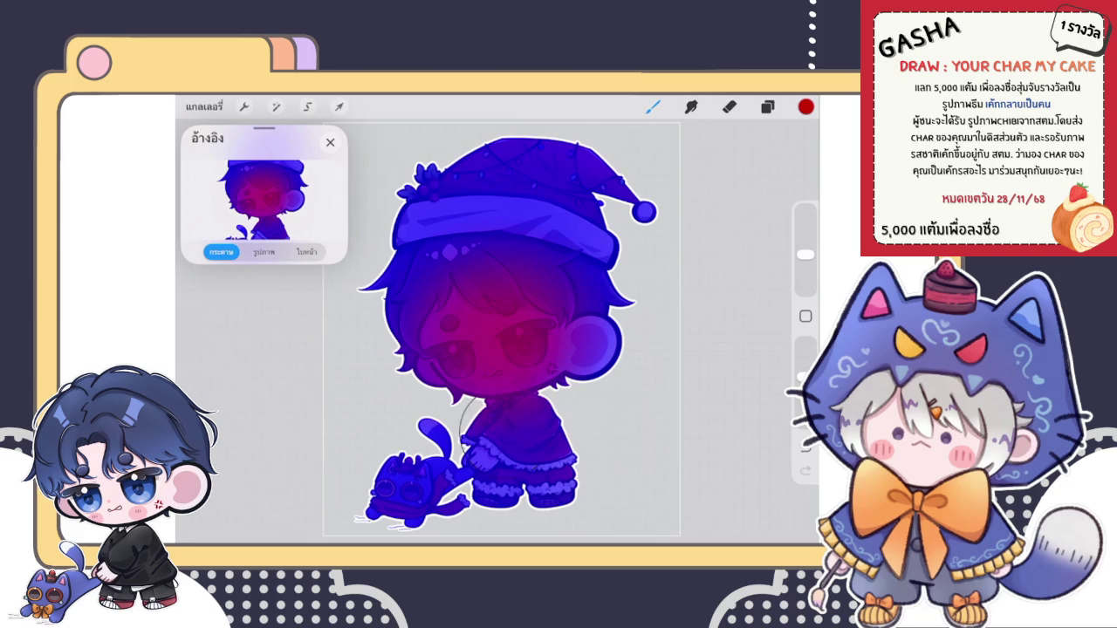
{"action": "scroll", "coordinate": [484, 305], "scroll_direction": "up", "scroll_amount": 3}
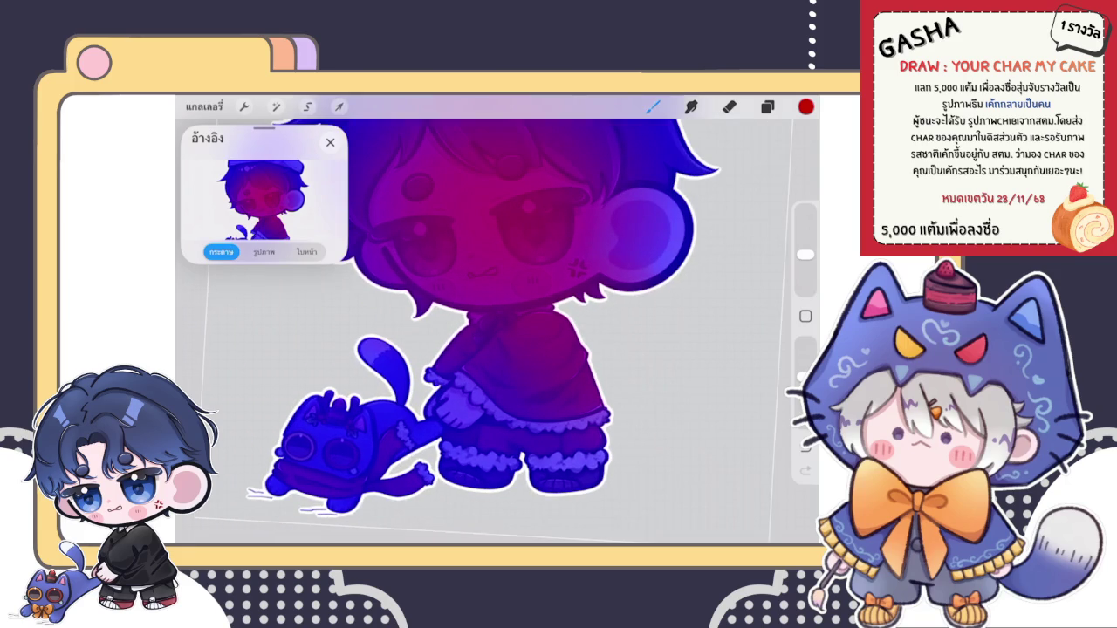
{"action": "left_click_drag", "start_coordinate": [467, 463], "coordinate": [602, 472]}
{"action": "scroll", "coordinate": [504, 305], "scroll_direction": "down", "scroll_amount": 2}
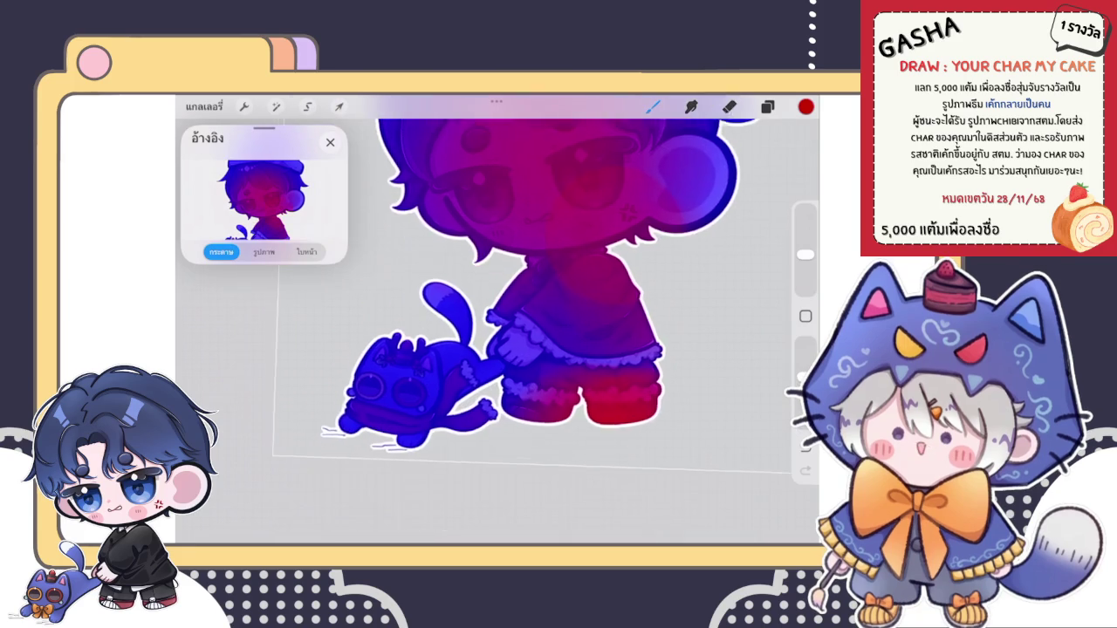
{"action": "key", "text": "ctrl+z"}
Step: Tint the cat's lower body and legs red with a smaller brush
{"action": "left_click_drag", "start_coordinate": [805, 254], "coordinate": [805, 273]}
{"action": "scroll", "coordinate": [498, 306], "scroll_direction": "up", "scroll_amount": 3}
{"action": "left_click_drag", "start_coordinate": [341, 472], "coordinate": [611, 453]}
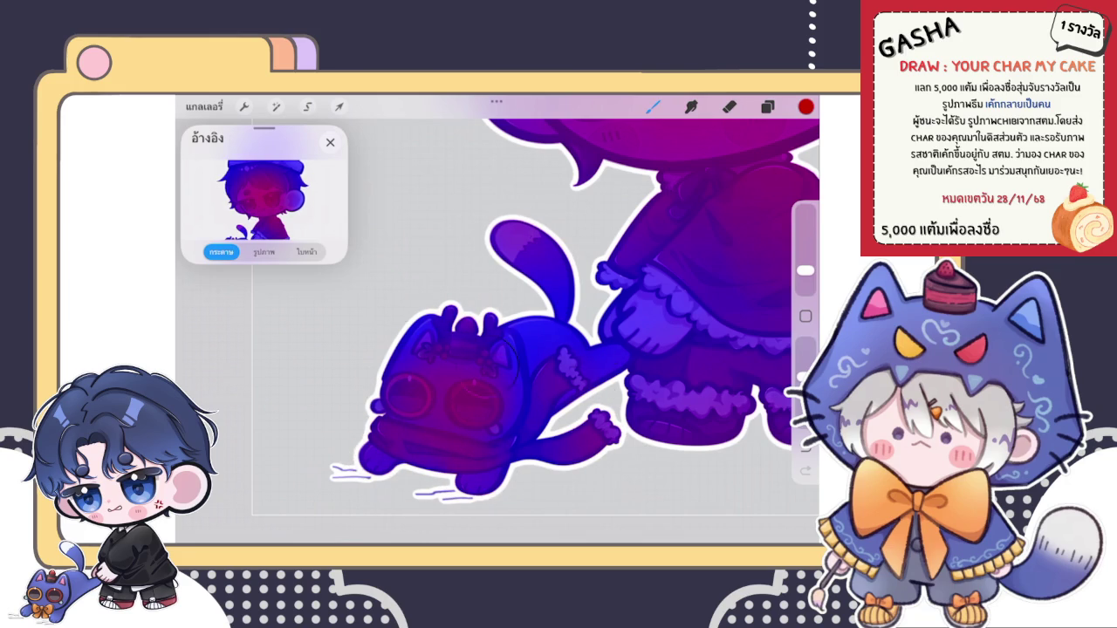
{"action": "scroll", "coordinate": [497, 314], "scroll_direction": "down", "scroll_amount": 5}
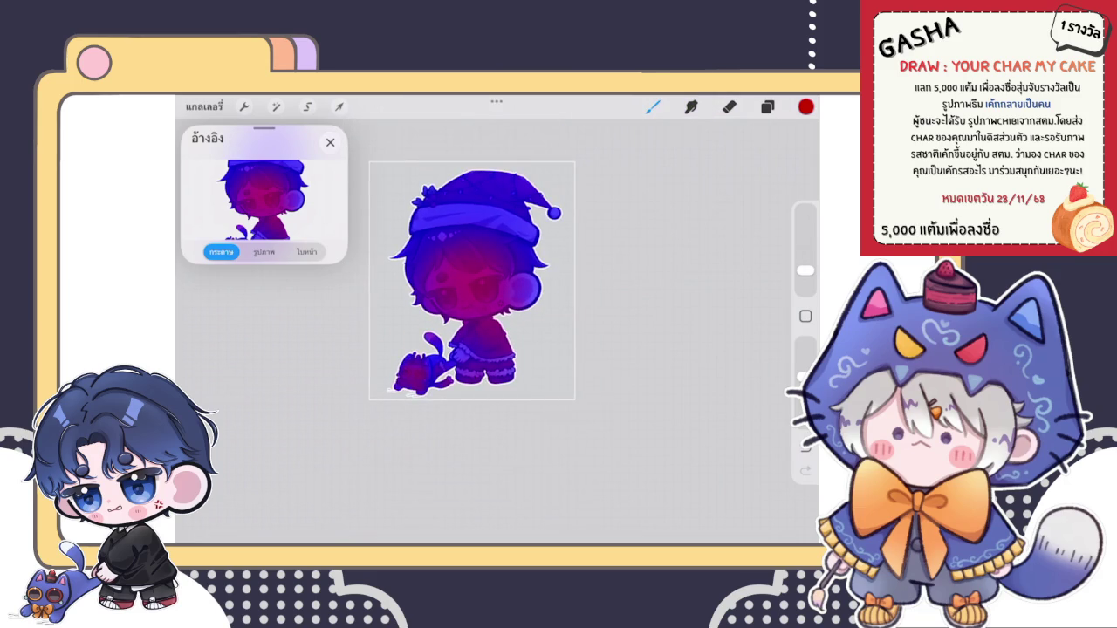
{"action": "scroll", "coordinate": [471, 349], "scroll_direction": "up", "scroll_amount": 3}
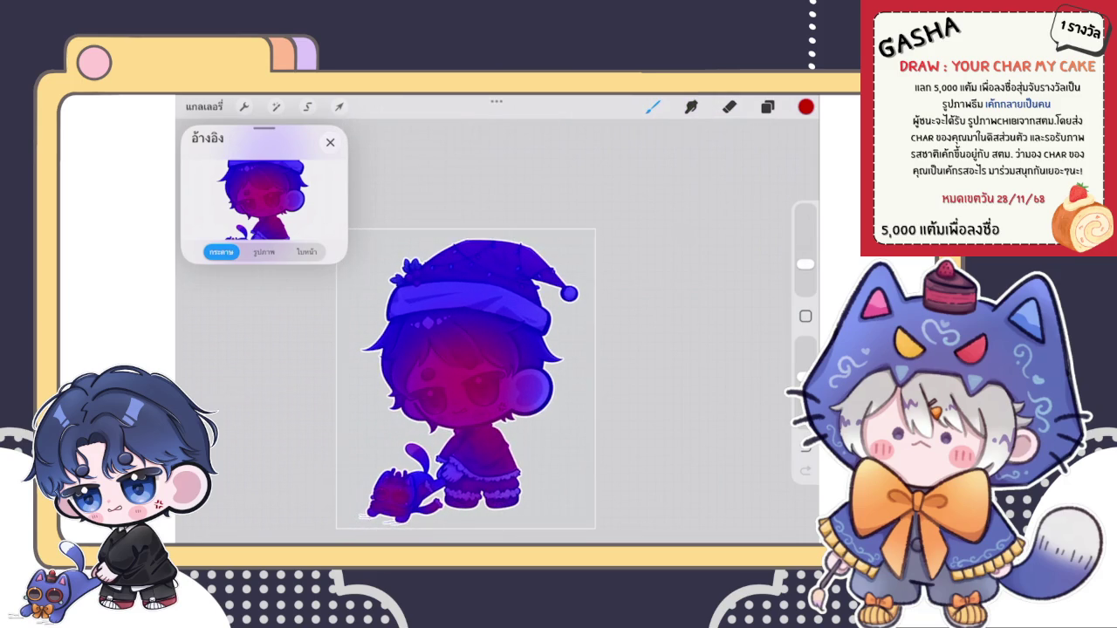
{"action": "left_click_drag", "start_coordinate": [805, 263], "coordinate": [805, 253]}
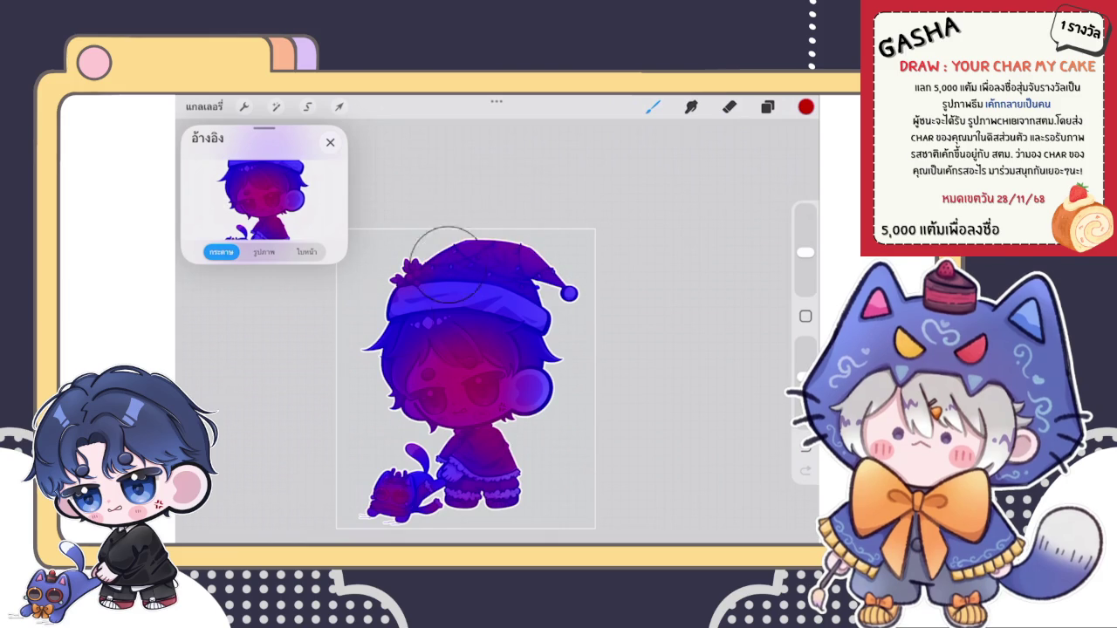
{"action": "scroll", "coordinate": [466, 379], "scroll_direction": "down", "scroll_amount": 2}
{"action": "scroll", "coordinate": [467, 379], "scroll_direction": "down", "scroll_amount": 2}
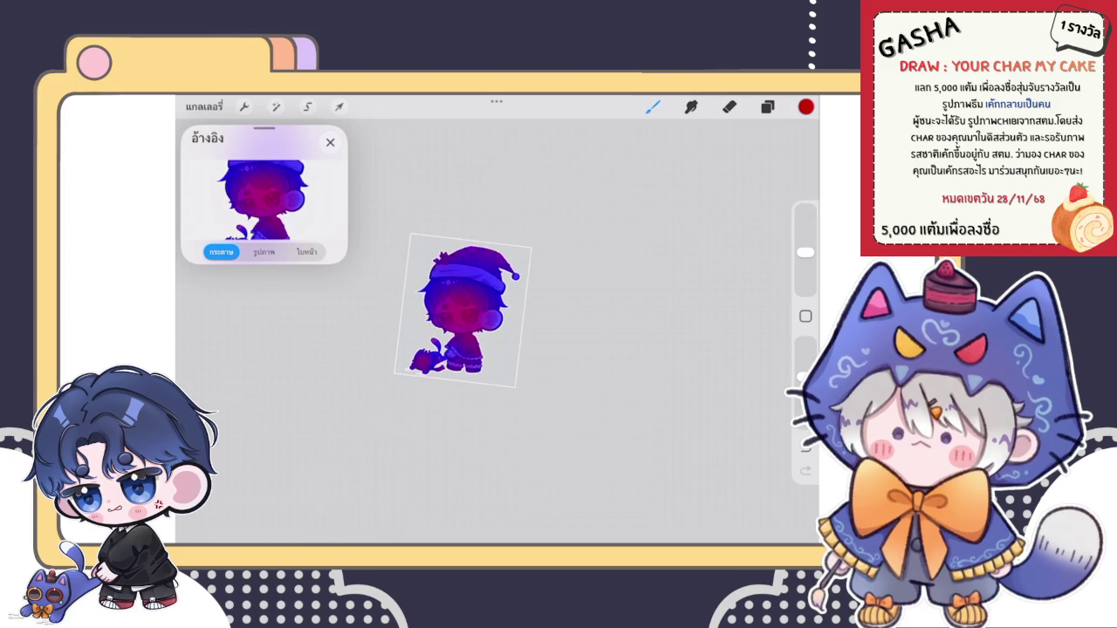
Step: Set the tint layer to Hard Light at about 4% opacity
{"action": "left_click", "coordinate": [767, 106]}
{"action": "left_click", "coordinate": [742, 179]}
{"action": "left_click", "coordinate": [679, 342]}
{"action": "left_click", "coordinate": [680, 331]}
{"action": "left_click_drag", "start_coordinate": [766, 226], "coordinate": [598, 226]}
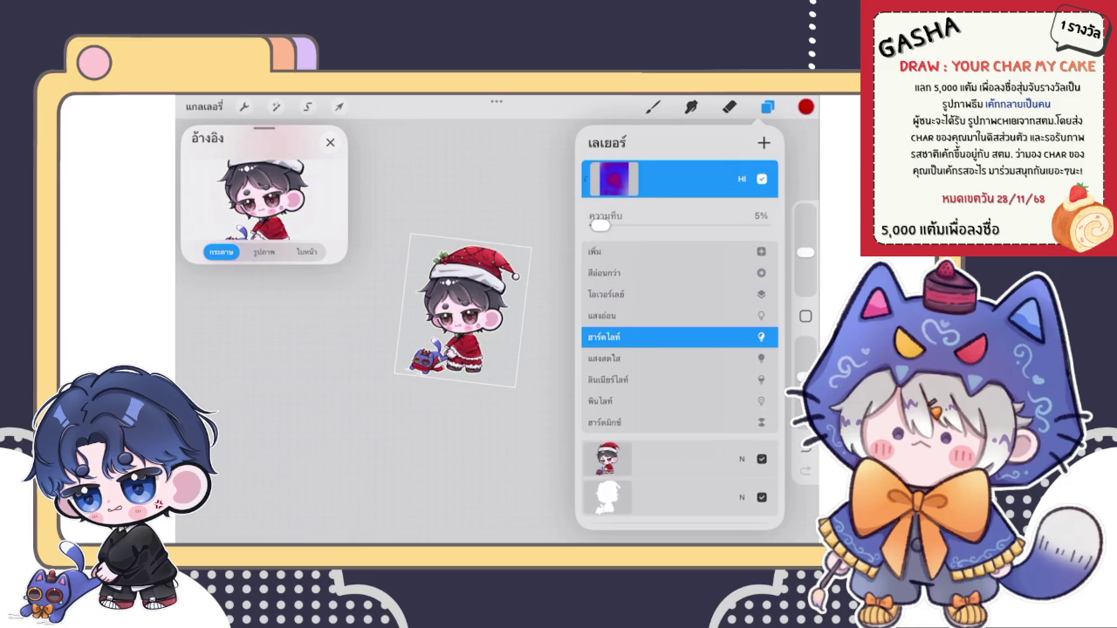
{"action": "left_click", "coordinate": [742, 179]}
Step: Toggle the tint layer's visibility to compare, rechecking its blend settings
{"action": "scroll", "coordinate": [462, 350], "scroll_direction": "up", "scroll_amount": 5}
{"action": "scroll", "coordinate": [462, 350], "scroll_direction": "up", "scroll_amount": 1}
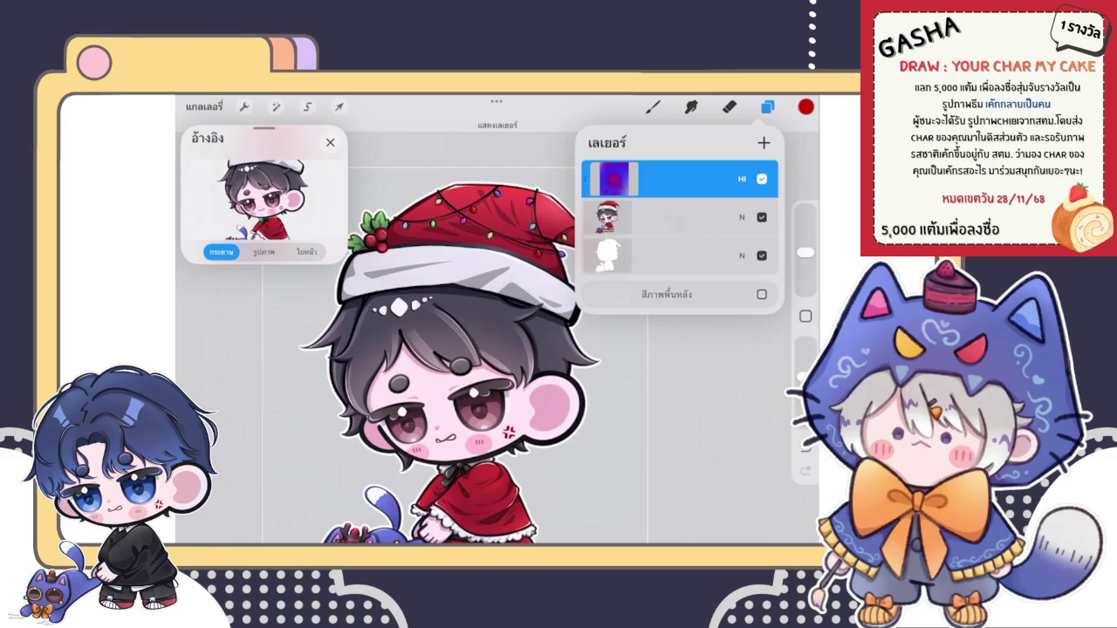
{"action": "scroll", "coordinate": [463, 350], "scroll_direction": "down", "scroll_amount": 5}
{"action": "scroll", "coordinate": [463, 336], "scroll_direction": "up", "scroll_amount": 2}
{"action": "left_click", "coordinate": [762, 179]}
{"action": "left_click", "coordinate": [742, 179]}
{"action": "left_click", "coordinate": [742, 179]}
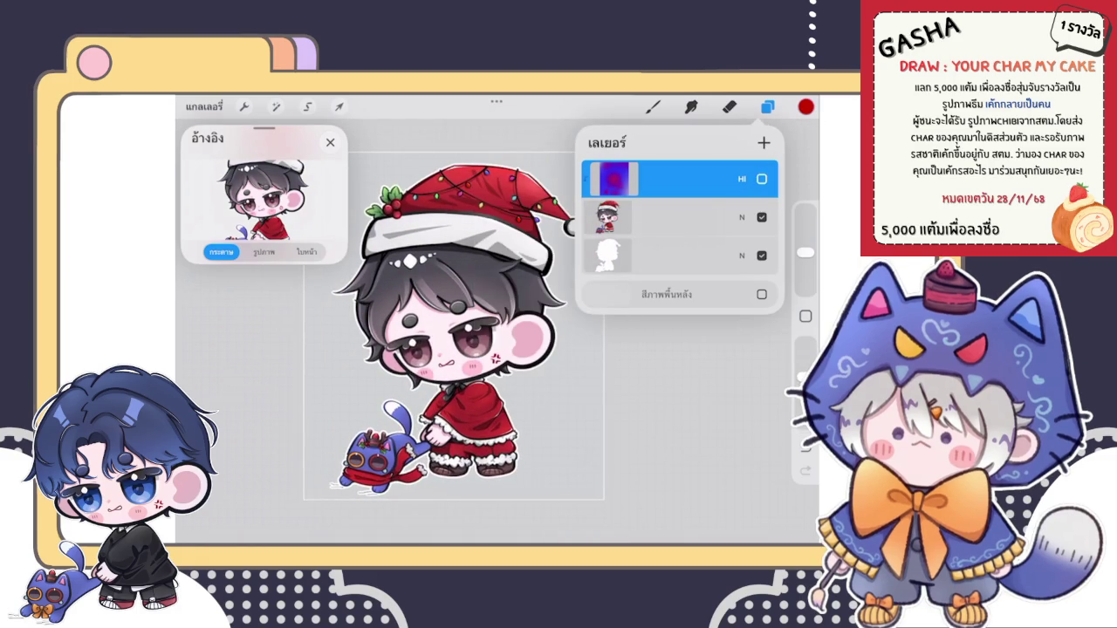
{"action": "left_click", "coordinate": [761, 179]}
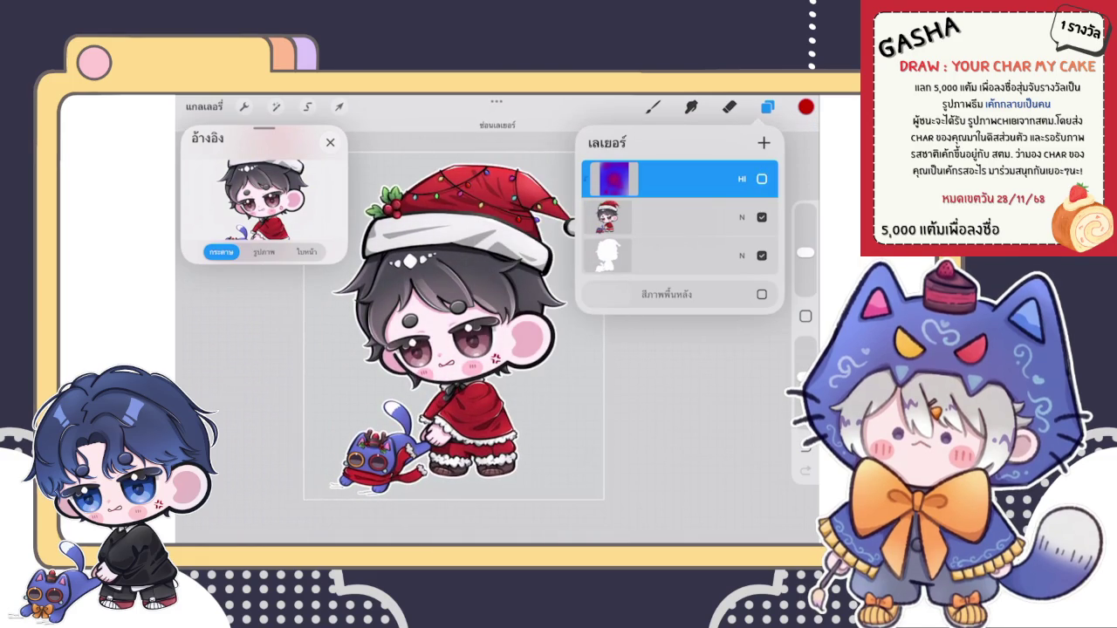
{"action": "left_click", "coordinate": [761, 179]}
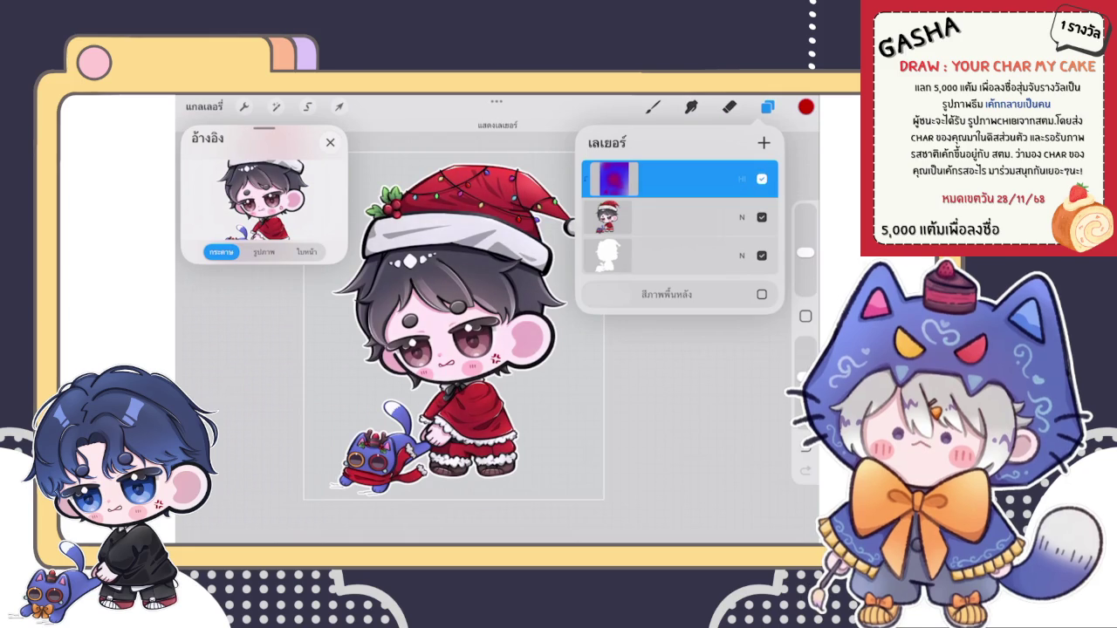
{"action": "left_click", "coordinate": [742, 179]}
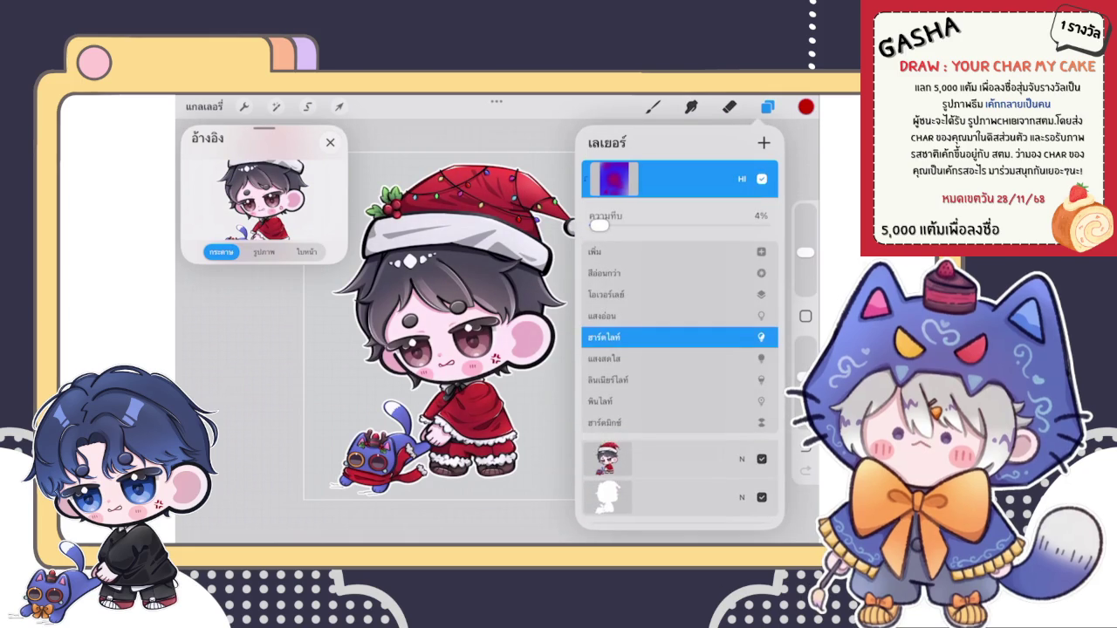
{"action": "left_click", "coordinate": [742, 179]}
{"action": "left_click", "coordinate": [742, 179]}
{"action": "left_click", "coordinate": [742, 179]}
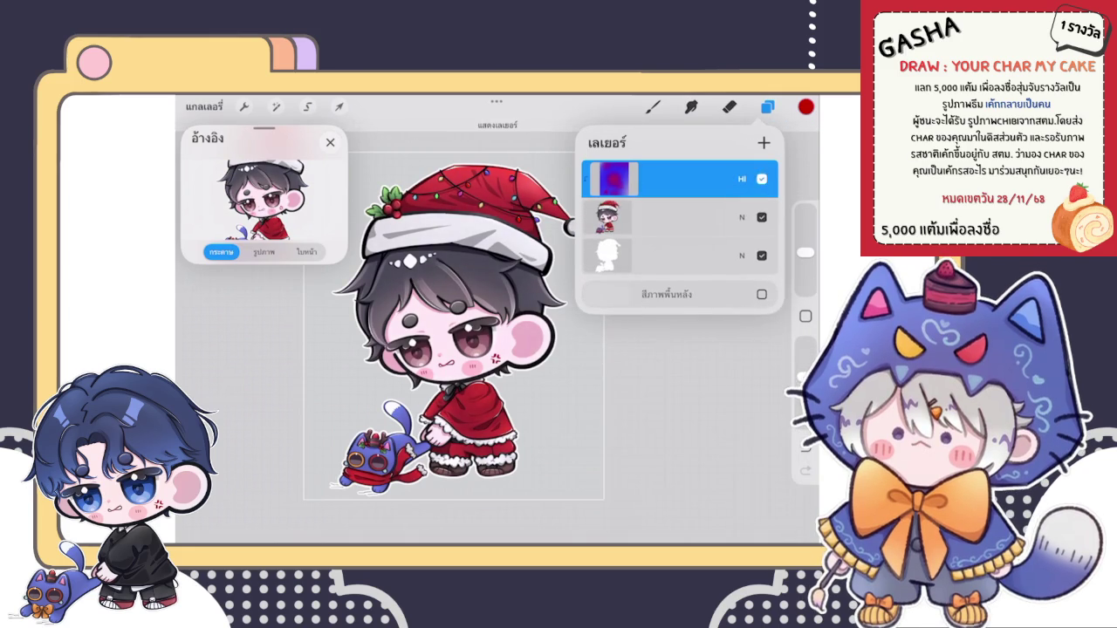
Step: Group the three character layers into one group
{"action": "left_click_drag", "start_coordinate": [629, 218], "coordinate": [707, 217]}
{"action": "left_click_drag", "start_coordinate": [629, 256], "coordinate": [707, 256]}
{"action": "left_click", "coordinate": [764, 142]}
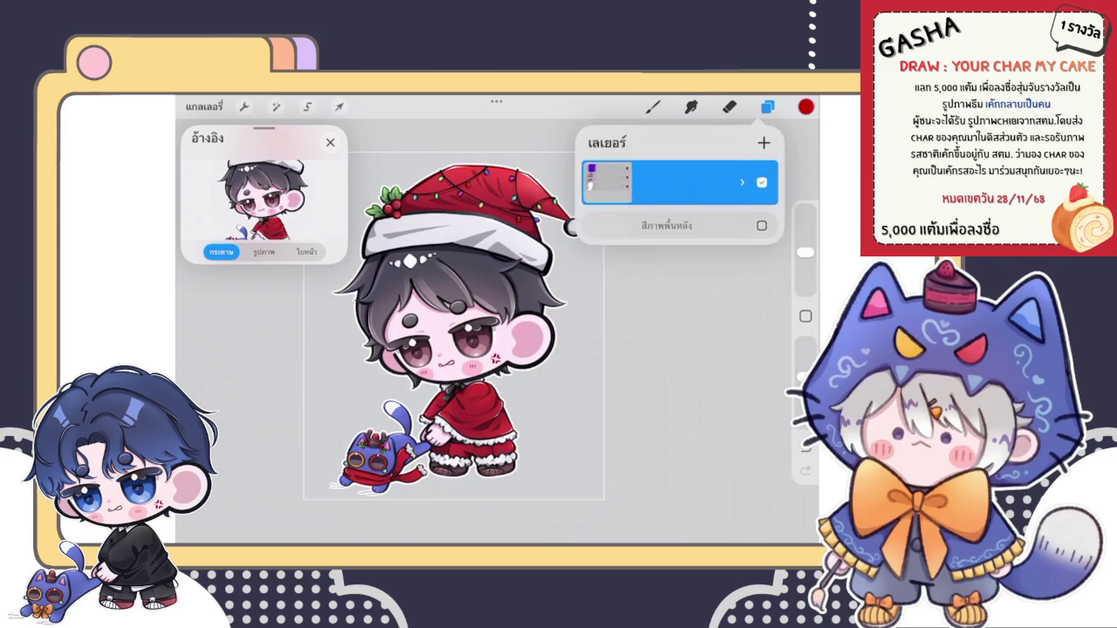
{"action": "left_click", "coordinate": [653, 106]}
Step: Exit Procreate to the iPad home screen and swipe to the full app page
{"action": "scroll", "coordinate": [478, 336], "scroll_direction": "down", "scroll_amount": 2}
{"action": "scroll", "coordinate": [479, 336], "scroll_direction": "left", "scroll_amount": 2}
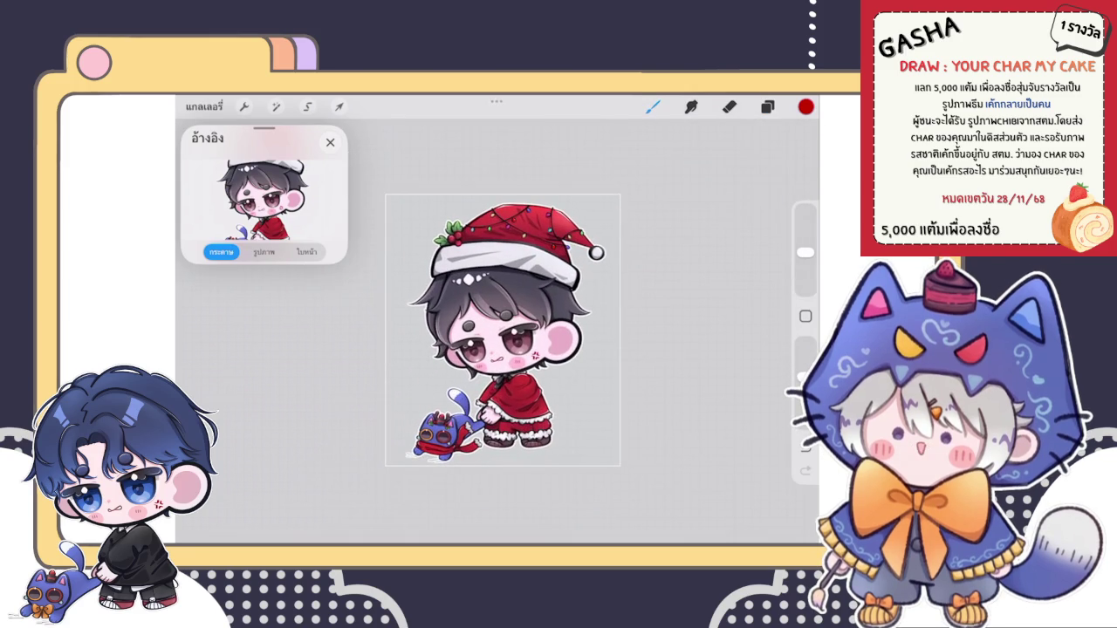
{"action": "left_click", "coordinate": [244, 106]}
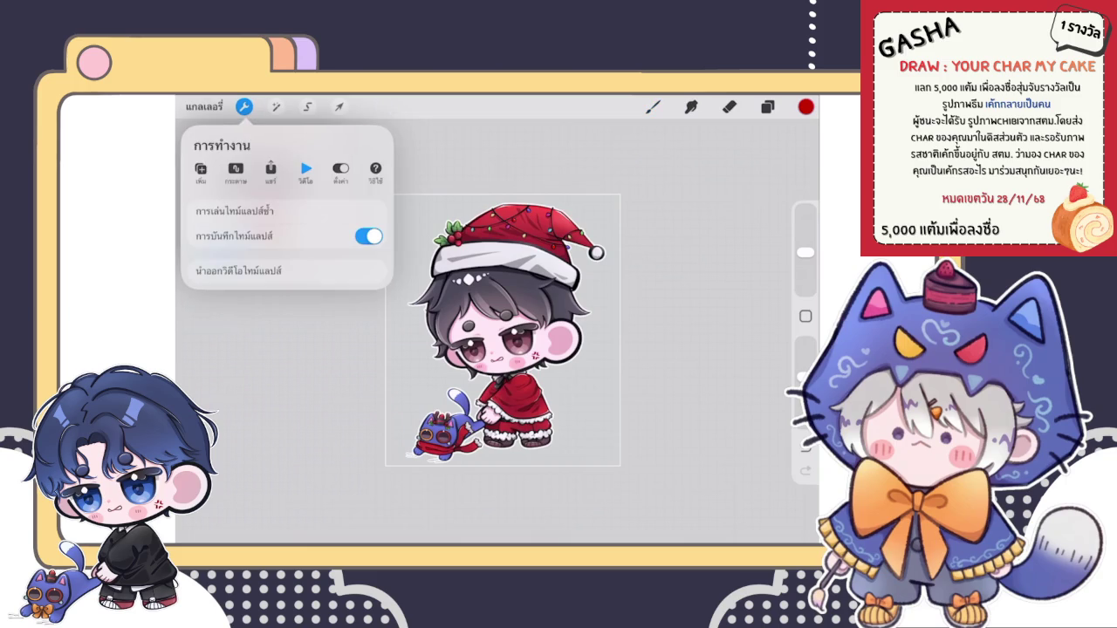
{"action": "left_click_drag", "start_coordinate": [498, 539], "coordinate": [498, 349]}
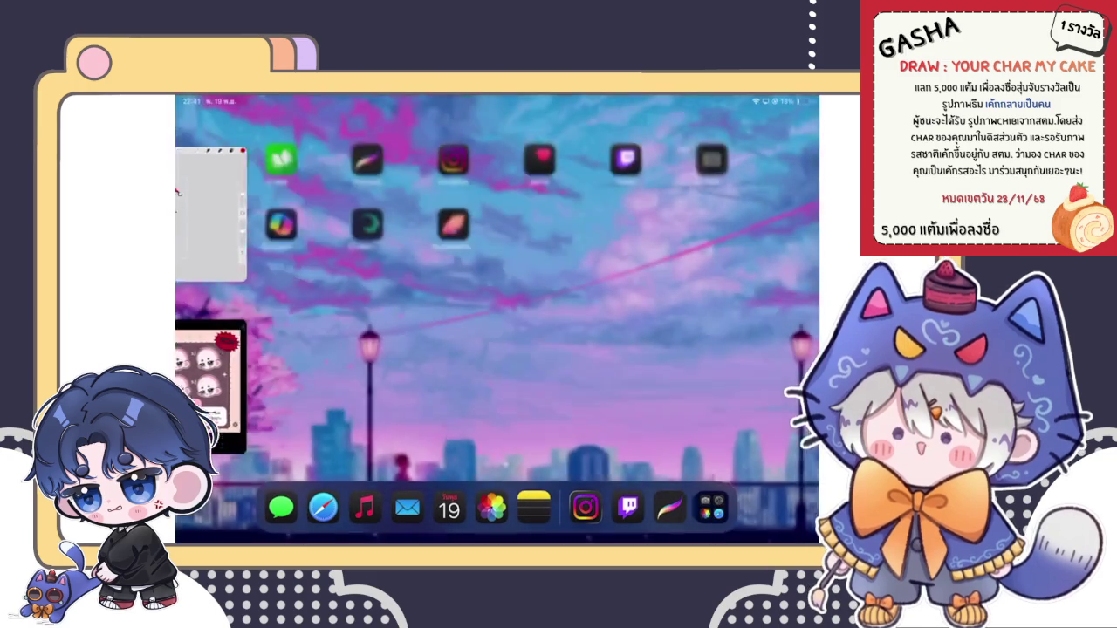
{"action": "left_click_drag", "start_coordinate": [698, 306], "coordinate": [349, 305]}
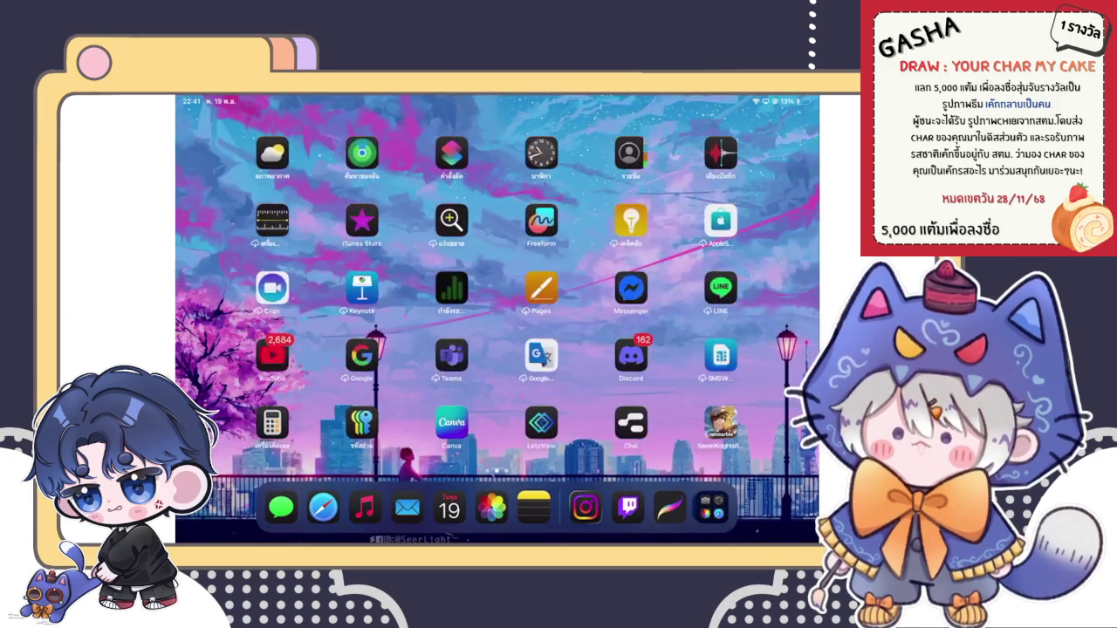
Step: Export the Santa chibi as a PNG and send it in the Discord direct message
{"action": "left_click", "coordinate": [542, 220]}
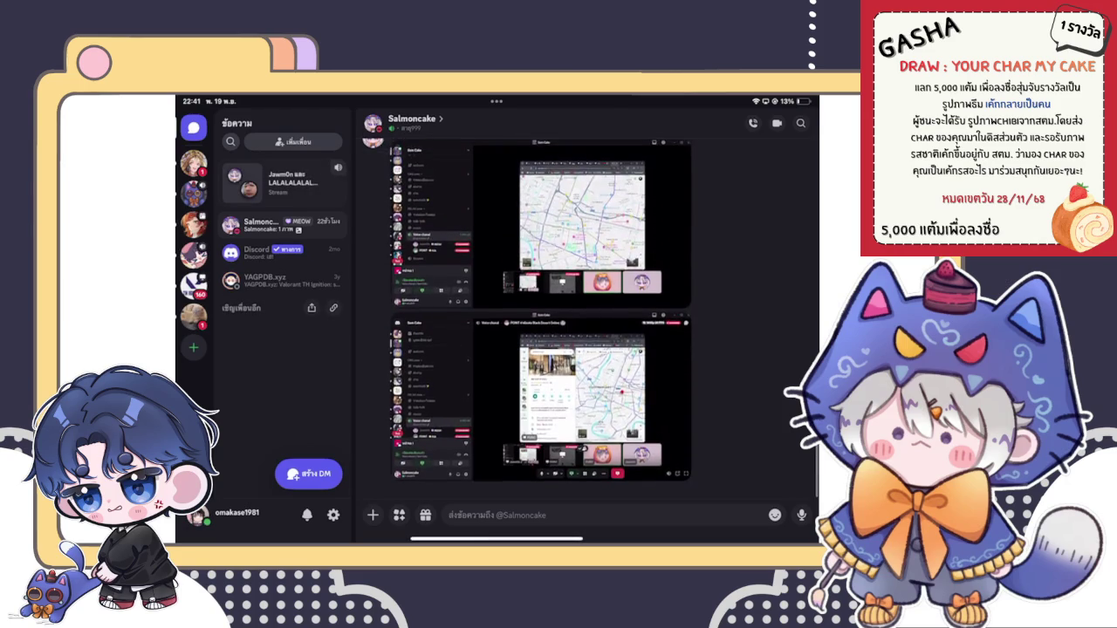
{"action": "left_click_drag", "start_coordinate": [497, 539], "coordinate": [496, 349]}
{"action": "left_click", "coordinate": [663, 436]}
{"action": "left_click", "coordinate": [244, 106]}
{"action": "left_click", "coordinate": [271, 167]}
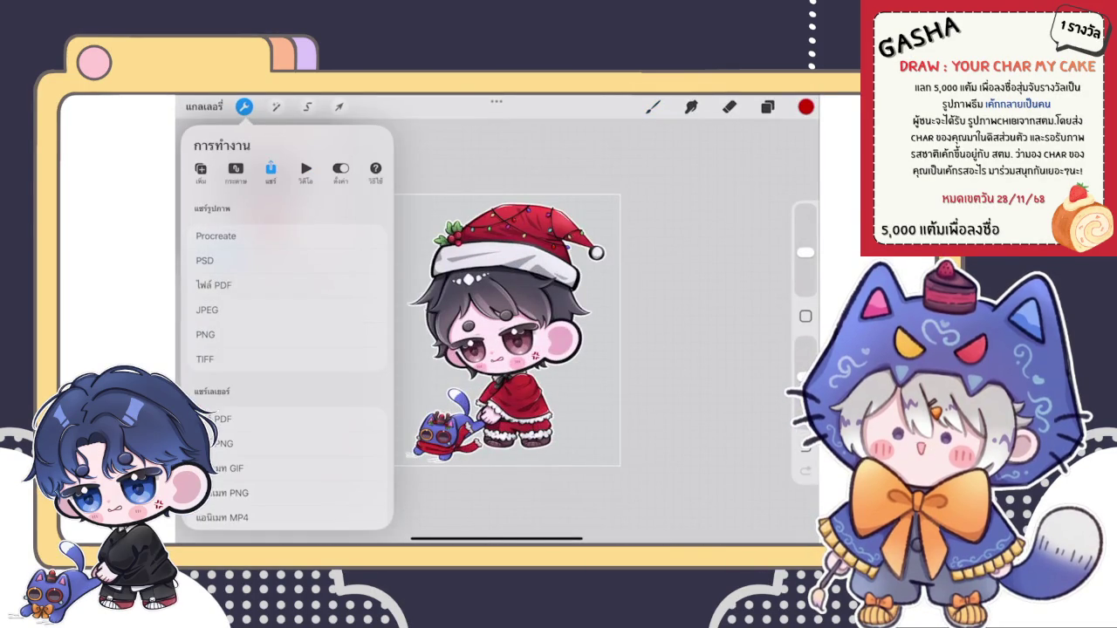
{"action": "left_click", "coordinate": [205, 334]}
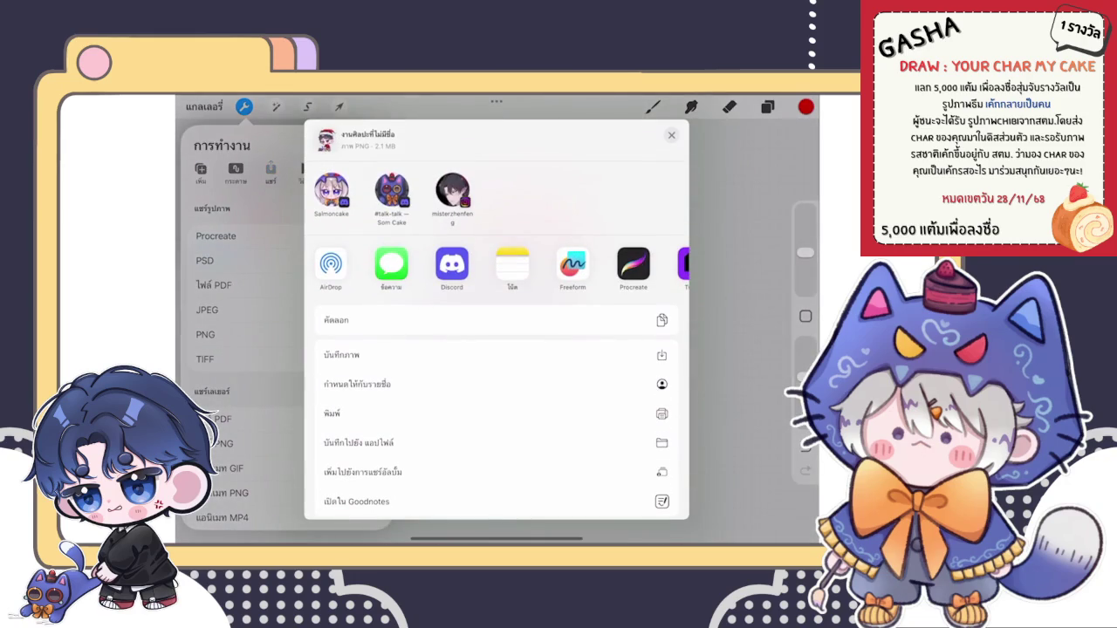
{"action": "left_click", "coordinate": [332, 190]}
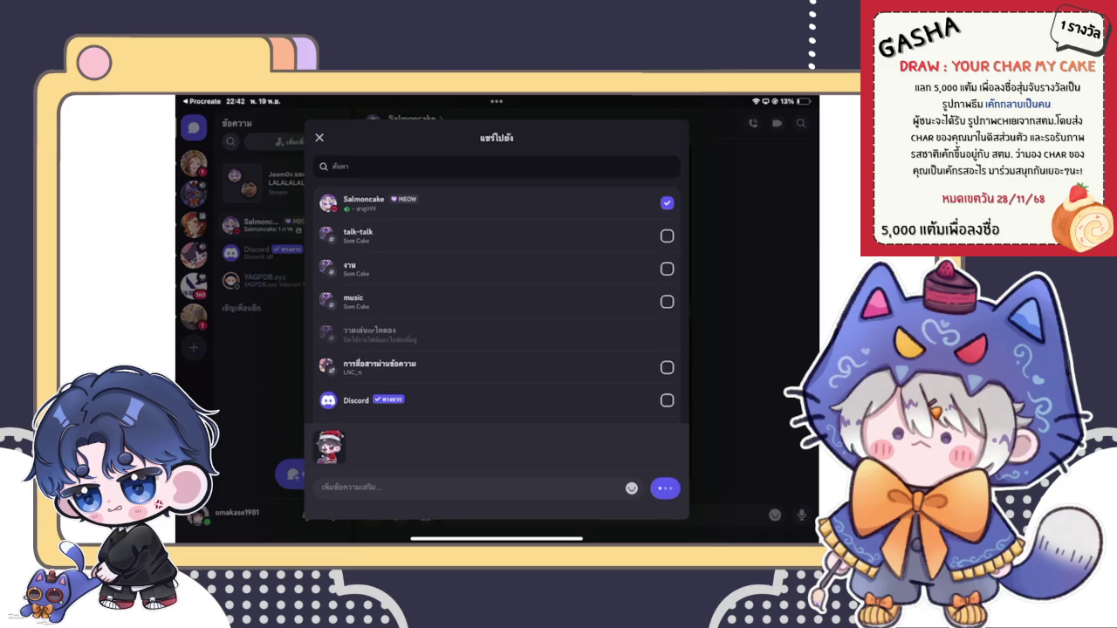
{"action": "left_click", "coordinate": [665, 488]}
Step: Switch back to Procreate, close the reference preview and return to the gallery
{"action": "left_click_drag", "start_coordinate": [496, 539], "coordinate": [496, 392]}
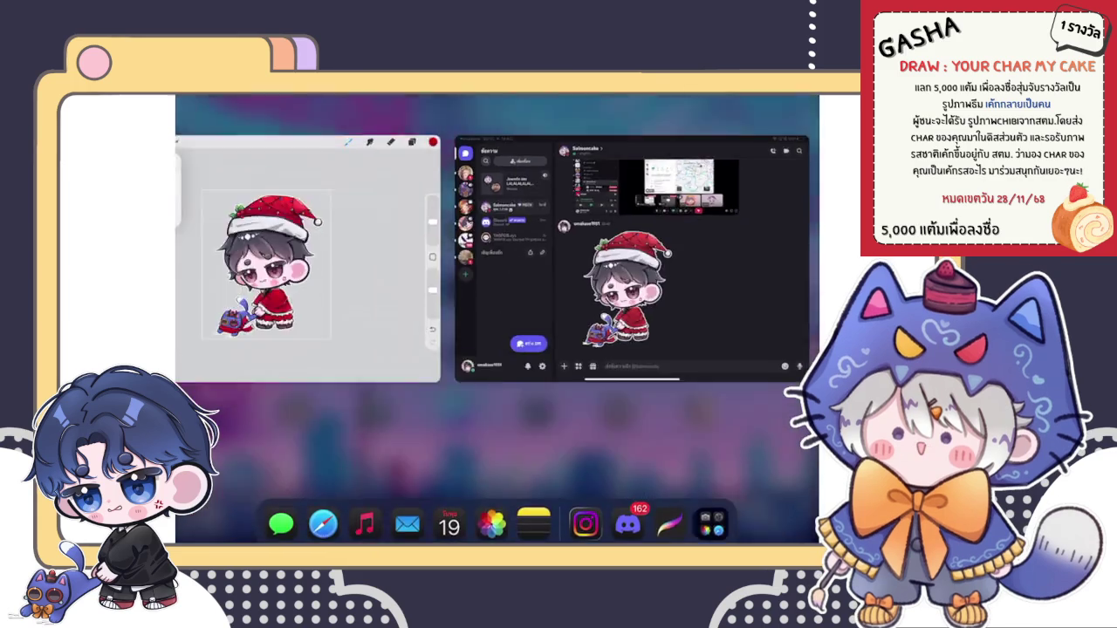
{"action": "left_click", "coordinate": [471, 227]}
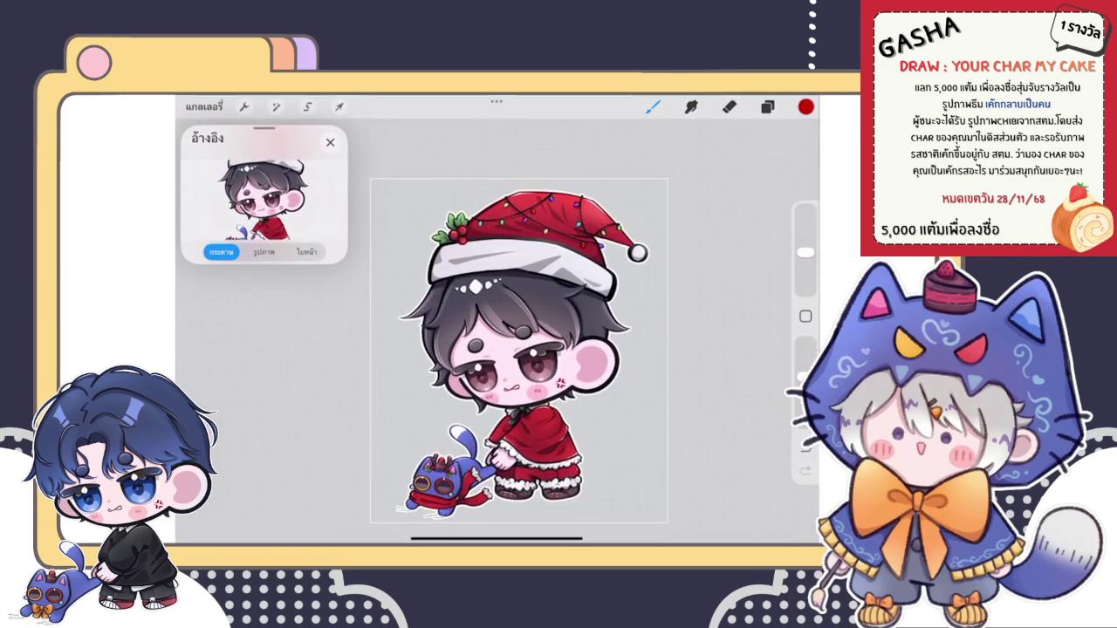
{"action": "left_click", "coordinate": [330, 142]}
{"action": "left_click", "coordinate": [204, 106]}
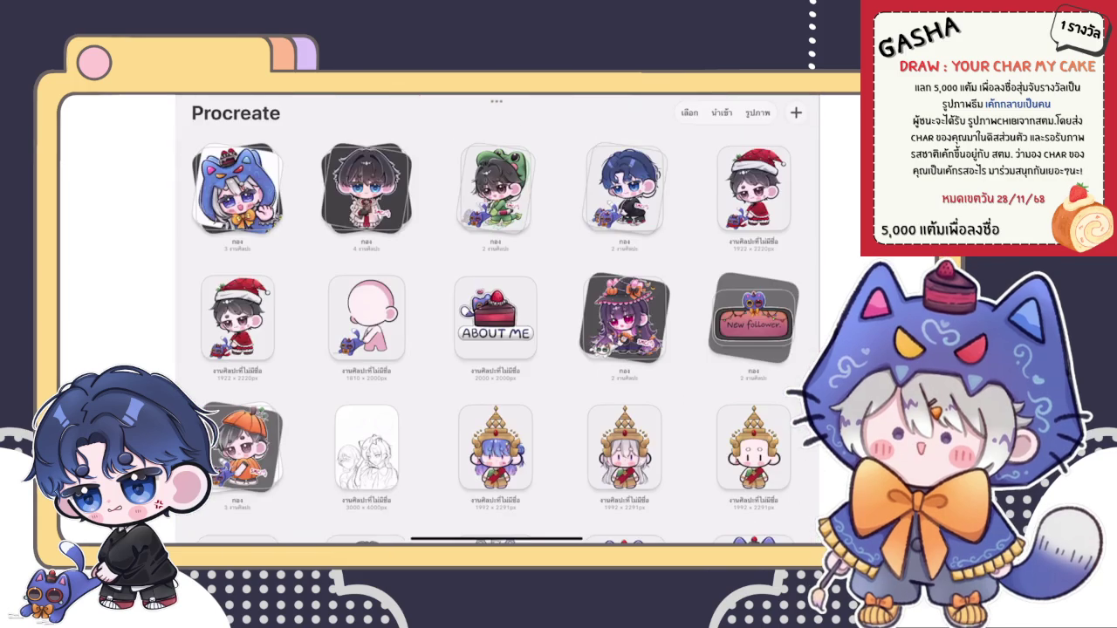
Step: Drag one Santa thumbnail onto the other to form a stack, open it, then return to the main gallery
{"action": "left_click", "coordinate": [753, 188]}
{"action": "left_click_drag", "start_coordinate": [753, 187], "coordinate": [755, 187]}
{"action": "left_click", "coordinate": [753, 188]}
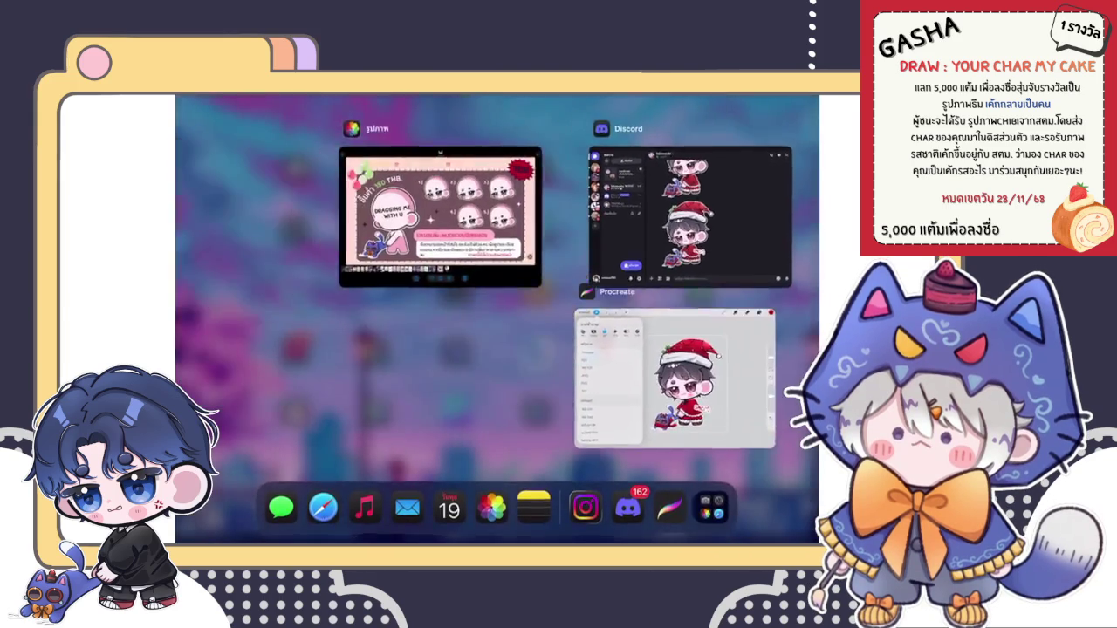
{"action": "left_click", "coordinate": [591, 362]}
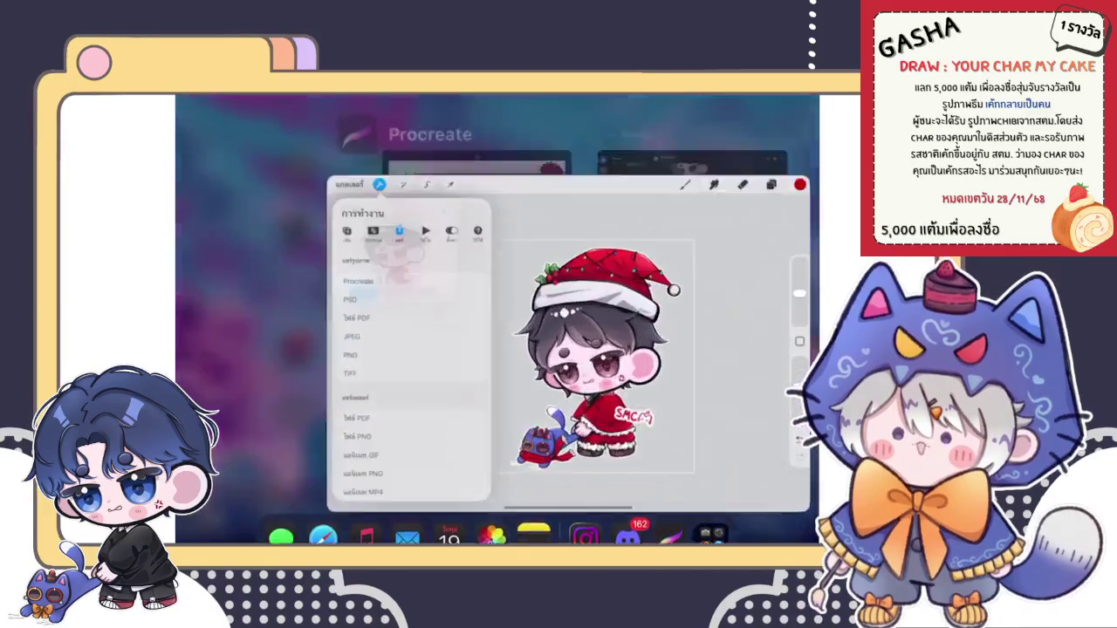
{"action": "scroll", "coordinate": [530, 336], "scroll_direction": "up", "scroll_amount": 3}
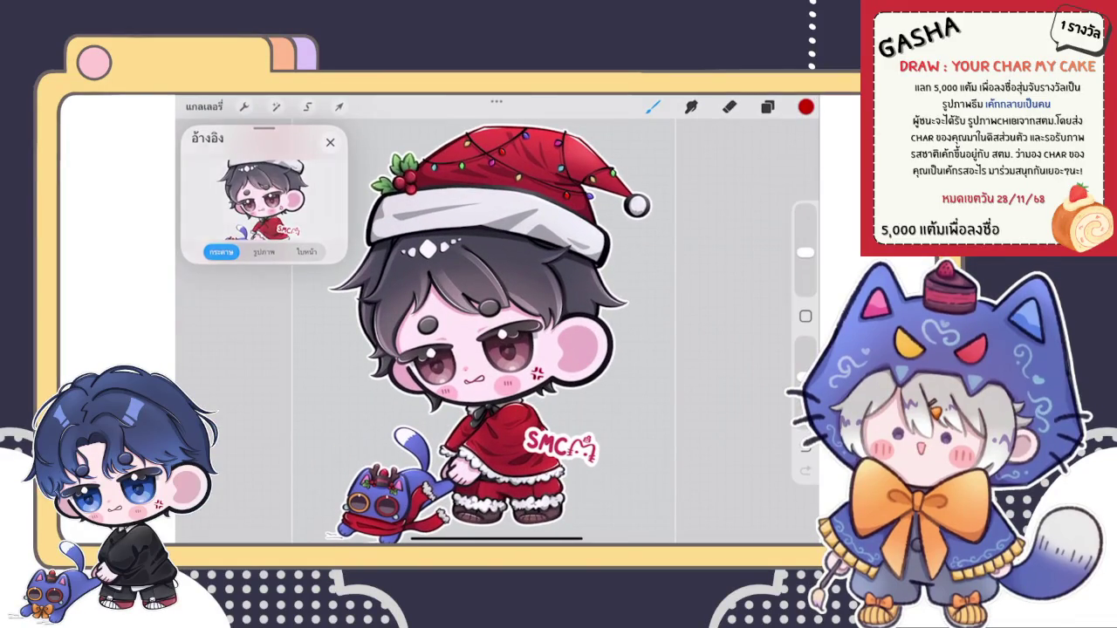
{"action": "left_click", "coordinate": [205, 105]}
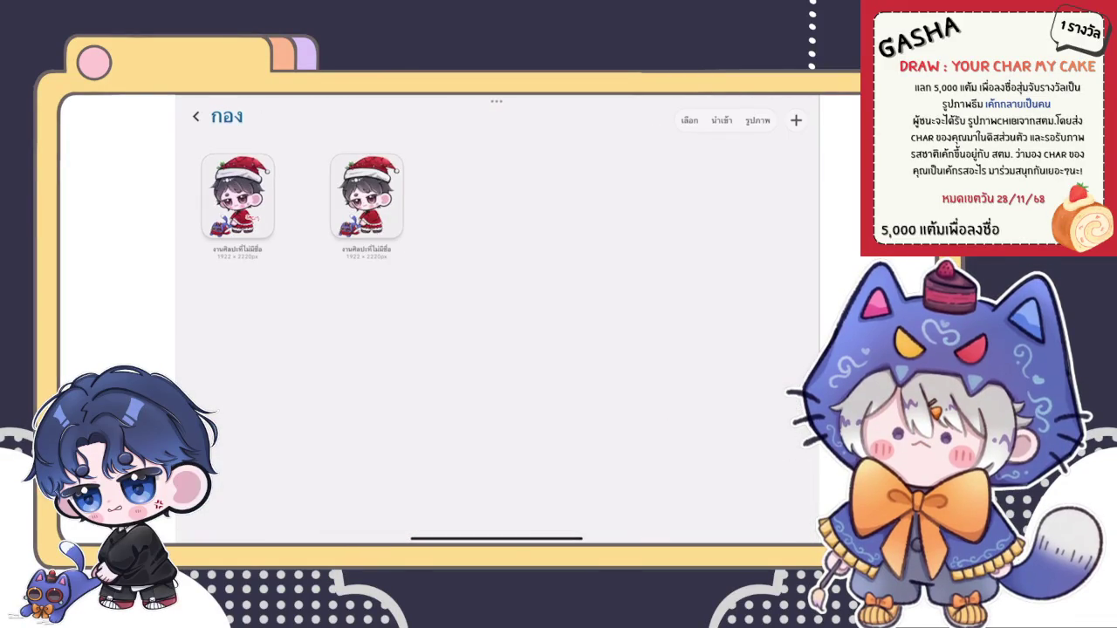
{"action": "left_click", "coordinate": [197, 116]}
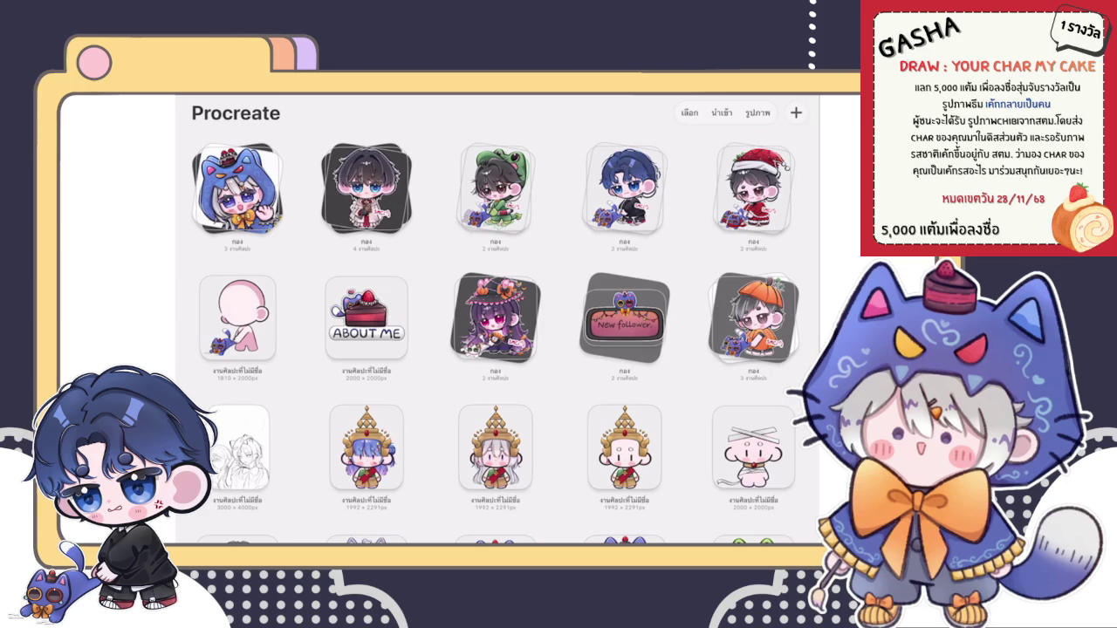
{"action": "left_click_drag", "start_coordinate": [262, 318], "coordinate": [218, 317]}
Step: Duplicate the pink base template, open the copy and delete its extra eye layers
{"action": "left_click", "coordinate": [262, 317]}
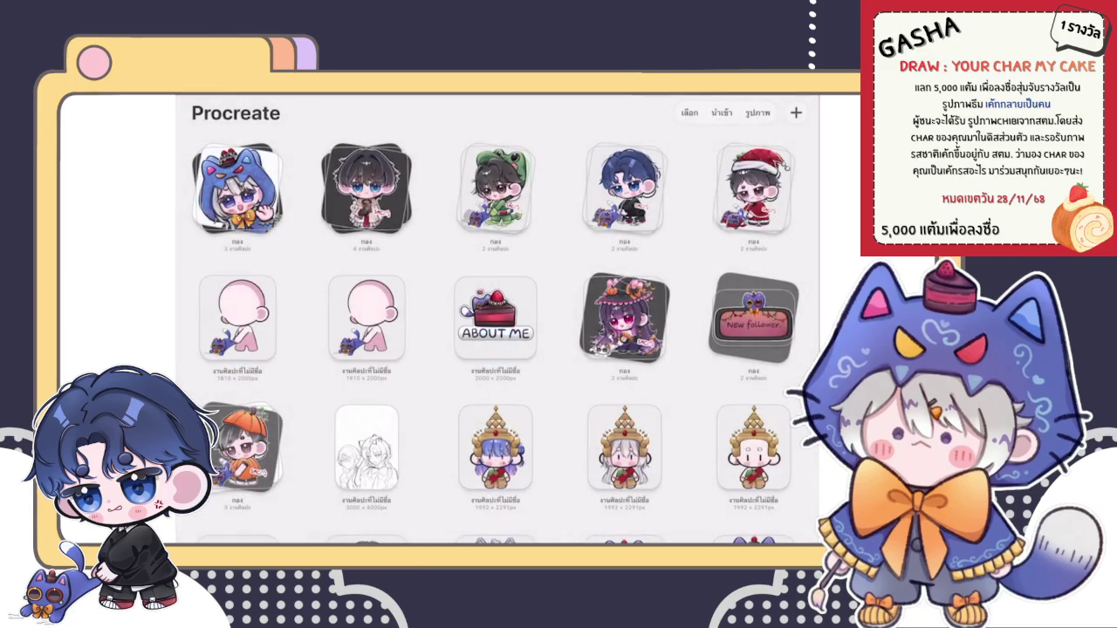
{"action": "left_click", "coordinate": [231, 318]}
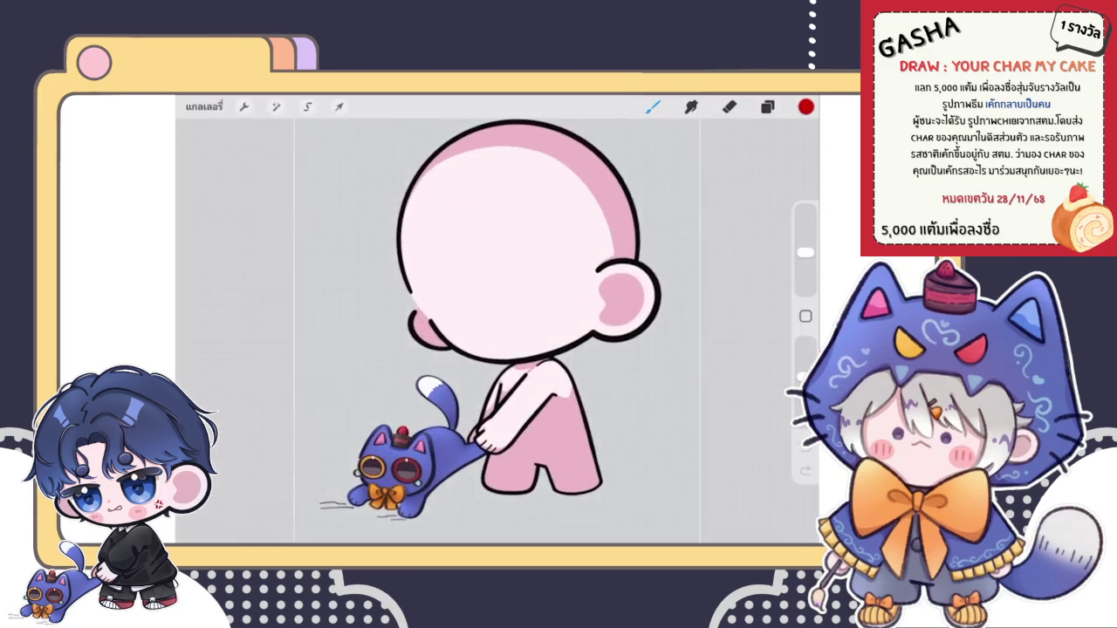
{"action": "left_click", "coordinate": [767, 106]}
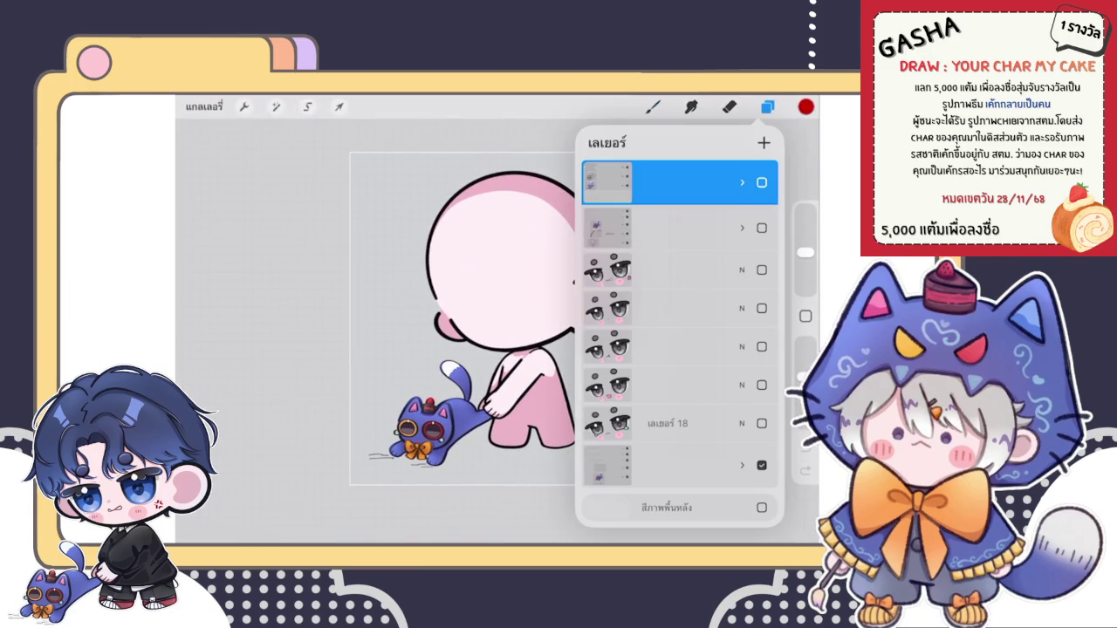
{"action": "left_click_drag", "start_coordinate": [681, 270], "coordinate": [611, 269]}
{"action": "left_click", "coordinate": [754, 270]}
{"action": "left_click", "coordinate": [754, 270]}
{"action": "left_click_drag", "start_coordinate": [680, 270], "coordinate": [611, 273]}
{"action": "left_click", "coordinate": [754, 270]}
{"action": "left_click", "coordinate": [754, 272]}
{"action": "left_click", "coordinate": [754, 272]}
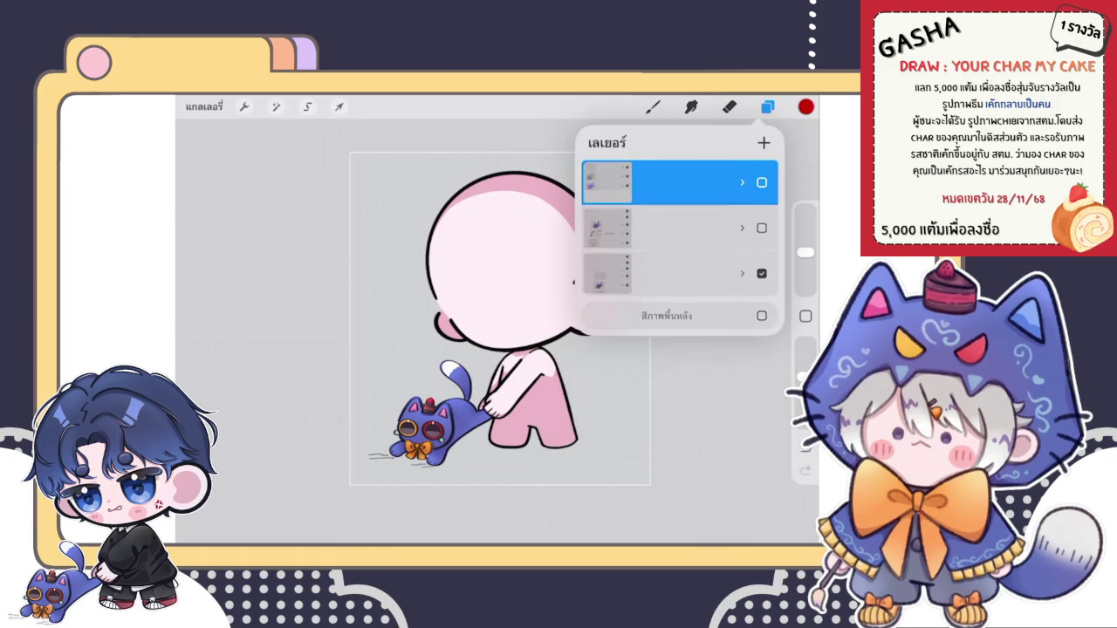
Step: Delete the white outline layer
{"action": "left_click", "coordinate": [742, 228]}
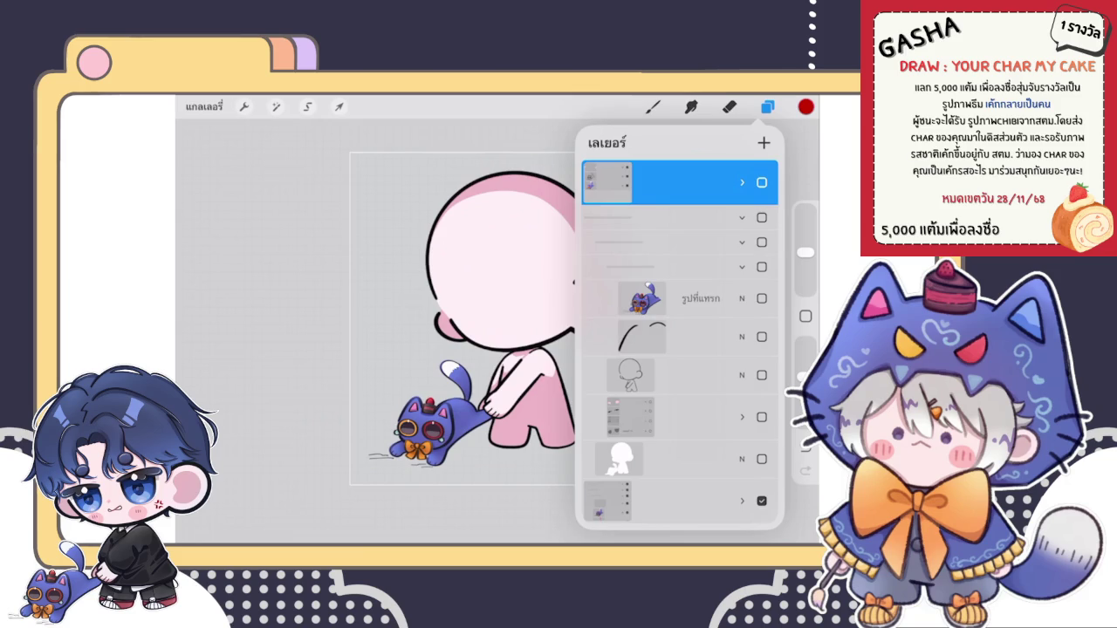
{"action": "left_click", "coordinate": [742, 217]}
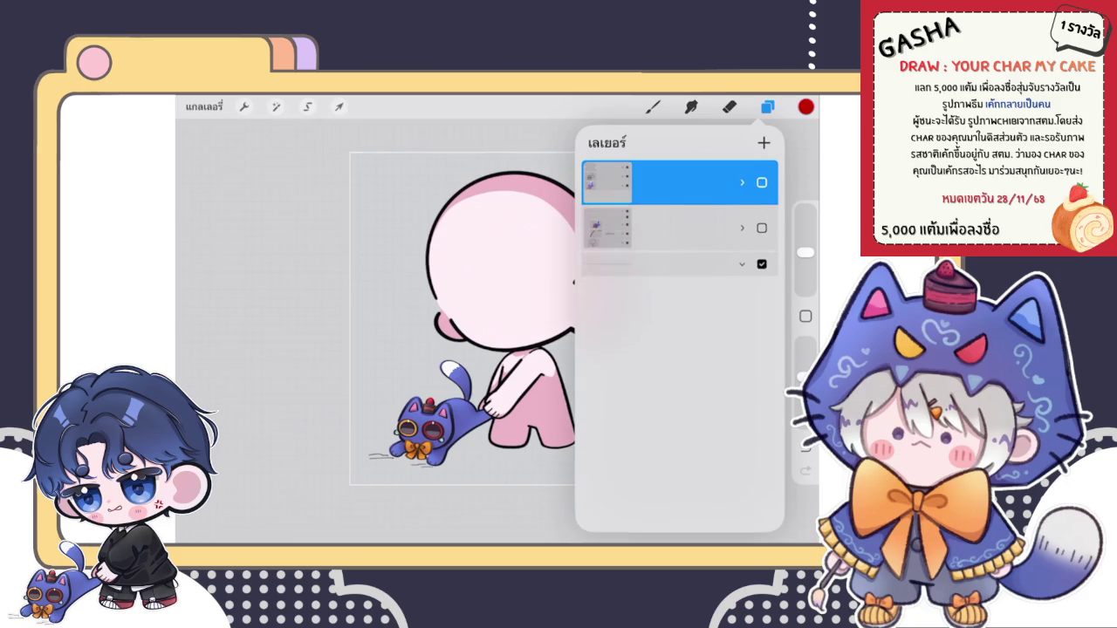
{"action": "left_click", "coordinate": [762, 227]}
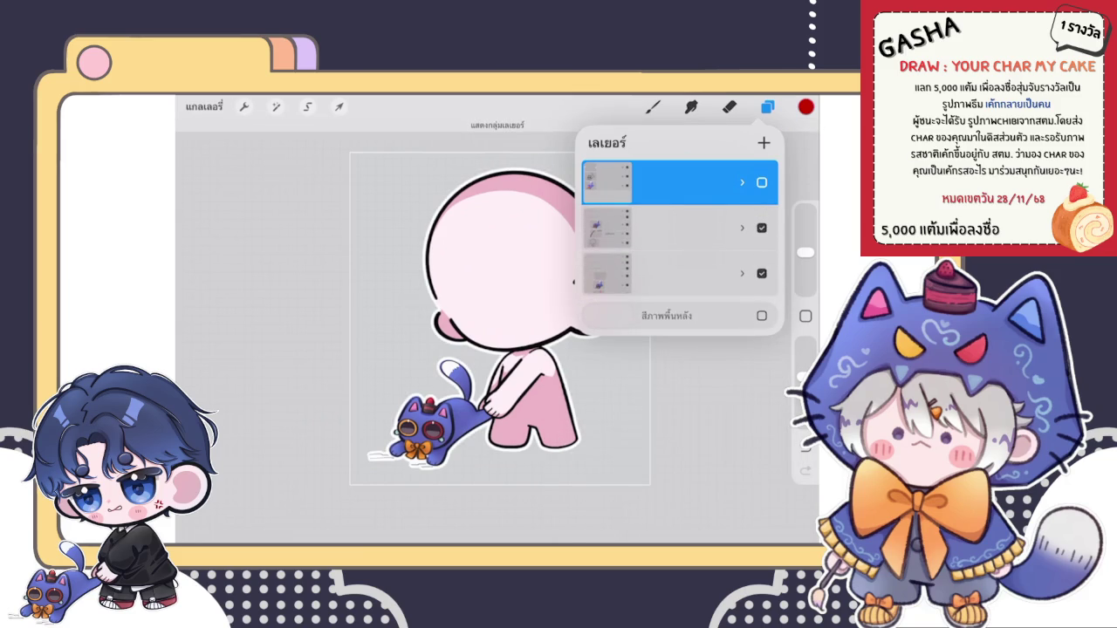
{"action": "left_click_drag", "start_coordinate": [698, 228], "coordinate": [611, 228]}
{"action": "left_click", "coordinate": [755, 228]}
Step: Remove an unwanted sketch layer from the character group, undoing an accidental extra deletion
{"action": "left_click", "coordinate": [742, 228]}
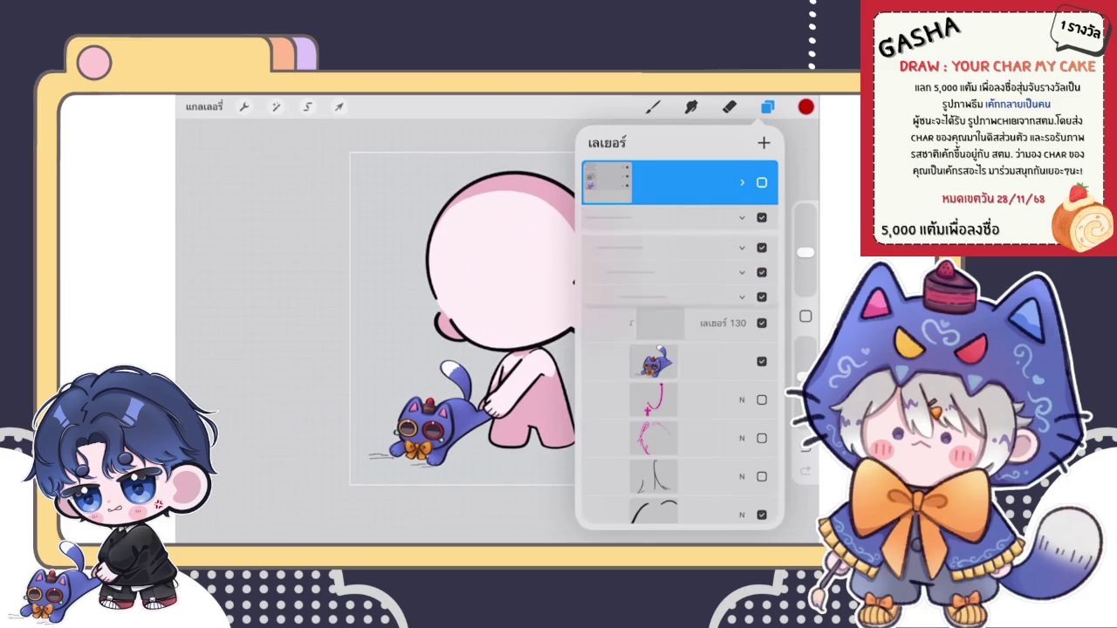
{"action": "scroll", "coordinate": [680, 349], "scroll_direction": "down", "scroll_amount": 3}
{"action": "left_click_drag", "start_coordinate": [698, 305], "coordinate": [611, 305]}
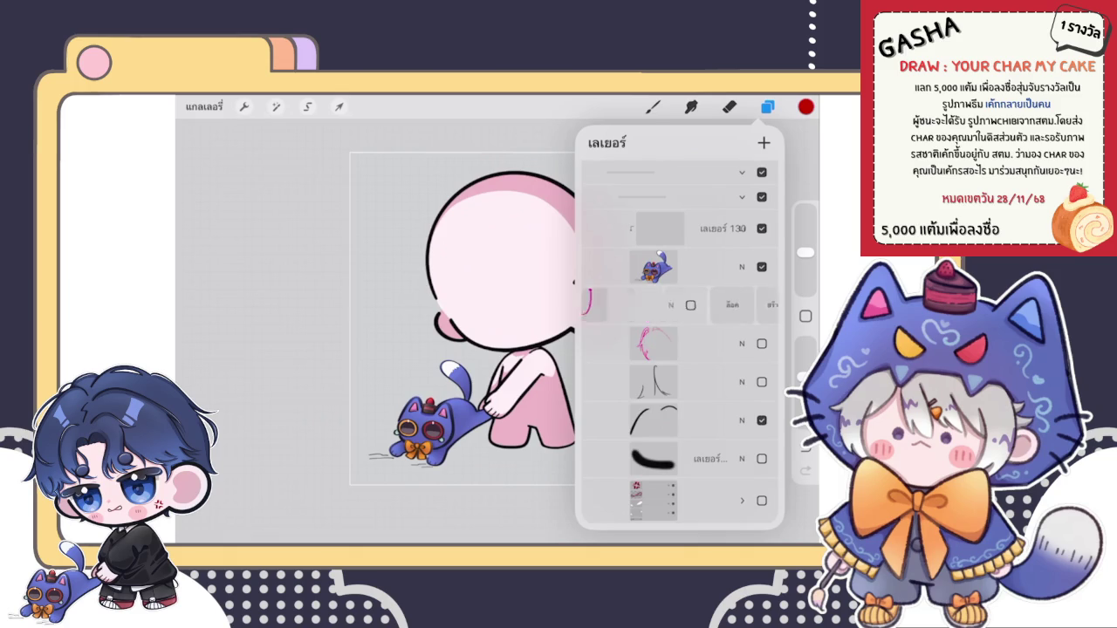
{"action": "left_click", "coordinate": [755, 305]}
{"action": "left_click_drag", "start_coordinate": [699, 304], "coordinate": [611, 304]}
{"action": "left_click", "coordinate": [755, 305]}
{"action": "mouse_move", "coordinate": [698, 305]}
{"action": "left_mouse_down"}
{"action": "mouse_move", "coordinate": [611, 305]}
{"action": "mouse_move", "coordinate": [698, 305]}
{"action": "left_mouse_up"}
{"action": "key", "text": "ctrl+z"}
{"action": "scroll", "coordinate": [679, 350], "scroll_direction": "down", "scroll_amount": 3}
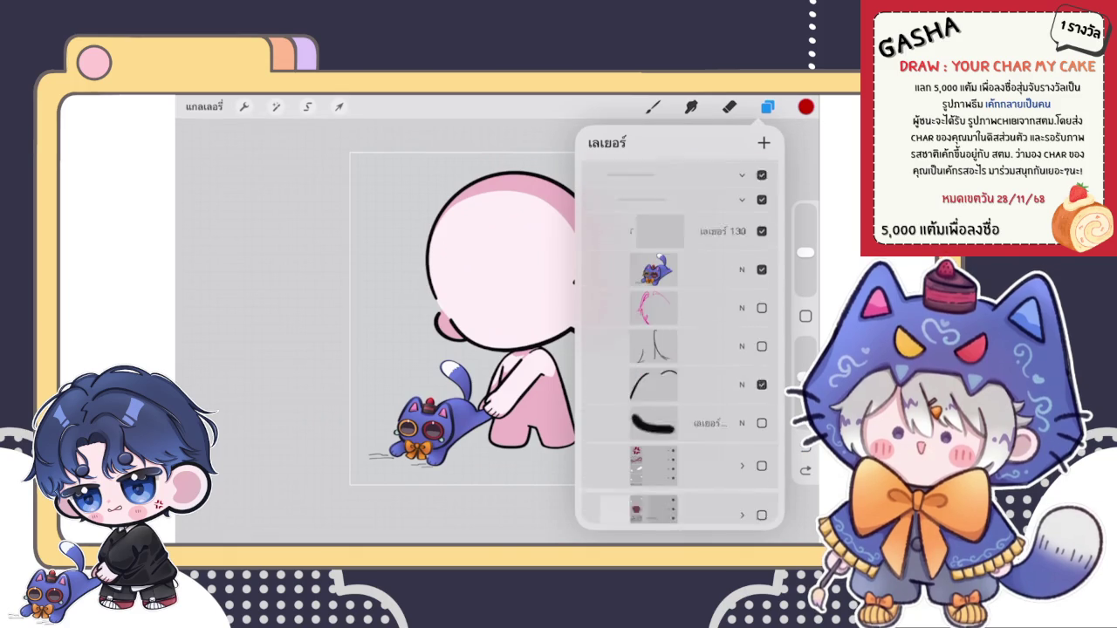
Step: Show the pink sketch layer and fade it to about half opacity
{"action": "left_click", "coordinate": [664, 282]}
{"action": "left_click", "coordinate": [761, 282]}
{"action": "left_click", "coordinate": [742, 282]}
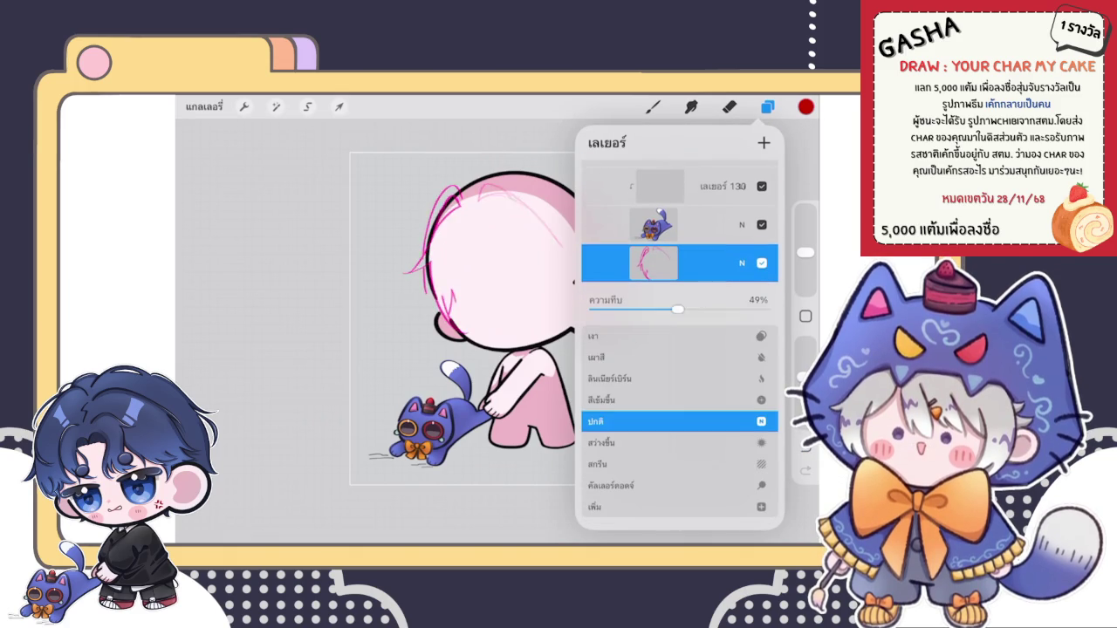
{"action": "left_click_drag", "start_coordinate": [760, 232], "coordinate": [699, 232]}
{"action": "left_click", "coordinate": [742, 282]}
Step: Delete the unused sketch layer and the black stroke layer
{"action": "left_click_drag", "start_coordinate": [698, 301], "coordinate": [629, 301]}
{"action": "left_click", "coordinate": [746, 301]}
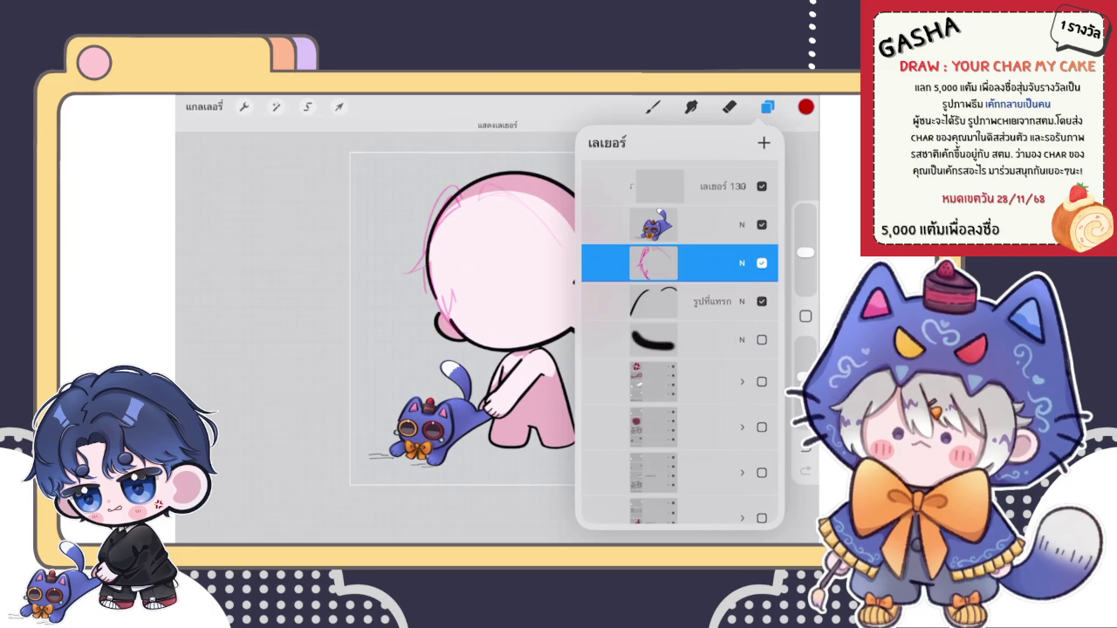
{"action": "left_click_drag", "start_coordinate": [715, 340], "coordinate": [628, 340]}
{"action": "left_click", "coordinate": [748, 339]}
{"action": "scroll", "coordinate": [681, 349], "scroll_direction": "down", "scroll_amount": 4}
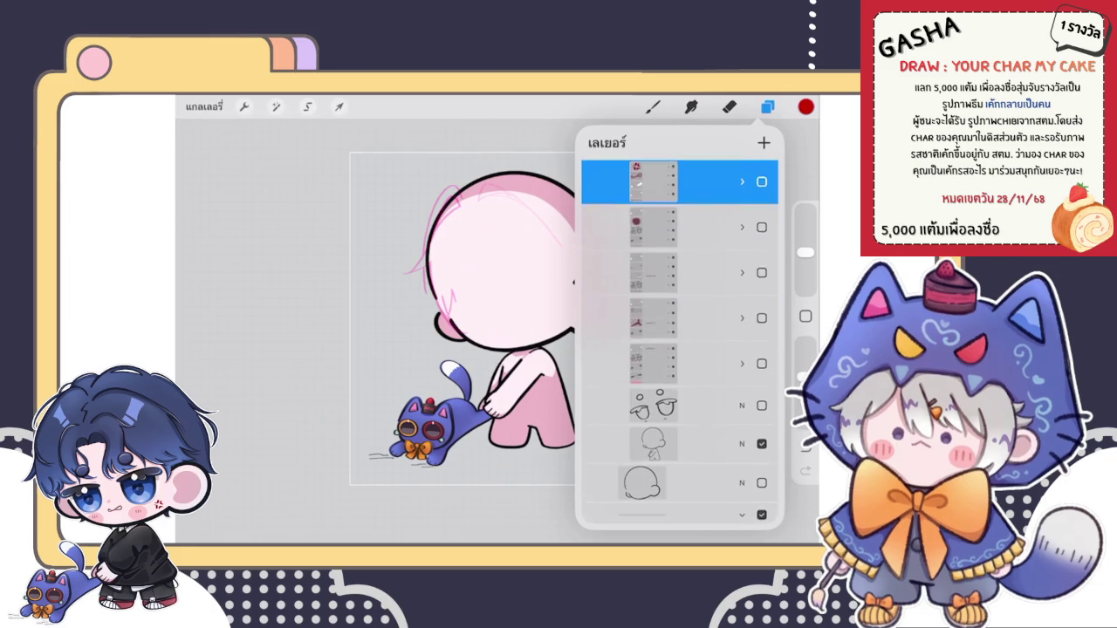
Step: Preview the face groups and leave a different face showing
{"action": "left_click", "coordinate": [762, 366]}
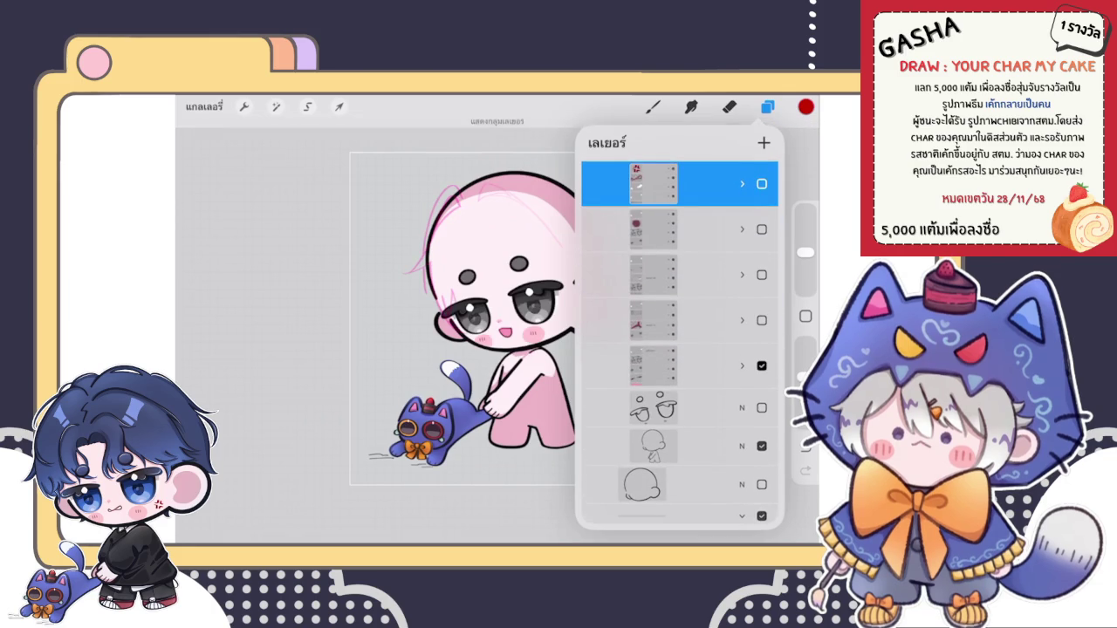
{"action": "left_click", "coordinate": [762, 366]}
{"action": "left_click", "coordinate": [762, 320]}
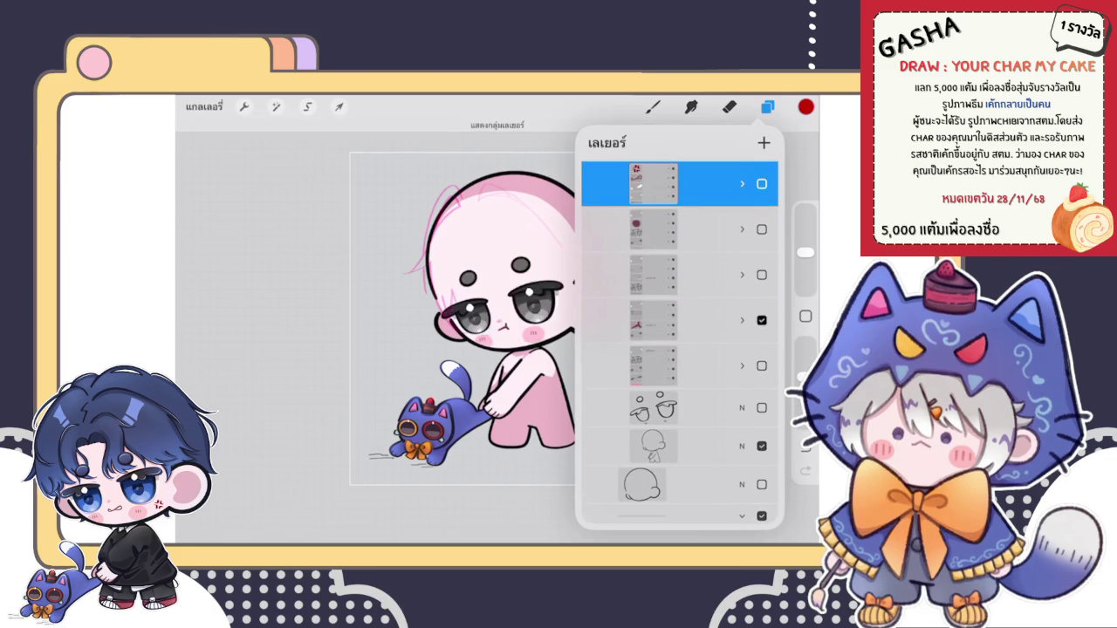
{"action": "left_click", "coordinate": [762, 320]}
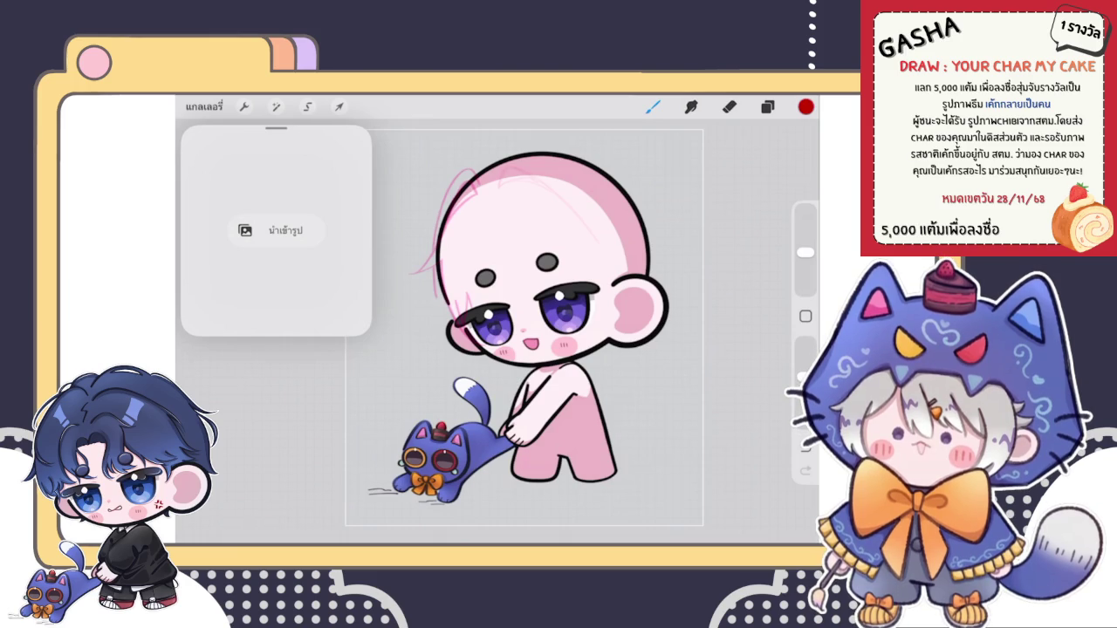
{"action": "key", "text": "e"}
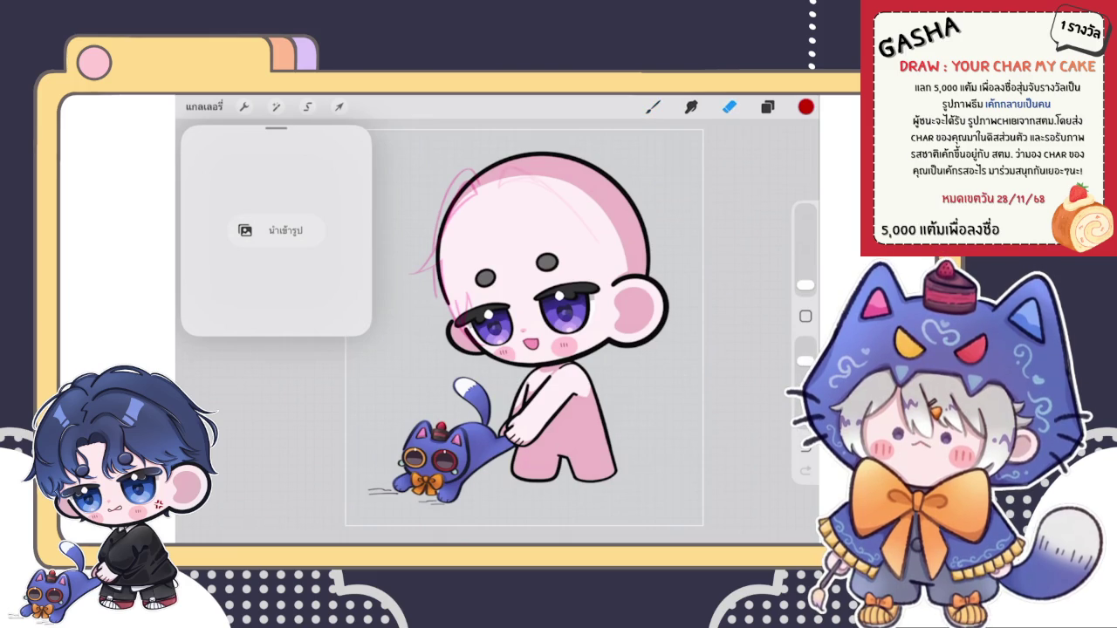
{"action": "key", "text": "b"}
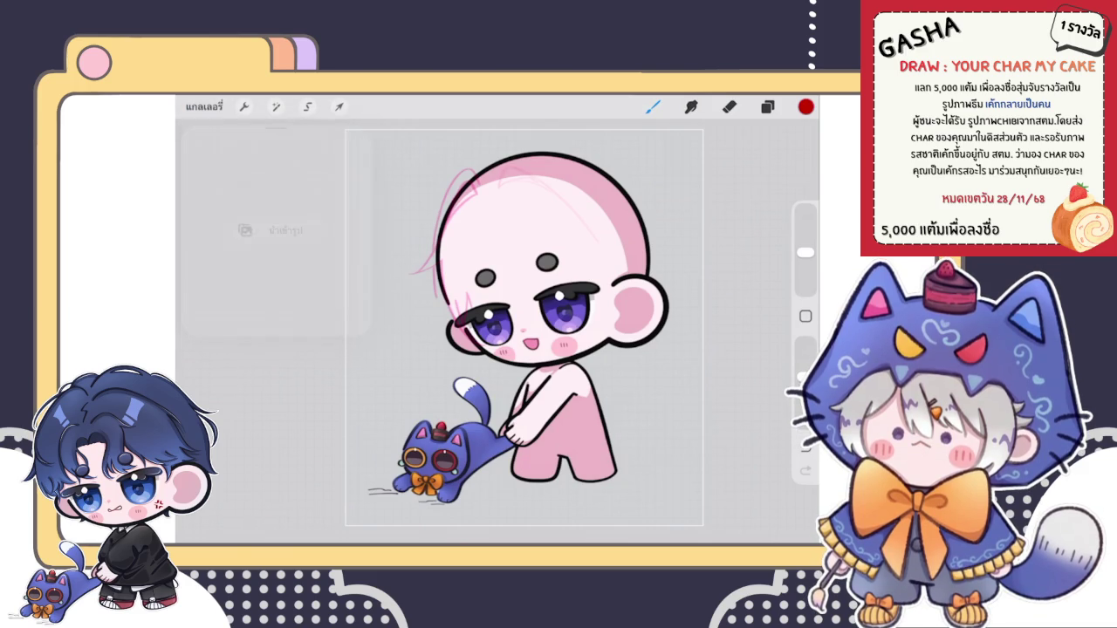
{"action": "left_click", "coordinate": [203, 106]}
Step: Open a Santa chibi from the Santa stack, toggle eraser and brush, then go back to the main gallery
{"action": "left_click", "coordinate": [753, 187]}
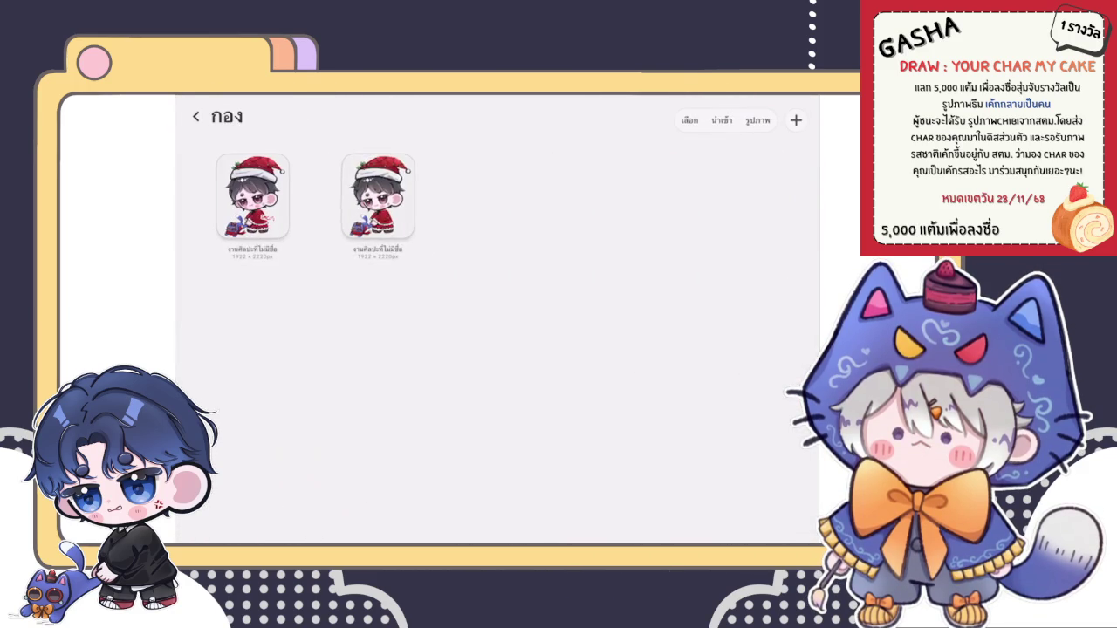
{"action": "left_click", "coordinate": [288, 212]}
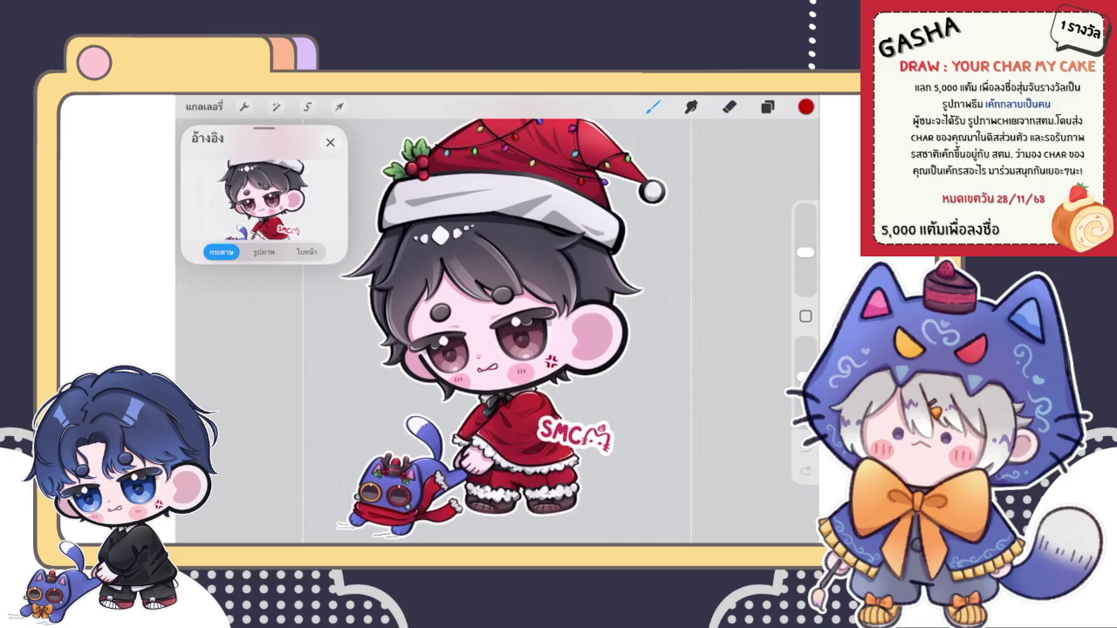
{"action": "key", "text": "e"}
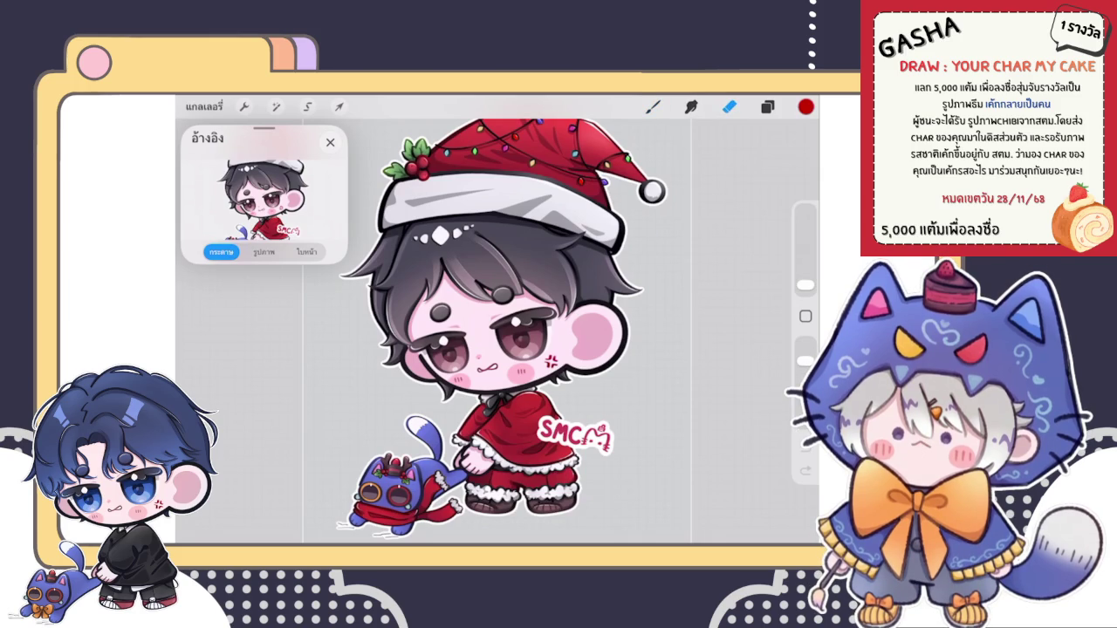
{"action": "key", "text": "b"}
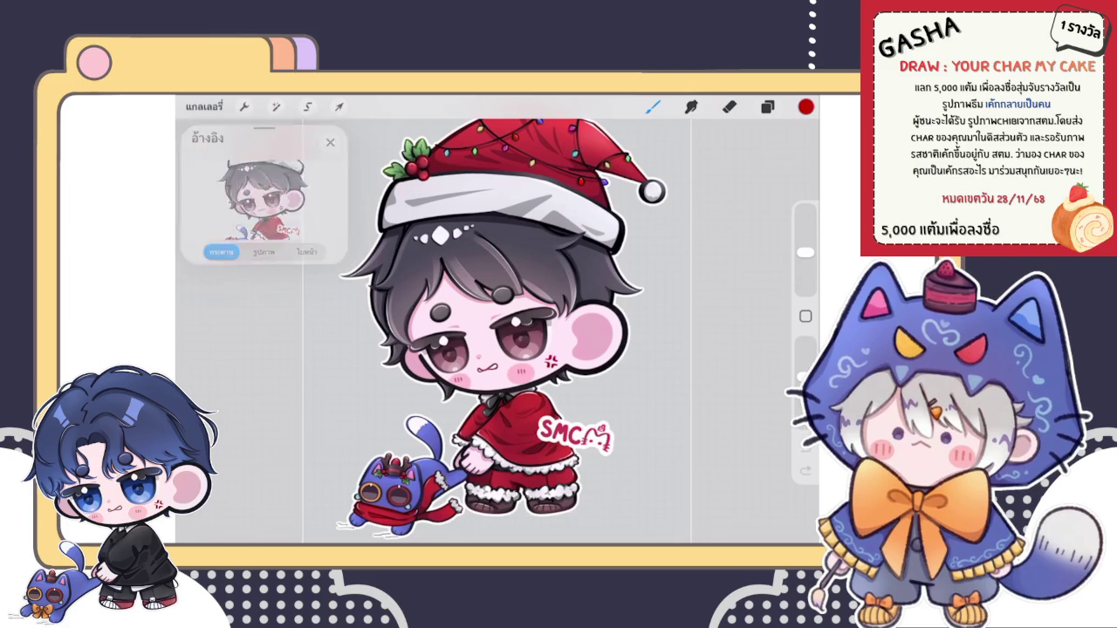
{"action": "left_click", "coordinate": [203, 106]}
{"action": "left_click", "coordinate": [203, 116]}
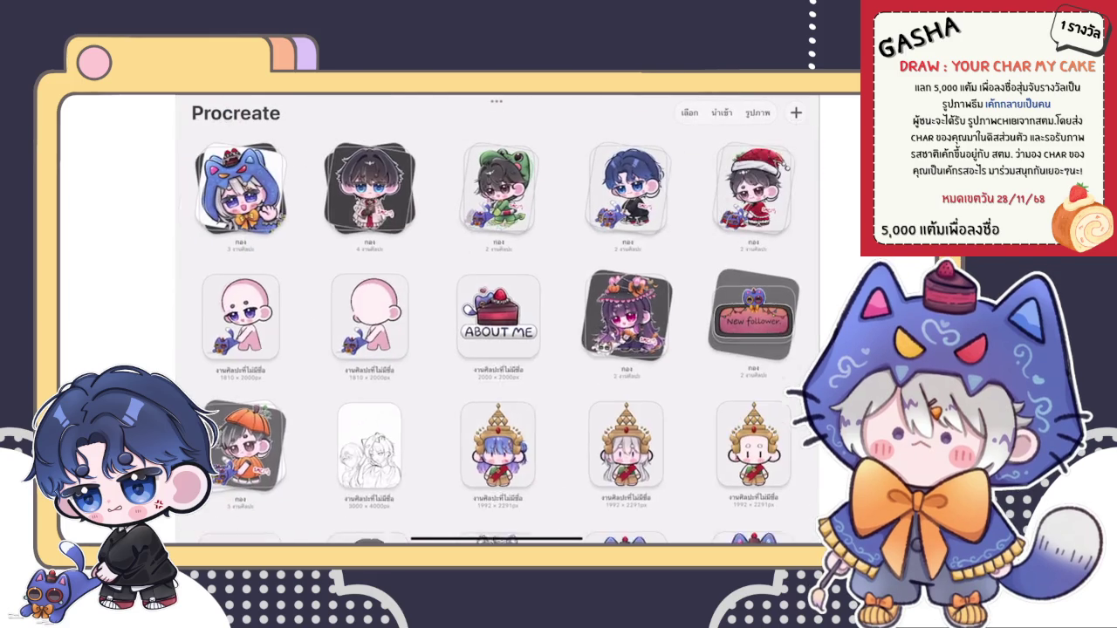
Step: Open the bald pink chibi base template and switch to the eraser
{"action": "left_click", "coordinate": [238, 319]}
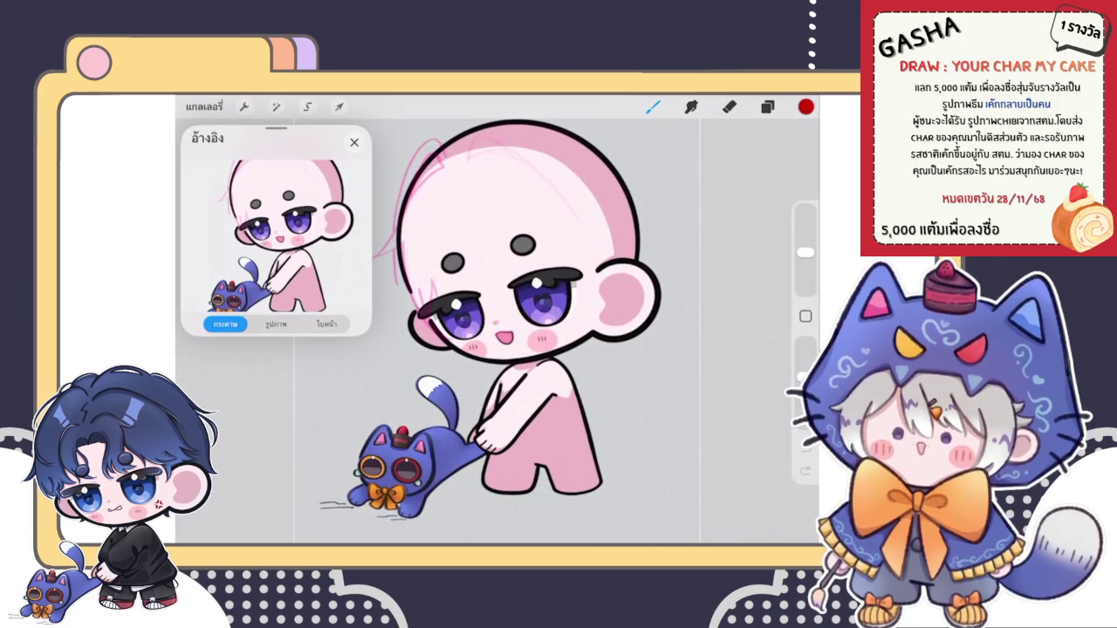
{"action": "left_click", "coordinate": [729, 107]}
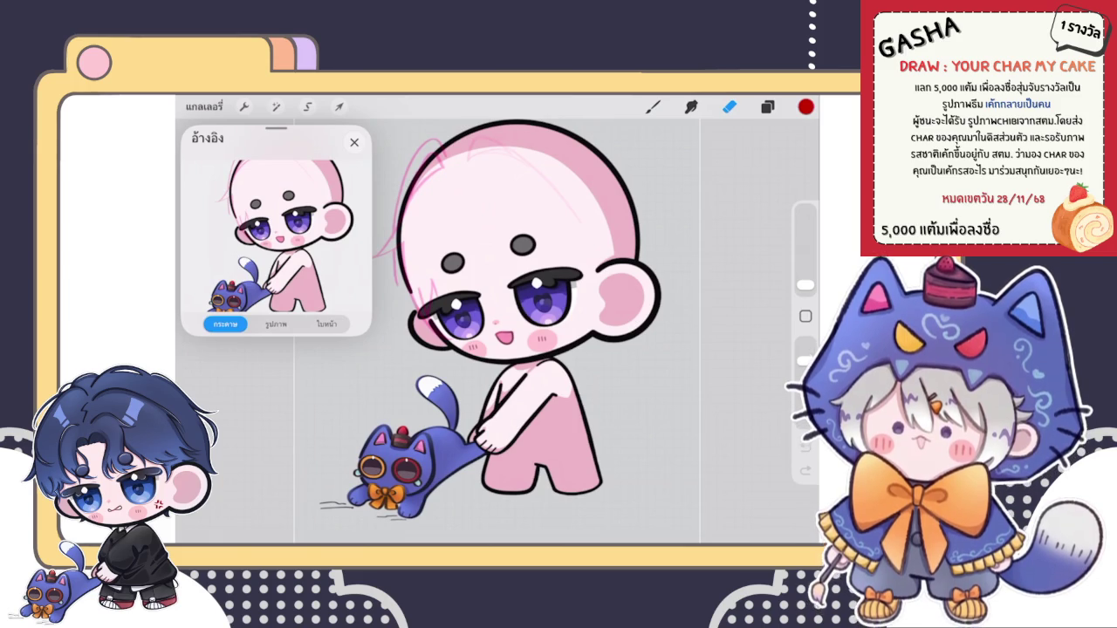
Step: Save the fox character sheet image from the Discord chat to photos
{"action": "left_click_drag", "start_coordinate": [498, 541], "coordinate": [497, 349]}
{"action": "left_click", "coordinate": [643, 371]}
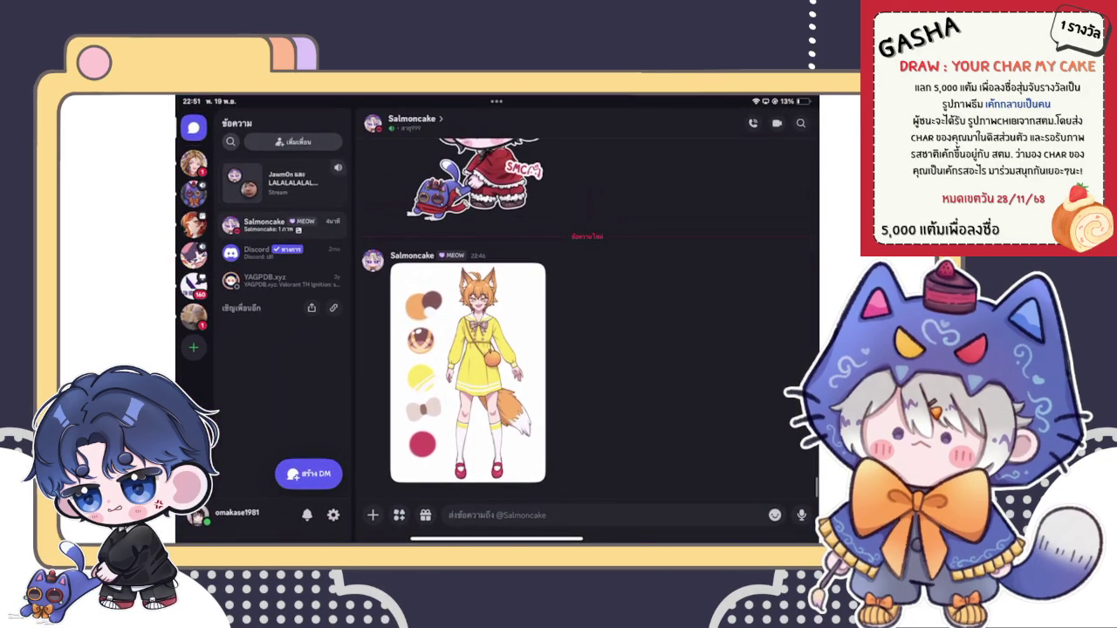
{"action": "left_click", "coordinate": [468, 373]}
{"action": "left_click", "coordinate": [804, 123]}
{"action": "left_click", "coordinate": [497, 349]}
Step: Back in Procreate, import the fox sheet into the reference window and toggle a layer's visibility
{"action": "left_click_drag", "start_coordinate": [497, 539], "coordinate": [497, 367]}
{"action": "left_click", "coordinate": [536, 349]}
{"action": "left_click", "coordinate": [276, 324]}
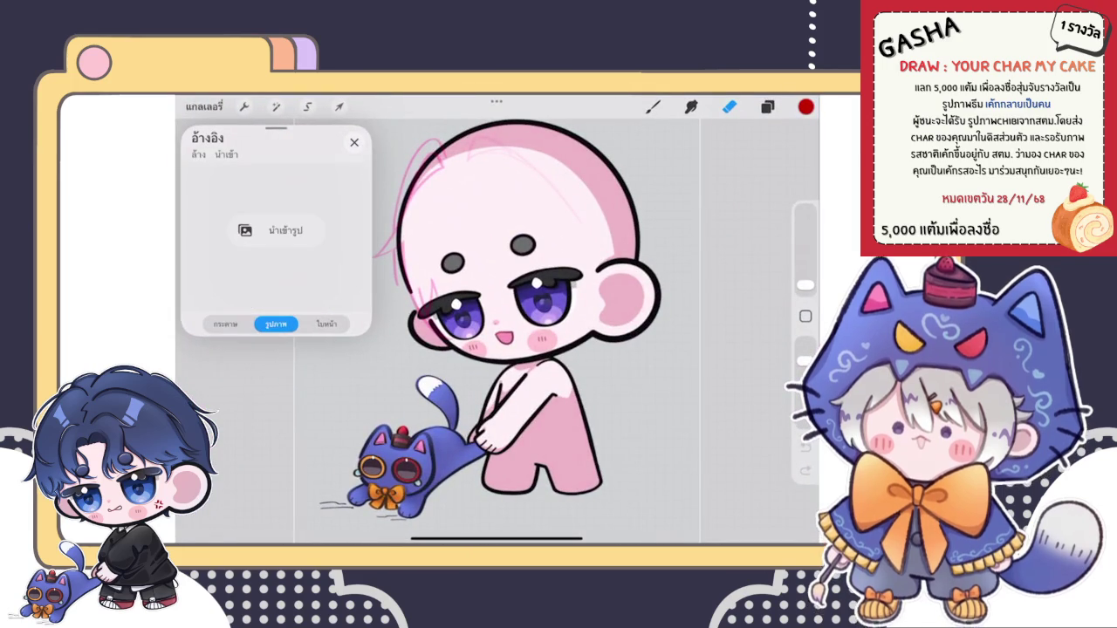
{"action": "left_click", "coordinate": [276, 230]}
{"action": "left_click", "coordinate": [611, 489]}
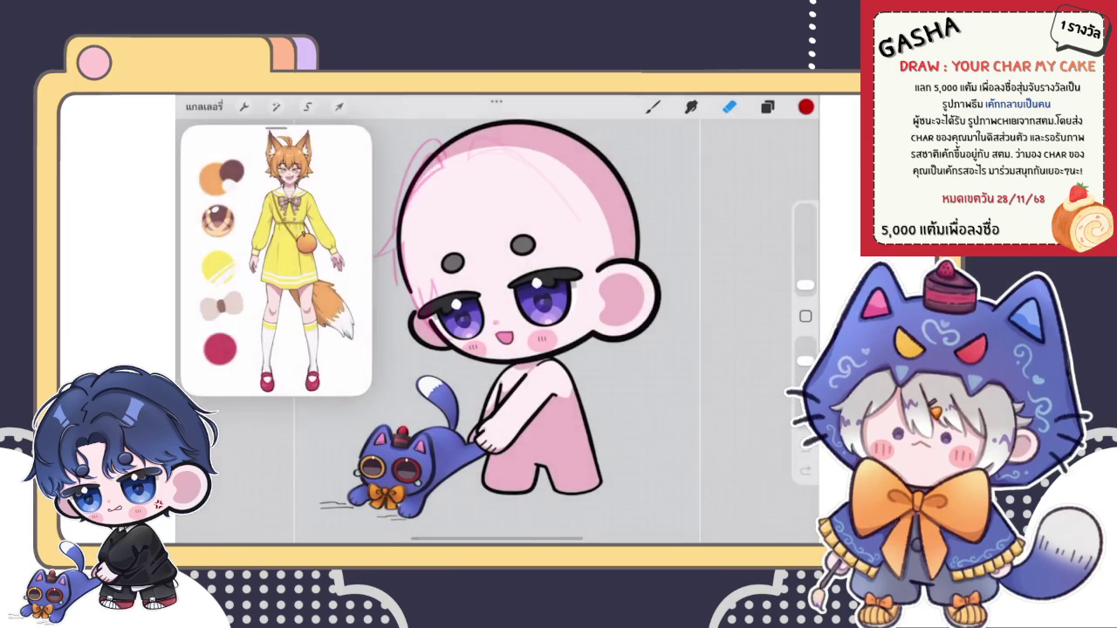
{"action": "left_click", "coordinate": [767, 106]}
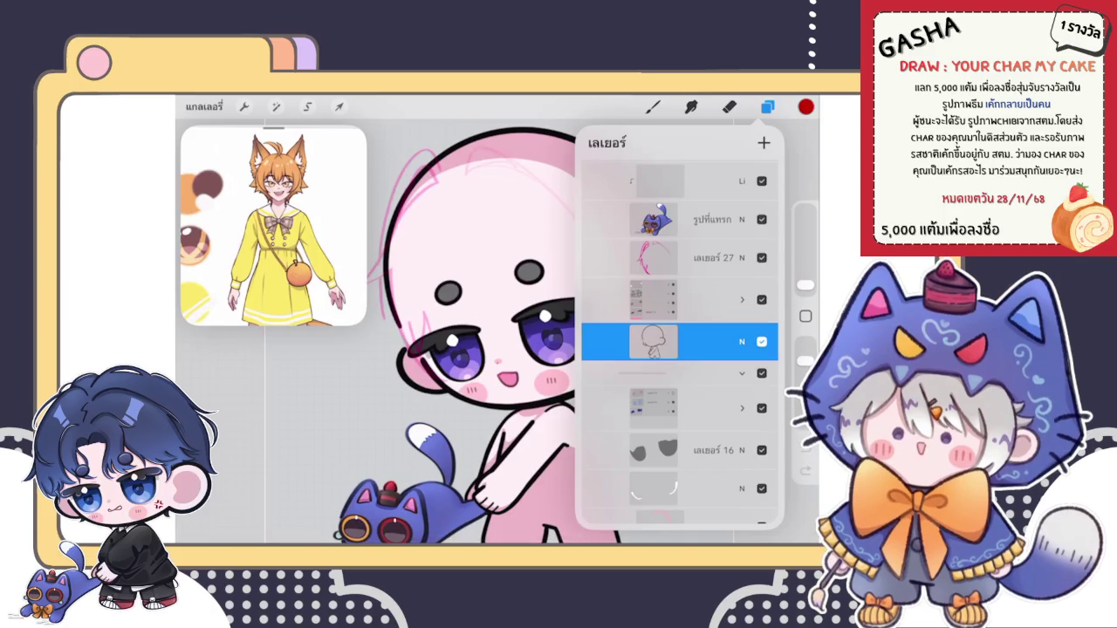
{"action": "scroll", "coordinate": [680, 349], "scroll_direction": "up", "scroll_amount": 3}
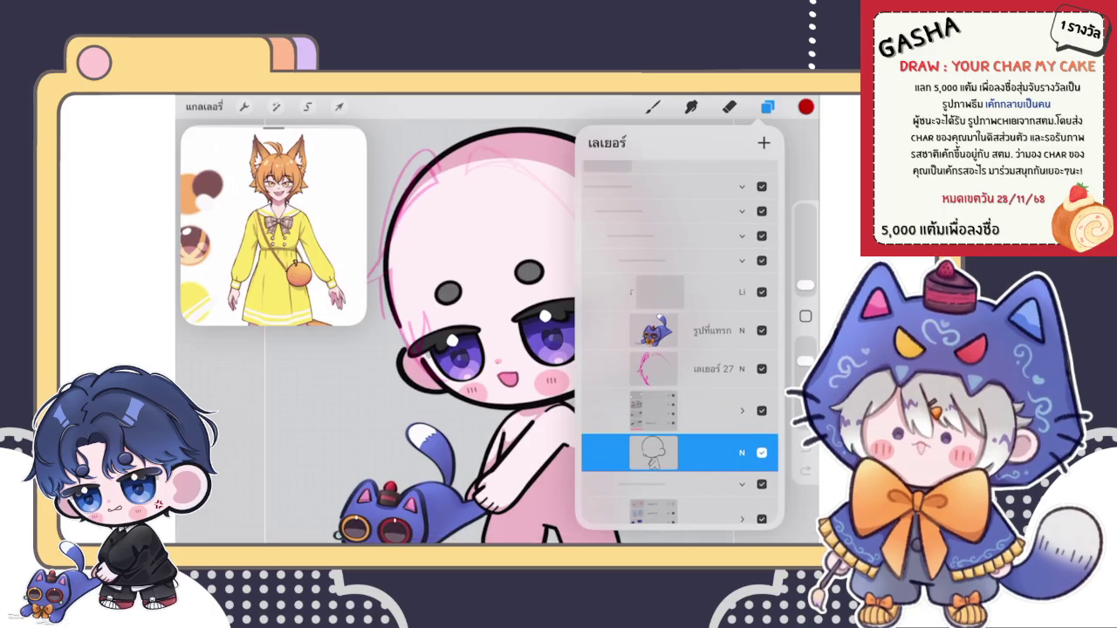
{"action": "left_click", "coordinate": [761, 292]}
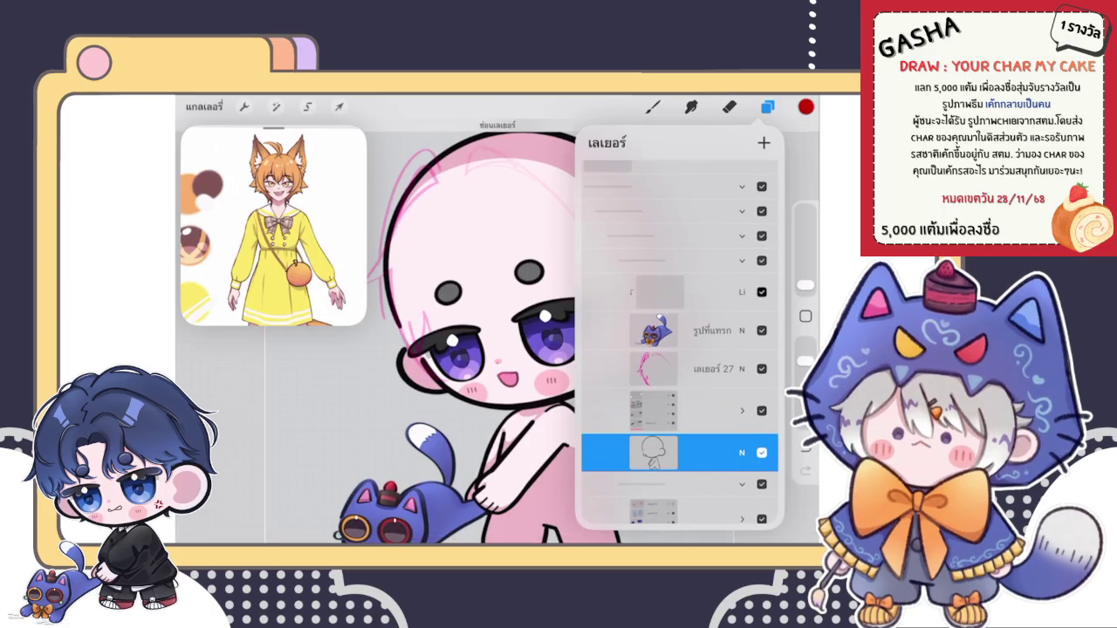
Step: Inspect the layer groups and delete the silhouette Layer 13
{"action": "scroll", "coordinate": [680, 349], "scroll_direction": "up", "scroll_amount": 1}
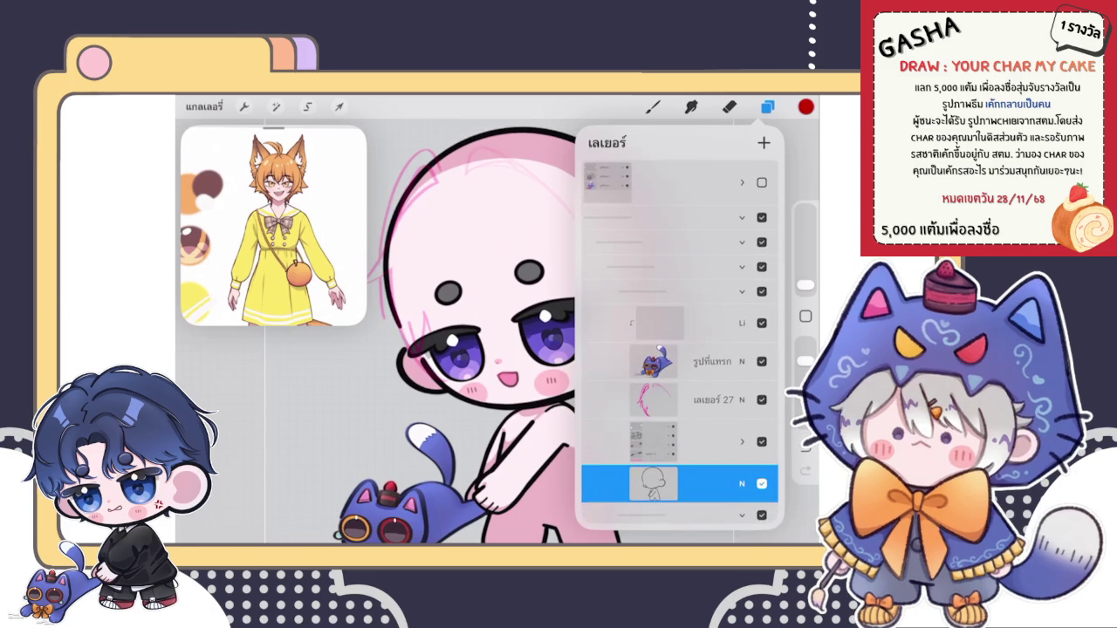
{"action": "scroll", "coordinate": [454, 331], "scroll_direction": "down", "scroll_amount": 2}
{"action": "scroll", "coordinate": [454, 332], "scroll_direction": "down", "scroll_amount": 2}
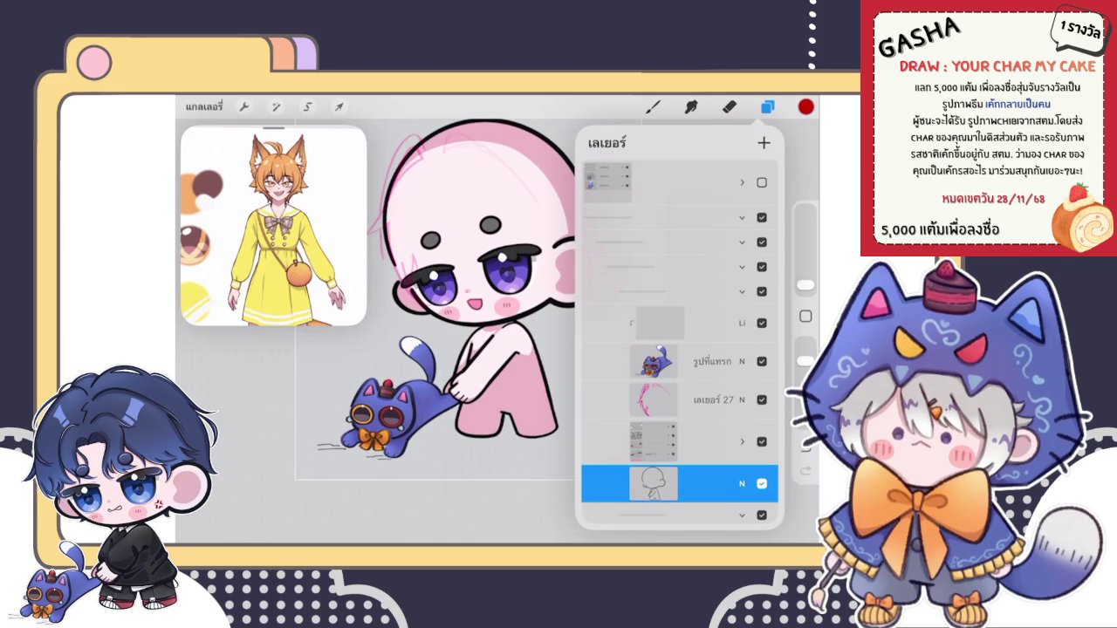
{"action": "scroll", "coordinate": [679, 393], "scroll_direction": "down", "scroll_amount": 3}
{"action": "left_click", "coordinate": [679, 240]}
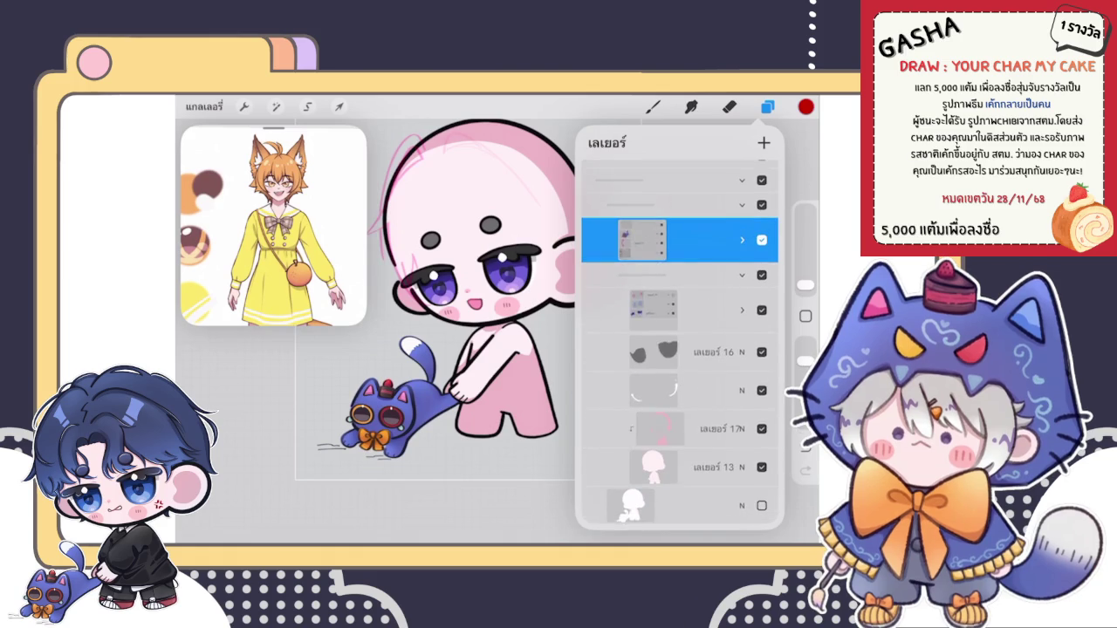
{"action": "left_click", "coordinate": [742, 240]}
{"action": "scroll", "coordinate": [679, 349], "scroll_direction": "down", "scroll_amount": 2}
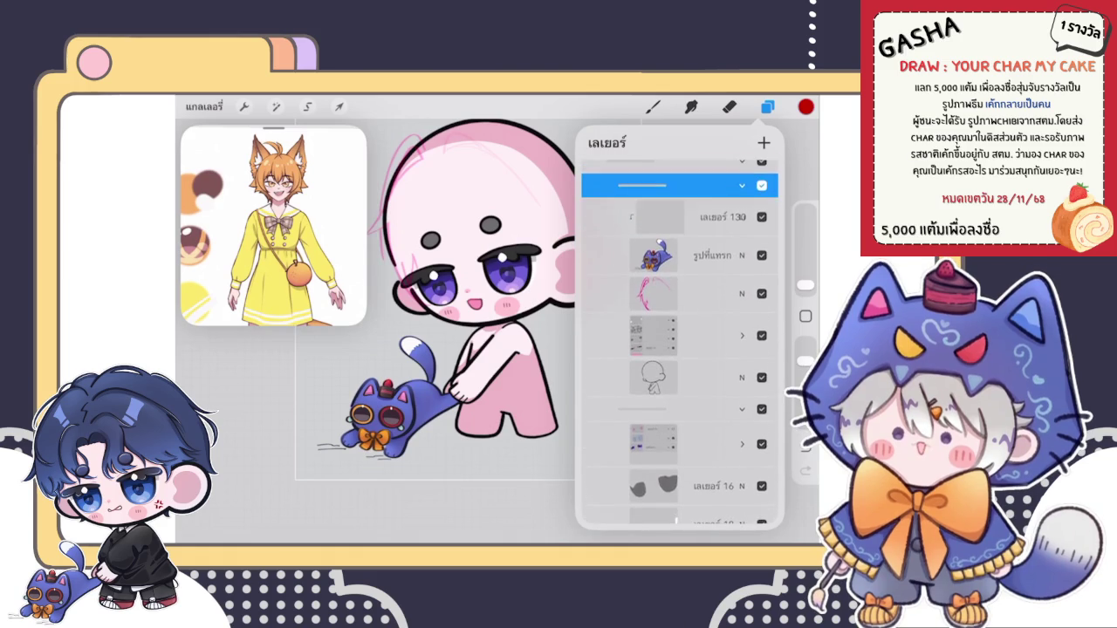
{"action": "left_click", "coordinate": [742, 185]}
{"action": "scroll", "coordinate": [679, 349], "scroll_direction": "up", "scroll_amount": 2}
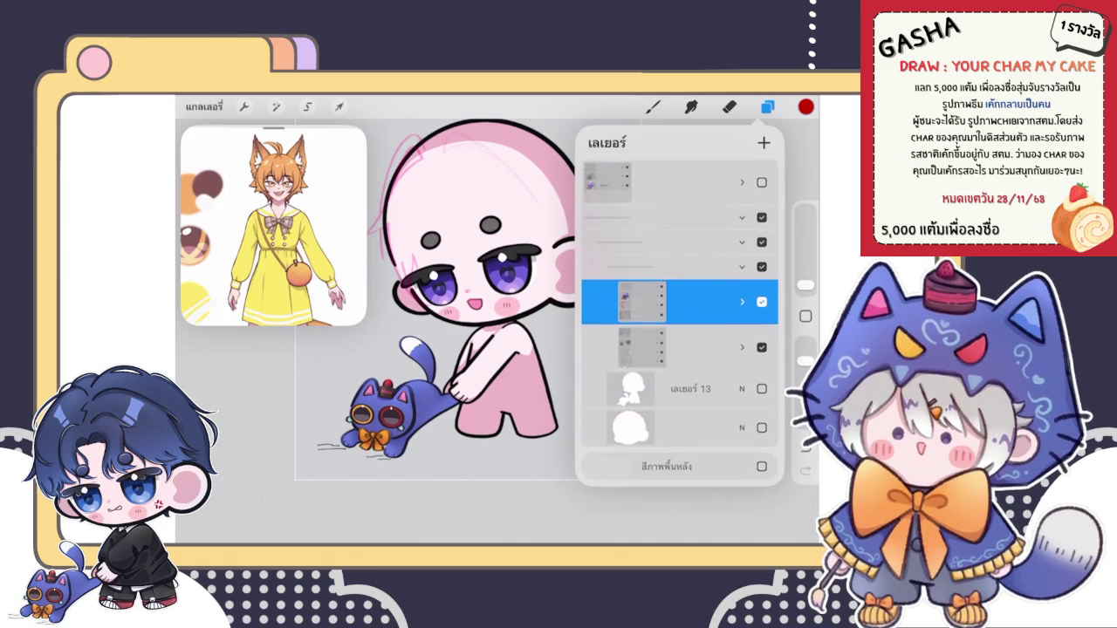
{"action": "left_click_drag", "start_coordinate": [716, 389], "coordinate": [611, 389]}
{"action": "left_click", "coordinate": [748, 389]}
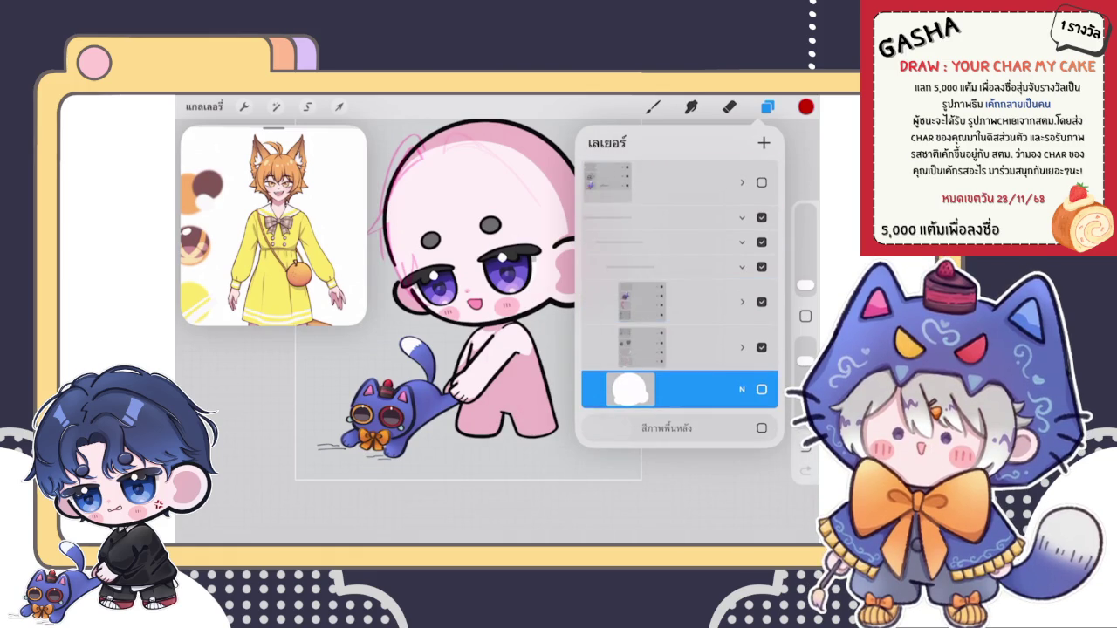
Step: Clear the white base layer and regroup the remaining layers into one group
{"action": "left_click", "coordinate": [630, 389]}
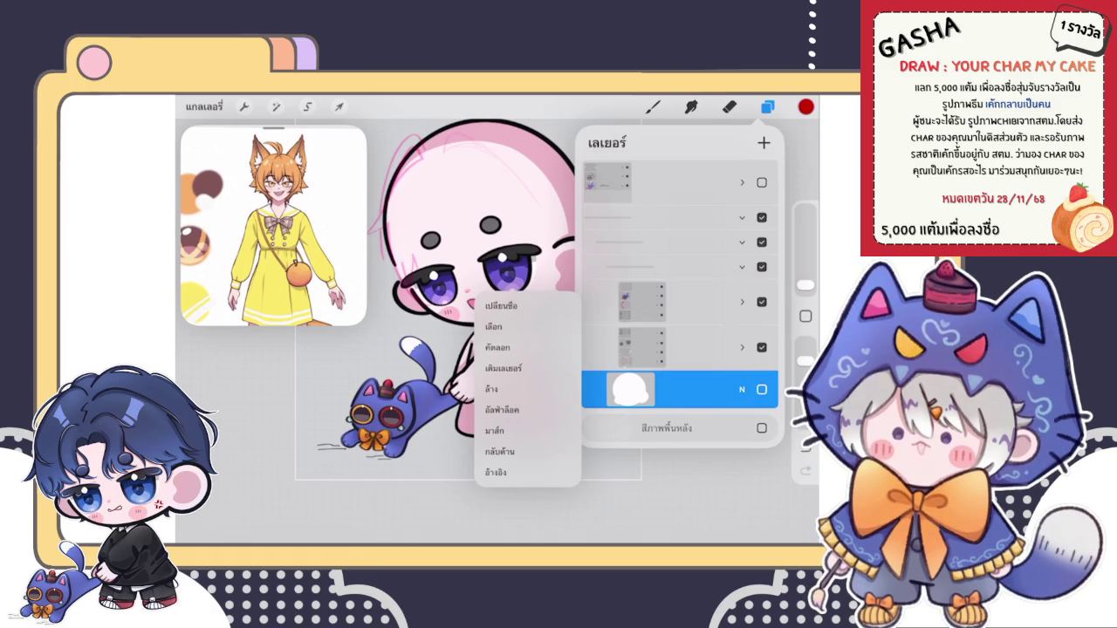
{"action": "left_click", "coordinate": [491, 388]}
{"action": "left_click", "coordinate": [681, 347]}
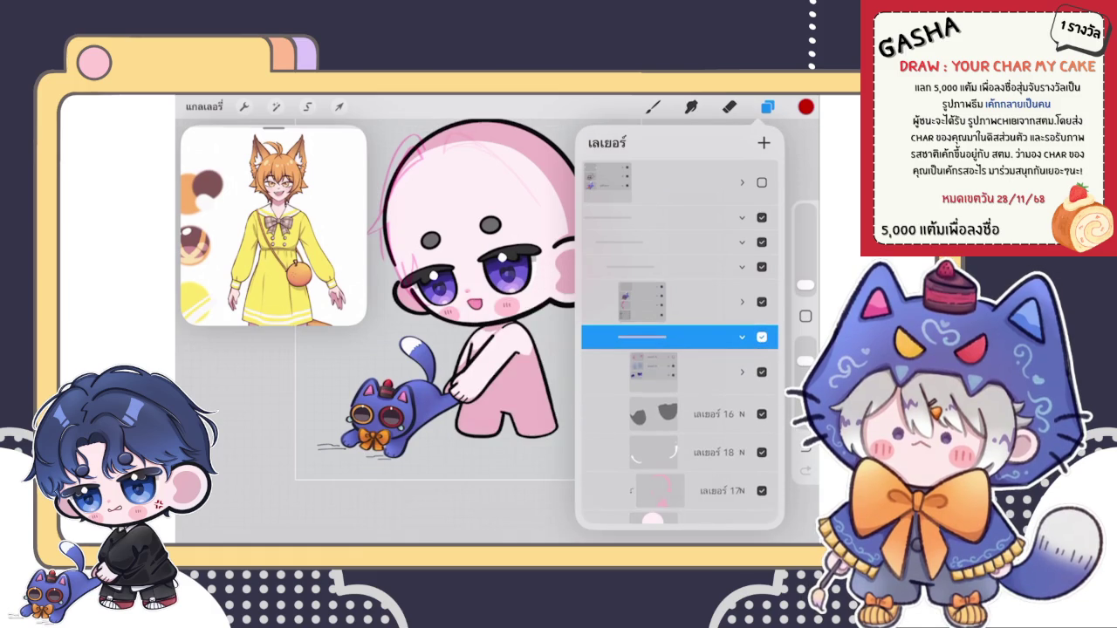
{"action": "left_click", "coordinate": [681, 276]}
{"action": "left_click", "coordinate": [681, 241]}
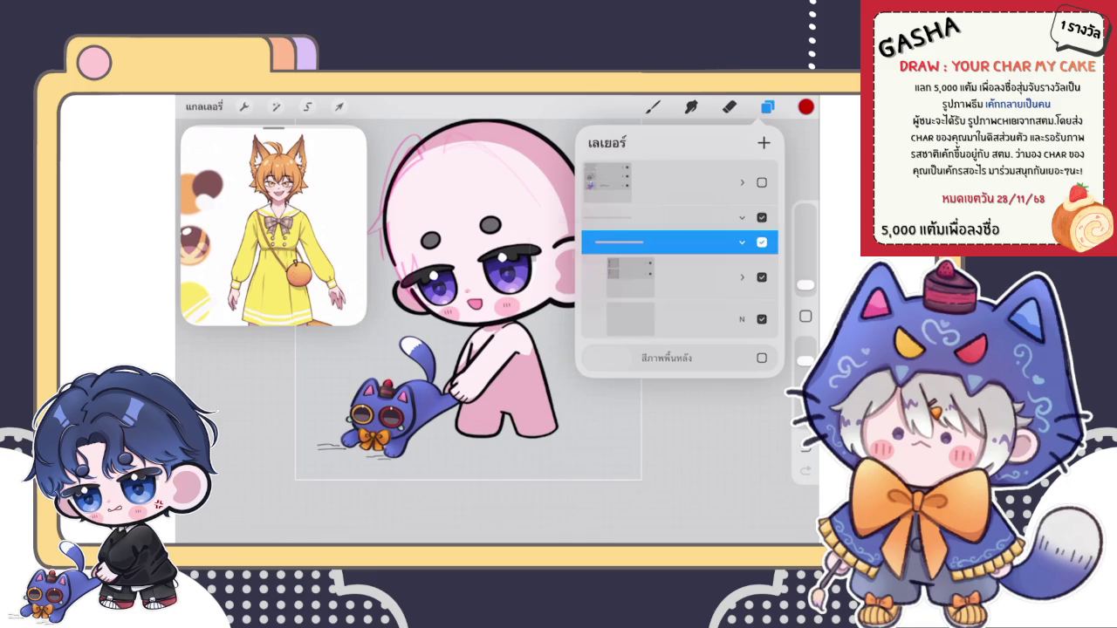
{"action": "left_click", "coordinate": [663, 242]}
{"action": "left_click", "coordinate": [504, 242]}
{"action": "left_click", "coordinate": [681, 221]}
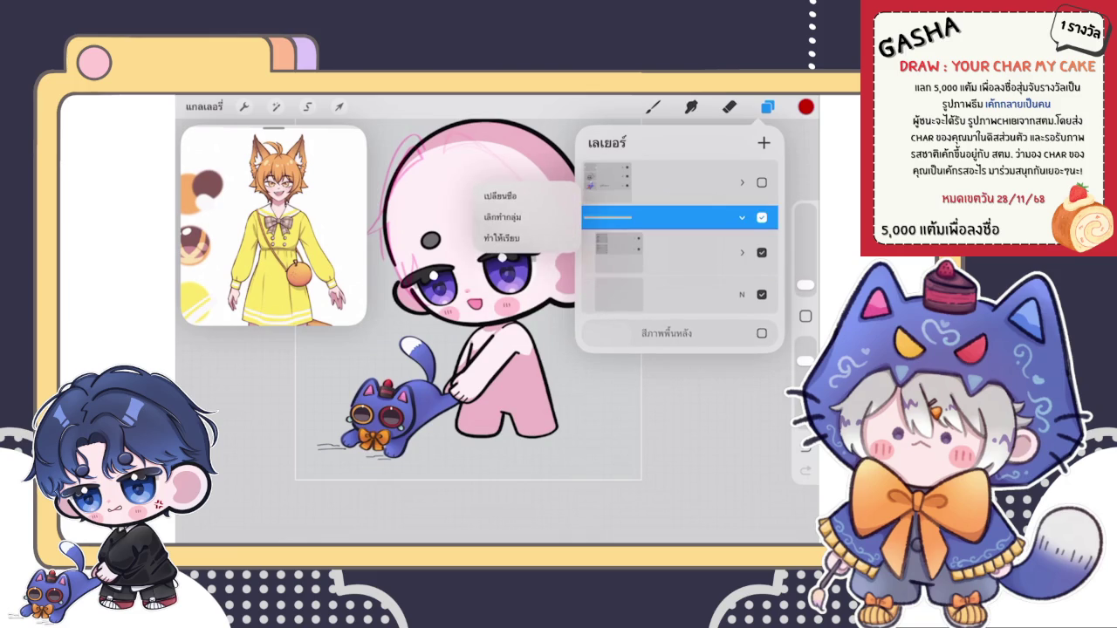
{"action": "left_click", "coordinate": [594, 244]}
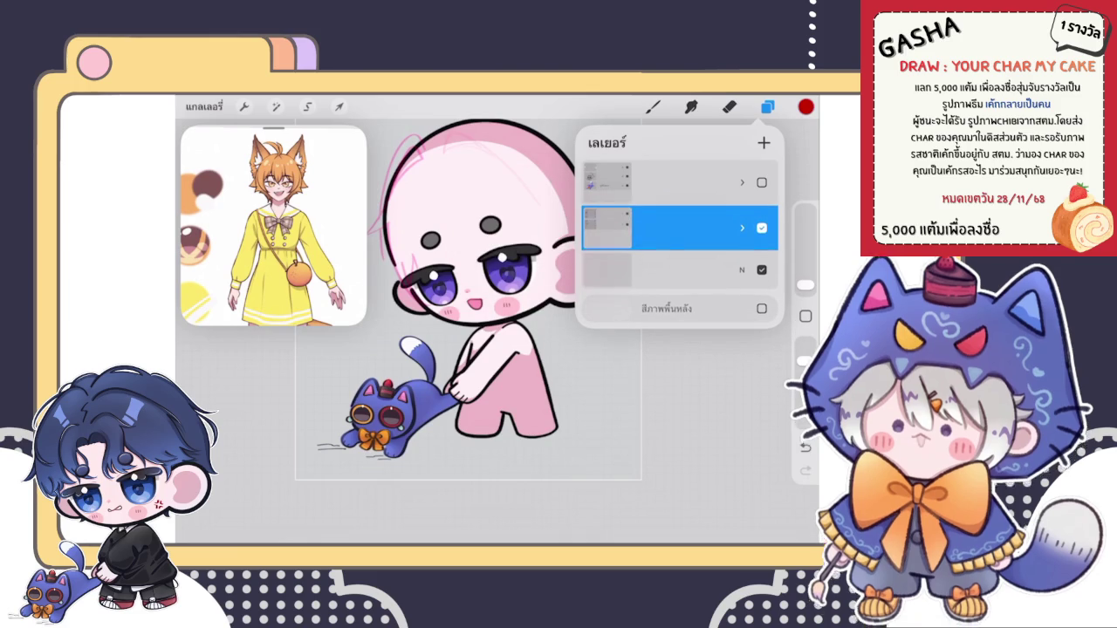
Step: Expand the nested groups down to the eye layers to reach the blurred Sa layer
{"action": "left_click", "coordinate": [742, 228]}
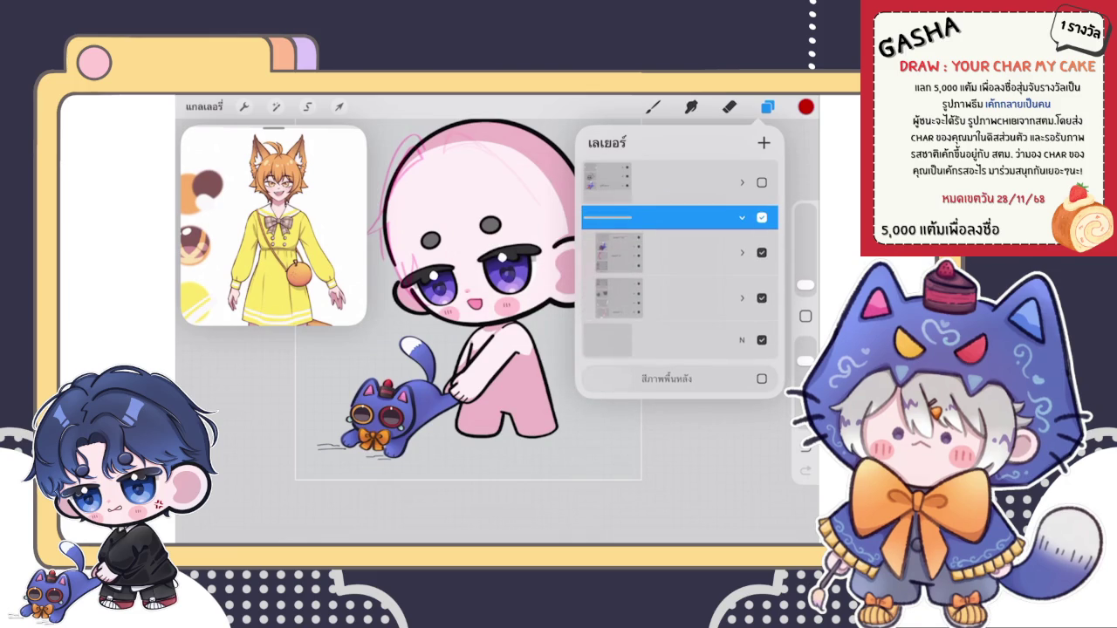
{"action": "left_click", "coordinate": [672, 253]}
{"action": "left_click", "coordinate": [742, 253]}
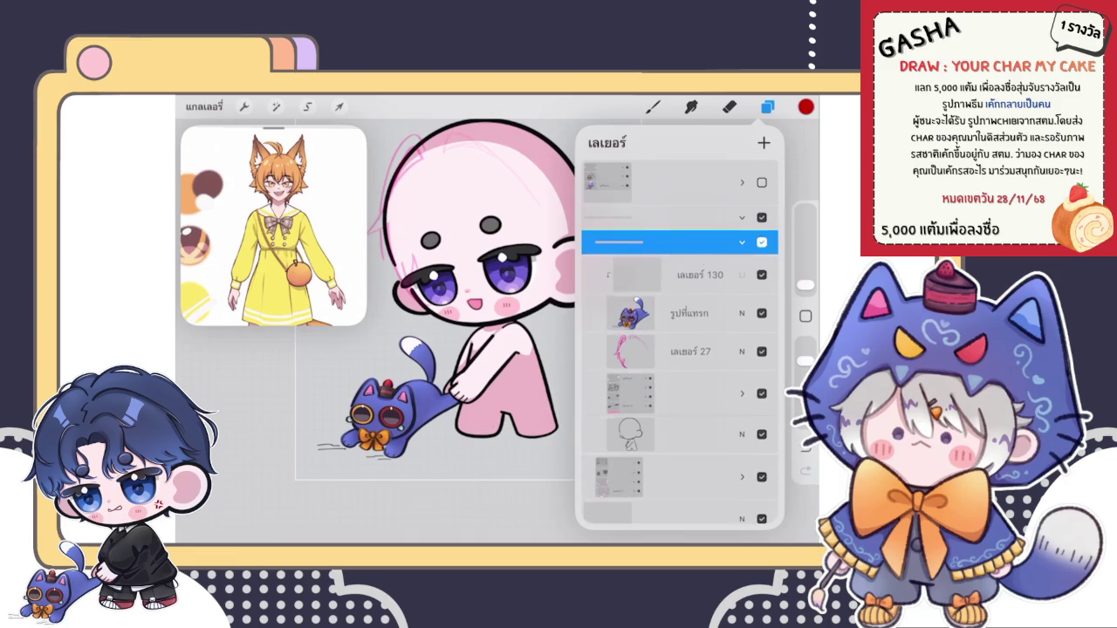
{"action": "left_click", "coordinate": [742, 242]}
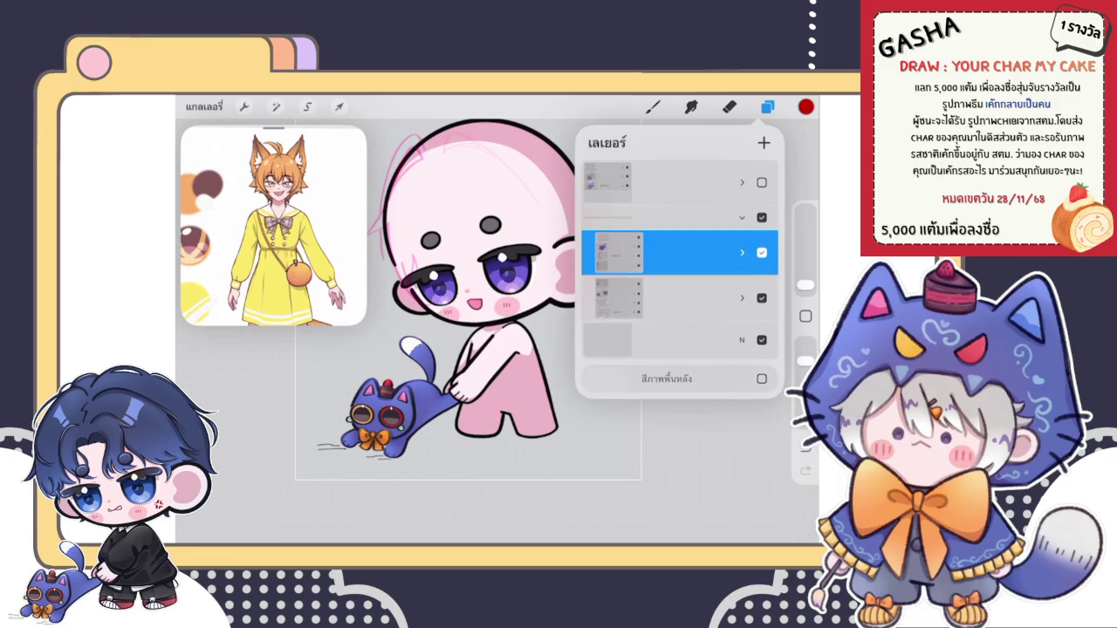
{"action": "left_click", "coordinate": [672, 287]}
{"action": "left_click", "coordinate": [742, 287]}
{"action": "left_click", "coordinate": [673, 322]}
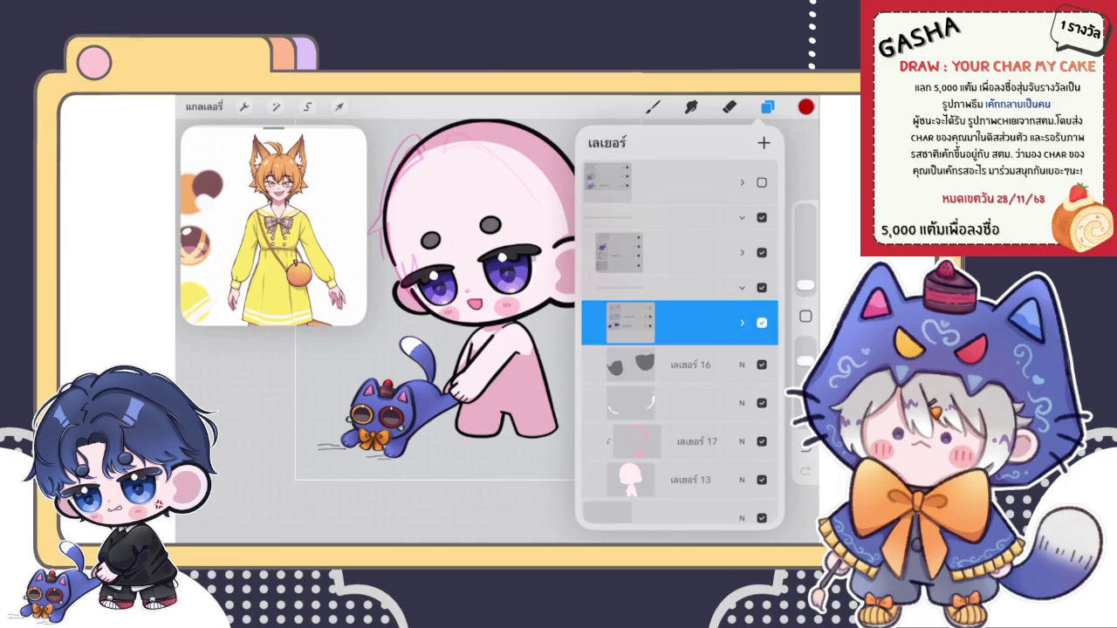
{"action": "left_click", "coordinate": [742, 322]}
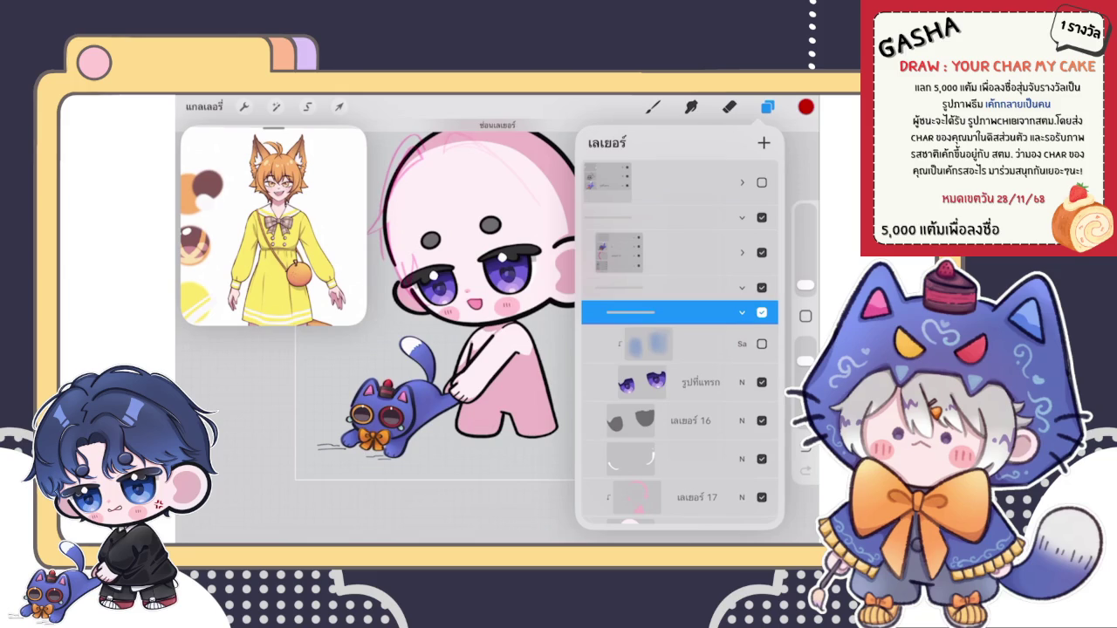
{"action": "left_click_drag", "start_coordinate": [716, 344], "coordinate": [629, 344]}
Step: Delete the blurred Sa layer and ungroup the group holding the inserted image
{"action": "left_click", "coordinate": [755, 344]}
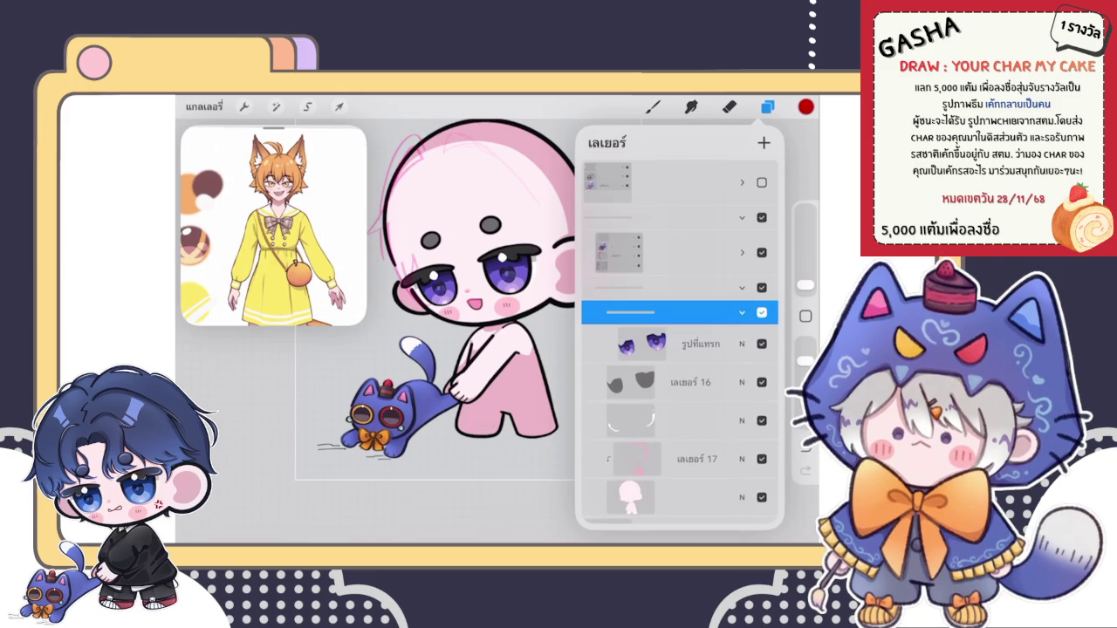
{"action": "left_click", "coordinate": [742, 311]}
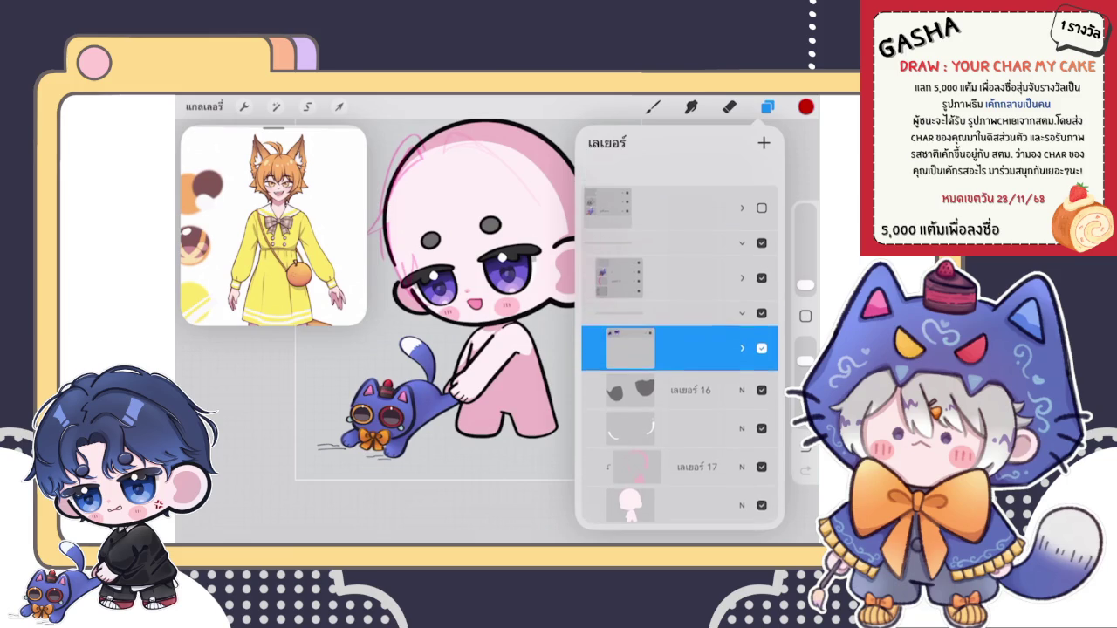
{"action": "left_click", "coordinate": [742, 322]}
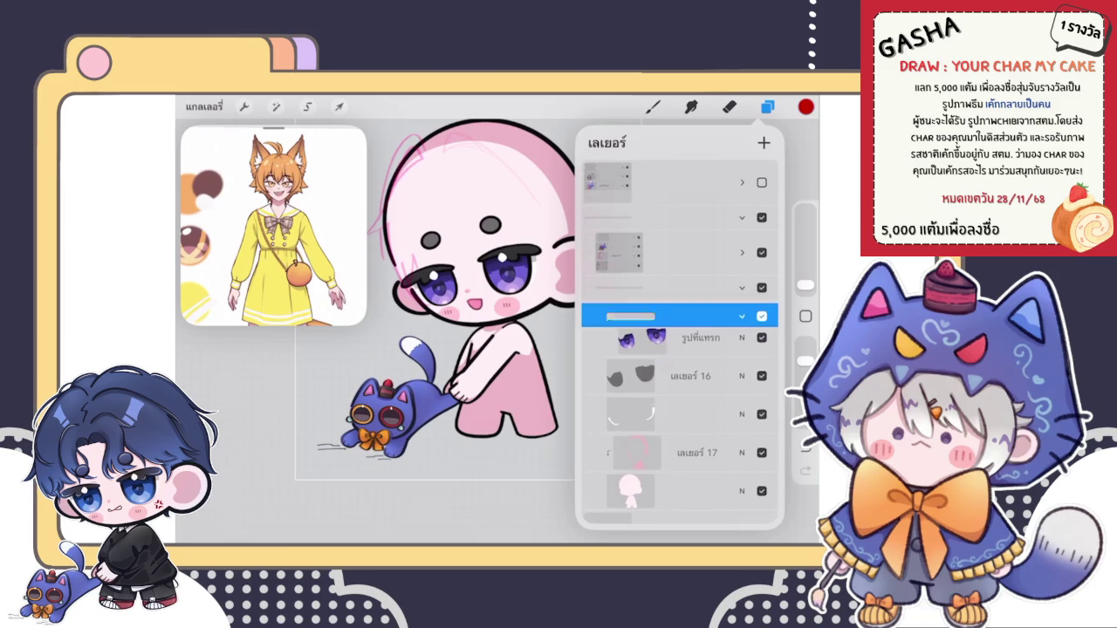
{"action": "left_click", "coordinate": [630, 311]}
{"action": "left_click", "coordinate": [503, 292]}
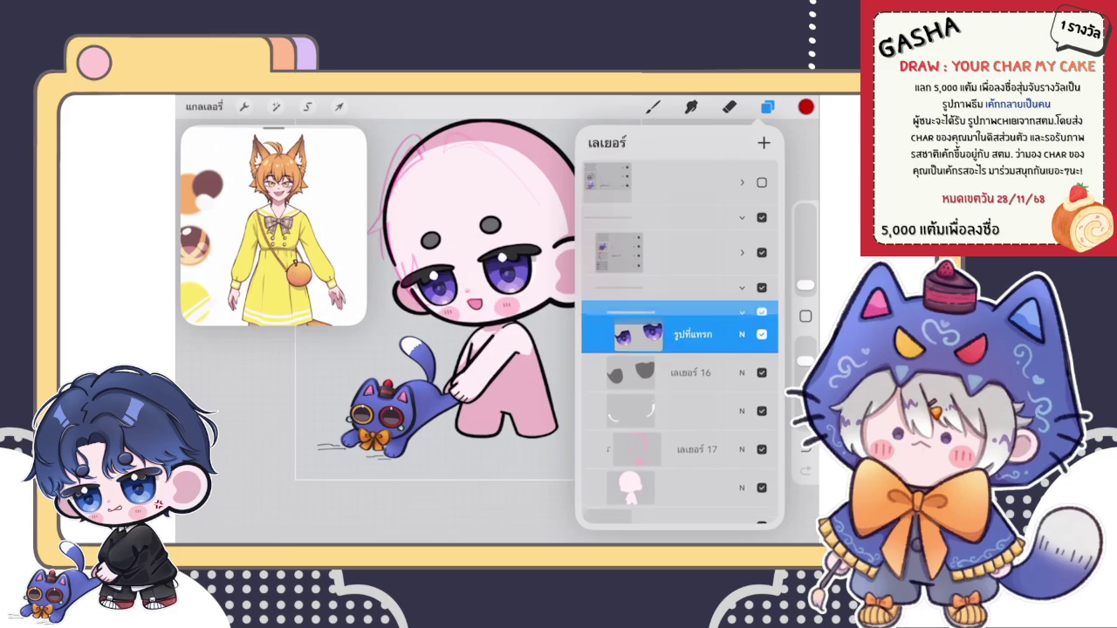
Step: Ungroup another of the face's layer groups
{"action": "left_click", "coordinate": [630, 253]}
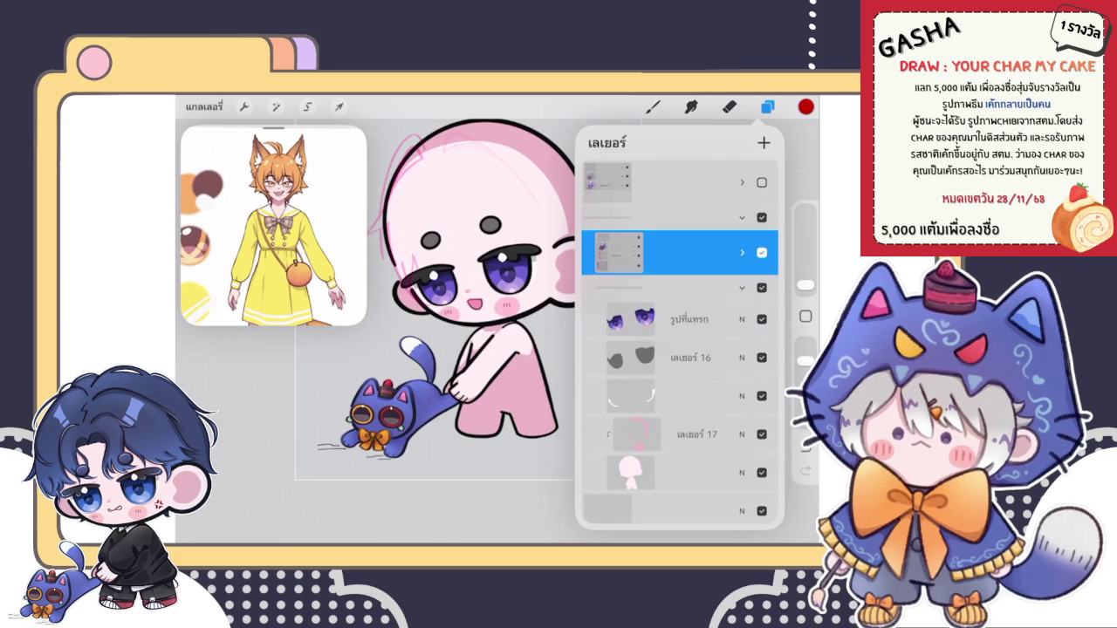
{"action": "left_click", "coordinate": [742, 252]}
{"action": "left_click", "coordinate": [630, 392]}
{"action": "left_click", "coordinate": [742, 392]}
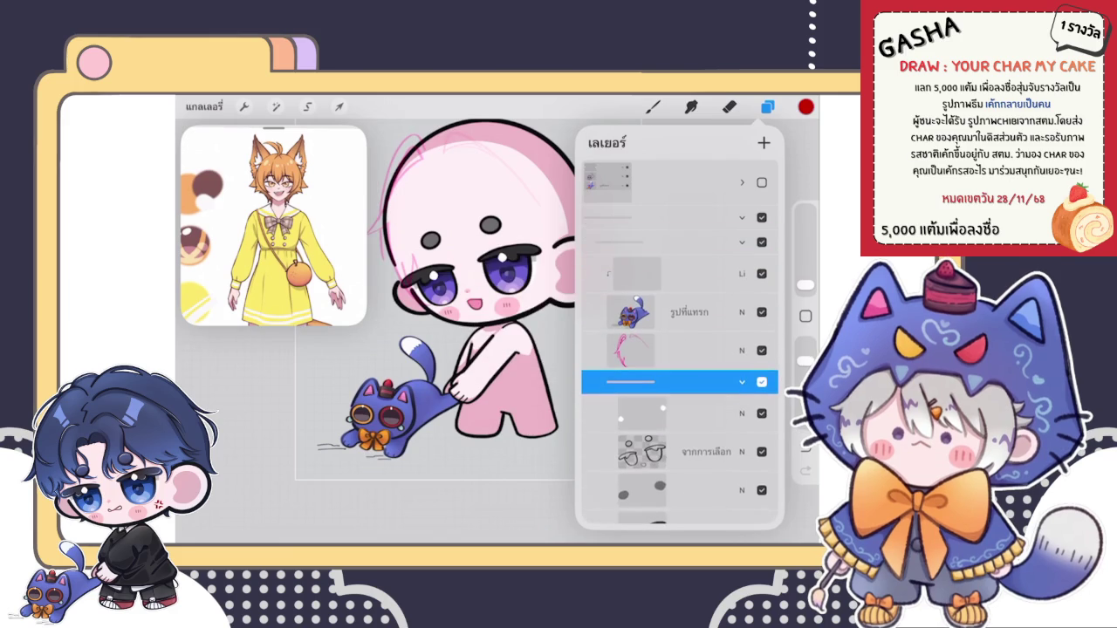
{"action": "scroll", "coordinate": [679, 349], "scroll_direction": "down", "scroll_amount": 3}
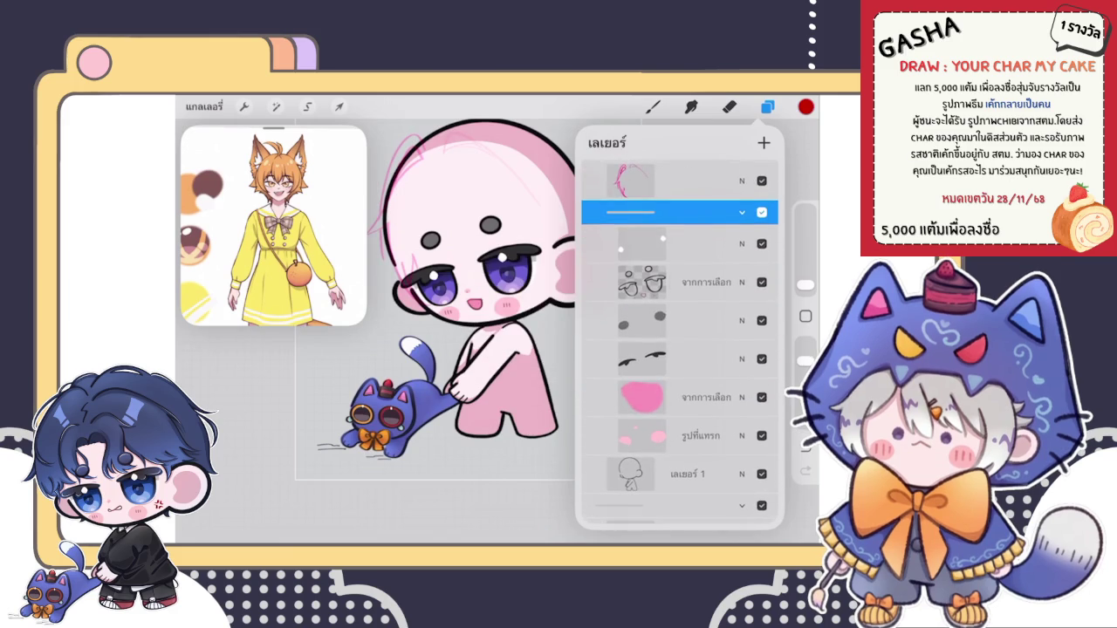
{"action": "left_click", "coordinate": [742, 212]}
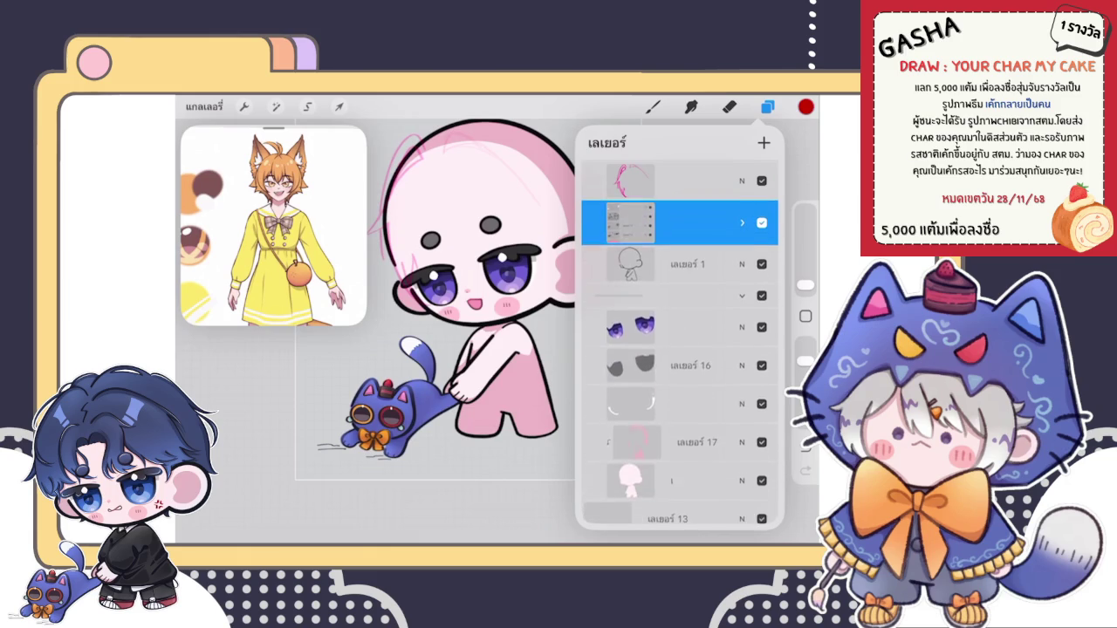
{"action": "left_click", "coordinate": [742, 222]}
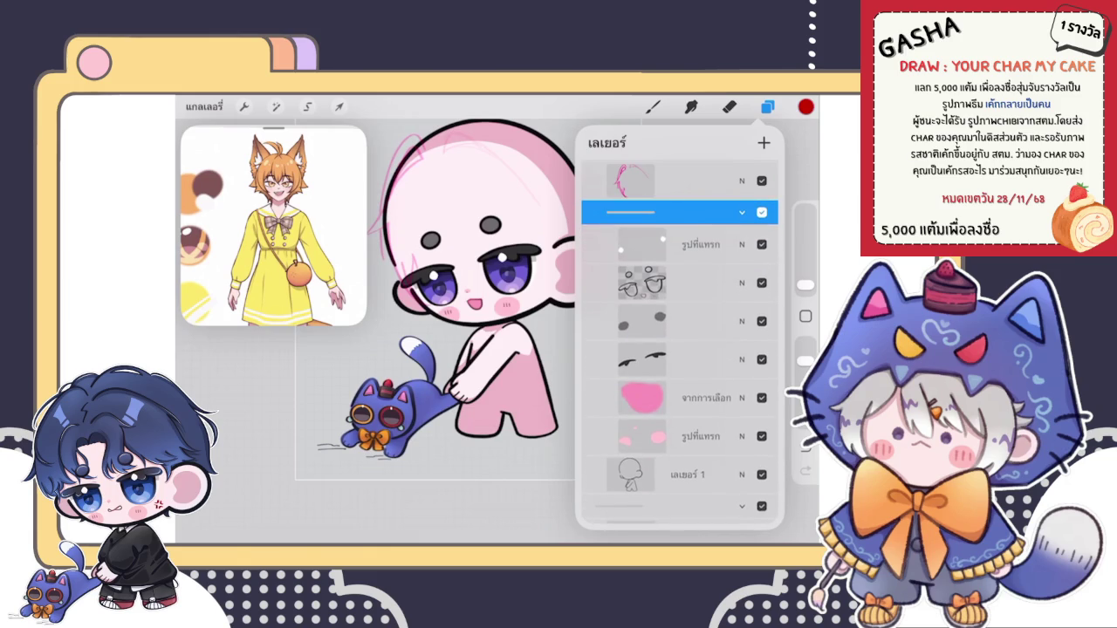
{"action": "left_click", "coordinate": [631, 212]}
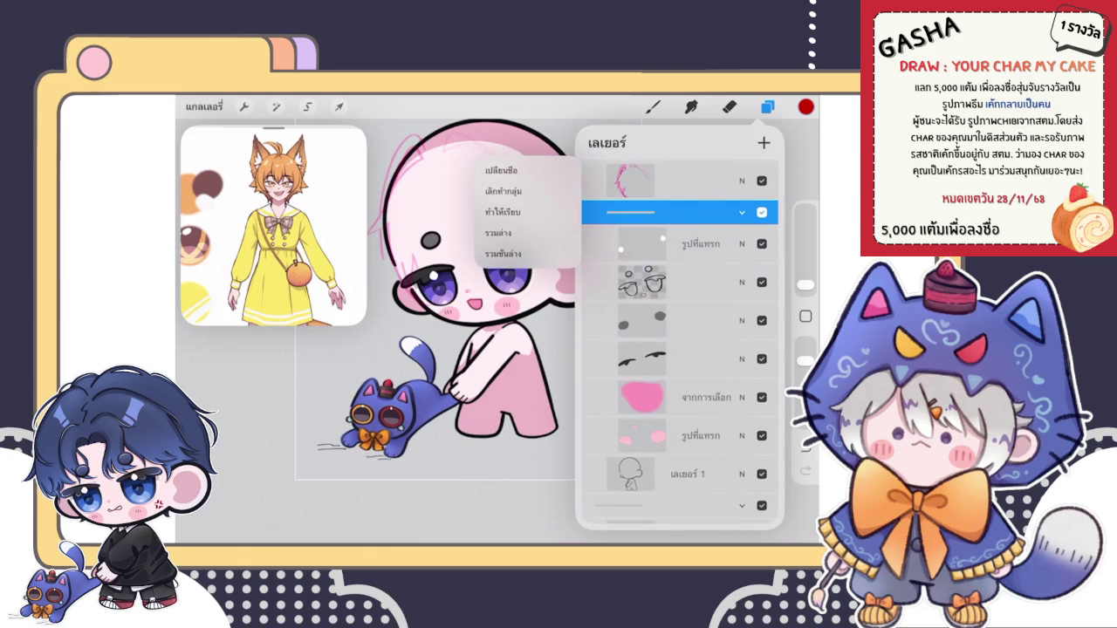
{"action": "left_click", "coordinate": [504, 191]}
Step: Select the eye-lines layer and shift the colour toward a pinkish red
{"action": "scroll", "coordinate": [679, 349], "scroll_direction": "up", "scroll_amount": 3}
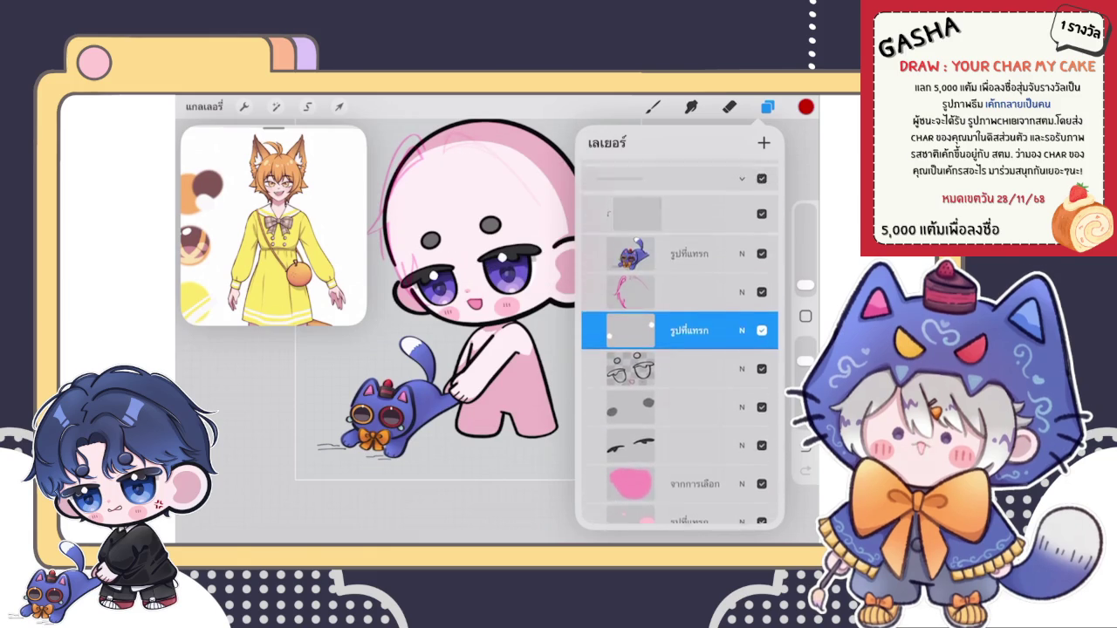
{"action": "scroll", "coordinate": [679, 349], "scroll_direction": "down", "scroll_amount": 3}
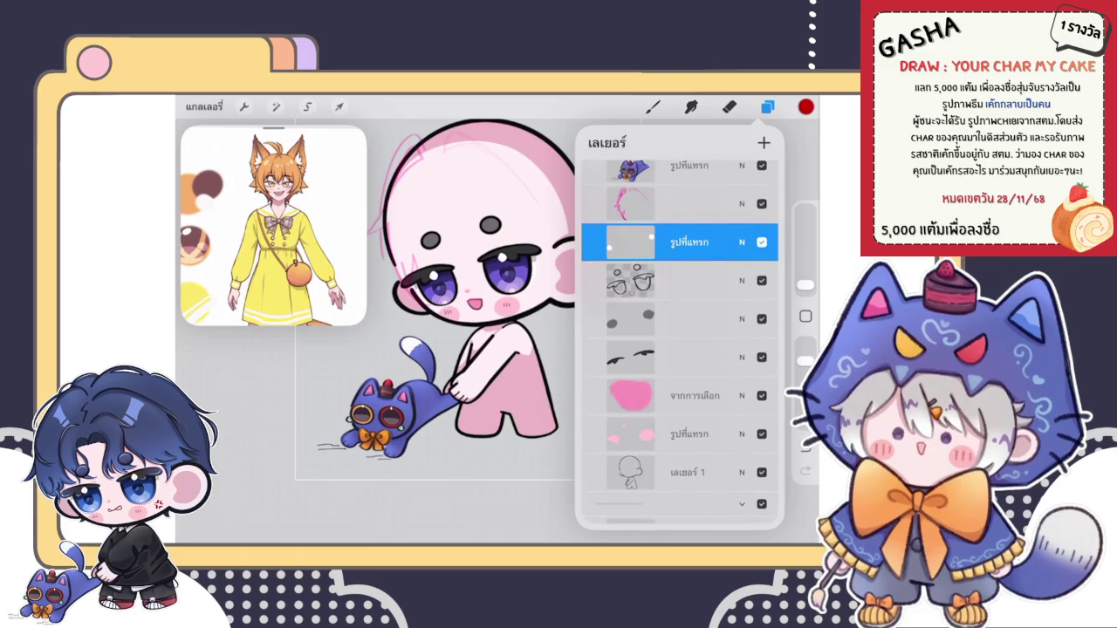
{"action": "scroll", "coordinate": [679, 349], "scroll_direction": "up", "scroll_amount": 2}
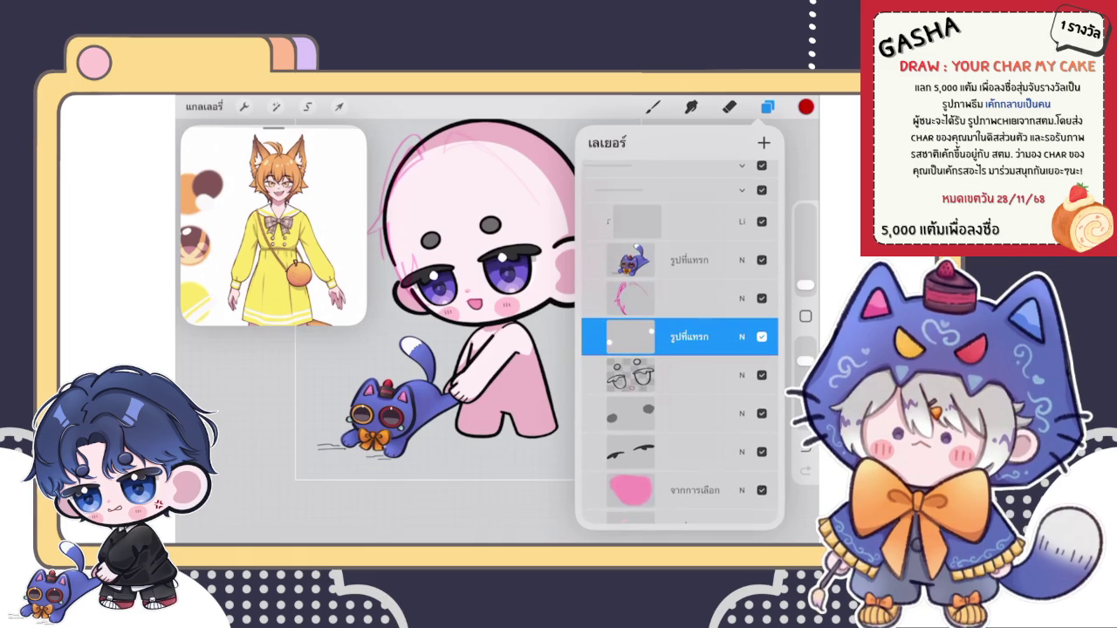
{"action": "scroll", "coordinate": [679, 350], "scroll_direction": "down", "scroll_amount": 2}
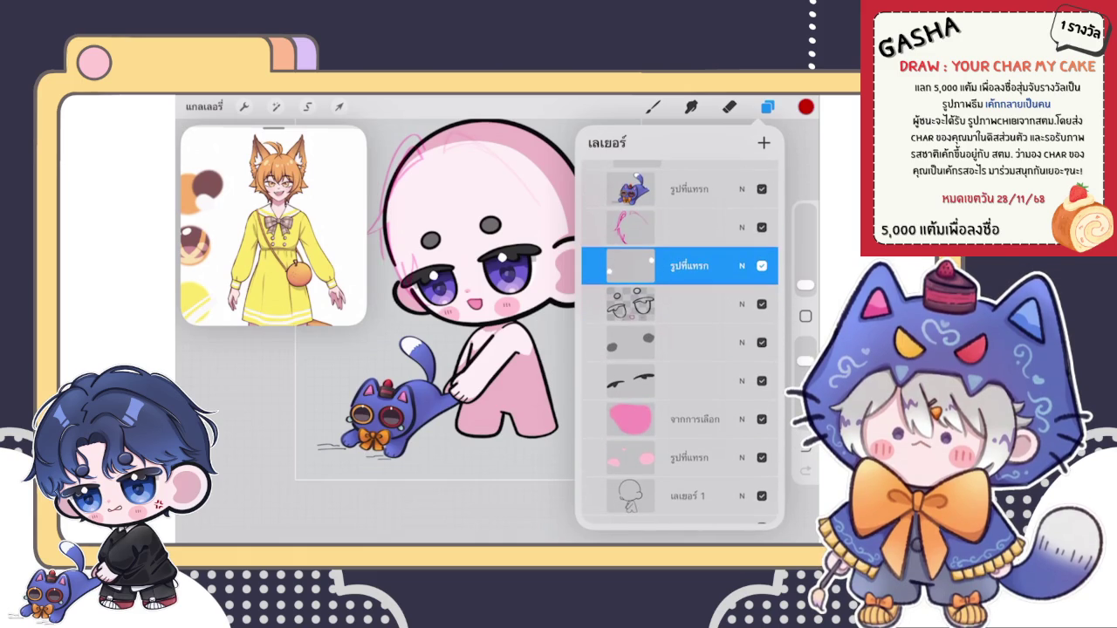
{"action": "scroll", "coordinate": [679, 349], "scroll_direction": "down", "scroll_amount": 1}
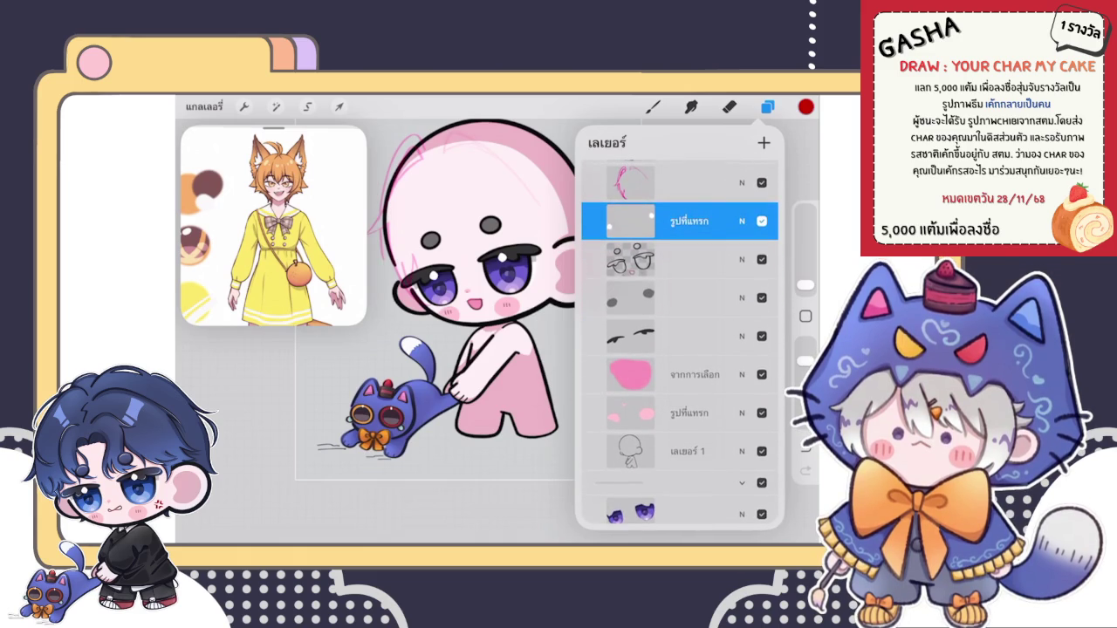
{"action": "scroll", "coordinate": [679, 349], "scroll_direction": "up", "scroll_amount": 1}
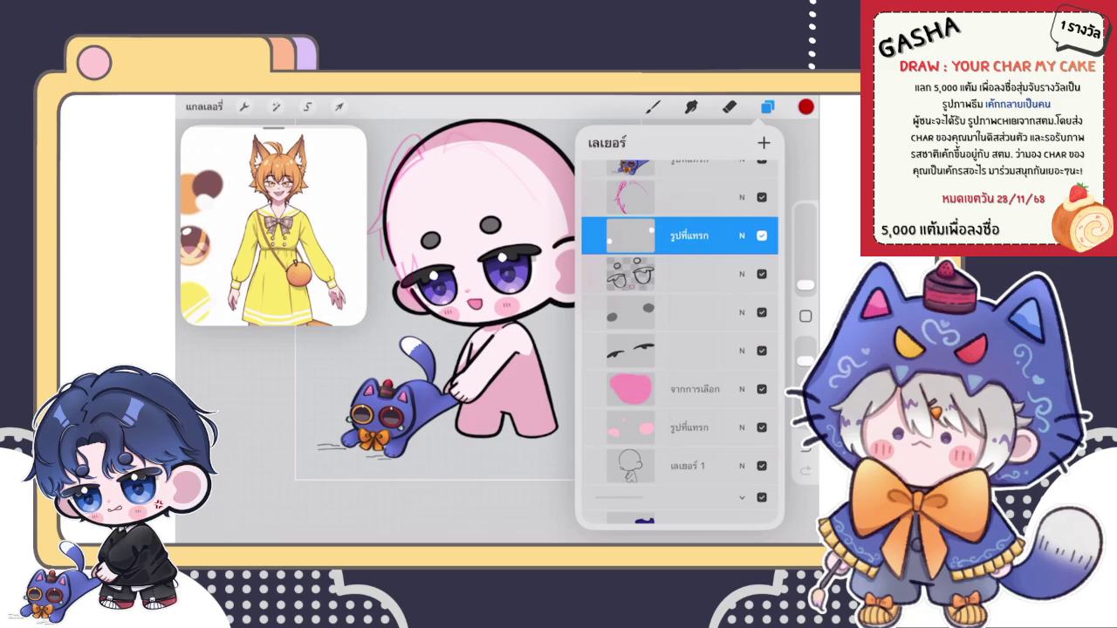
{"action": "left_click", "coordinate": [679, 274]}
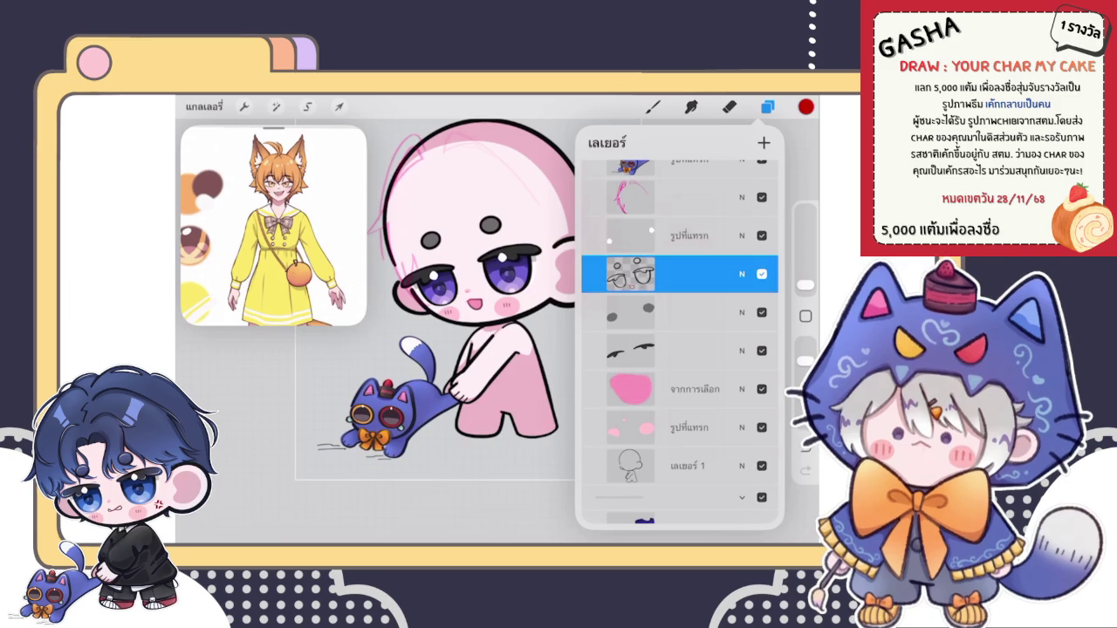
{"action": "left_click", "coordinate": [806, 107]}
{"action": "left_click_drag", "start_coordinate": [763, 244], "coordinate": [764, 268]}
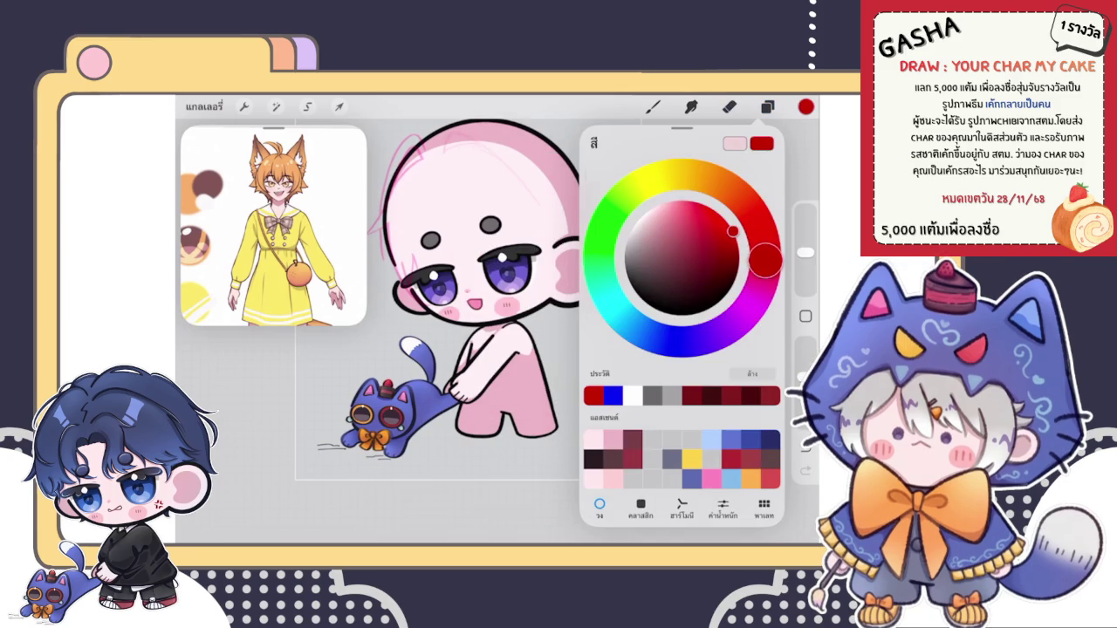
Step: Pick a pinkish-red colour and shrink the brush to about 1%, zooming in on the blush
{"action": "left_click", "coordinate": [724, 232]}
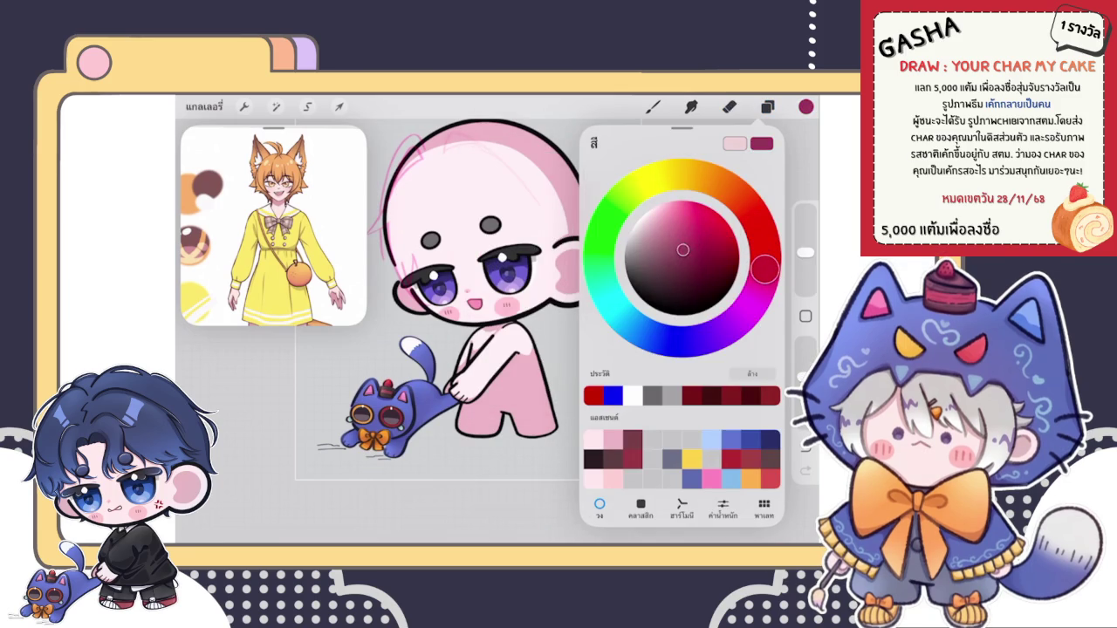
{"action": "left_click", "coordinate": [653, 107]}
{"action": "left_click_drag", "start_coordinate": [805, 253], "coordinate": [805, 276]}
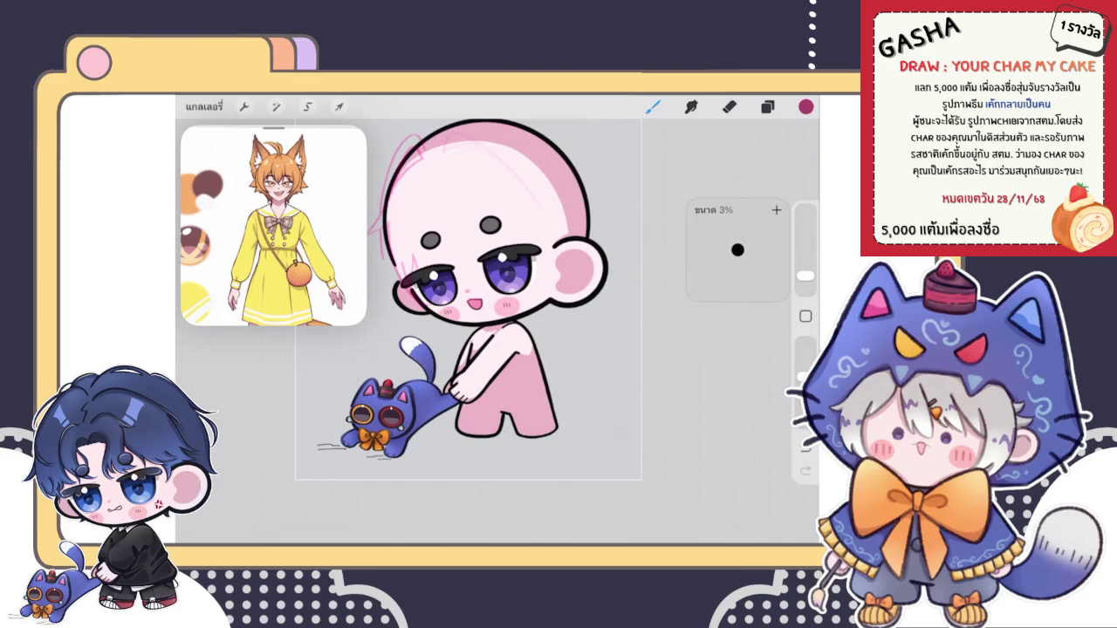
{"action": "scroll", "coordinate": [413, 285], "scroll_direction": "up", "scroll_amount": 3}
{"action": "scroll", "coordinate": [414, 285], "scroll_direction": "up", "scroll_amount": 3}
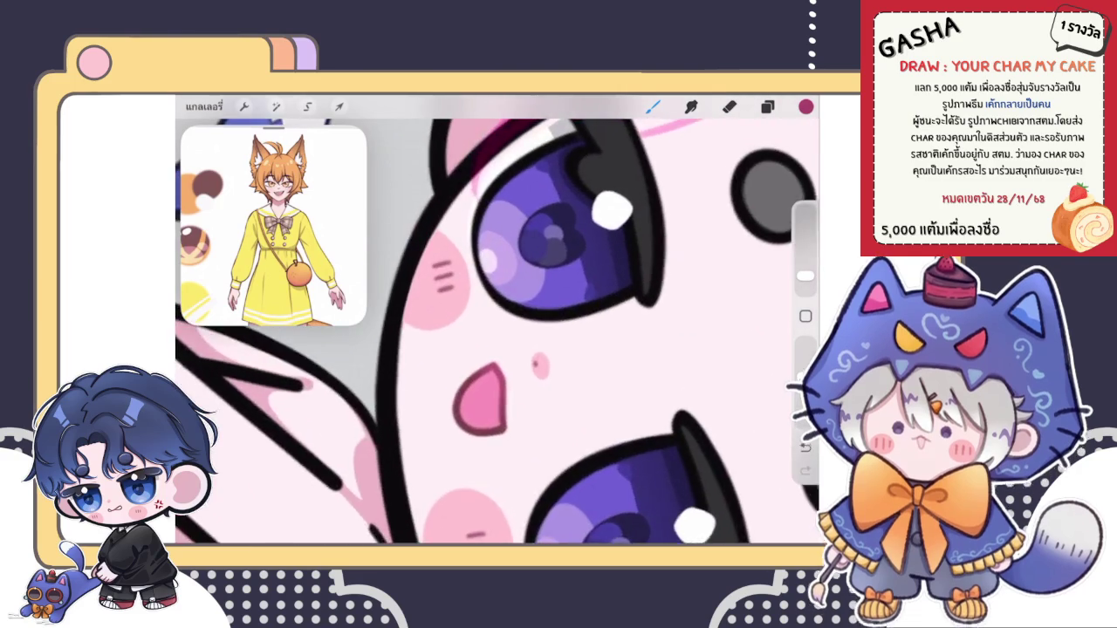
{"action": "scroll", "coordinate": [414, 285], "scroll_direction": "up", "scroll_amount": 2}
{"action": "scroll", "coordinate": [414, 285], "scroll_direction": "up", "scroll_amount": 1}
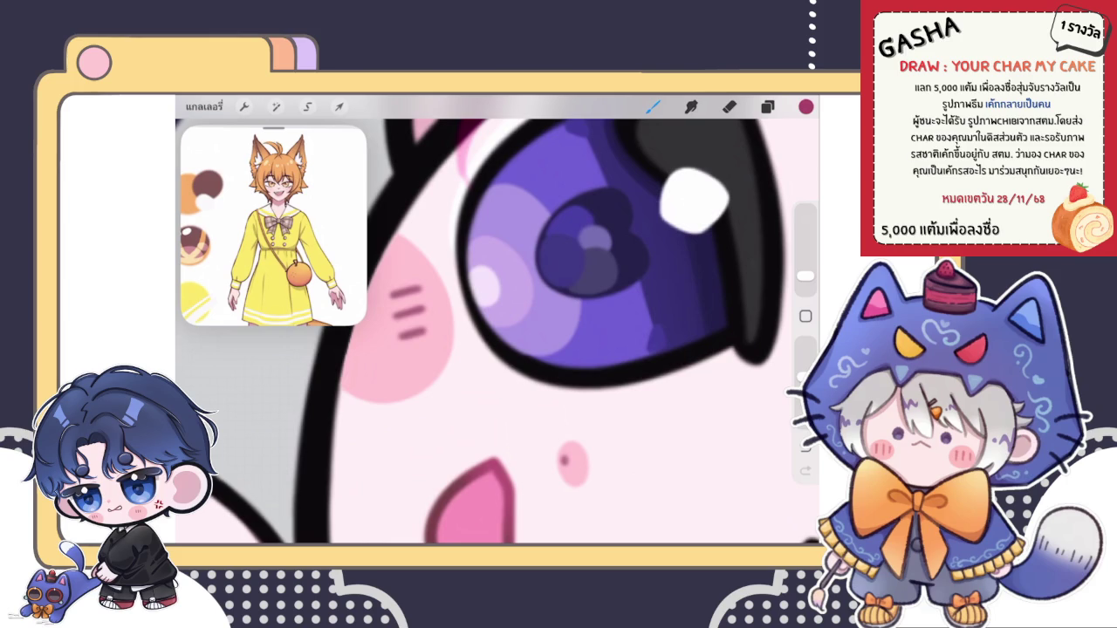
{"action": "left_click_drag", "start_coordinate": [805, 275], "coordinate": [805, 285]}
{"action": "scroll", "coordinate": [402, 259], "scroll_direction": "down", "scroll_amount": 5}
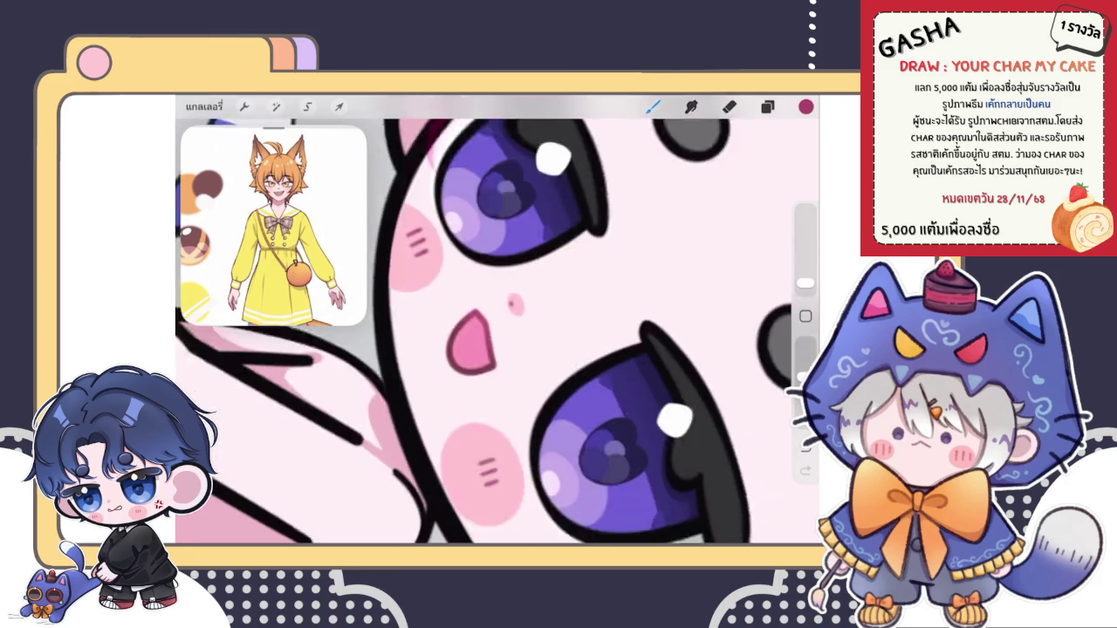
{"action": "scroll", "coordinate": [446, 353], "scroll_direction": "up", "scroll_amount": 5}
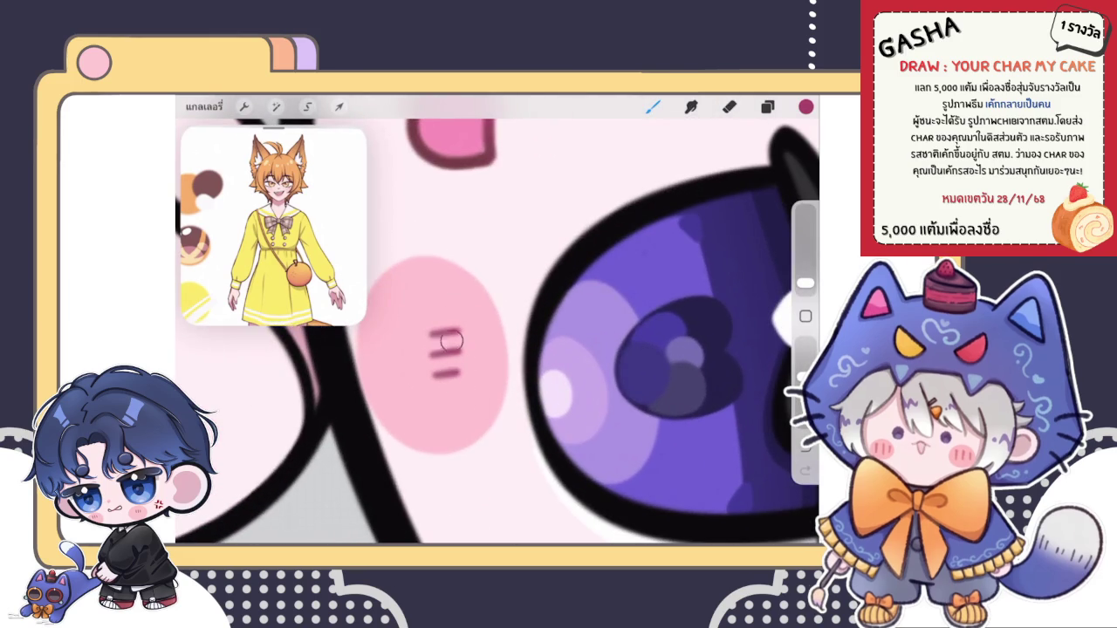
{"action": "scroll", "coordinate": [498, 319], "scroll_direction": "down", "scroll_amount": 5}
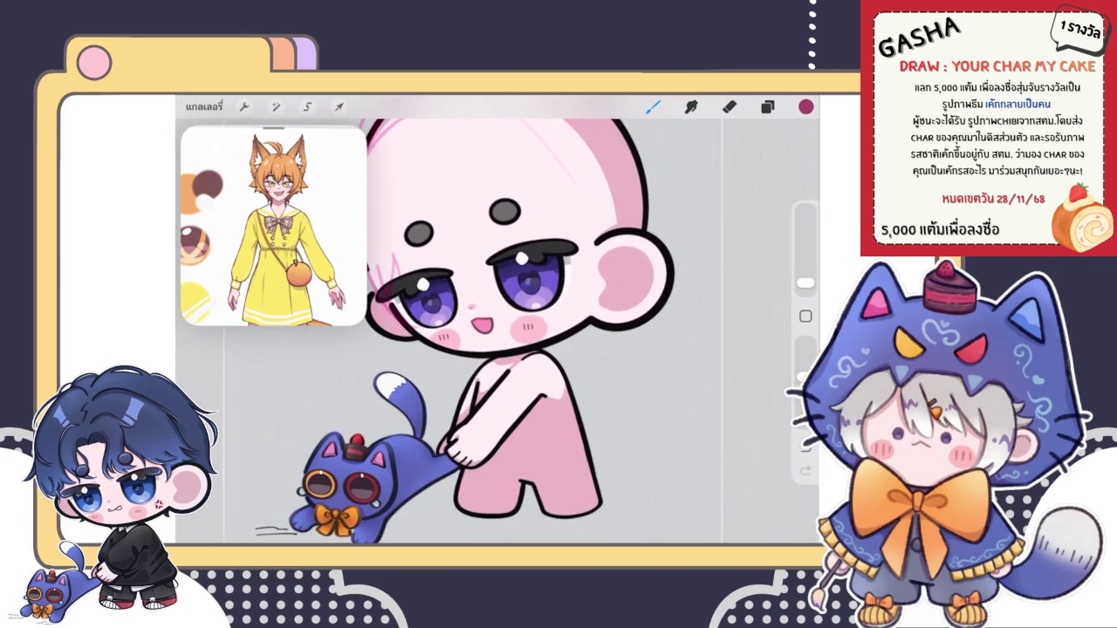
{"action": "scroll", "coordinate": [497, 331], "scroll_direction": "down", "scroll_amount": 3}
{"action": "scroll", "coordinate": [498, 331], "scroll_direction": "up", "scroll_amount": 4}
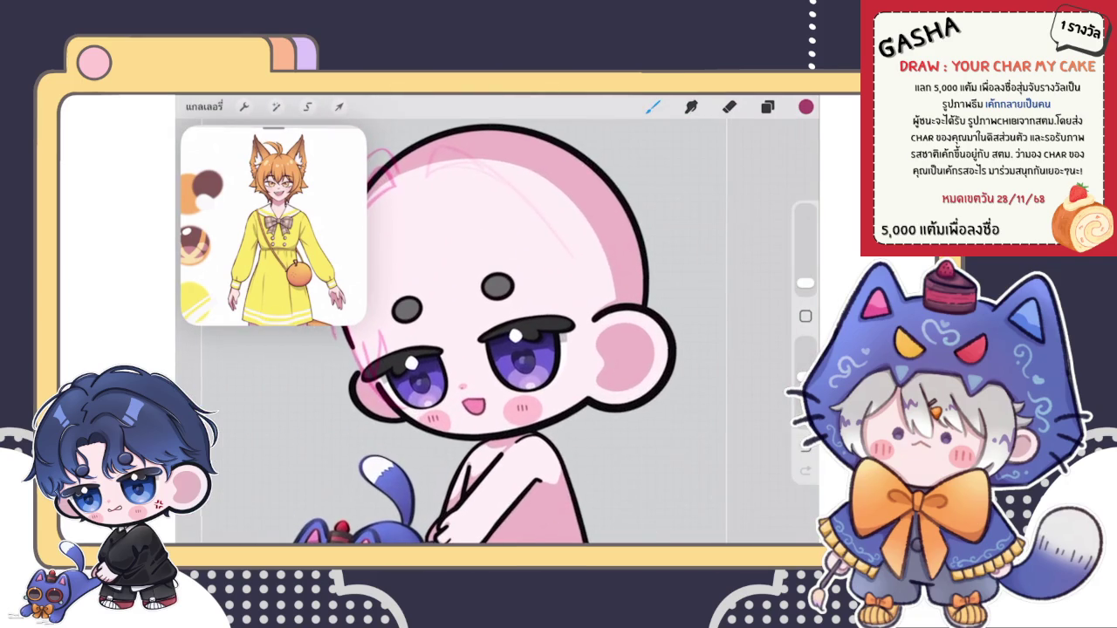
Step: Move the pink sketch layer lower in the layer stack
{"action": "left_click", "coordinate": [768, 106]}
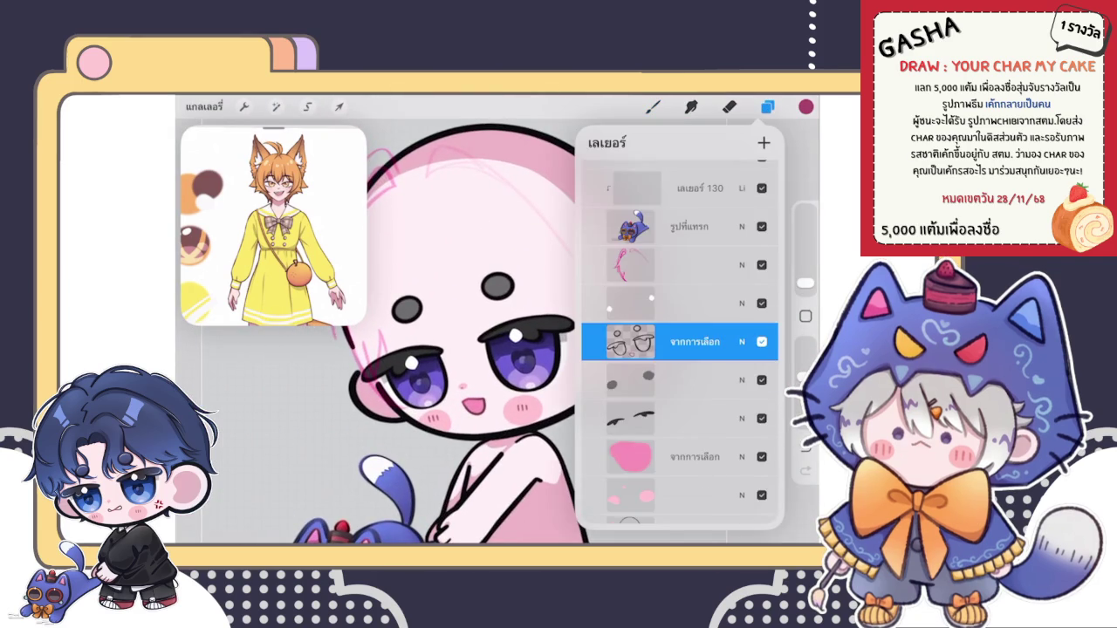
{"action": "scroll", "coordinate": [680, 349], "scroll_direction": "up", "scroll_amount": 2}
{"action": "left_click", "coordinate": [680, 350]}
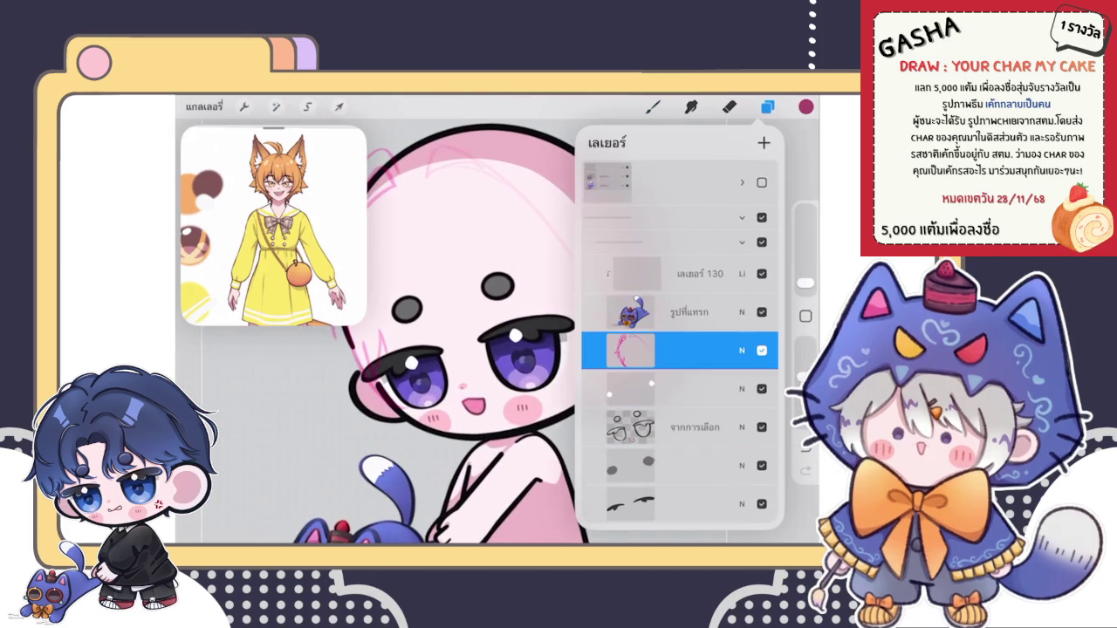
{"action": "left_click_drag", "start_coordinate": [631, 350], "coordinate": [630, 371]}
Step: Set the colour to black and choose a pen brush for line work
{"action": "left_click", "coordinate": [638, 295]}
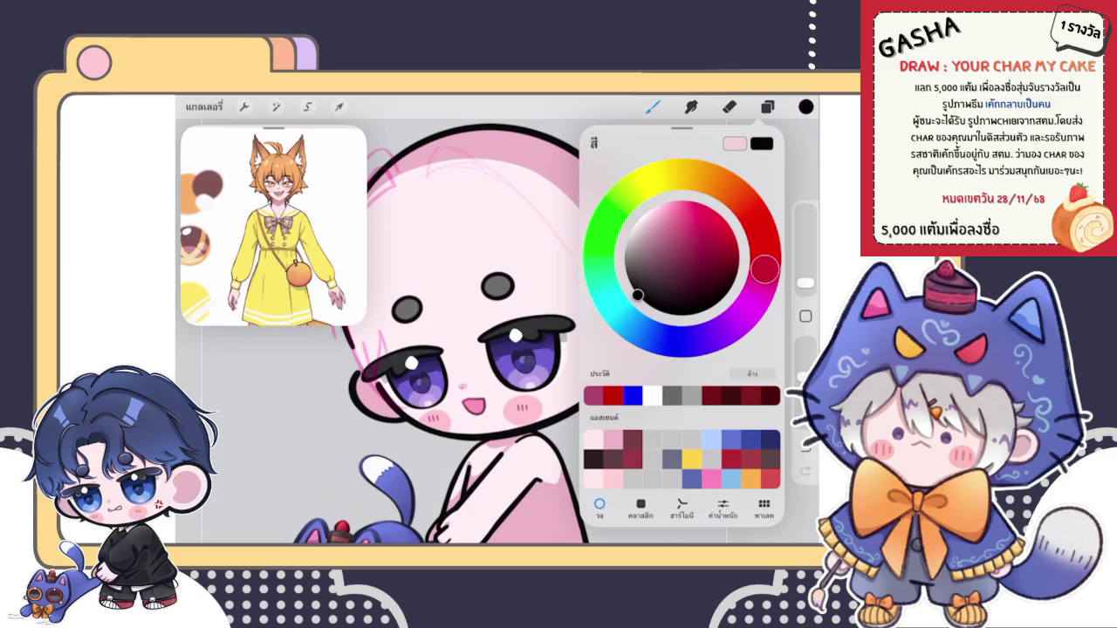
{"action": "left_click", "coordinate": [653, 107]}
{"action": "left_click", "coordinate": [699, 327]}
{"action": "left_click", "coordinate": [699, 376]}
{"action": "left_click", "coordinate": [653, 107]}
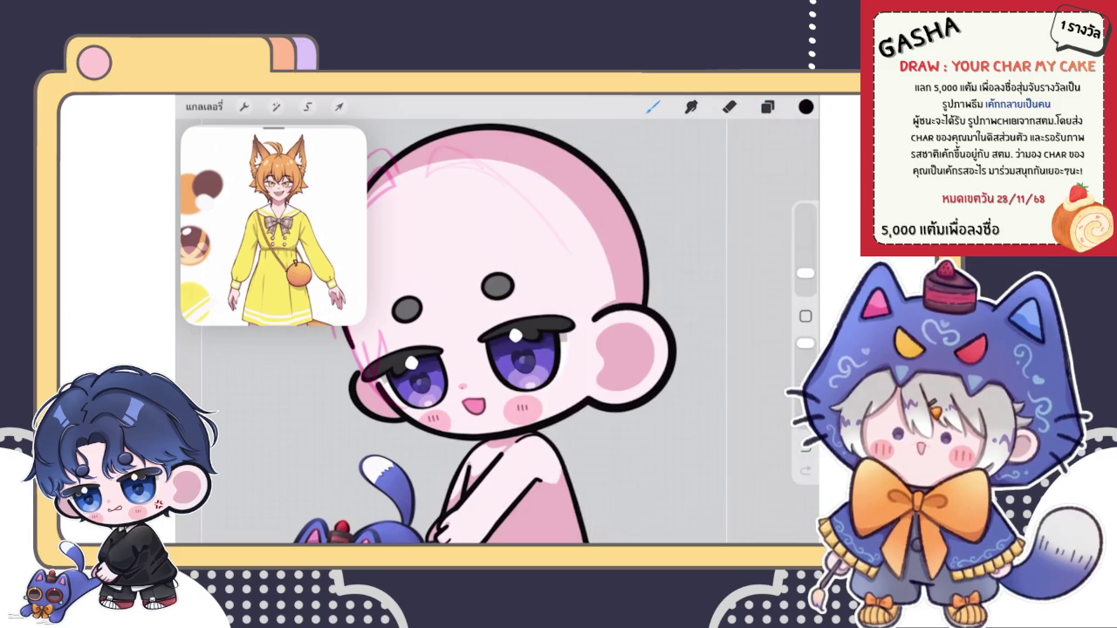
{"action": "scroll", "coordinate": [515, 332], "scroll_direction": "up", "scroll_amount": 2}
Step: Undo a stray stroke, set the brush to about 4%, and draw a vertical bangs strand
{"action": "mouse_move", "coordinate": [425, 252]}
{"action": "left_mouse_down"}
{"action": "mouse_move", "coordinate": [439, 352]}
{"action": "mouse_move", "coordinate": [475, 400]}
{"action": "left_mouse_up"}
{"action": "key", "text": "ctrl+z"}
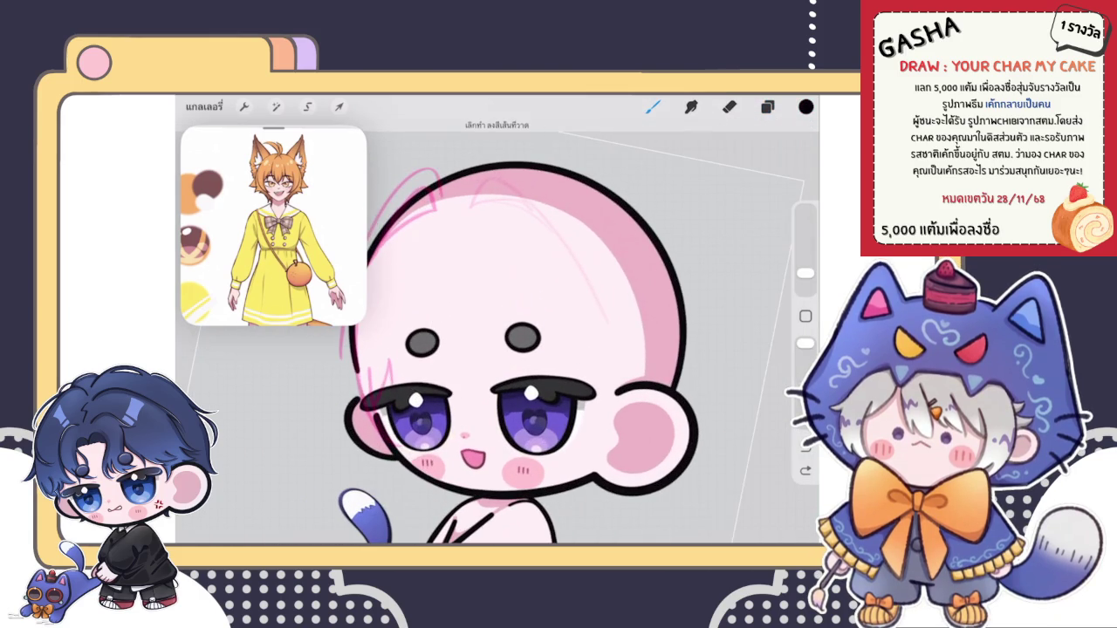
{"action": "left_click_drag", "start_coordinate": [805, 273], "coordinate": [804, 268]}
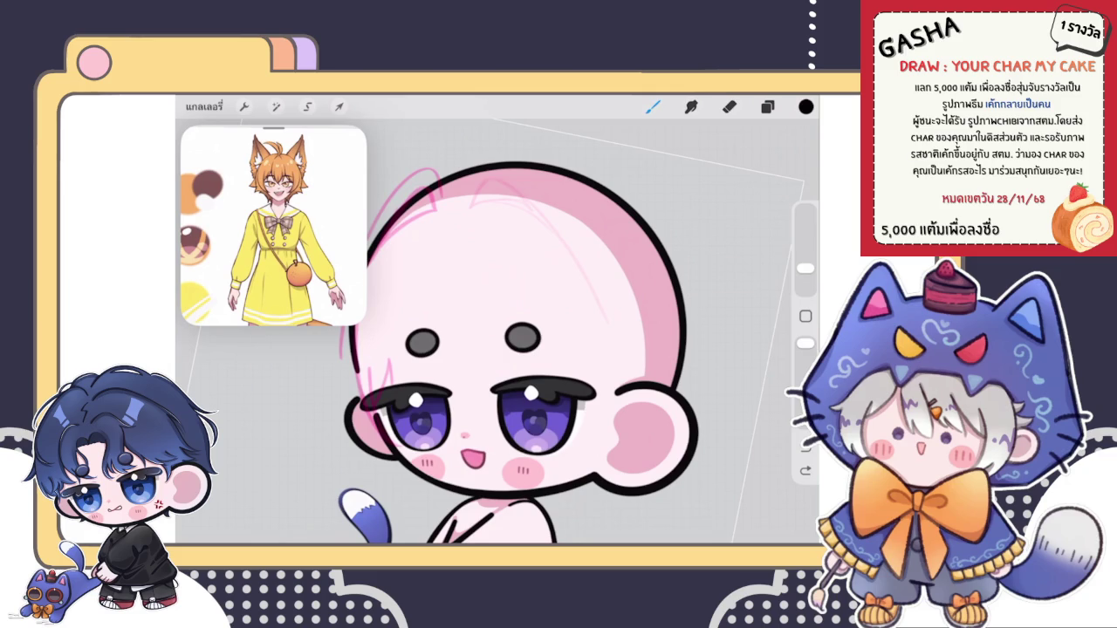
{"action": "left_click_drag", "start_coordinate": [441, 244], "coordinate": [445, 390]}
{"action": "scroll", "coordinate": [485, 350], "scroll_direction": "down", "scroll_amount": 2}
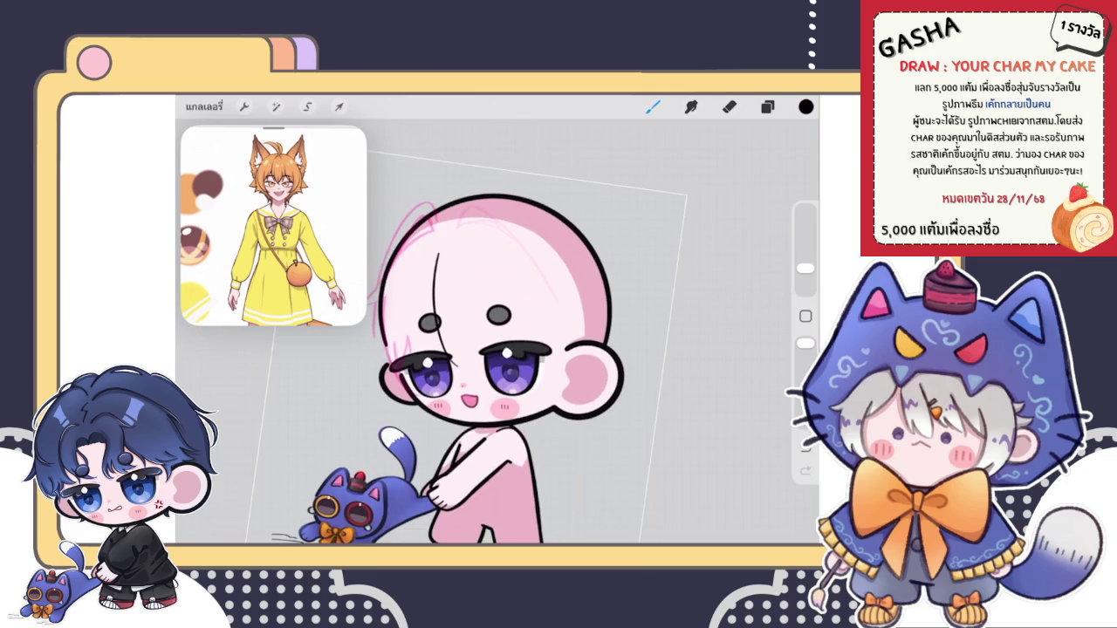
{"action": "scroll", "coordinate": [476, 356], "scroll_direction": "up", "scroll_amount": 2}
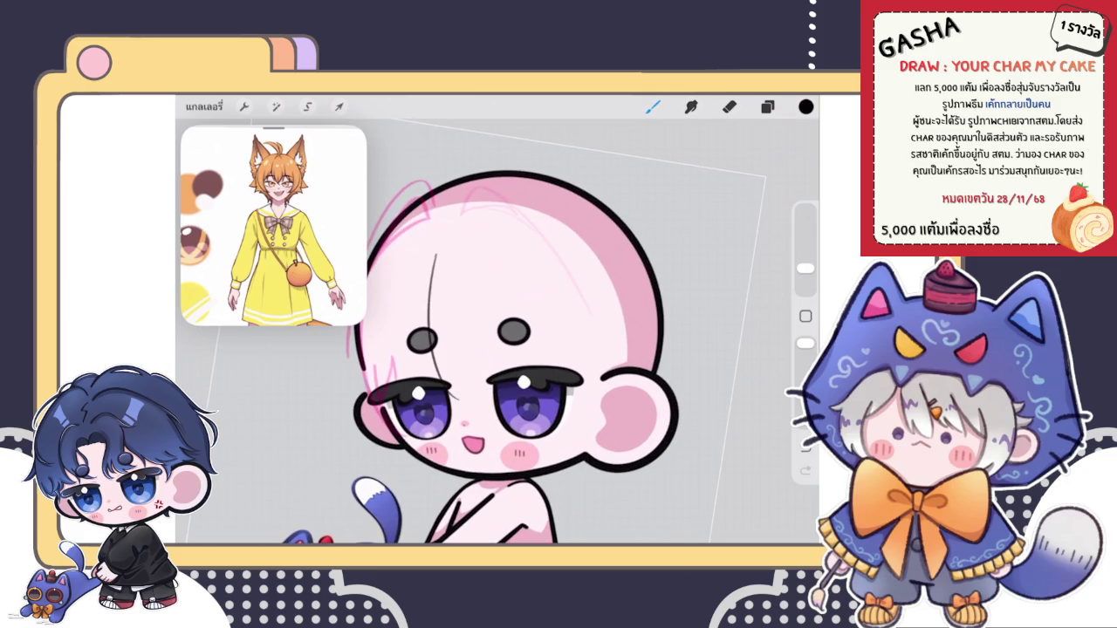
{"action": "scroll", "coordinate": [481, 393], "scroll_direction": "up", "scroll_amount": 2}
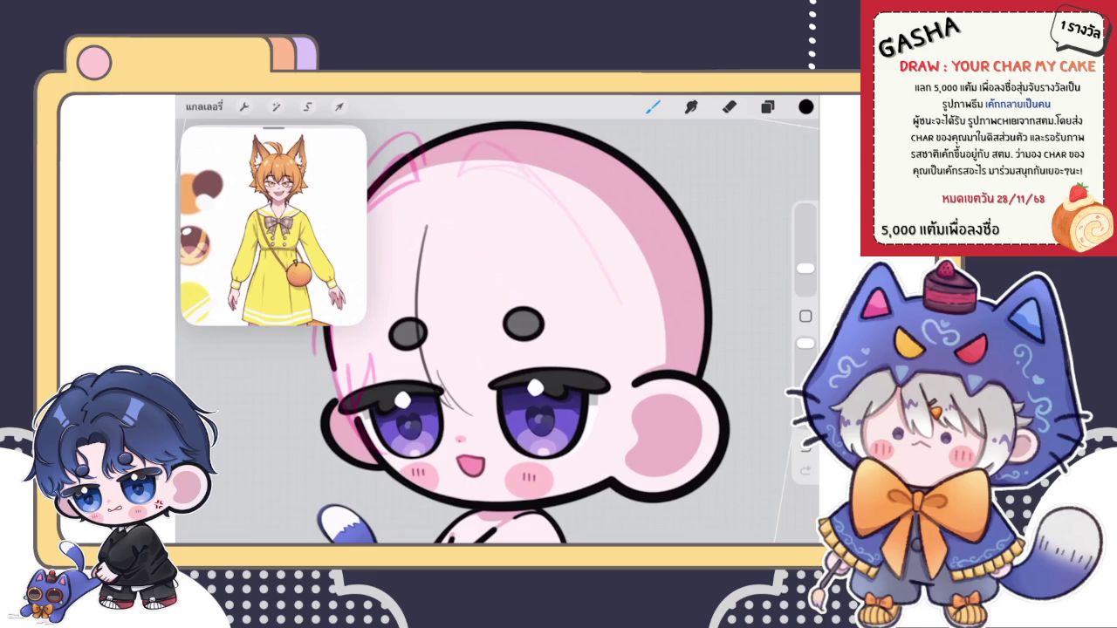
{"action": "key", "text": "ctrl+z"}
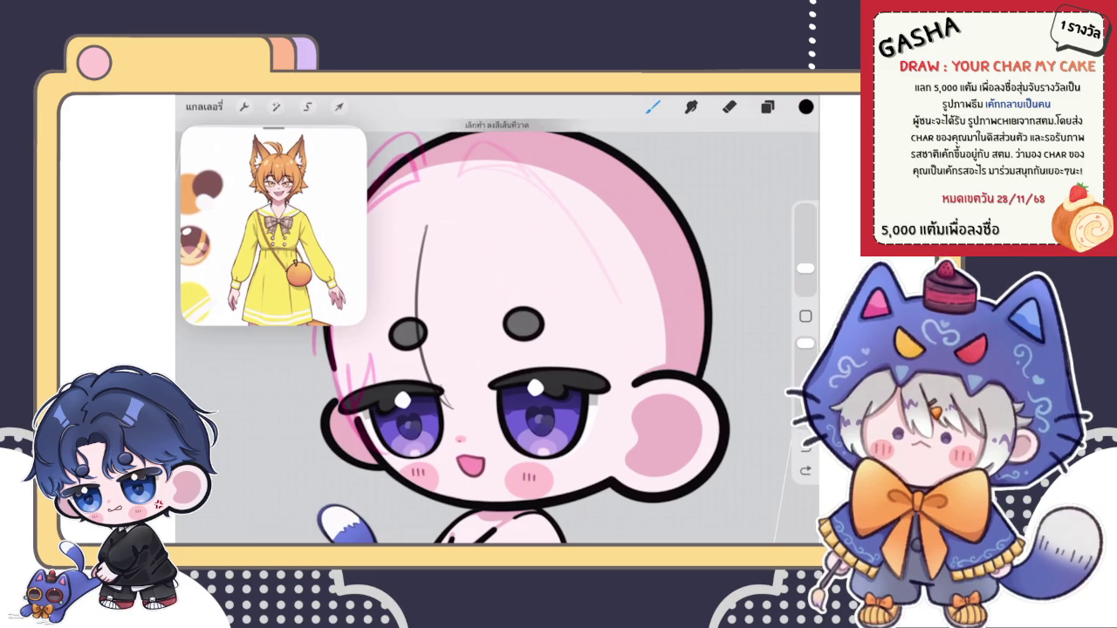
{"action": "scroll", "coordinate": [479, 428], "scroll_direction": "up", "scroll_amount": 2}
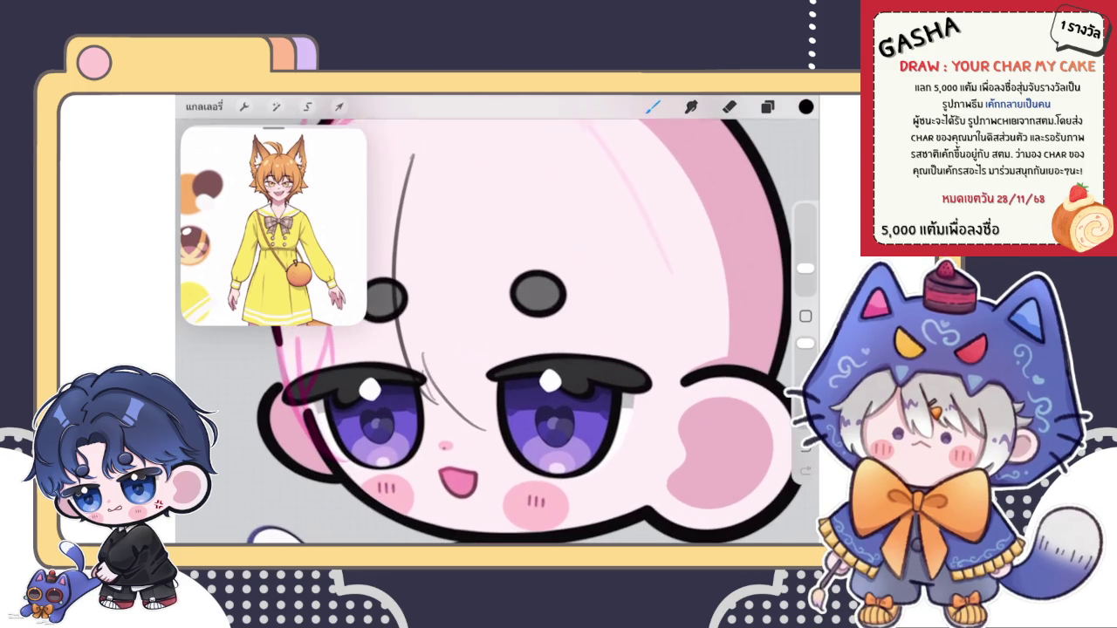
{"action": "key", "text": "ctrl+z"}
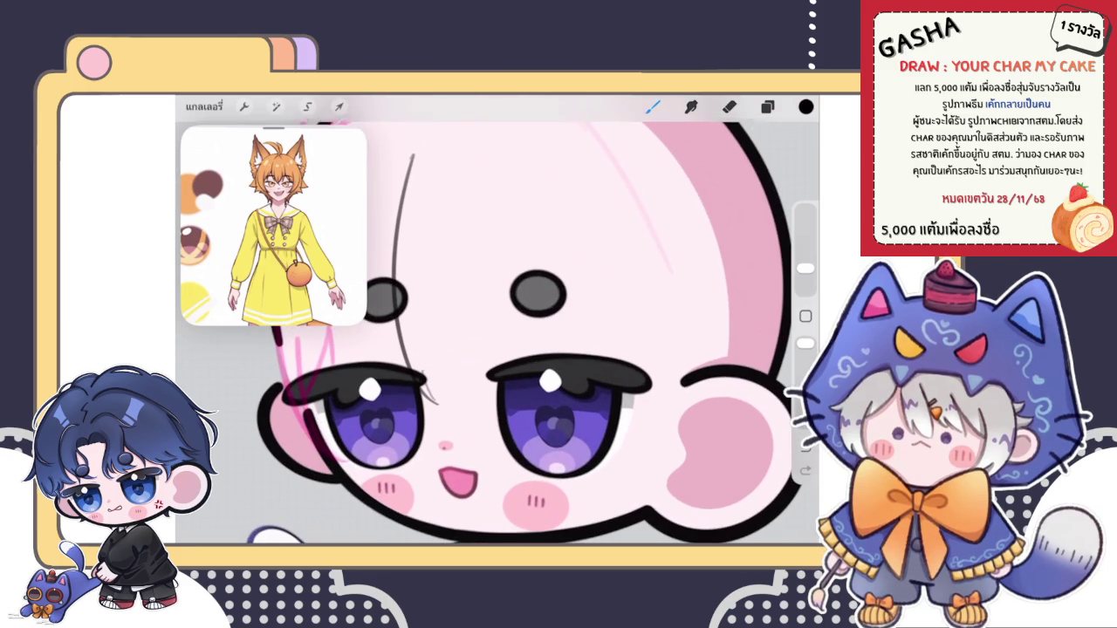
{"action": "key", "text": "ctrl+shift+z"}
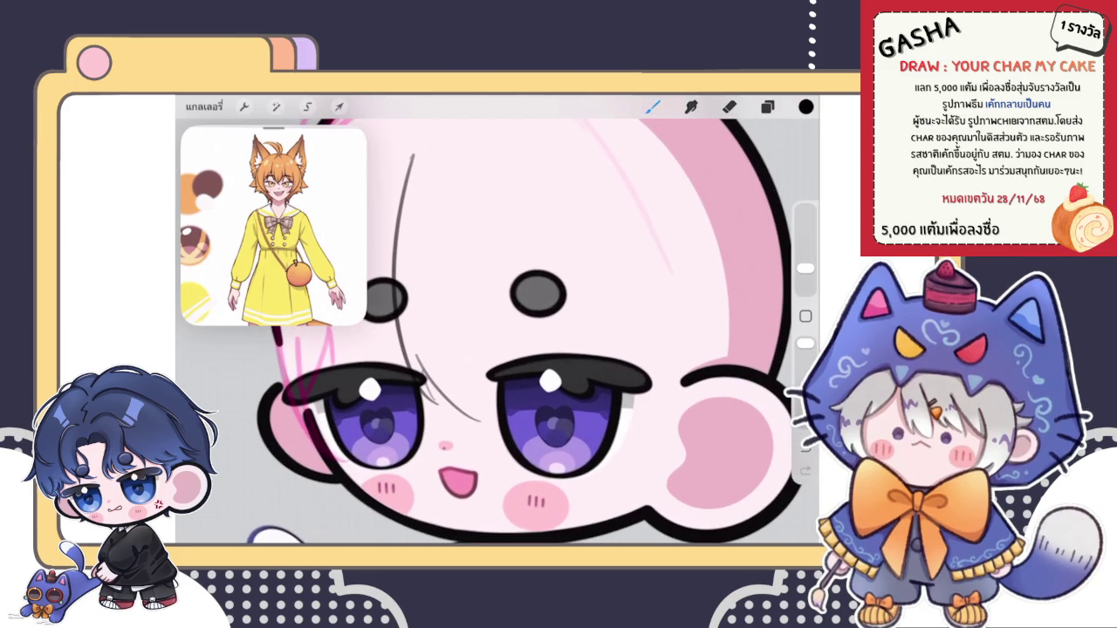
Step: Sketch several thin hair strands on the forehead between the eyes
{"action": "left_click_drag", "start_coordinate": [469, 362], "coordinate": [494, 425]}
{"action": "left_click_drag", "start_coordinate": [465, 341], "coordinate": [472, 389]}
{"action": "left_click_drag", "start_coordinate": [505, 331], "coordinate": [492, 372]}
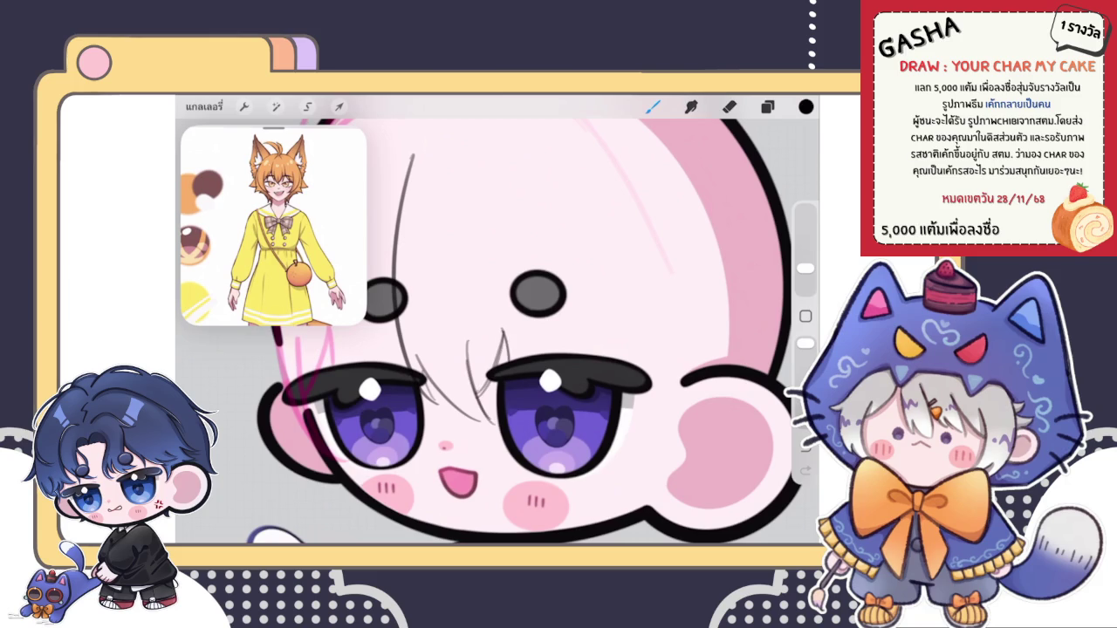
{"action": "scroll", "coordinate": [497, 349], "scroll_direction": "down", "scroll_amount": 5}
{"action": "scroll", "coordinate": [498, 349], "scroll_direction": "down", "scroll_amount": 5}
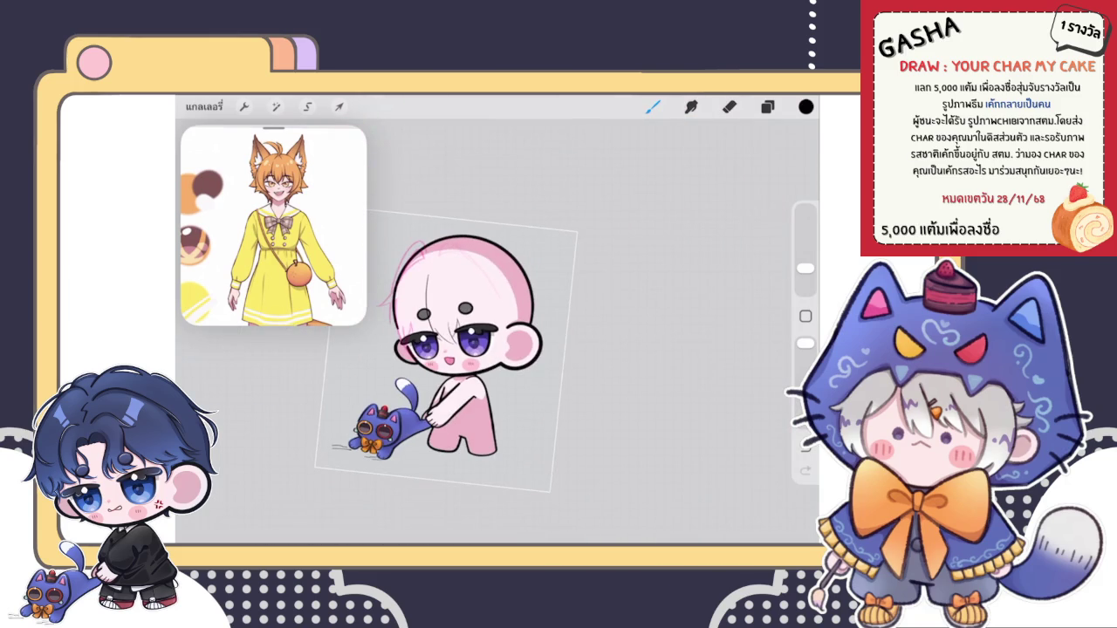
{"action": "scroll", "coordinate": [498, 349], "scroll_direction": "up", "scroll_amount": 5}
{"action": "left_click_drag", "start_coordinate": [473, 264], "coordinate": [498, 317]}
{"action": "scroll", "coordinate": [498, 349], "scroll_direction": "down", "scroll_amount": 1}
{"action": "scroll", "coordinate": [511, 341], "scroll_direction": "up", "scroll_amount": 1}
{"action": "scroll", "coordinate": [498, 349], "scroll_direction": "down", "scroll_amount": 3}
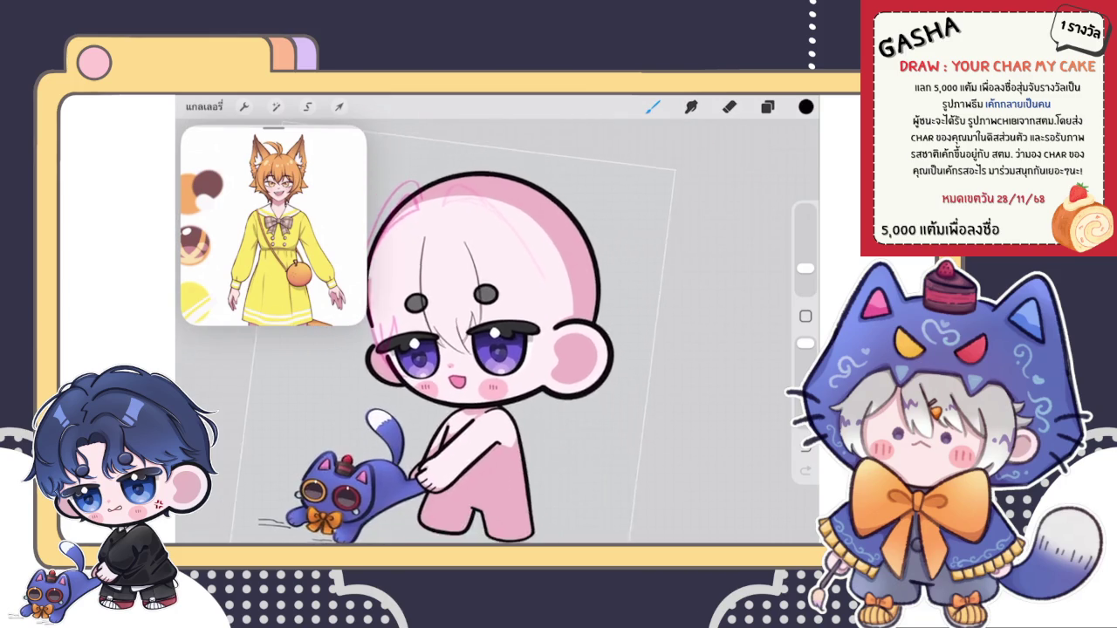
{"action": "scroll", "coordinate": [498, 349], "scroll_direction": "up", "scroll_amount": 2}
{"action": "scroll", "coordinate": [498, 349], "scroll_direction": "up", "scroll_amount": 1}
{"action": "scroll", "coordinate": [498, 349], "scroll_direction": "up", "scroll_amount": 2}
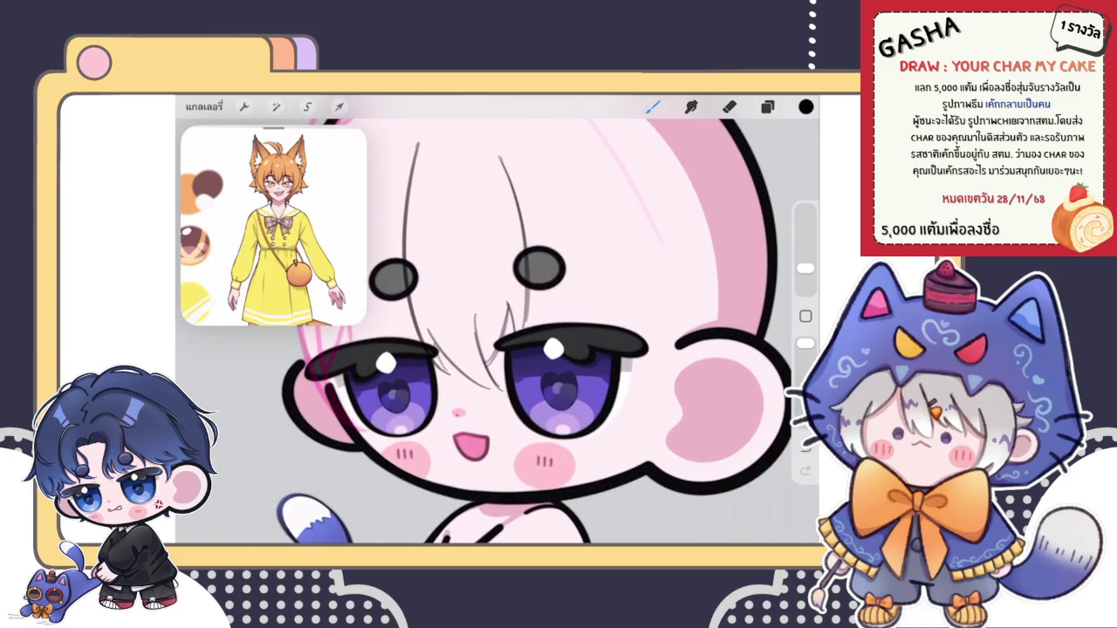
{"action": "left_click_drag", "start_coordinate": [509, 306], "coordinate": [490, 365]}
{"action": "scroll", "coordinate": [498, 349], "scroll_direction": "up", "scroll_amount": 2}
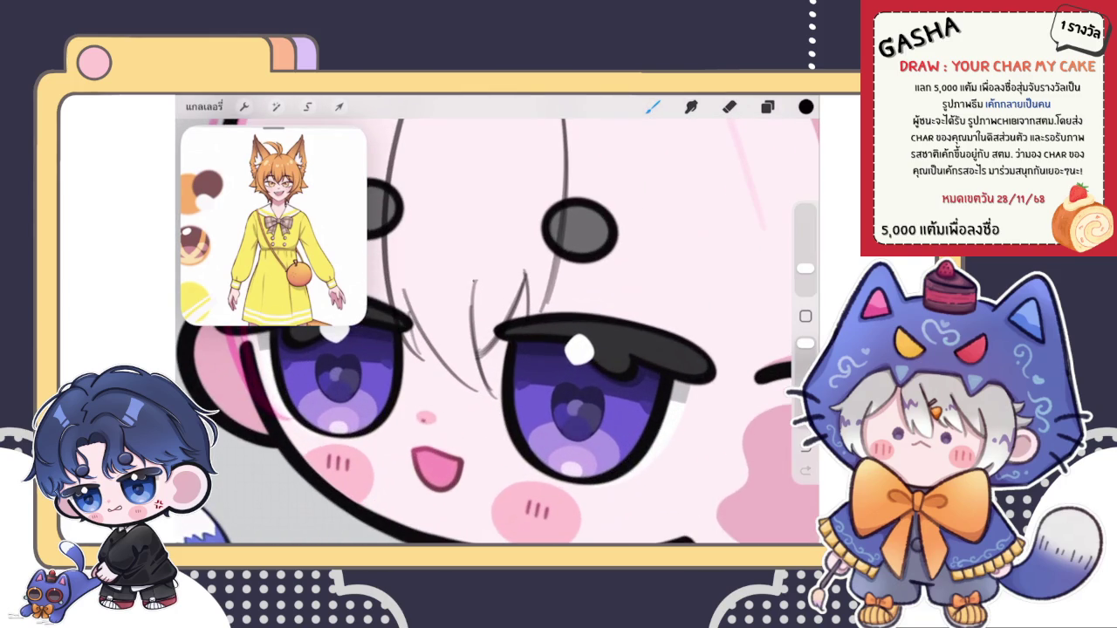
Step: Toggle between the eraser and the brush while reviewing the strands
{"action": "key", "text": "e"}
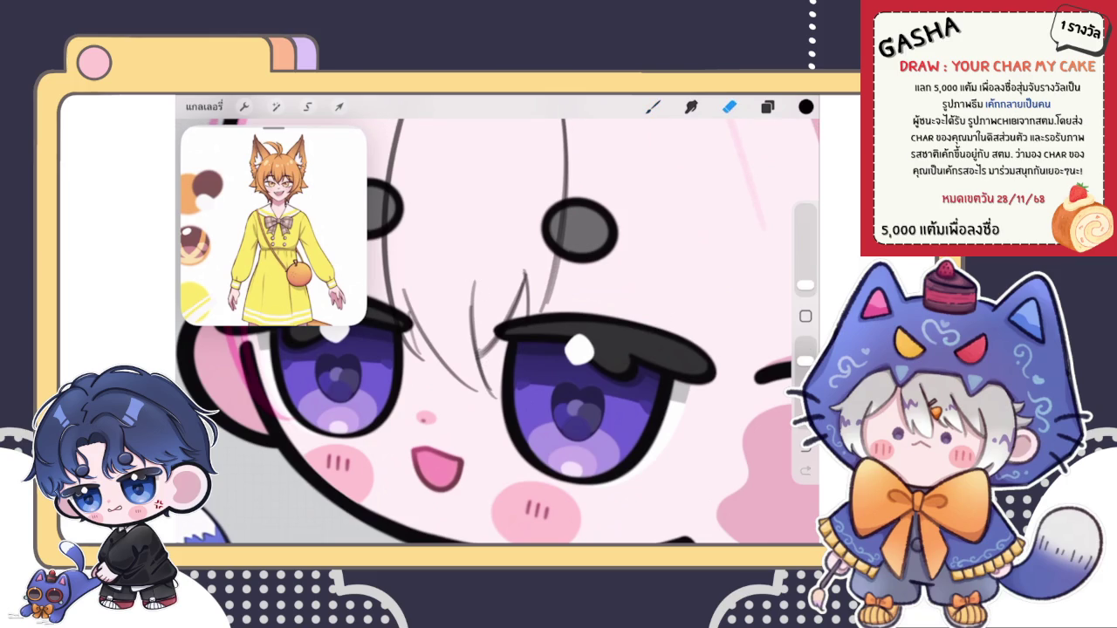
{"action": "scroll", "coordinate": [498, 331], "scroll_direction": "down", "scroll_amount": 5}
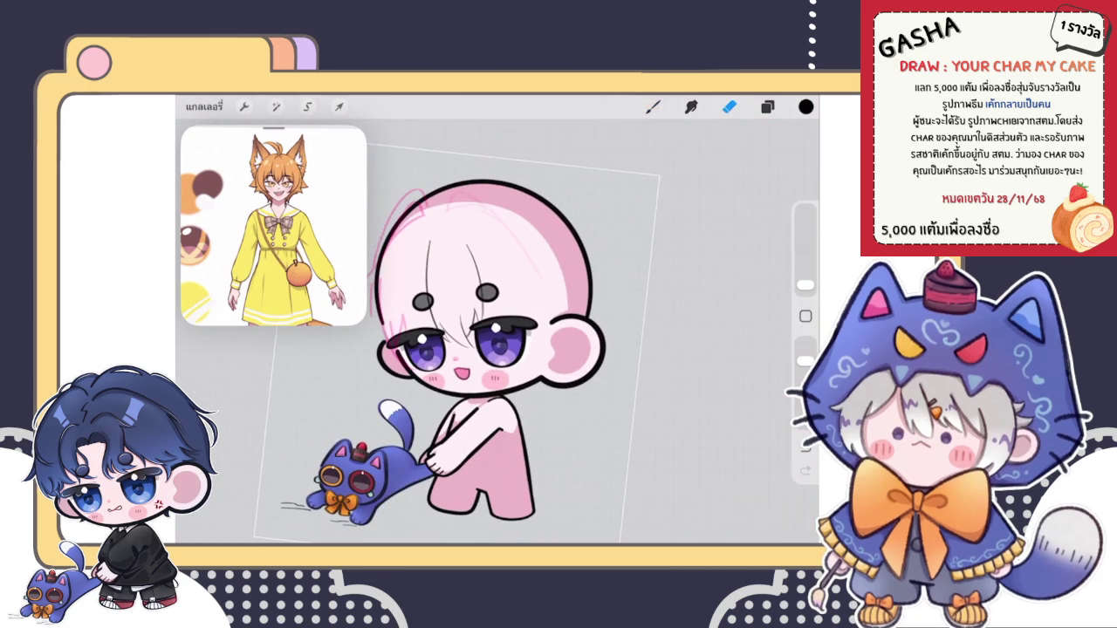
{"action": "key", "text": "b"}
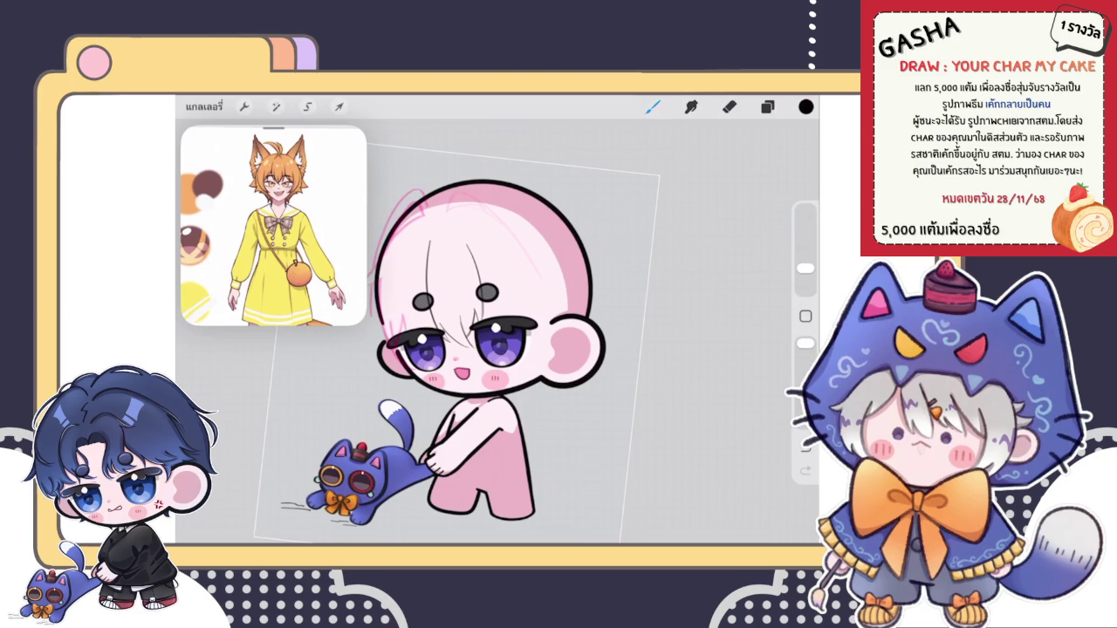
{"action": "key", "text": "e"}
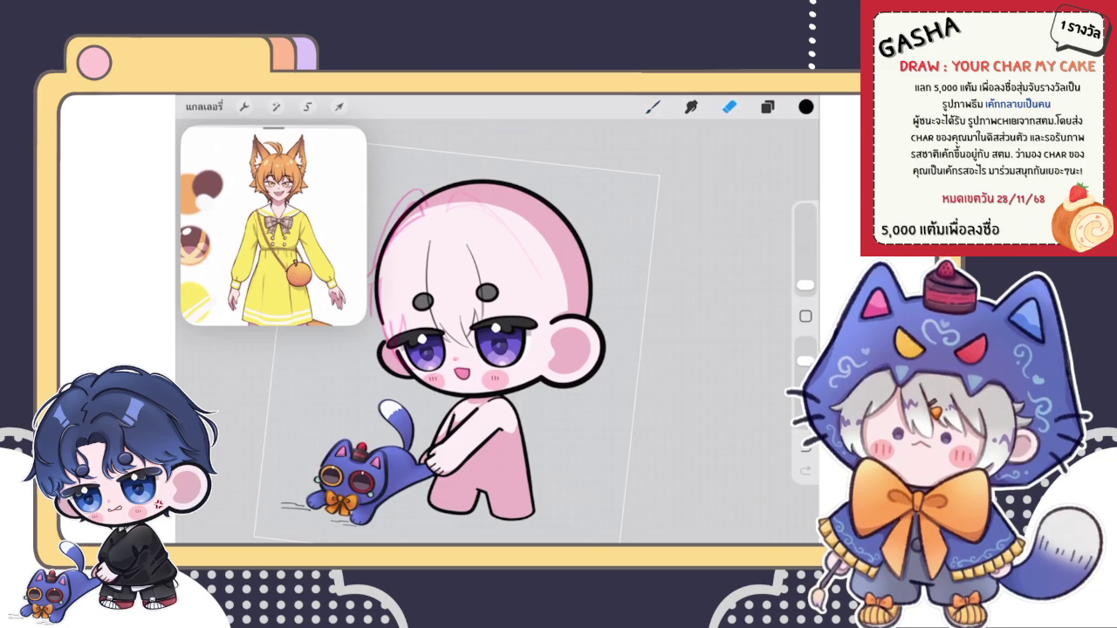
{"action": "key", "text": "b"}
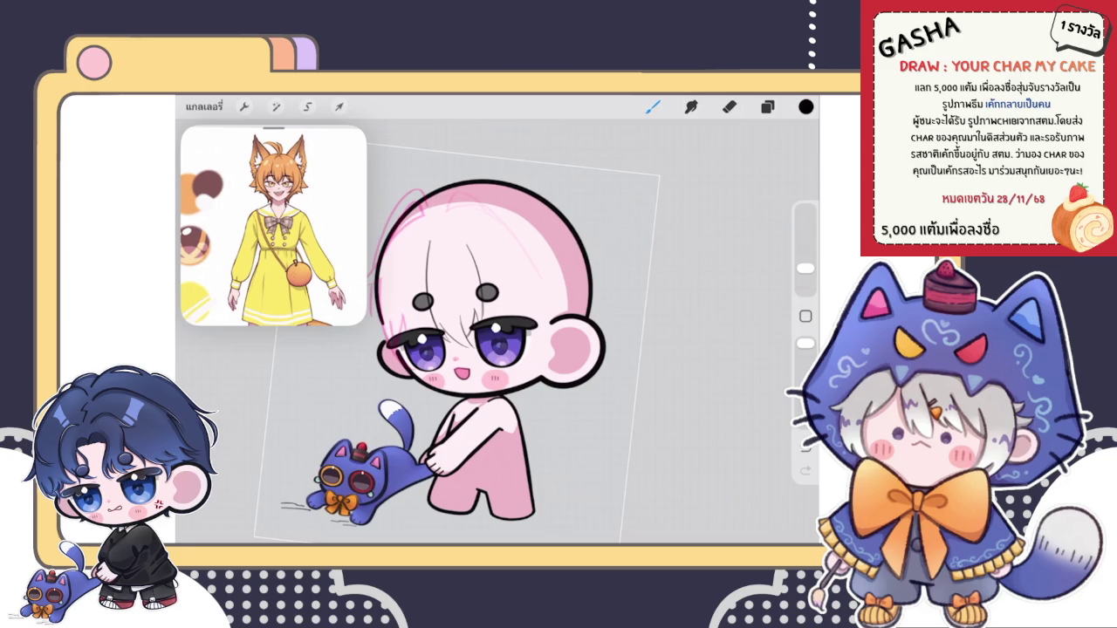
{"action": "scroll", "coordinate": [376, 253], "scroll_direction": "up", "scroll_amount": 5}
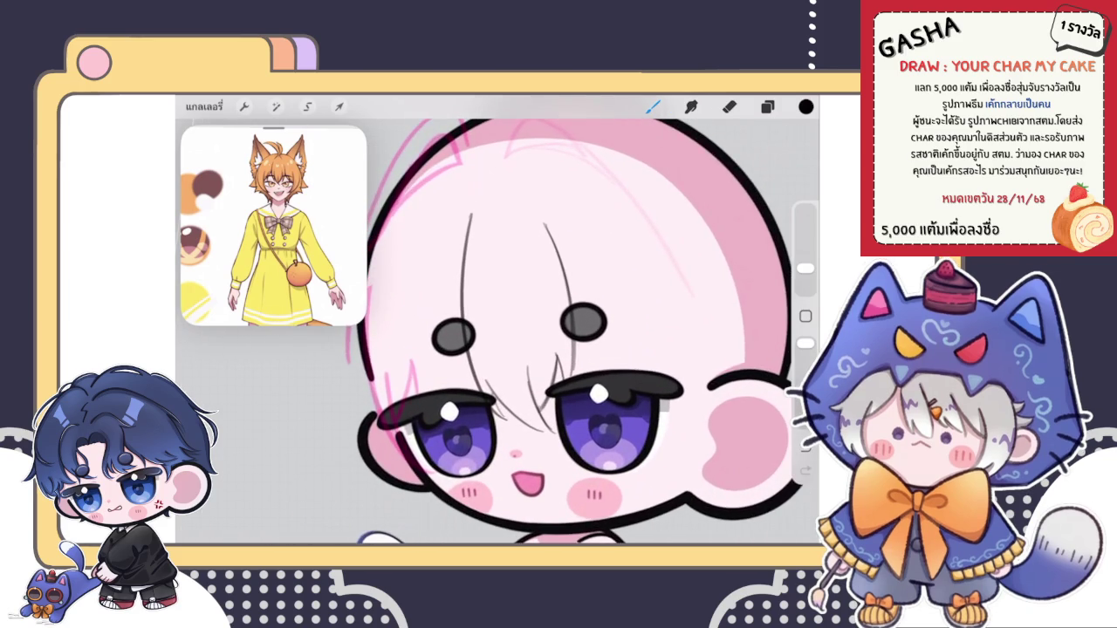
Step: Draw gray hair strands down the forehead and left of the left eye
{"action": "left_click_drag", "start_coordinate": [461, 272], "coordinate": [437, 374]}
{"action": "scroll", "coordinate": [452, 377], "scroll_direction": "up", "scroll_amount": 3}
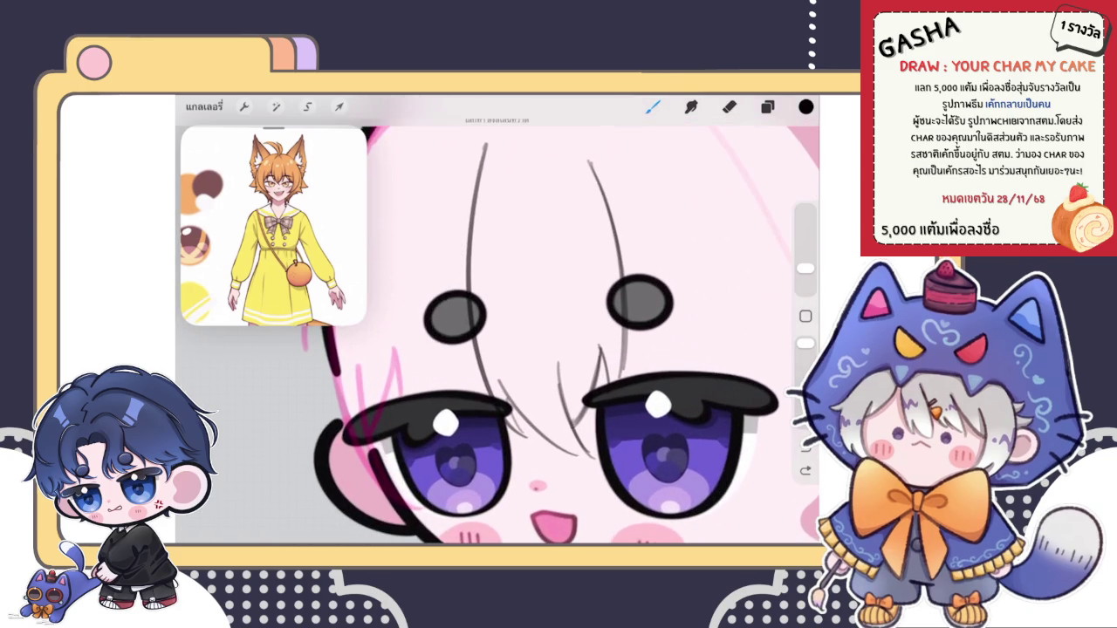
{"action": "mouse_move", "coordinate": [472, 218]}
{"action": "left_mouse_down"}
{"action": "mouse_move", "coordinate": [445, 280]}
{"action": "mouse_move", "coordinate": [417, 307]}
{"action": "mouse_move", "coordinate": [421, 377]}
{"action": "left_mouse_up"}
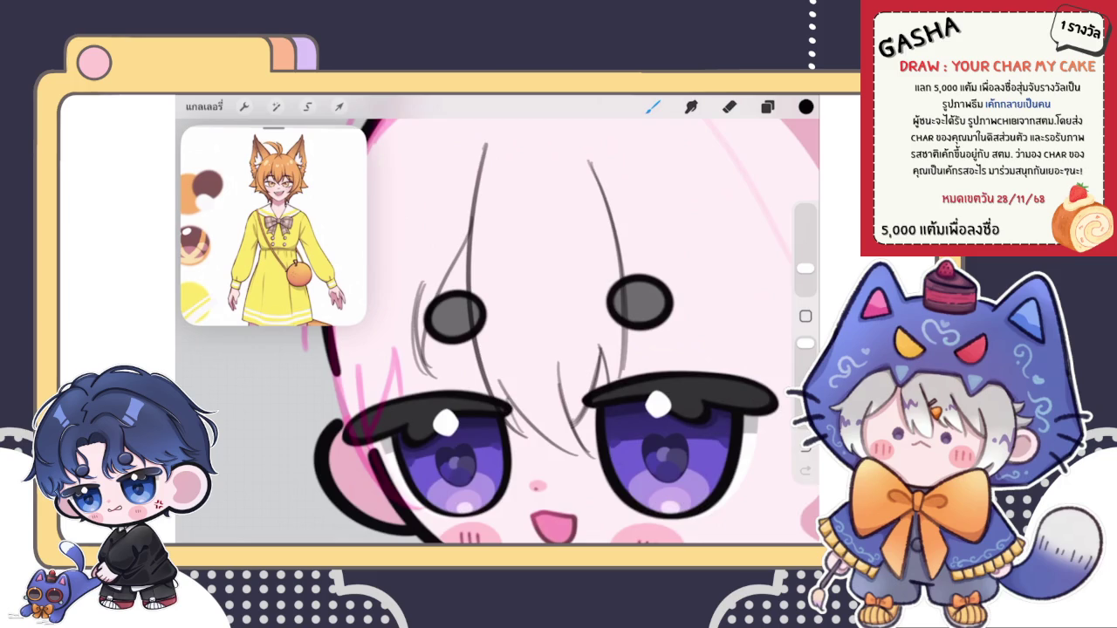
{"action": "scroll", "coordinate": [541, 332], "scroll_direction": "up", "scroll_amount": 2}
{"action": "key", "text": "ctrl+z"}
{"action": "left_click_drag", "start_coordinate": [425, 260], "coordinate": [435, 380]}
{"action": "left_click_drag", "start_coordinate": [428, 321], "coordinate": [435, 384]}
Step: Set the eraser size, then return to the brush
{"action": "left_click", "coordinate": [729, 106]}
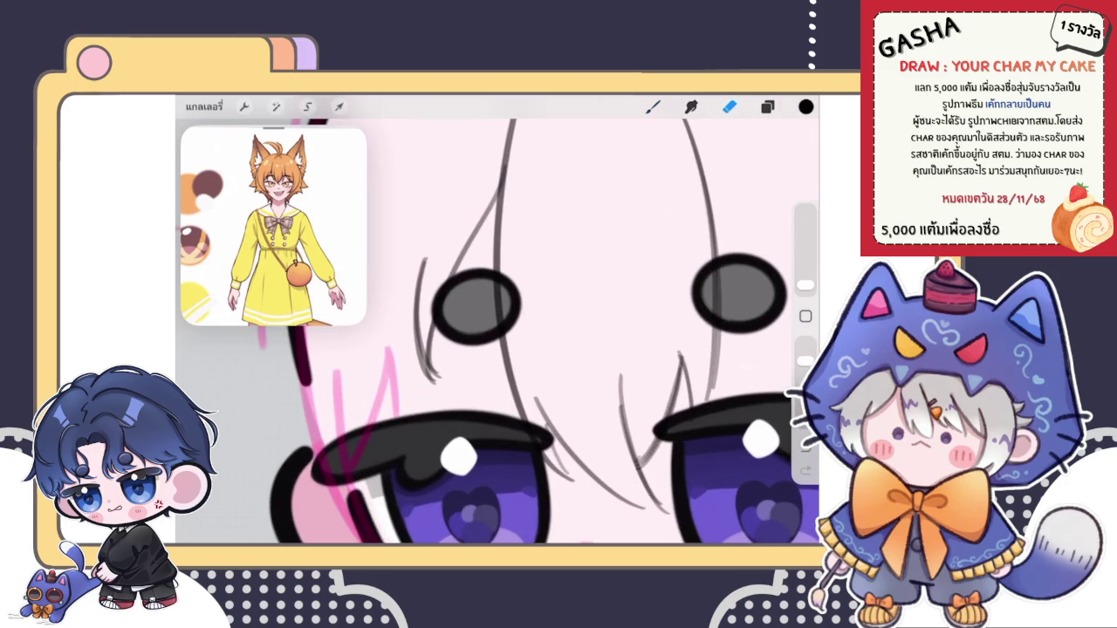
{"action": "left_click_drag", "start_coordinate": [805, 276], "coordinate": [805, 279]}
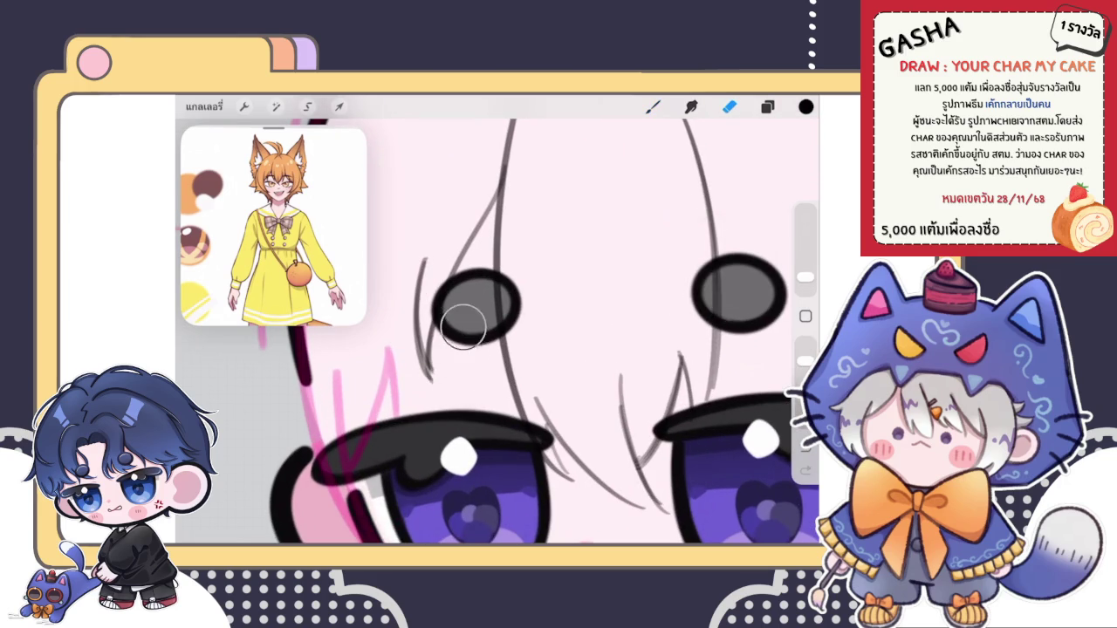
{"action": "left_click", "coordinate": [652, 106]}
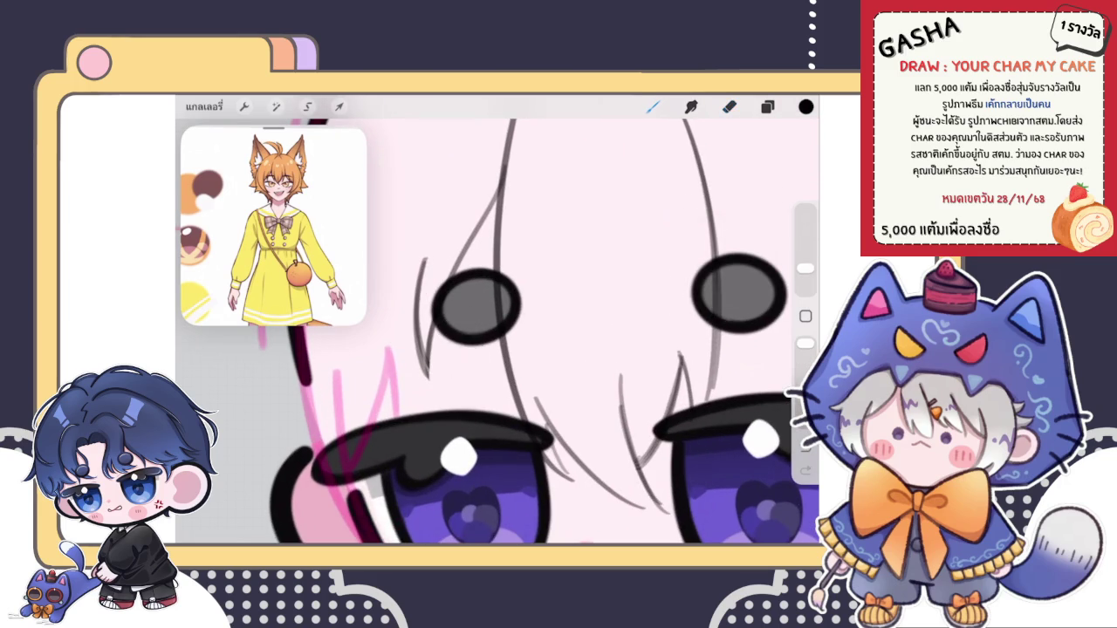
{"action": "scroll", "coordinate": [497, 331], "scroll_direction": "down", "scroll_amount": 5}
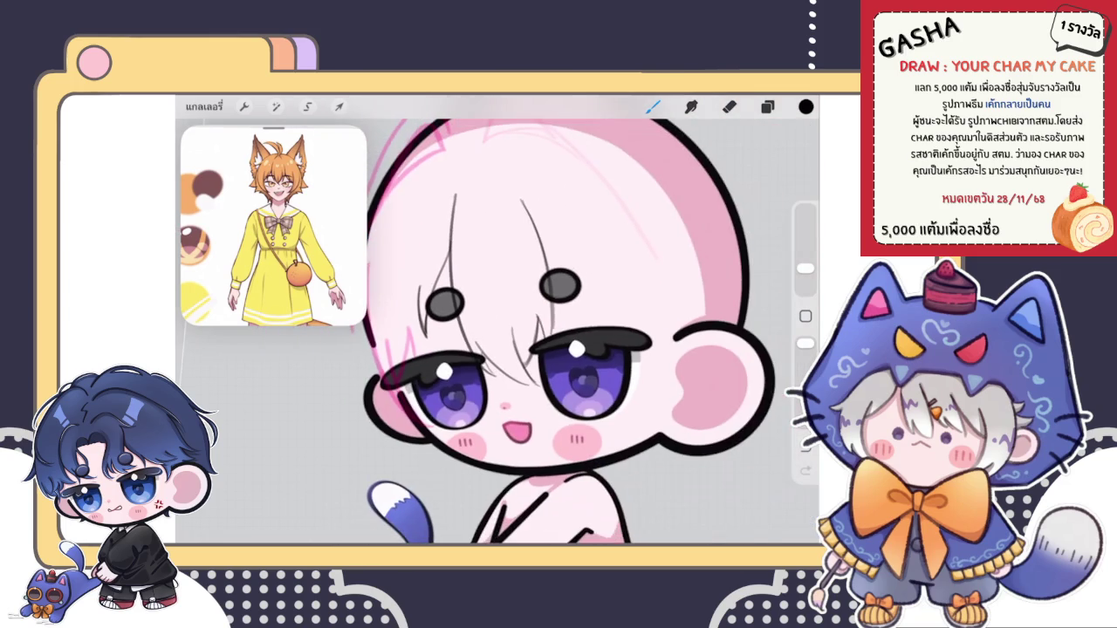
{"action": "scroll", "coordinate": [392, 280], "scroll_direction": "up", "scroll_amount": 5}
Step: Add two more hair strands near the left eye
{"action": "left_click_drag", "start_coordinate": [450, 288], "coordinate": [417, 375]}
{"action": "left_click_drag", "start_coordinate": [439, 336], "coordinate": [394, 400]}
{"action": "scroll", "coordinate": [567, 331], "scroll_direction": "down", "scroll_amount": 5}
{"action": "scroll", "coordinate": [489, 331], "scroll_direction": "down", "scroll_amount": 5}
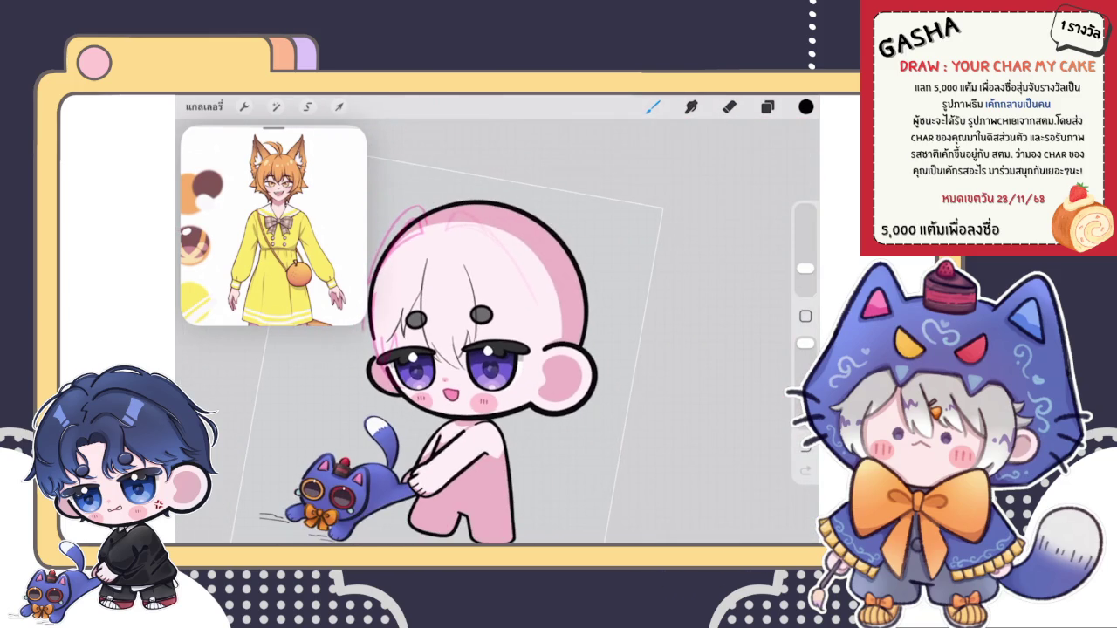
{"action": "scroll", "coordinate": [523, 331], "scroll_direction": "up", "scroll_amount": 5}
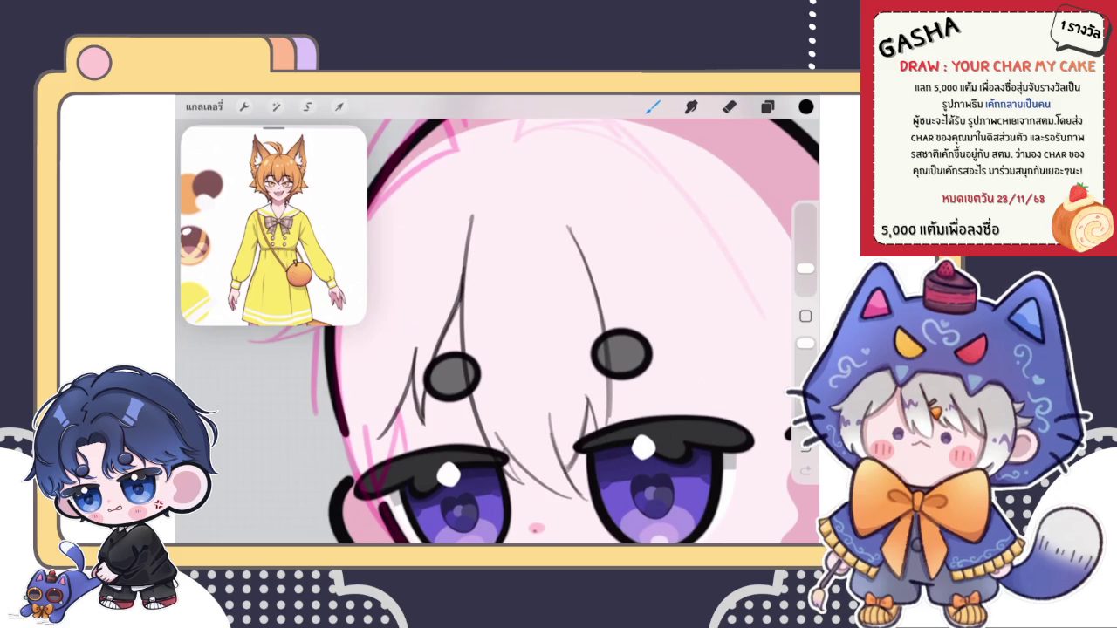
{"action": "left_click", "coordinate": [730, 105]}
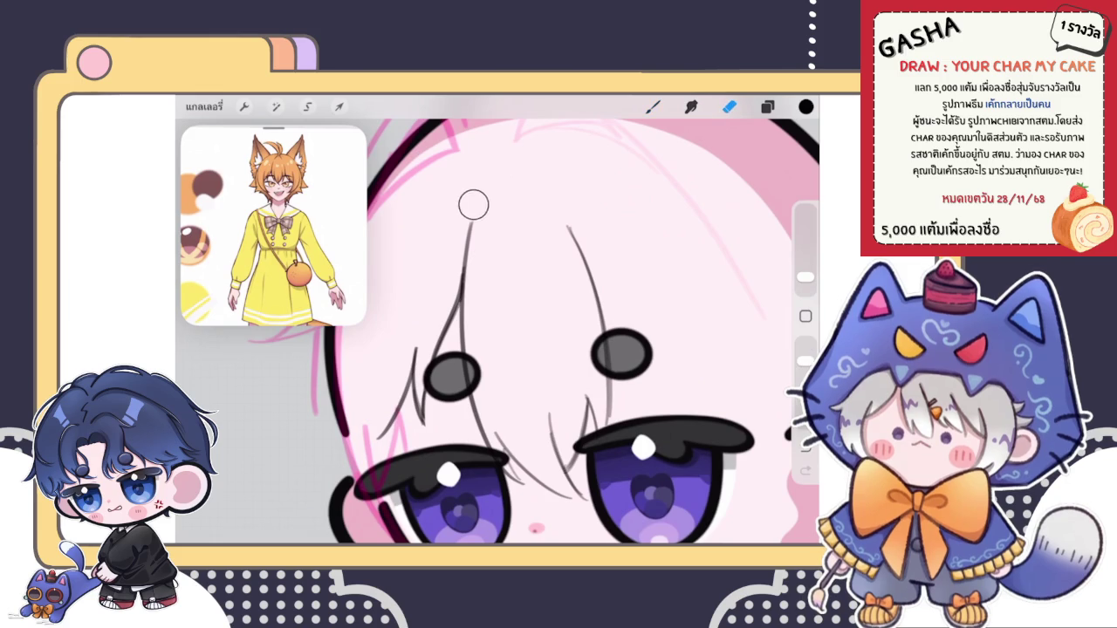
{"action": "left_click", "coordinate": [652, 106]}
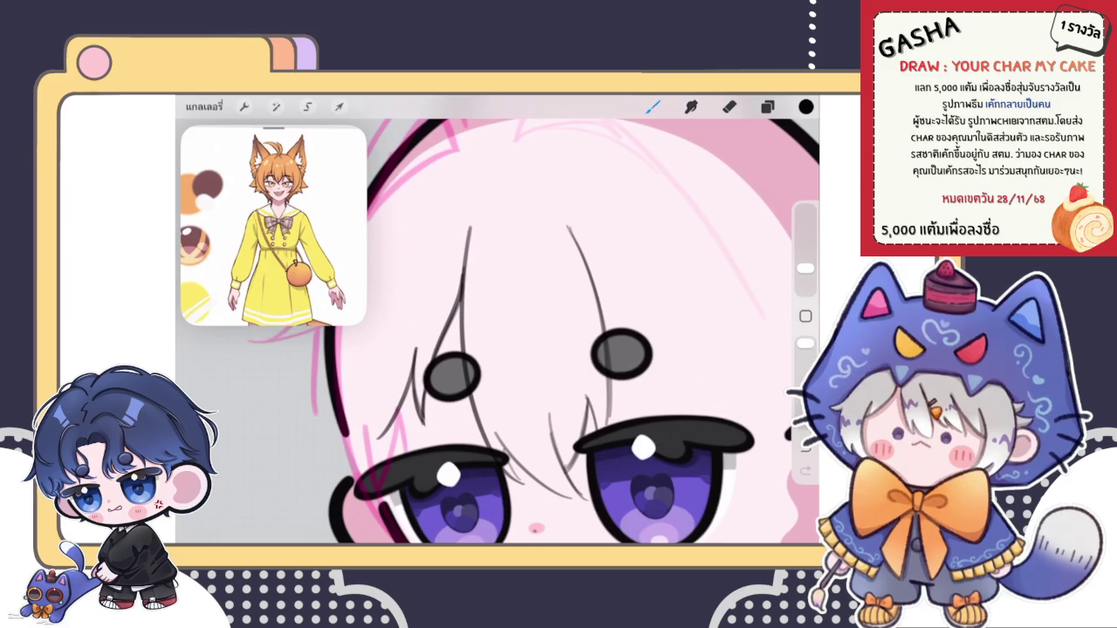
Step: Redraw the left and right forehead hair lines darker
{"action": "left_click_drag", "start_coordinate": [472, 226], "coordinate": [460, 292]}
{"action": "left_click_drag", "start_coordinate": [569, 229], "coordinate": [592, 279]}
{"action": "scroll", "coordinate": [498, 323], "scroll_direction": "down", "scroll_amount": 5}
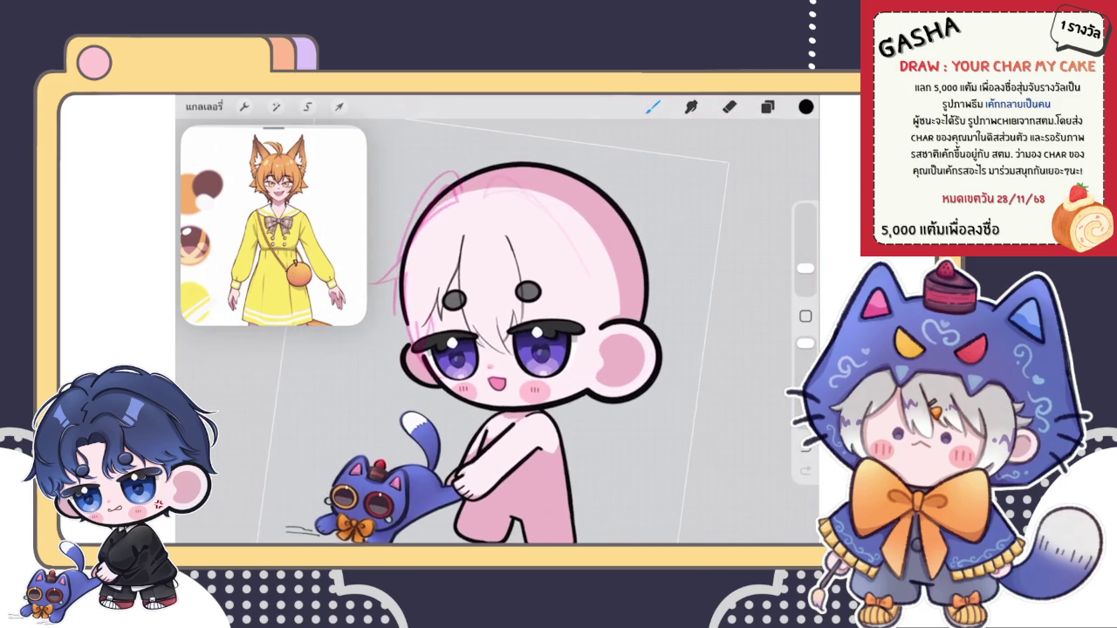
{"action": "scroll", "coordinate": [486, 328], "scroll_direction": "up", "scroll_amount": 5}
{"action": "scroll", "coordinate": [486, 328], "scroll_direction": "up", "scroll_amount": 2}
Step: Draw several dark hair strands running down beside the left eye
{"action": "left_click_drag", "start_coordinate": [452, 265], "coordinate": [472, 403]}
{"action": "scroll", "coordinate": [489, 332], "scroll_direction": "up", "scroll_amount": 2}
{"action": "left_click_drag", "start_coordinate": [464, 310], "coordinate": [474, 393]}
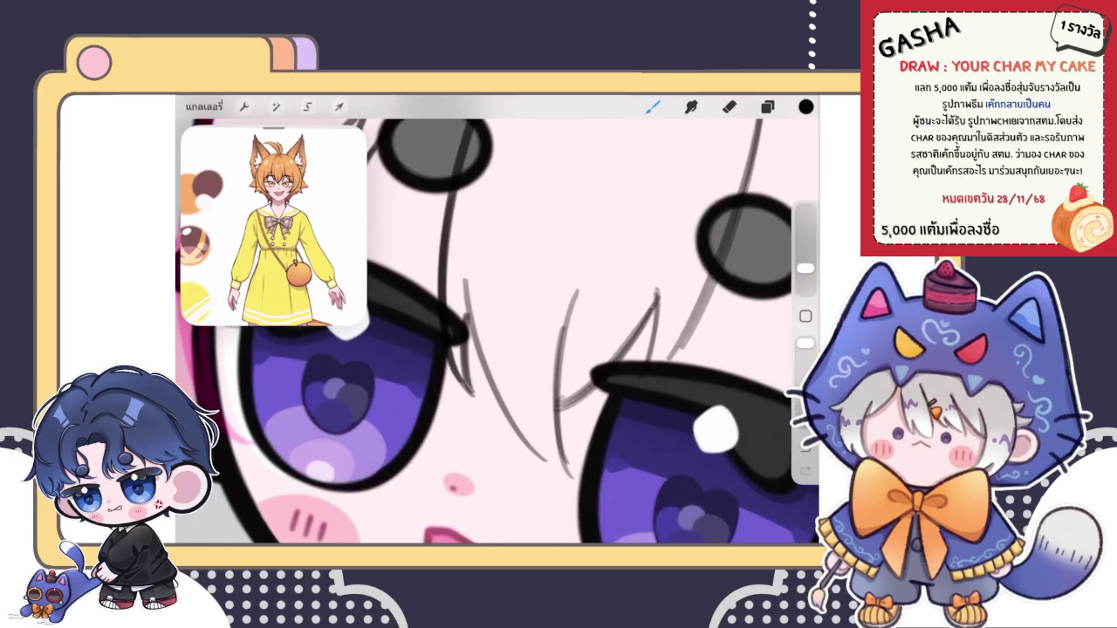
{"action": "left_click_drag", "start_coordinate": [462, 276], "coordinate": [506, 422]}
{"action": "scroll", "coordinate": [489, 332], "scroll_direction": "down", "scroll_amount": 2}
{"action": "left_click_drag", "start_coordinate": [430, 271], "coordinate": [477, 443]}
{"action": "key", "text": "ctrl+z"}
{"action": "key", "text": "ctrl+shift+z"}
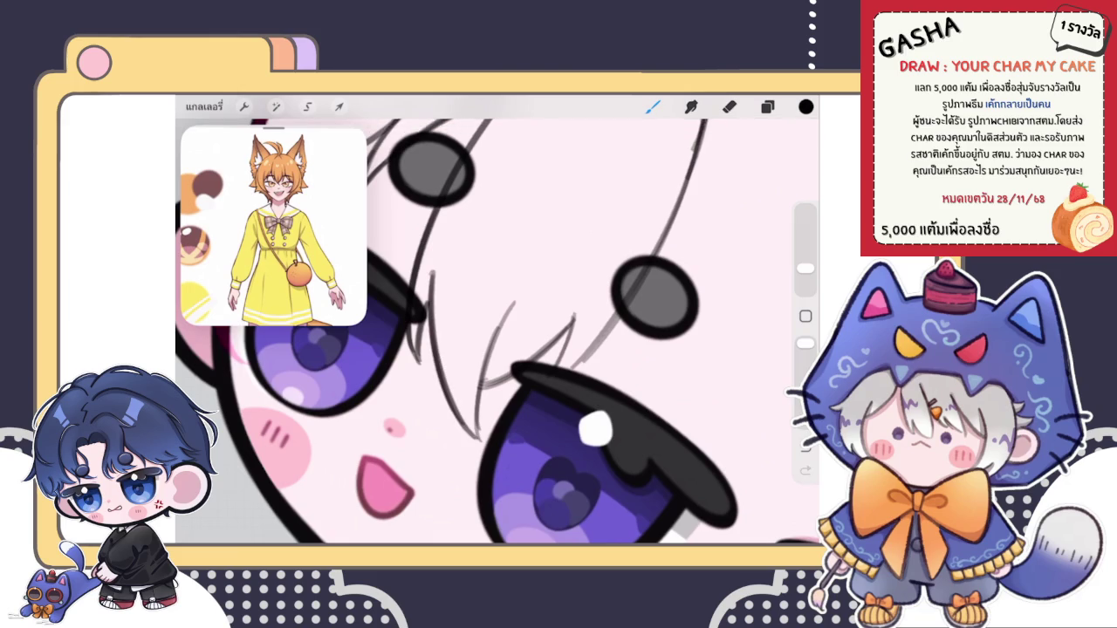
{"action": "scroll", "coordinate": [498, 320], "scroll_direction": "down", "scroll_amount": 3}
{"action": "scroll", "coordinate": [419, 301], "scroll_direction": "up", "scroll_amount": 5}
Step: Switch to the eraser and set it to a fine 1% size
{"action": "key", "text": "e"}
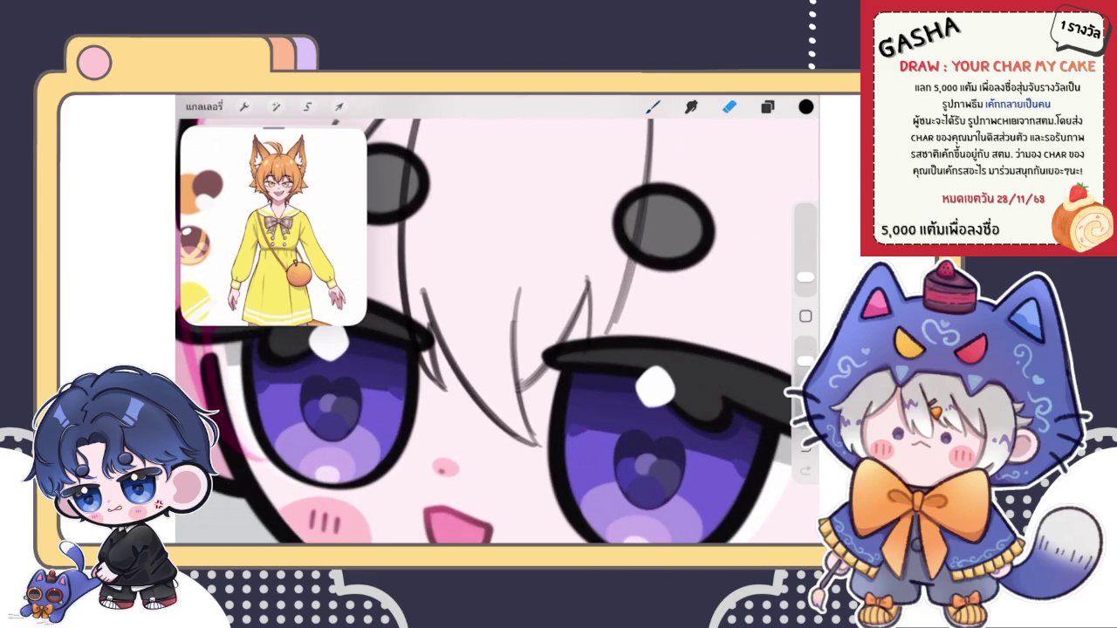
{"action": "scroll", "coordinate": [498, 332], "scroll_direction": "up", "scroll_amount": 3}
{"action": "left_click_drag", "start_coordinate": [805, 277], "coordinate": [805, 287]}
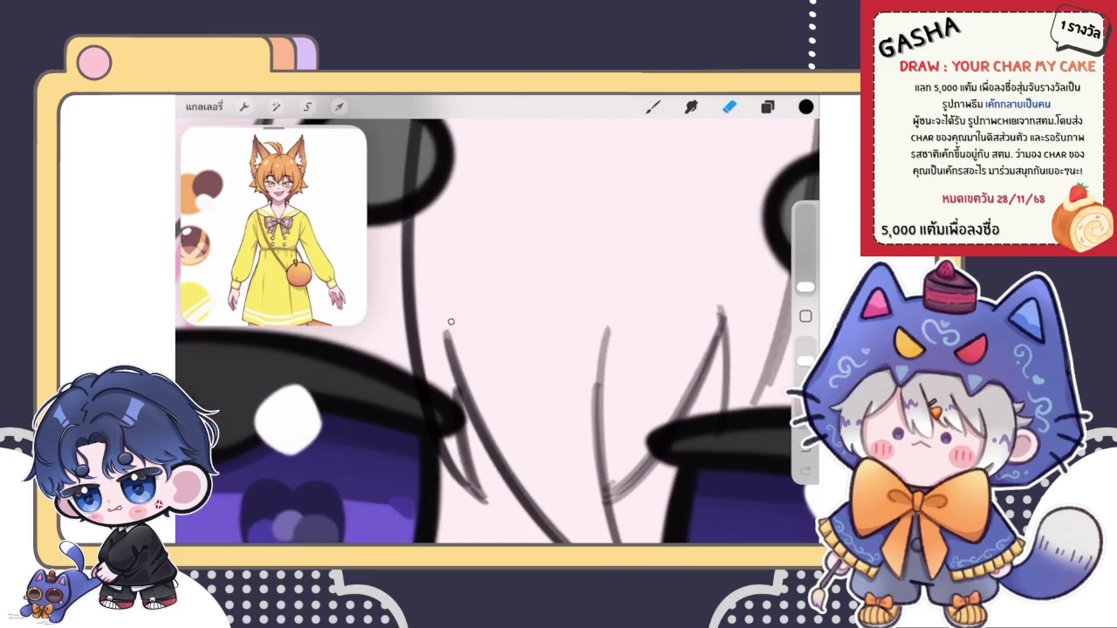
{"action": "left_click_drag", "start_coordinate": [805, 287], "coordinate": [805, 282]}
{"action": "scroll", "coordinate": [497, 331], "scroll_direction": "down", "scroll_amount": 5}
{"action": "scroll", "coordinate": [497, 332], "scroll_direction": "up", "scroll_amount": 3}
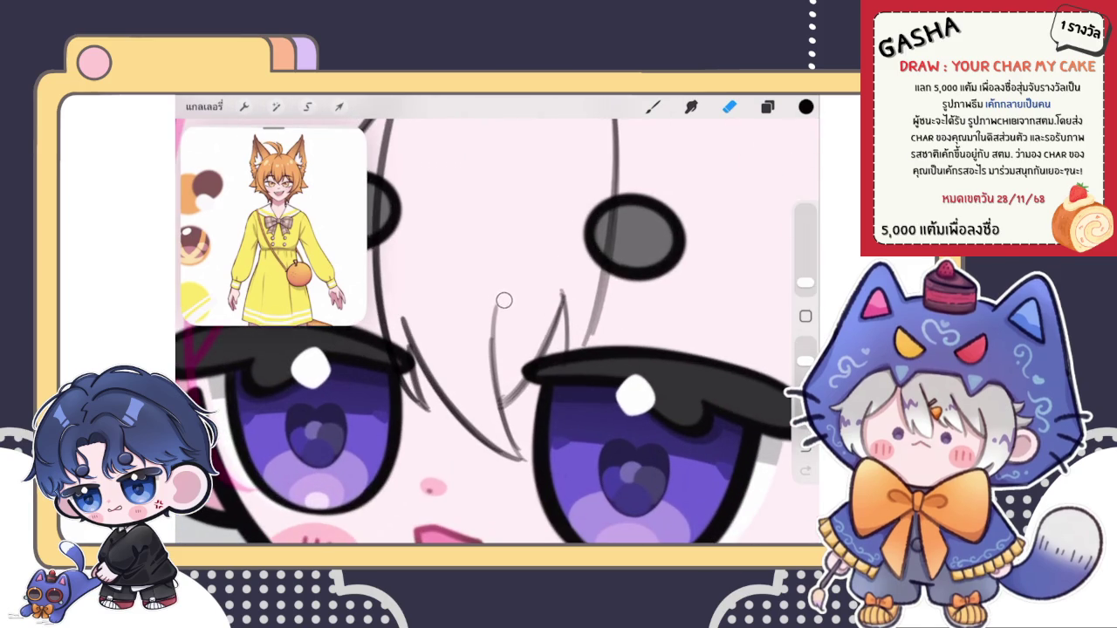
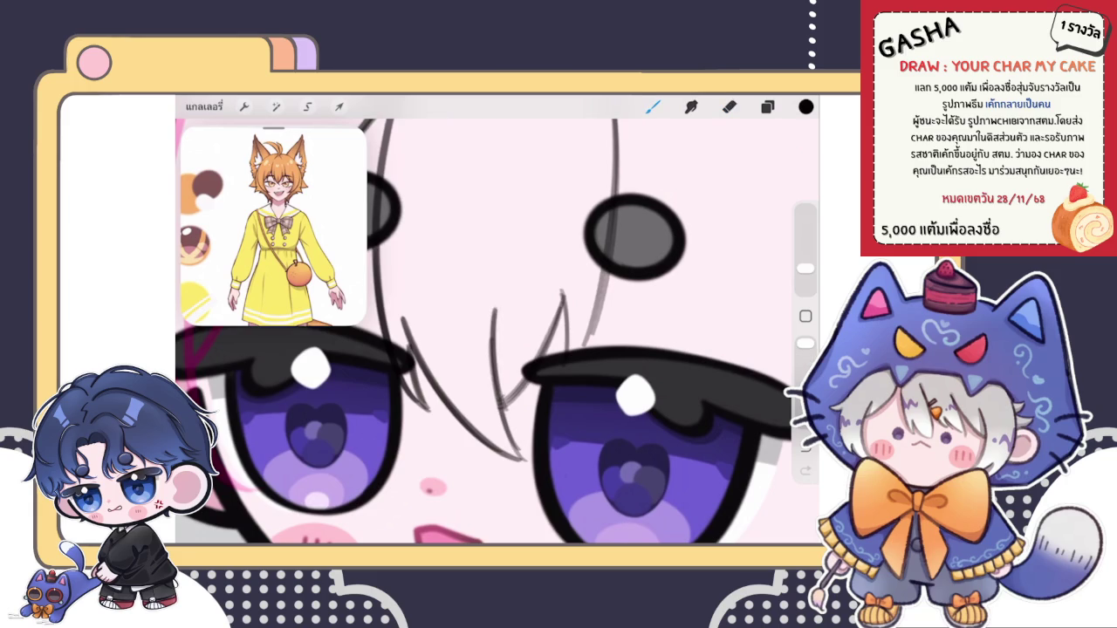
Step: Extend the dark hair line near the eye's inner corner and trim its tail with the eraser
{"action": "key", "text": "b"}
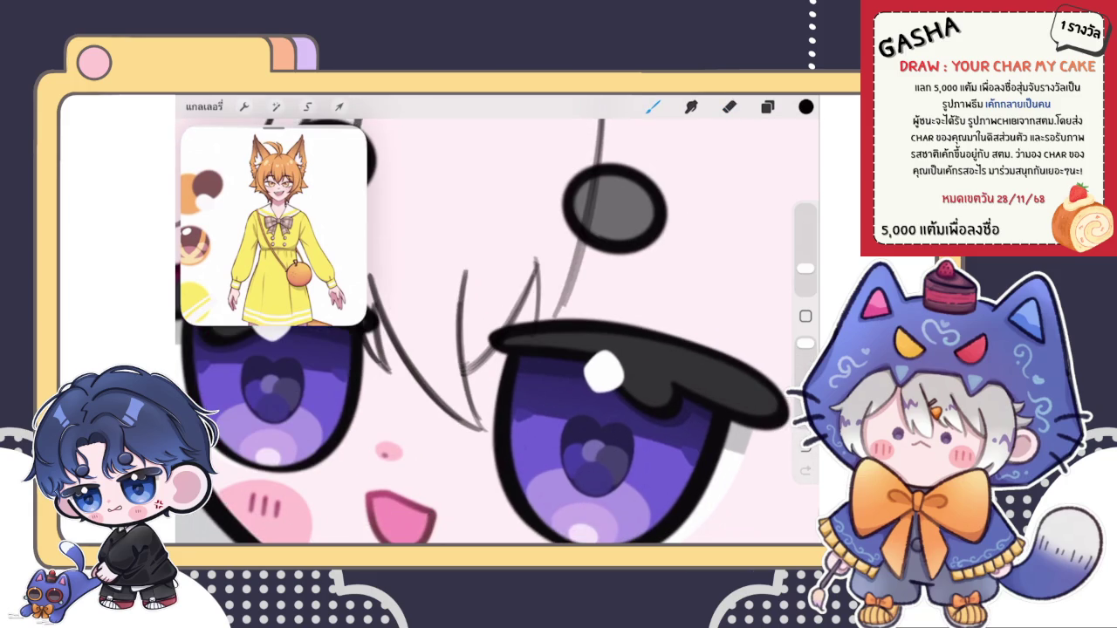
{"action": "scroll", "coordinate": [498, 319], "scroll_direction": "down", "scroll_amount": 5}
{"action": "scroll", "coordinate": [430, 332], "scroll_direction": "down", "scroll_amount": 1}
{"action": "scroll", "coordinate": [430, 331], "scroll_direction": "down", "scroll_amount": 2}
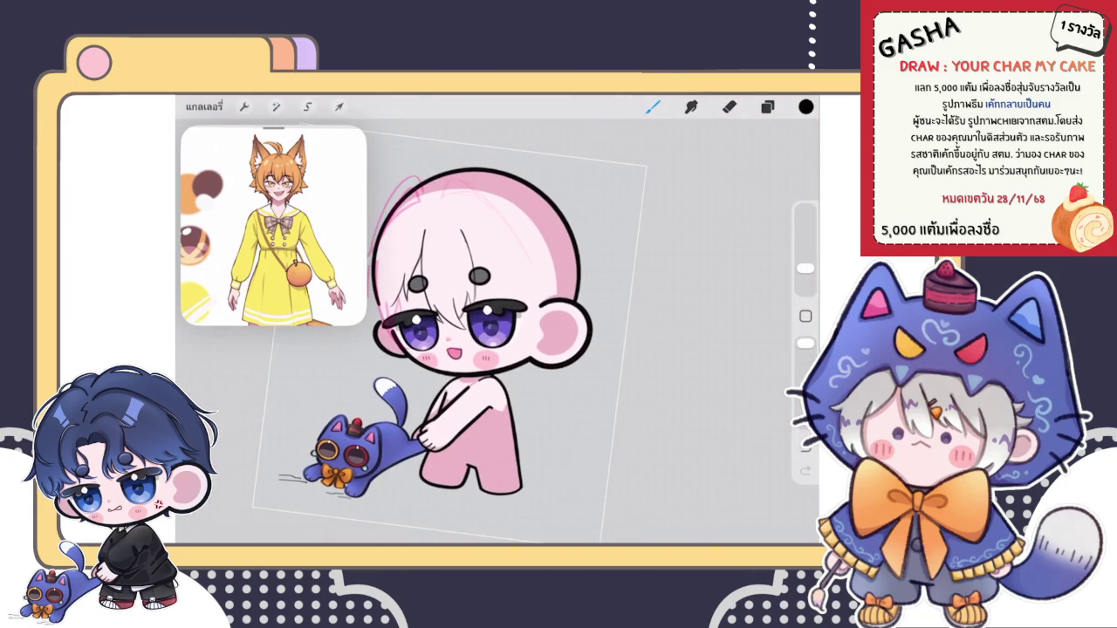
{"action": "scroll", "coordinate": [497, 320], "scroll_direction": "up", "scroll_amount": 5}
{"action": "scroll", "coordinate": [497, 320], "scroll_direction": "up", "scroll_amount": 3}
{"action": "left_click_drag", "start_coordinate": [425, 367], "coordinate": [452, 415]}
{"action": "scroll", "coordinate": [497, 331], "scroll_direction": "up", "scroll_amount": 1}
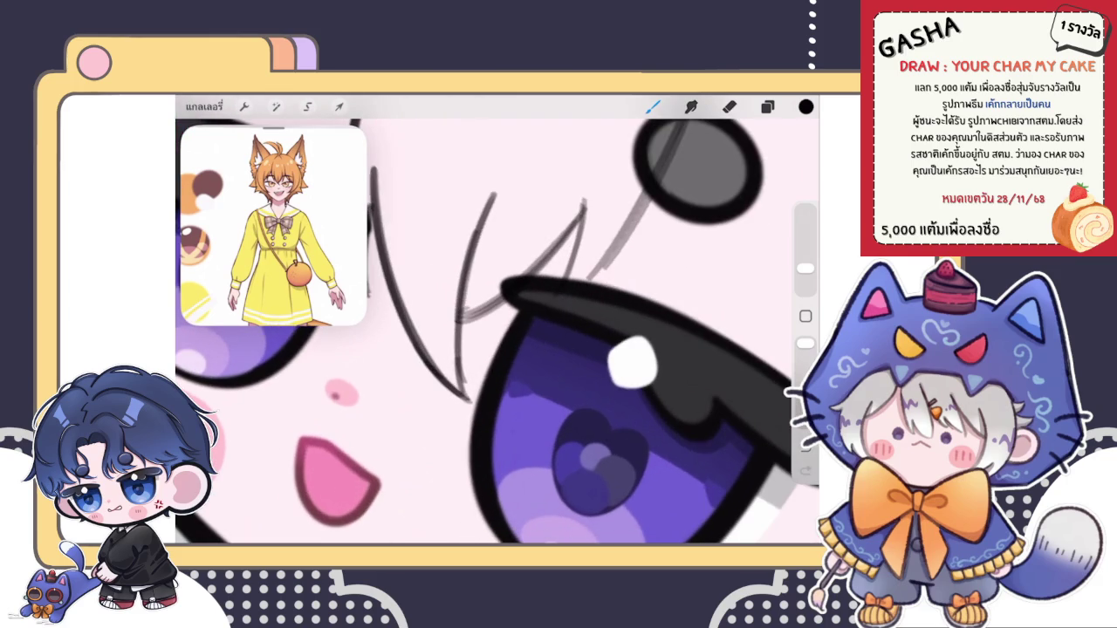
{"action": "key", "text": "e"}
{"action": "mouse_move", "coordinate": [471, 382]}
{"action": "left_mouse_down"}
{"action": "mouse_move", "coordinate": [477, 407]}
{"action": "mouse_move", "coordinate": [460, 309]}
{"action": "left_mouse_up"}
Step: Add short hair strokes along the line and above the upper eyelid, erasing stray sketch parts
{"action": "key", "text": "b"}
{"action": "left_click_drag", "start_coordinate": [461, 353], "coordinate": [461, 290]}
{"action": "scroll", "coordinate": [498, 332], "scroll_direction": "down", "scroll_amount": 3}
{"action": "scroll", "coordinate": [497, 332], "scroll_direction": "up", "scroll_amount": 3}
{"action": "mouse_move", "coordinate": [465, 379]}
{"action": "left_mouse_down"}
{"action": "mouse_move", "coordinate": [538, 295]}
{"action": "mouse_move", "coordinate": [550, 247]}
{"action": "left_mouse_up"}
{"action": "scroll", "coordinate": [498, 332], "scroll_direction": "down", "scroll_amount": 3}
{"action": "scroll", "coordinate": [498, 332], "scroll_direction": "up", "scroll_amount": 3}
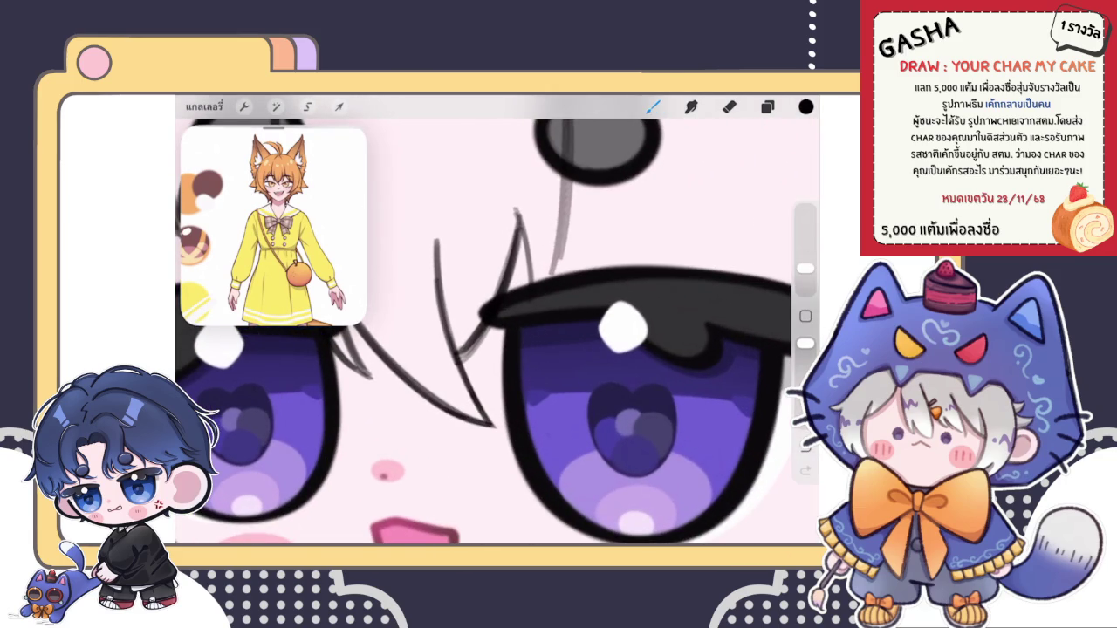
{"action": "left_click", "coordinate": [730, 105]}
{"action": "mouse_move", "coordinate": [485, 329]}
{"action": "left_mouse_down"}
{"action": "mouse_move", "coordinate": [470, 355]}
{"action": "mouse_move", "coordinate": [513, 250]}
{"action": "left_mouse_up"}
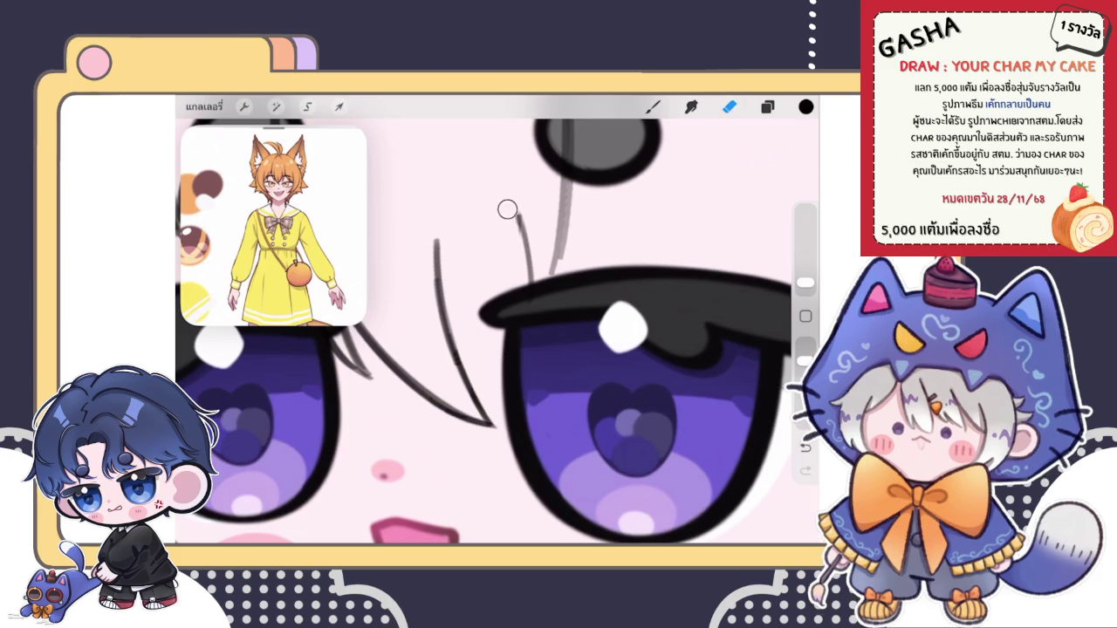
Step: Try a hair strand rising from the eyelid, then undo it
{"action": "left_click", "coordinate": [653, 105]}
{"action": "left_click_drag", "start_coordinate": [481, 341], "coordinate": [519, 218]}
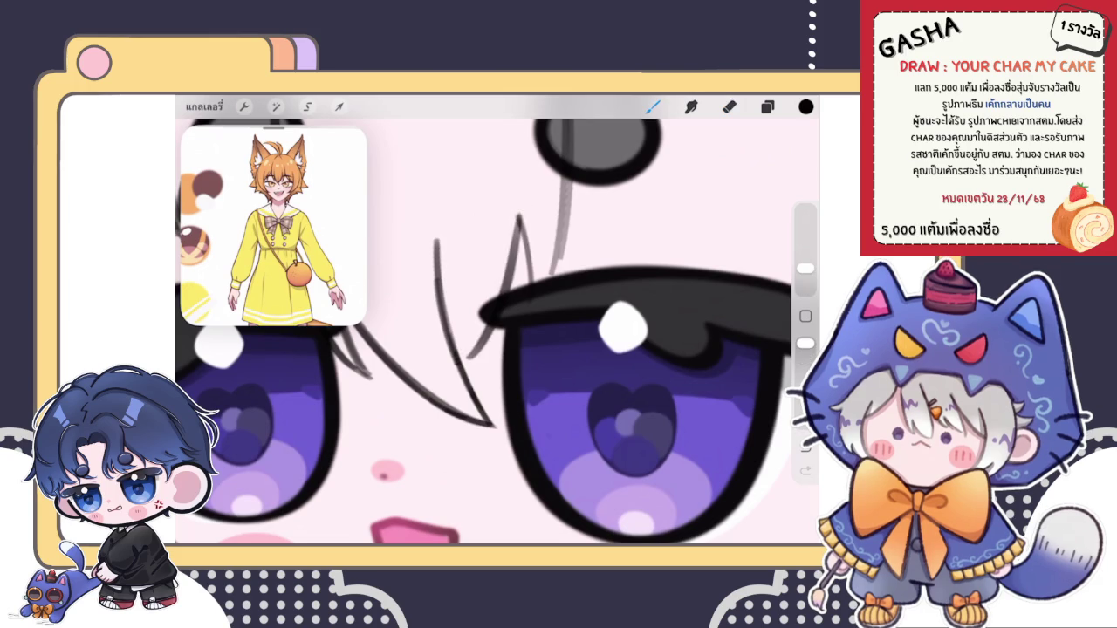
{"action": "scroll", "coordinate": [497, 323], "scroll_direction": "down", "scroll_amount": 5}
{"action": "scroll", "coordinate": [497, 322], "scroll_direction": "up", "scroll_amount": 3}
{"action": "key", "text": "ctrl+z"}
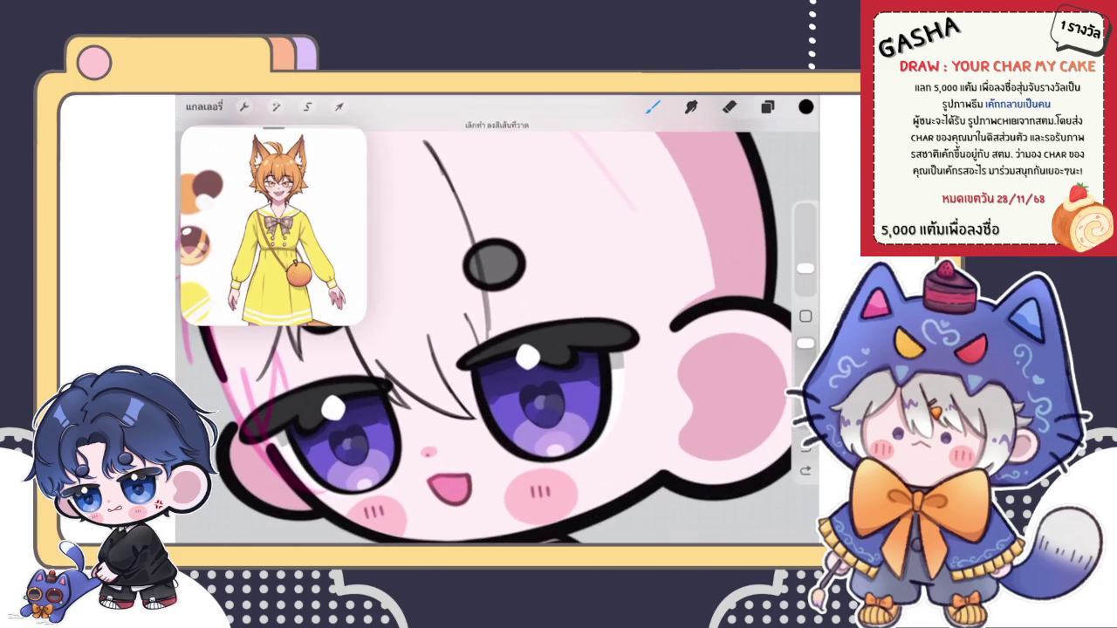
{"action": "scroll", "coordinate": [497, 332], "scroll_direction": "up", "scroll_amount": 3}
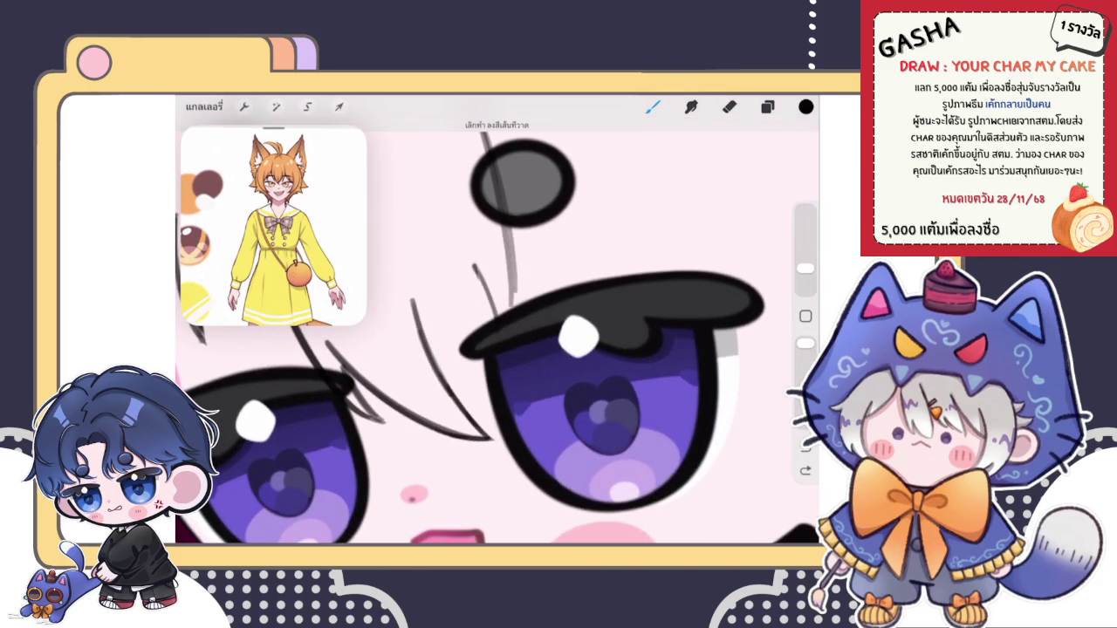
{"action": "scroll", "coordinate": [497, 332], "scroll_direction": "down", "scroll_amount": 5}
{"action": "scroll", "coordinate": [498, 332], "scroll_direction": "down", "scroll_amount": 3}
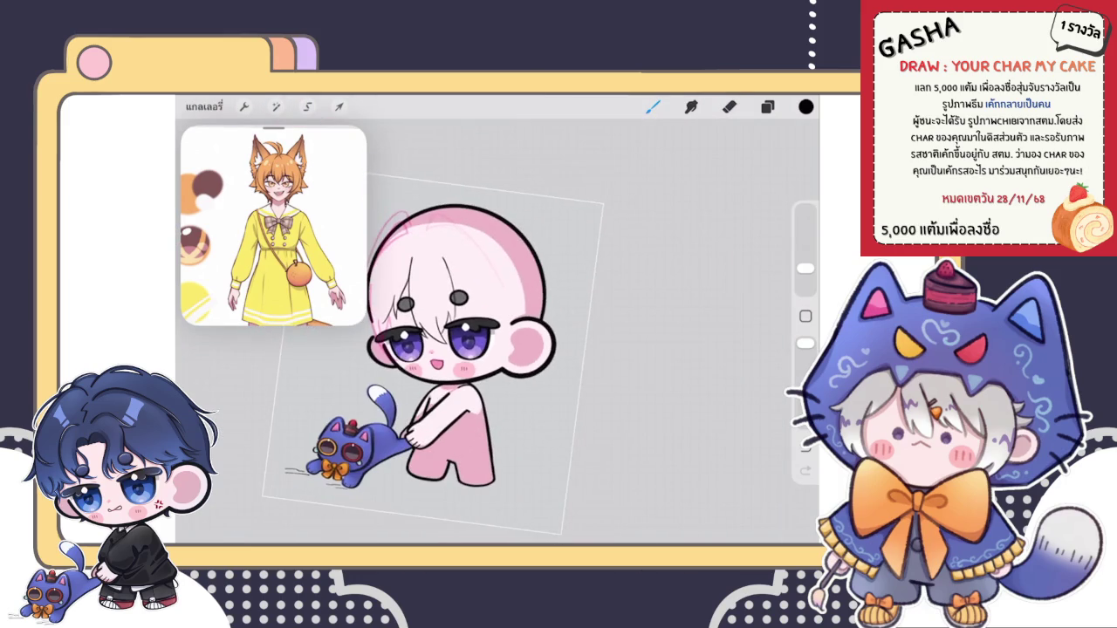
{"action": "scroll", "coordinate": [498, 331], "scroll_direction": "up", "scroll_amount": 5}
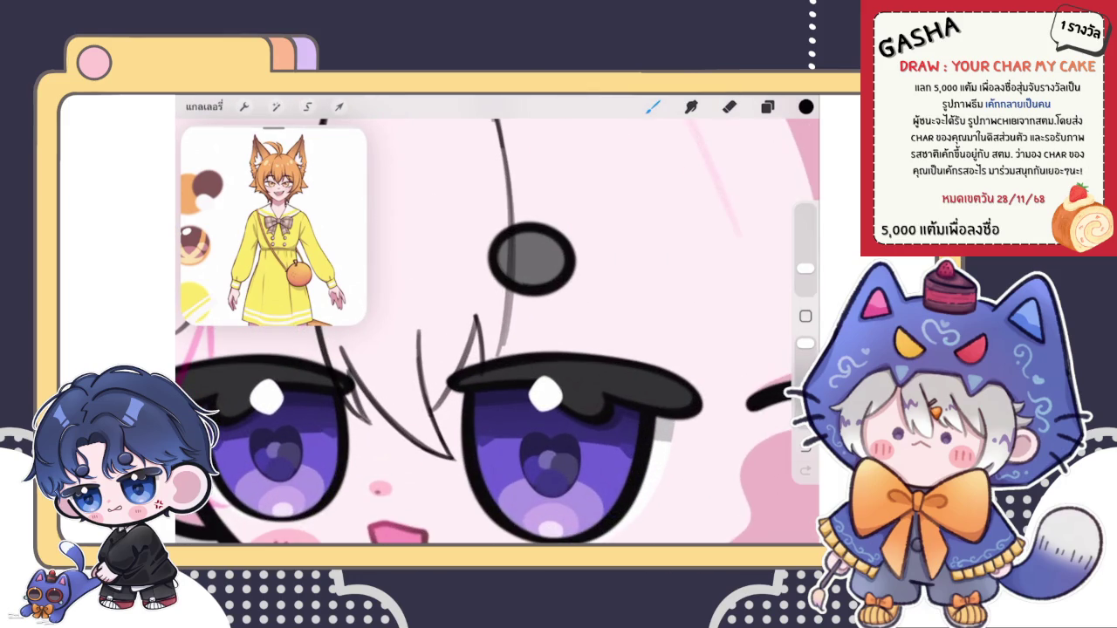
{"action": "scroll", "coordinate": [498, 332], "scroll_direction": "up", "scroll_amount": 2}
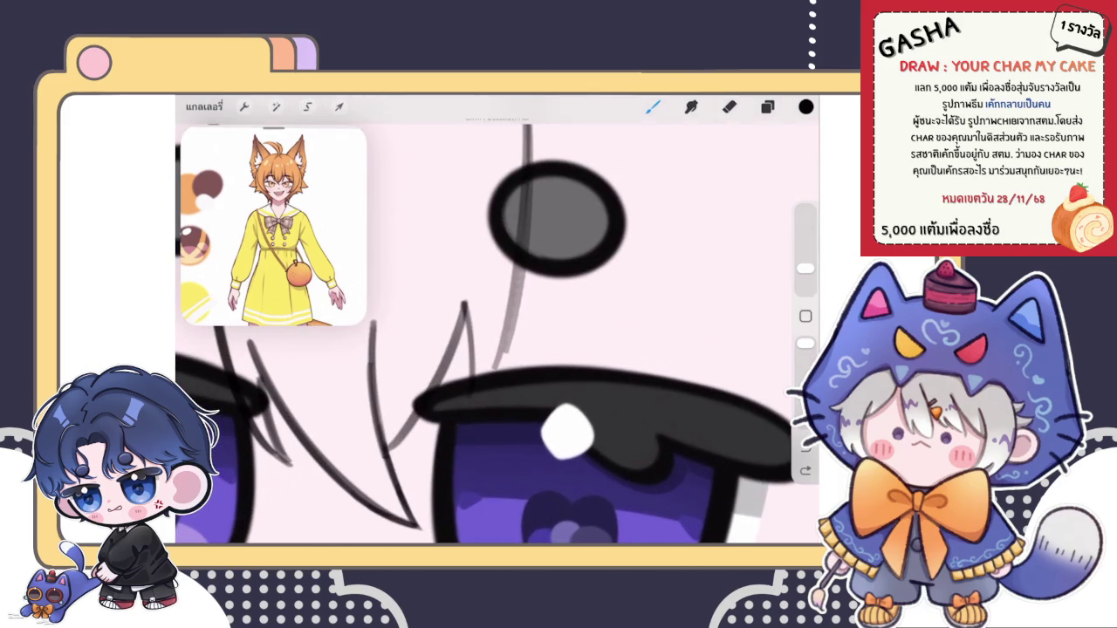
Step: Draw a darker, longer hair strand between the eyes plus a pointed two-sided strand beside it
{"action": "mouse_move", "coordinate": [455, 328]}
{"action": "left_mouse_down"}
{"action": "mouse_move", "coordinate": [473, 277]}
{"action": "mouse_move", "coordinate": [475, 388]}
{"action": "mouse_move", "coordinate": [463, 279]}
{"action": "left_mouse_up"}
{"action": "key", "text": "e"}
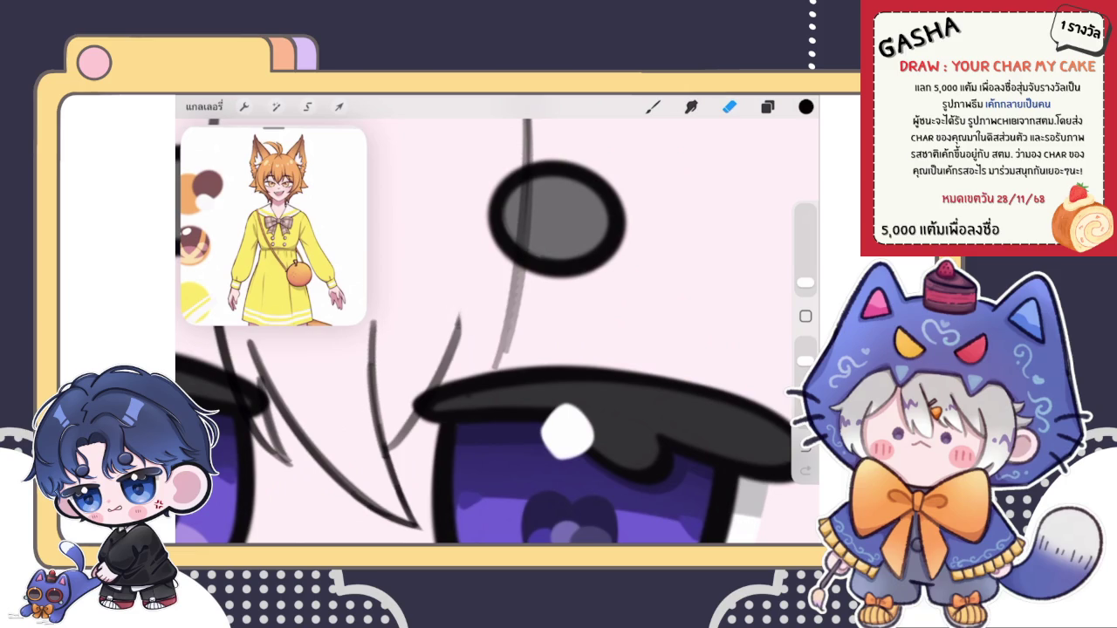
{"action": "key", "text": "b"}
{"action": "left_click_drag", "start_coordinate": [454, 341], "coordinate": [472, 285]}
{"action": "left_click_drag", "start_coordinate": [435, 382], "coordinate": [472, 294]}
{"action": "left_click_drag", "start_coordinate": [486, 367], "coordinate": [470, 279]}
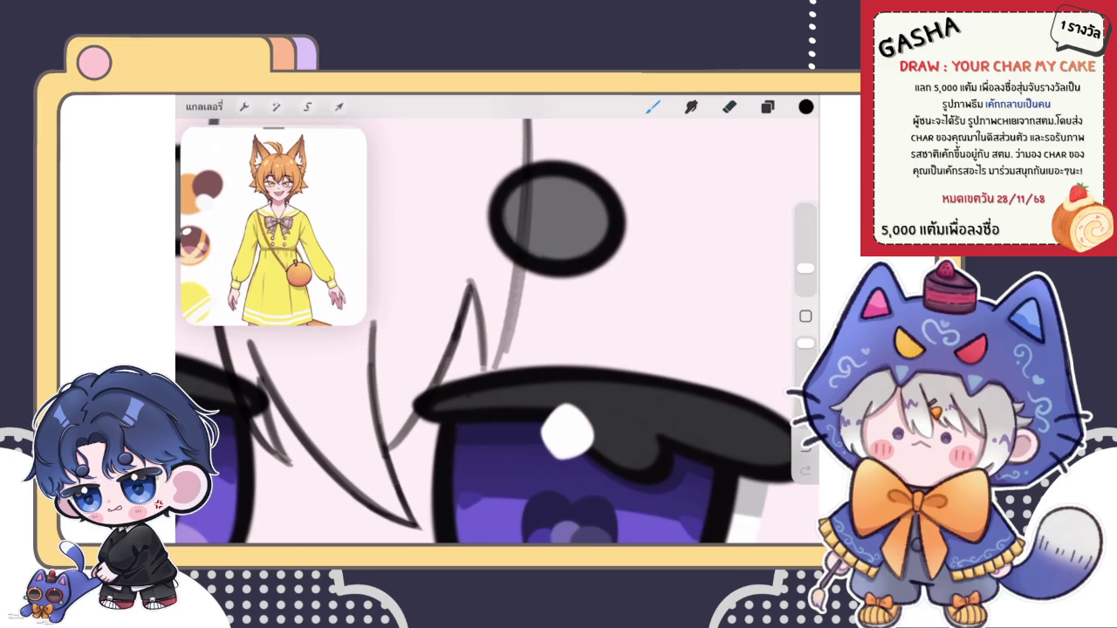
{"action": "left_click_drag", "start_coordinate": [491, 374], "coordinate": [518, 290]}
Step: Erase the overlapping ends of the strands with a smaller eraser
{"action": "left_click_drag", "start_coordinate": [806, 267], "coordinate": [806, 282]}
{"action": "left_click", "coordinate": [728, 107]}
{"action": "left_click_drag", "start_coordinate": [543, 329], "coordinate": [507, 354]}
{"action": "left_click_drag", "start_coordinate": [482, 409], "coordinate": [505, 368]}
{"action": "left_click", "coordinate": [498, 379]}
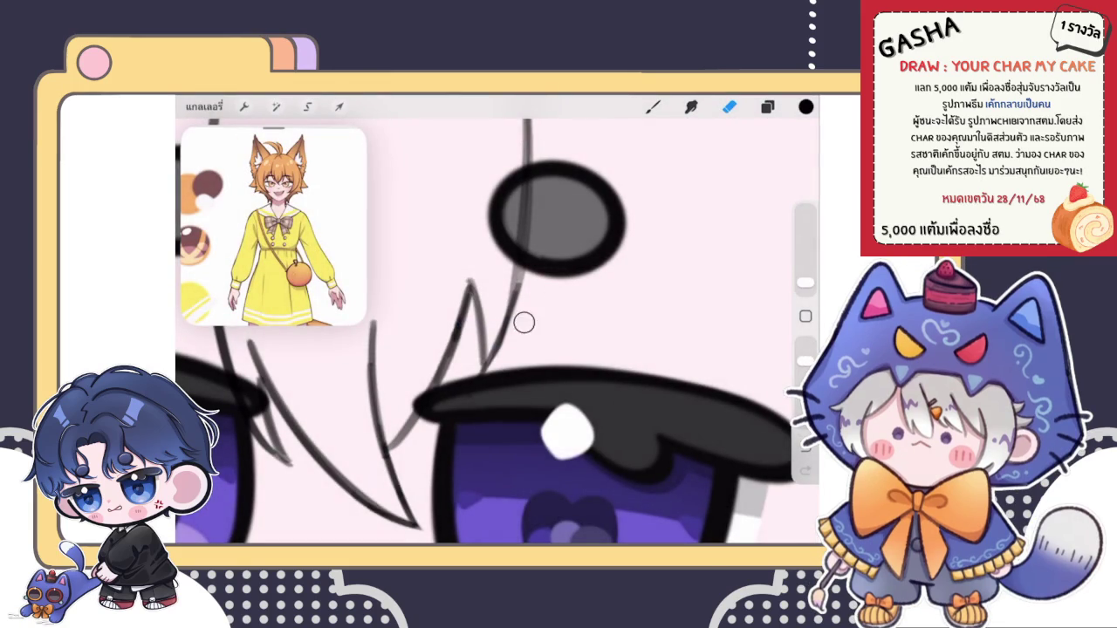
Step: Retrace the hair line darker and bring up the Adjustments list
{"action": "left_click", "coordinate": [653, 106]}
{"action": "scroll", "coordinate": [498, 331], "scroll_direction": "down", "scroll_amount": 2}
{"action": "left_click_drag", "start_coordinate": [475, 299], "coordinate": [461, 377]}
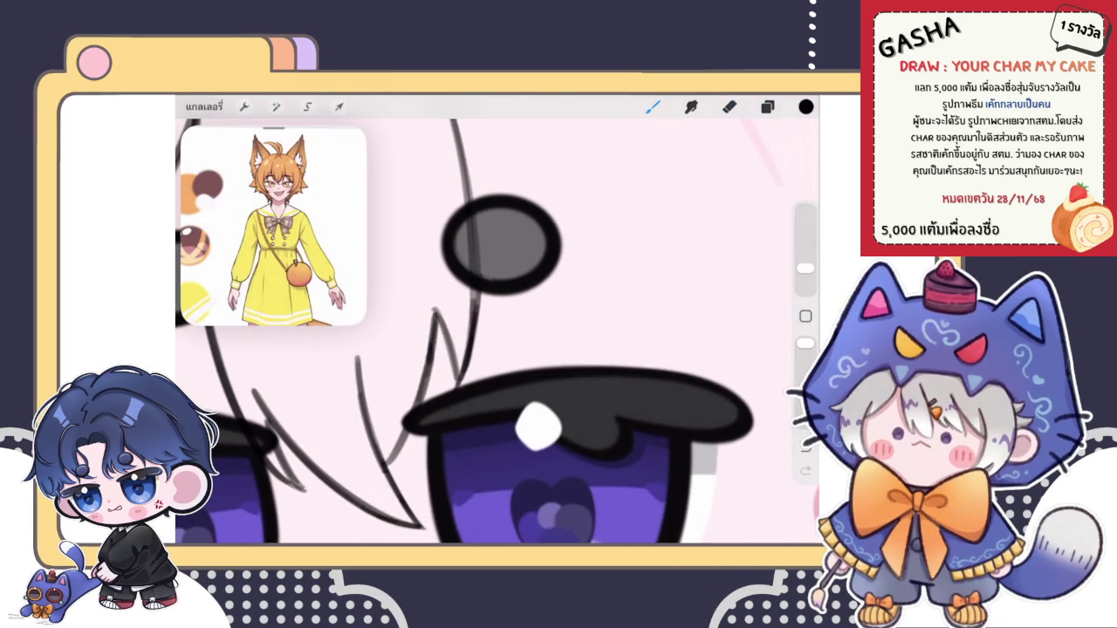
{"action": "left_click", "coordinate": [728, 106]}
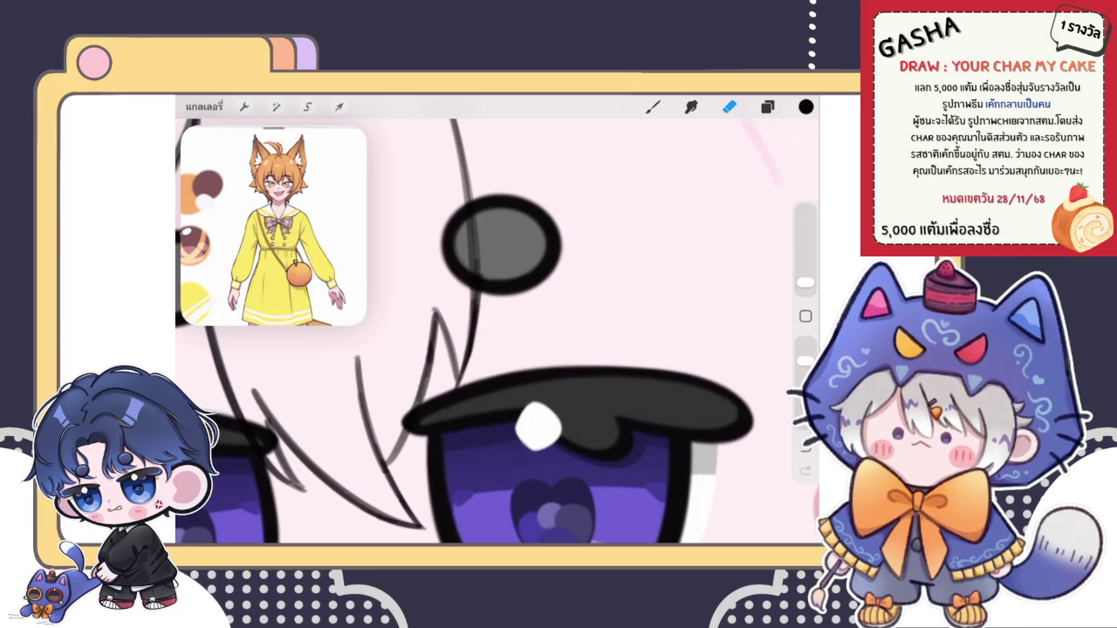
{"action": "scroll", "coordinate": [497, 322], "scroll_direction": "down", "scroll_amount": 5}
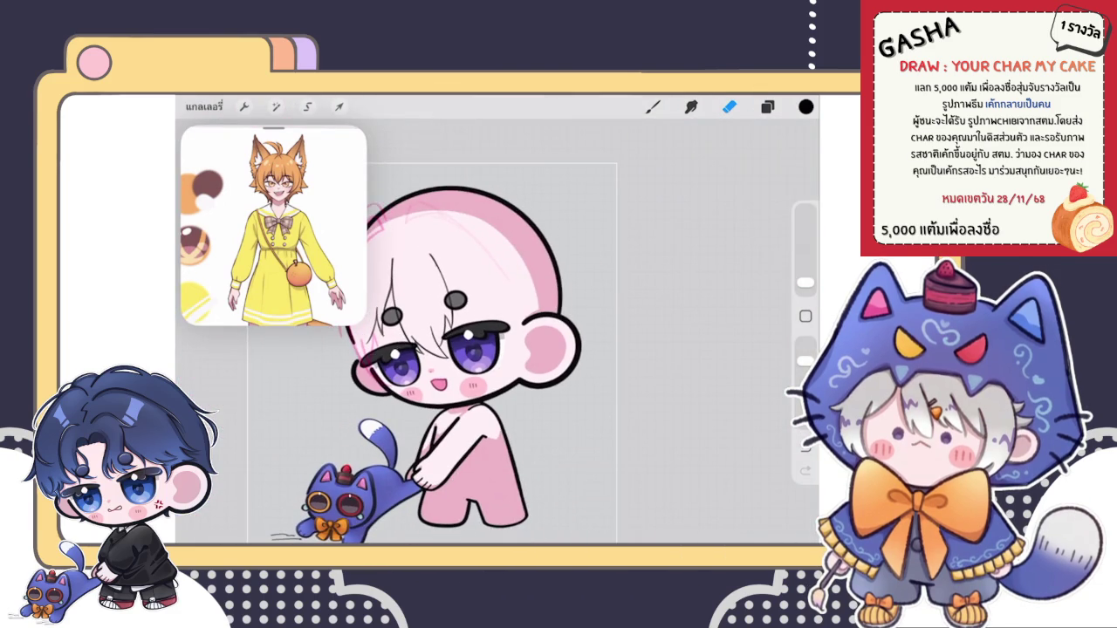
{"action": "key", "text": "b"}
{"action": "scroll", "coordinate": [433, 256], "scroll_direction": "up", "scroll_amount": 5}
{"action": "key", "text": "e"}
{"action": "scroll", "coordinate": [497, 332], "scroll_direction": "up", "scroll_amount": 2}
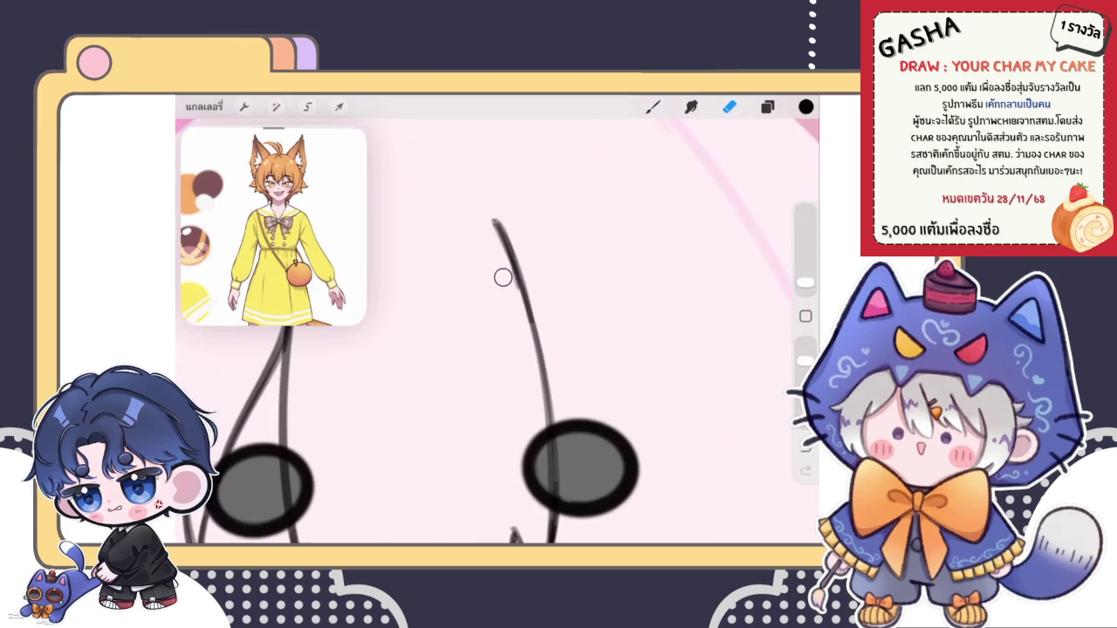
{"action": "key", "text": "b"}
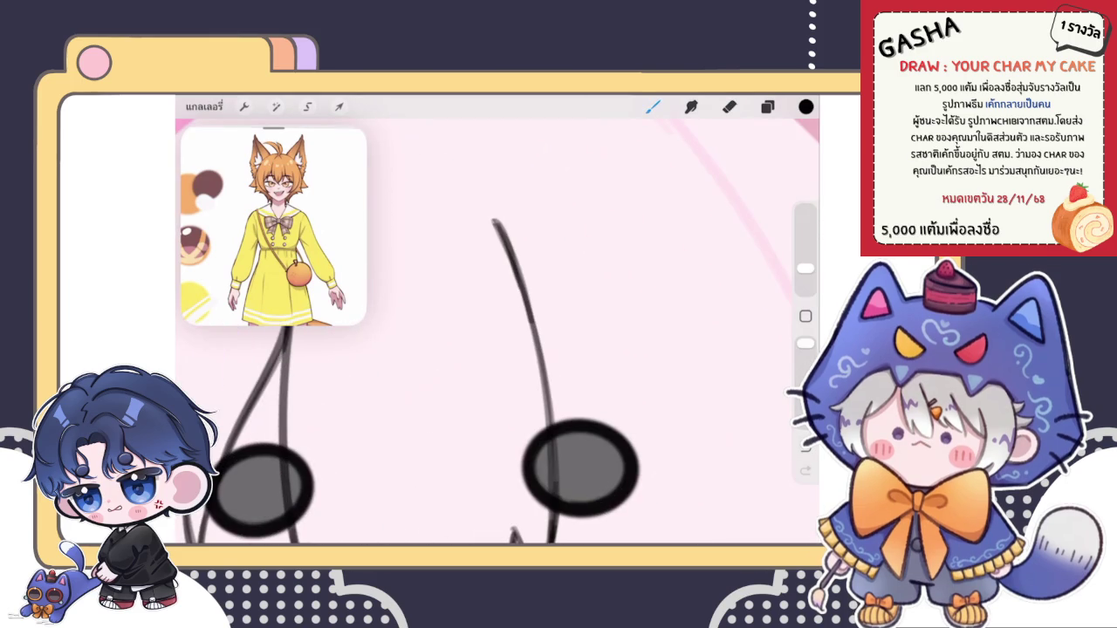
{"action": "scroll", "coordinate": [497, 332], "scroll_direction": "down", "scroll_amount": 3}
{"action": "scroll", "coordinate": [497, 332], "scroll_direction": "down", "scroll_amount": 2}
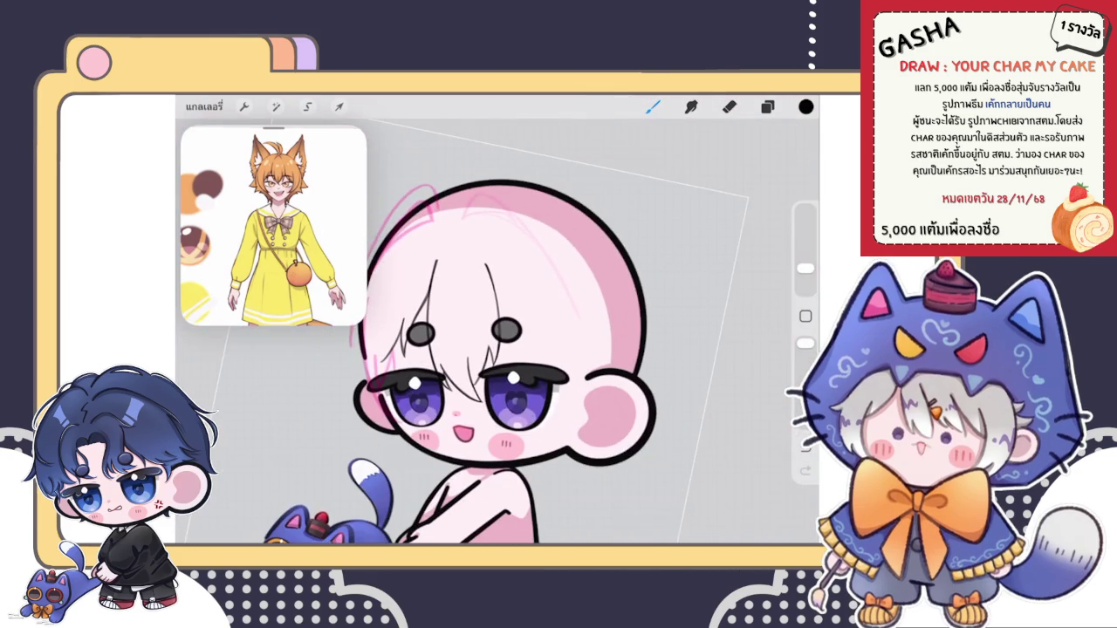
{"action": "scroll", "coordinate": [503, 354], "scroll_direction": "down", "scroll_amount": 1}
{"action": "scroll", "coordinate": [502, 349], "scroll_direction": "up", "scroll_amount": 1}
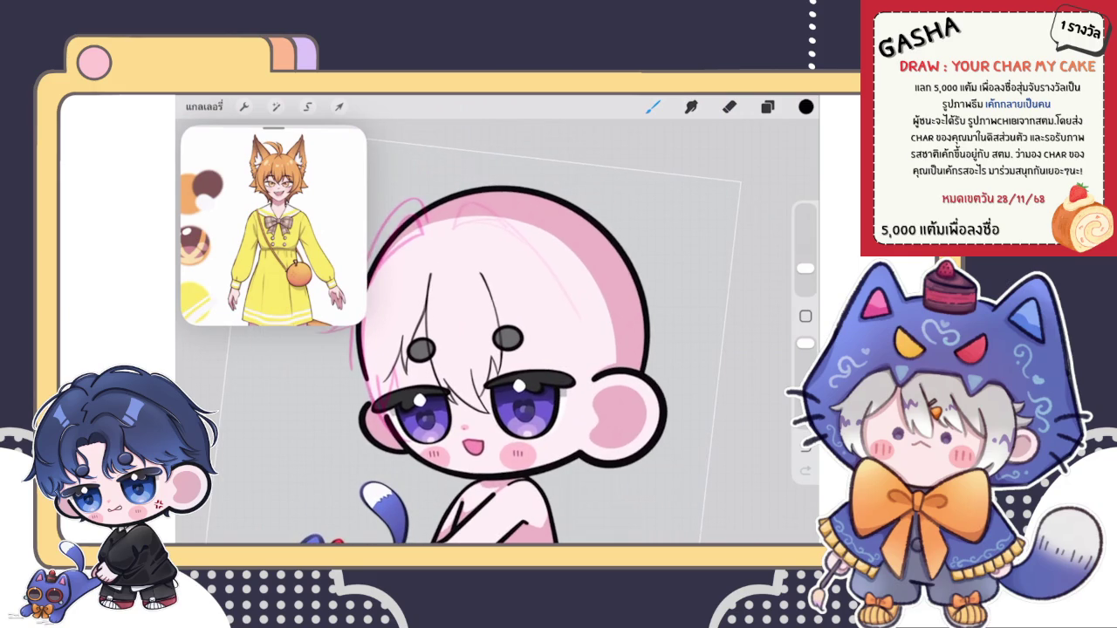
{"action": "left_click", "coordinate": [276, 106]}
{"action": "left_click", "coordinate": [253, 417]}
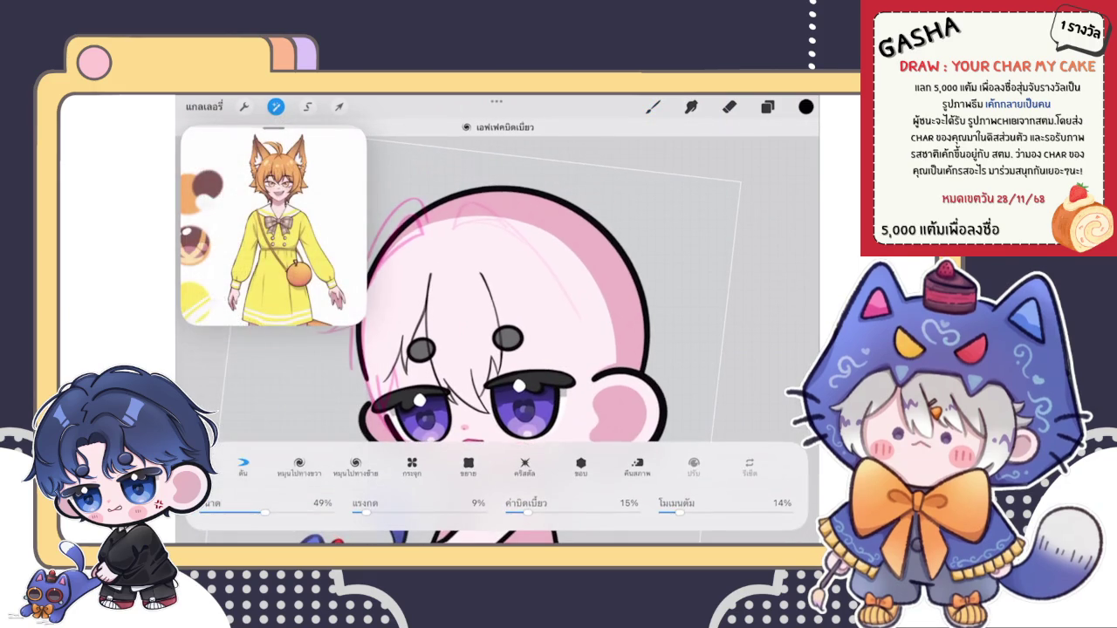
{"action": "left_click_drag", "start_coordinate": [611, 262], "coordinate": [602, 289]}
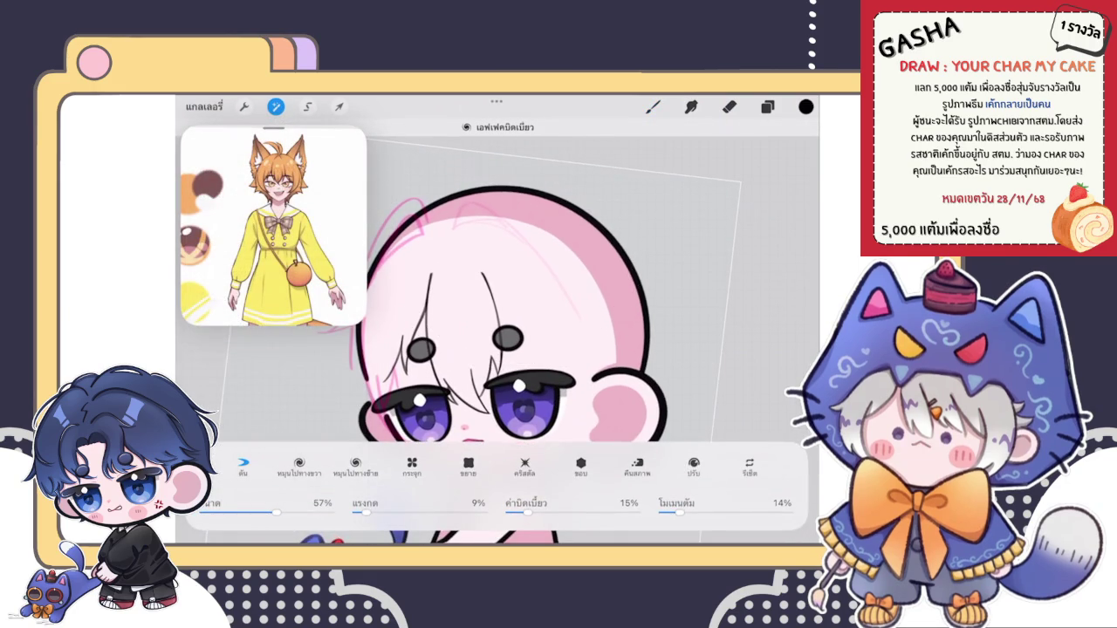
{"action": "left_click_drag", "start_coordinate": [276, 512], "coordinate": [257, 512]}
{"action": "left_click", "coordinate": [652, 106]}
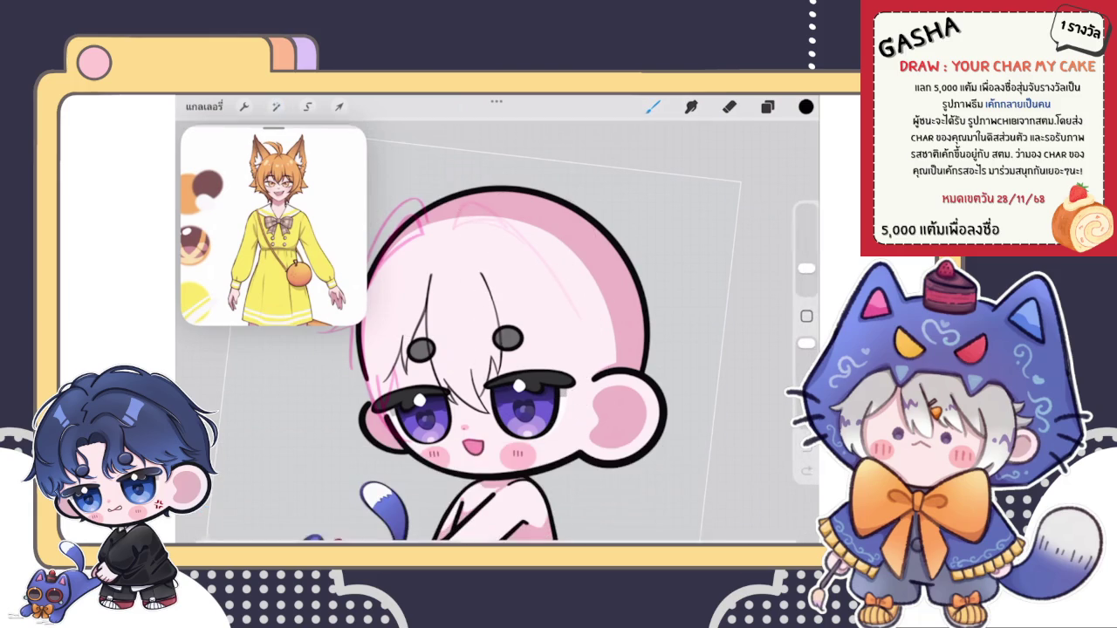
{"action": "key", "text": "ctrl+z"}
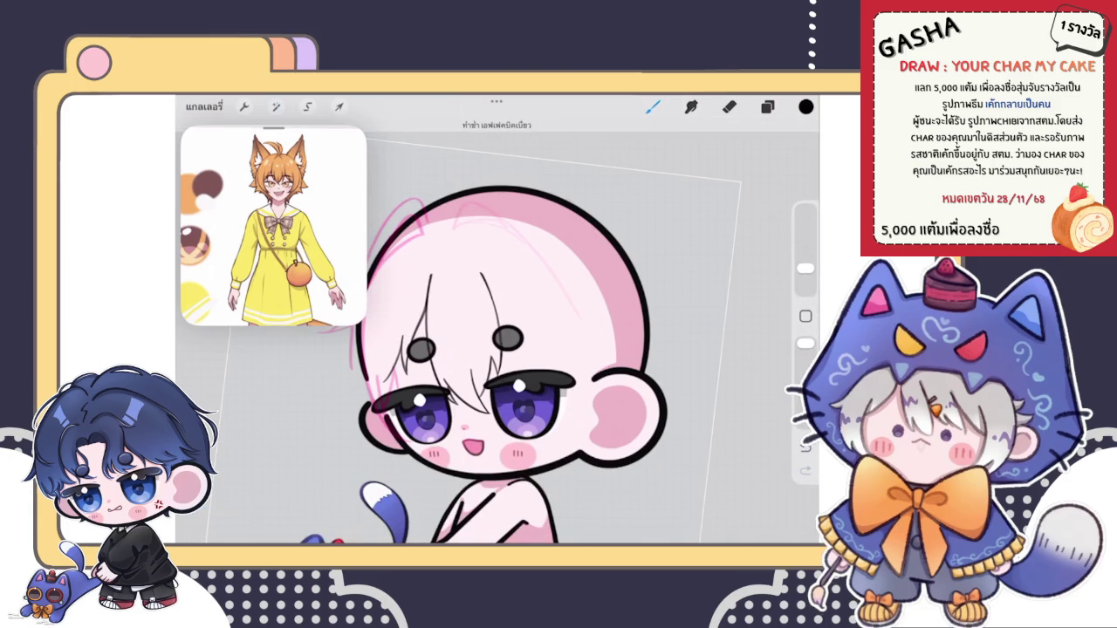
Step: Extend the hair line through the grey circle and add short hair strokes below it
{"action": "scroll", "coordinate": [480, 367], "scroll_direction": "down", "scroll_amount": 3}
{"action": "scroll", "coordinate": [480, 367], "scroll_direction": "down", "scroll_amount": 3}
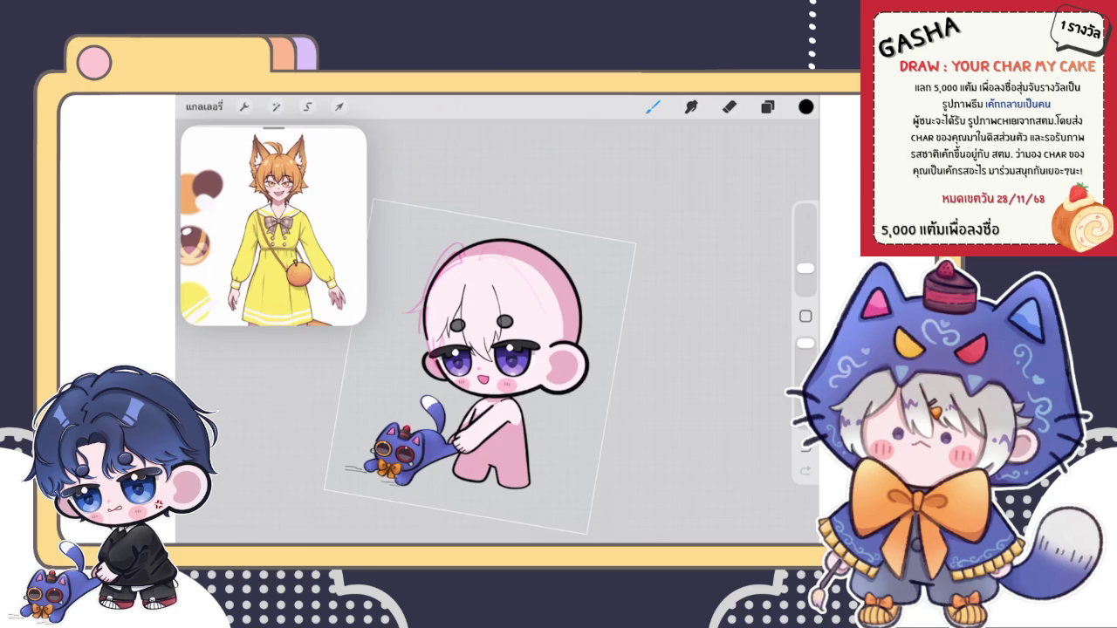
{"action": "scroll", "coordinate": [454, 367], "scroll_direction": "up", "scroll_amount": 3}
{"action": "scroll", "coordinate": [454, 367], "scroll_direction": "up", "scroll_amount": 2}
{"action": "scroll", "coordinate": [453, 367], "scroll_direction": "up", "scroll_amount": 2}
{"action": "scroll", "coordinate": [454, 366], "scroll_direction": "up", "scroll_amount": 3}
{"action": "scroll", "coordinate": [454, 367], "scroll_direction": "up", "scroll_amount": 1}
{"action": "left_click_drag", "start_coordinate": [458, 293], "coordinate": [501, 402]}
{"action": "scroll", "coordinate": [454, 366], "scroll_direction": "up", "scroll_amount": 2}
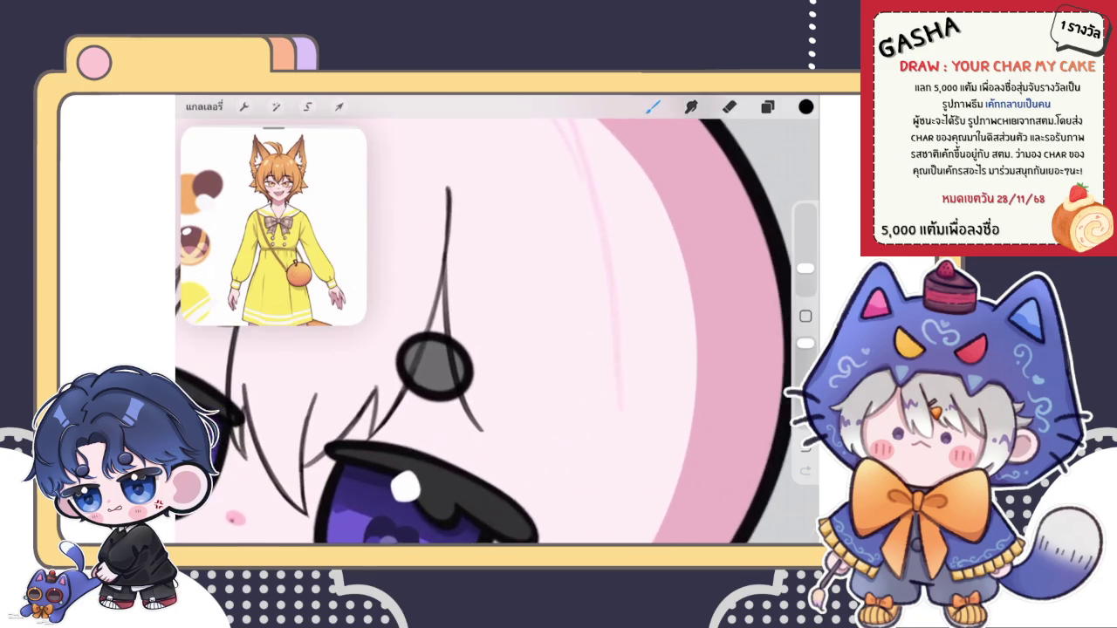
{"action": "scroll", "coordinate": [454, 367], "scroll_direction": "up", "scroll_amount": 2}
{"action": "mouse_move", "coordinate": [476, 349]}
{"action": "left_mouse_down"}
{"action": "mouse_move", "coordinate": [487, 441]}
{"action": "mouse_move", "coordinate": [502, 428]}
{"action": "left_mouse_up"}
{"action": "left_click_drag", "start_coordinate": [485, 361], "coordinate": [542, 472]}
Step: Draw a long curved hair strand down the face
{"action": "scroll", "coordinate": [497, 332], "scroll_direction": "down", "scroll_amount": 2}
{"action": "left_click_drag", "start_coordinate": [457, 328], "coordinate": [487, 428]}
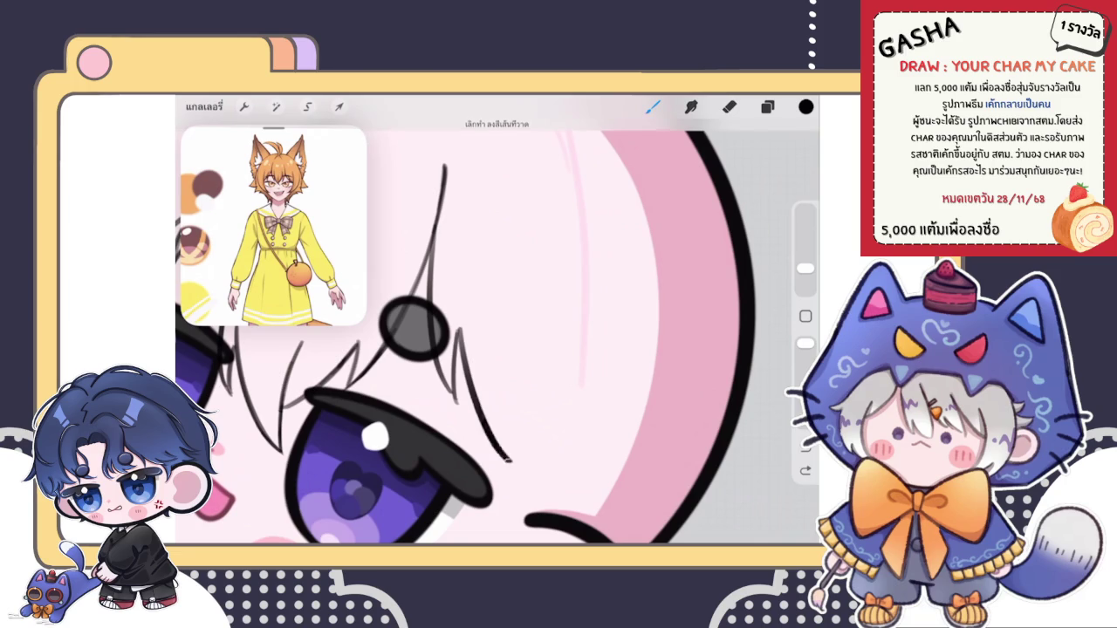
{"action": "left_click_drag", "start_coordinate": [456, 330], "coordinate": [522, 471]}
{"action": "scroll", "coordinate": [498, 331], "scroll_direction": "down", "scroll_amount": 5}
{"action": "scroll", "coordinate": [498, 349], "scroll_direction": "down", "scroll_amount": 2}
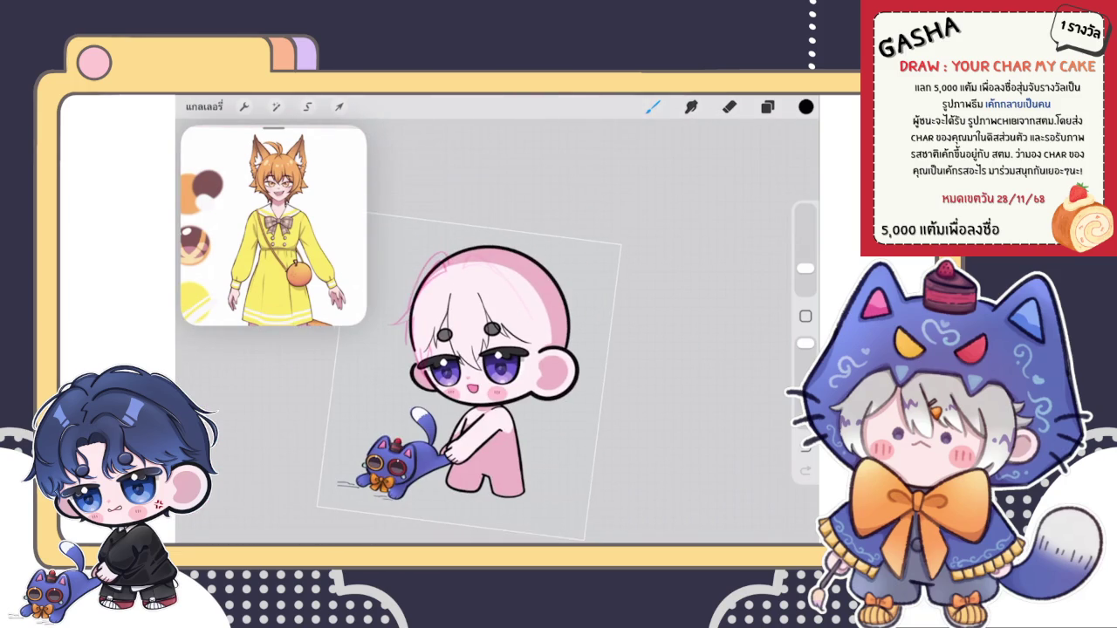
{"action": "scroll", "coordinate": [472, 341], "scroll_direction": "up", "scroll_amount": 2}
{"action": "scroll", "coordinate": [471, 340], "scroll_direction": "up", "scroll_amount": 3}
{"action": "scroll", "coordinate": [472, 340], "scroll_direction": "up", "scroll_amount": 3}
{"action": "scroll", "coordinate": [471, 341], "scroll_direction": "up", "scroll_amount": 2}
Step: Undo that stroke, redraw the long strand straight over the eye, and open Adjustments
{"action": "key", "text": "ctrl+z"}
{"action": "left_click_drag", "start_coordinate": [482, 238], "coordinate": [480, 401]}
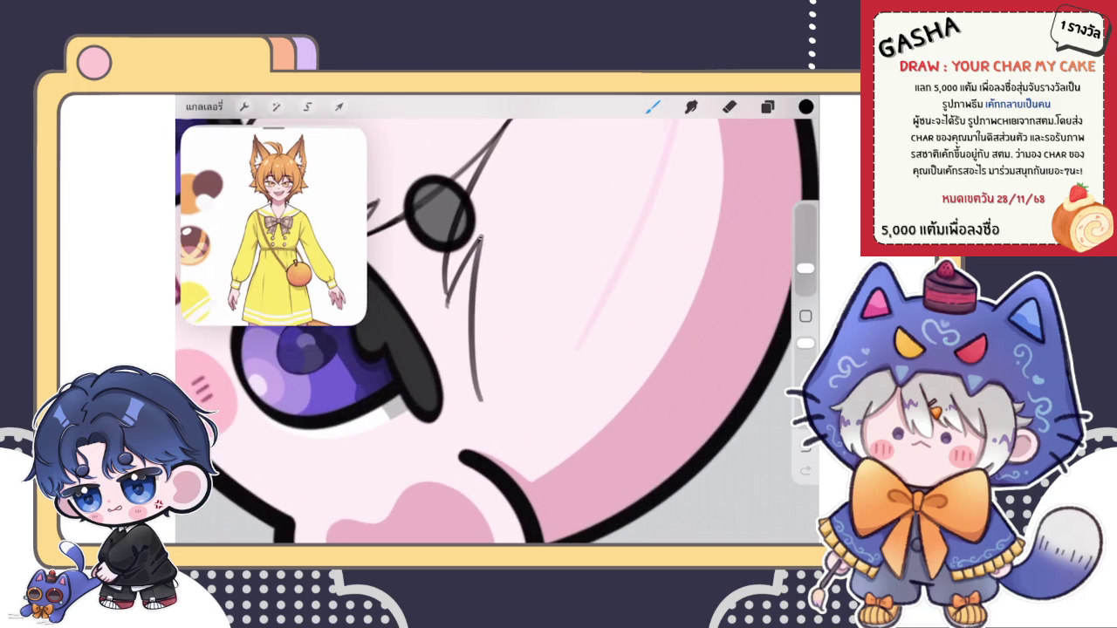
{"action": "scroll", "coordinate": [497, 323], "scroll_direction": "down", "scroll_amount": 2}
{"action": "scroll", "coordinate": [498, 322], "scroll_direction": "down", "scroll_amount": 3}
{"action": "scroll", "coordinate": [497, 349], "scroll_direction": "down", "scroll_amount": 1}
{"action": "scroll", "coordinate": [445, 380], "scroll_direction": "down", "scroll_amount": 1}
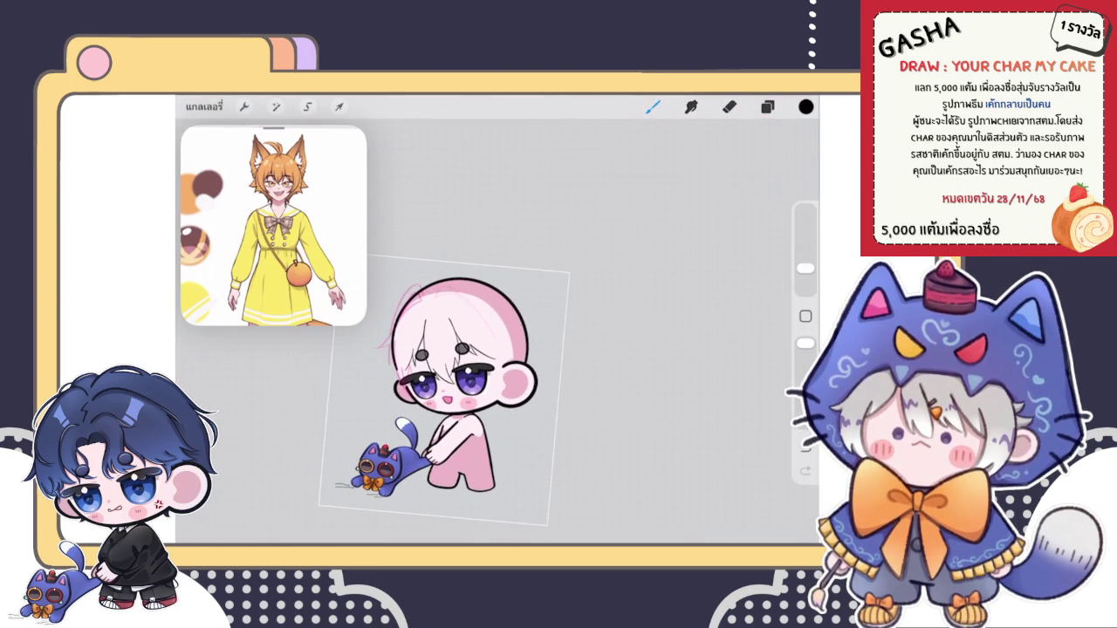
{"action": "scroll", "coordinate": [401, 392], "scroll_direction": "up", "scroll_amount": 5}
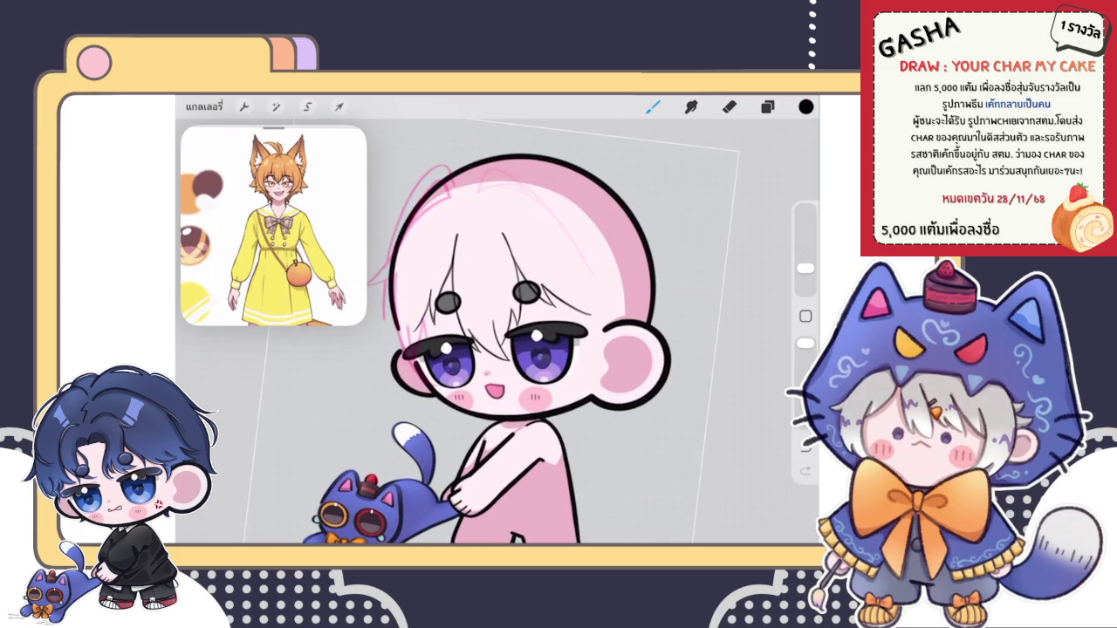
{"action": "scroll", "coordinate": [400, 312], "scroll_direction": "up", "scroll_amount": 2}
{"action": "scroll", "coordinate": [400, 312], "scroll_direction": "up", "scroll_amount": 2}
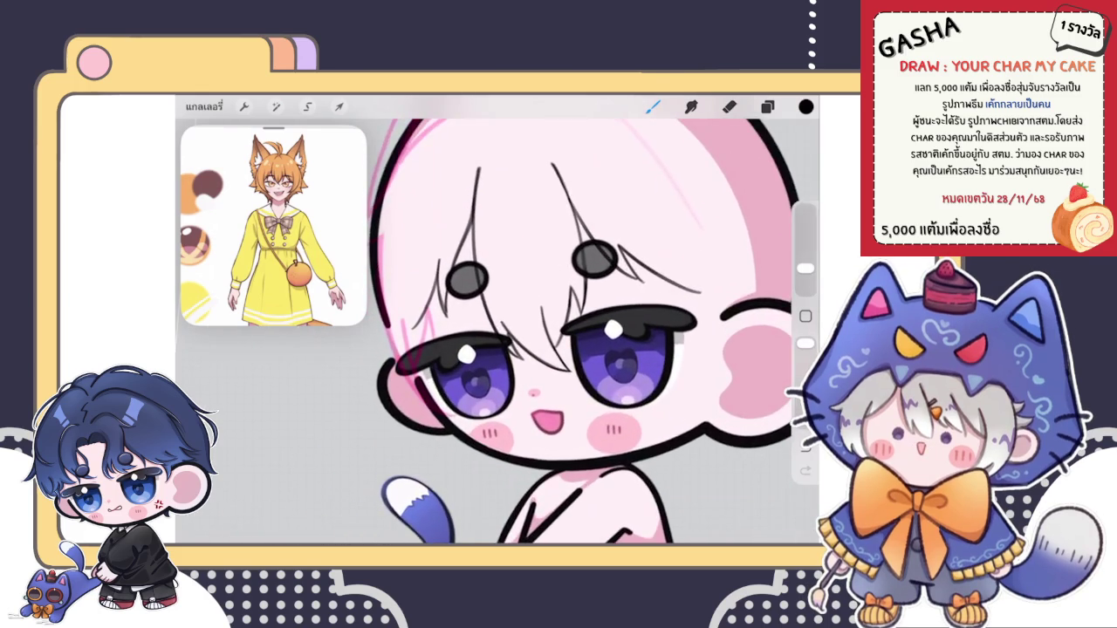
{"action": "scroll", "coordinate": [400, 312], "scroll_direction": "up", "scroll_amount": 3}
{"action": "scroll", "coordinate": [576, 332], "scroll_direction": "down", "scroll_amount": 3}
{"action": "left_click", "coordinate": [274, 106]}
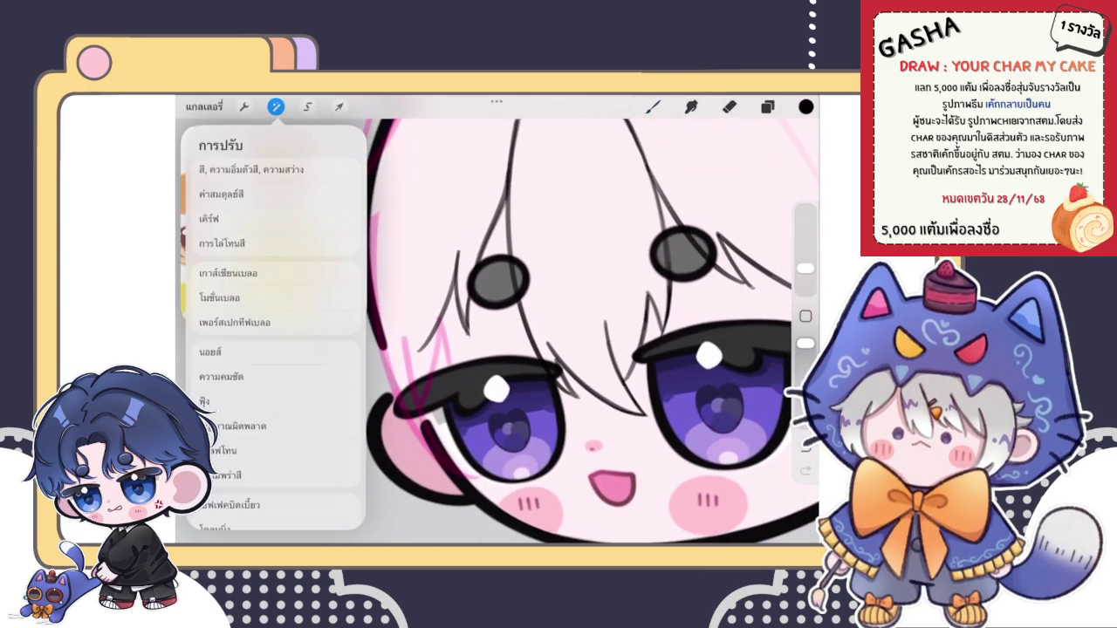
Step: Pick Liquify from Adjustments, then leave it unchanged by returning to the Brush and zoom out
{"action": "left_click", "coordinate": [227, 450]}
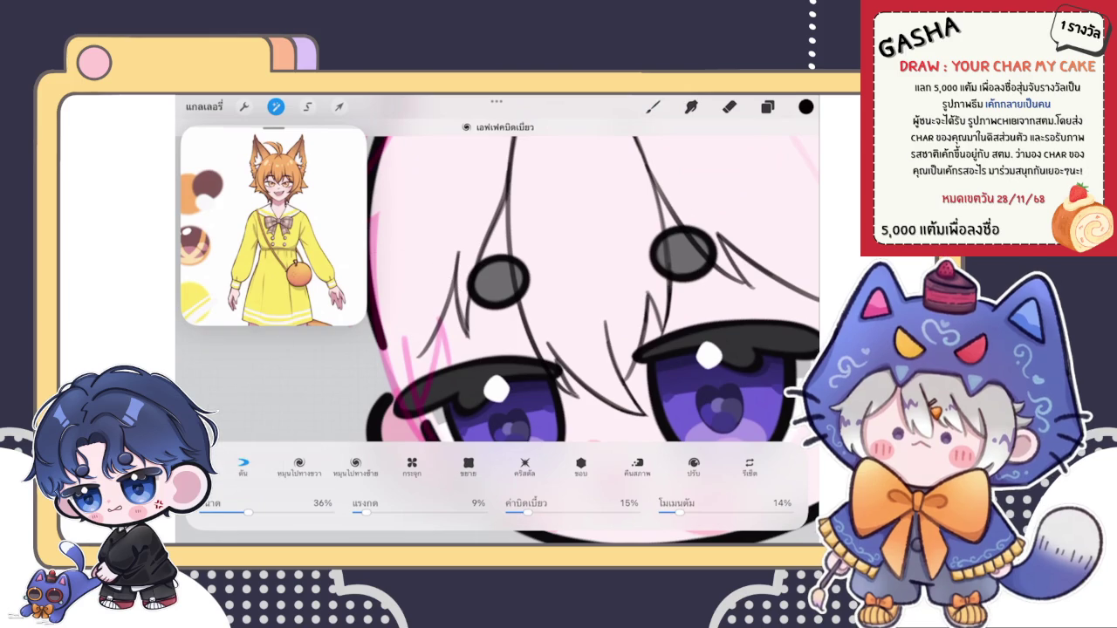
{"action": "key", "text": "b"}
{"action": "scroll", "coordinate": [498, 332], "scroll_direction": "down", "scroll_amount": 5}
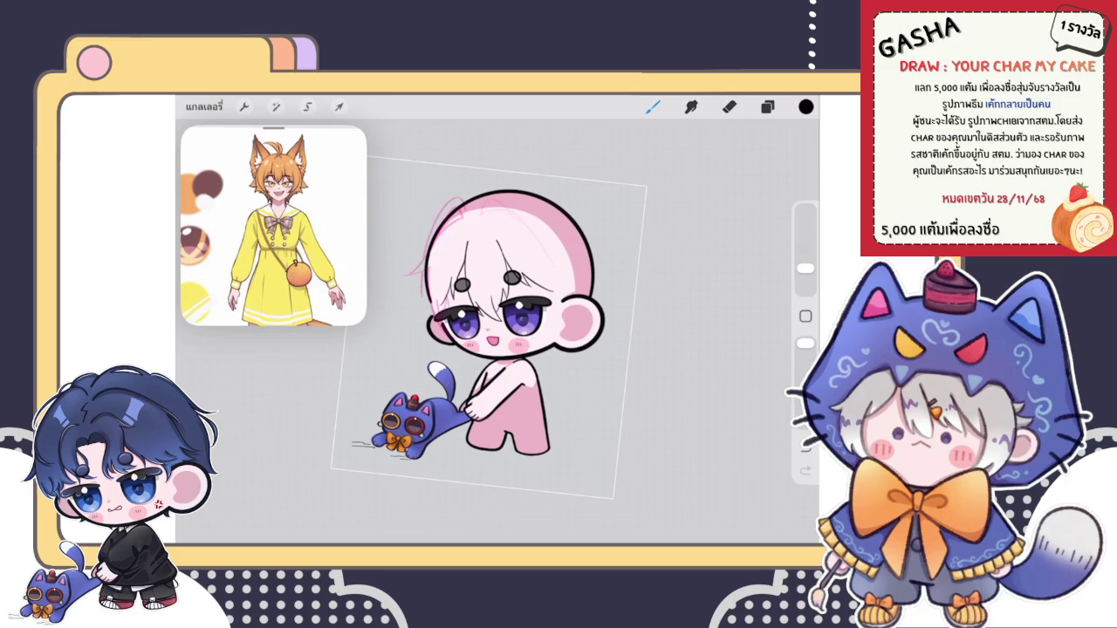
Step: Draw a dark hair strand over the left eye, undoing a stray short stroke first
{"action": "scroll", "coordinate": [489, 331], "scroll_direction": "up", "scroll_amount": 5}
{"action": "left_click", "coordinate": [768, 107]}
{"action": "left_click", "coordinate": [767, 107]}
{"action": "scroll", "coordinate": [541, 331], "scroll_direction": "up", "scroll_amount": 3}
{"action": "scroll", "coordinate": [541, 331], "scroll_direction": "up", "scroll_amount": 2}
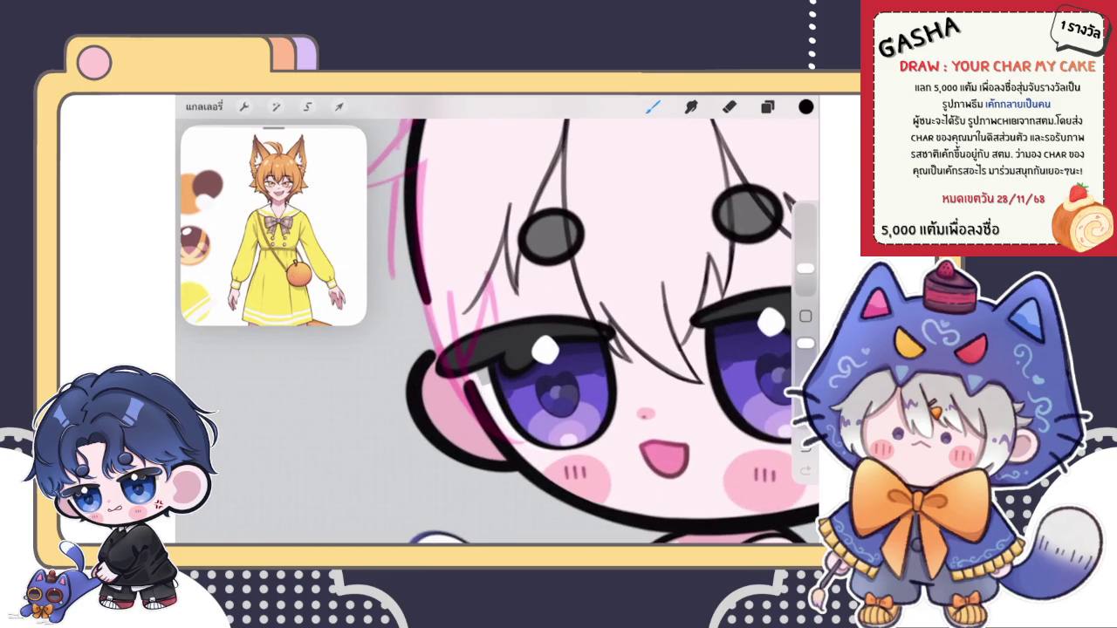
{"action": "left_click_drag", "start_coordinate": [502, 235], "coordinate": [476, 299]}
{"action": "scroll", "coordinate": [541, 331], "scroll_direction": "up", "scroll_amount": 3}
{"action": "key", "text": "ctrl+z"}
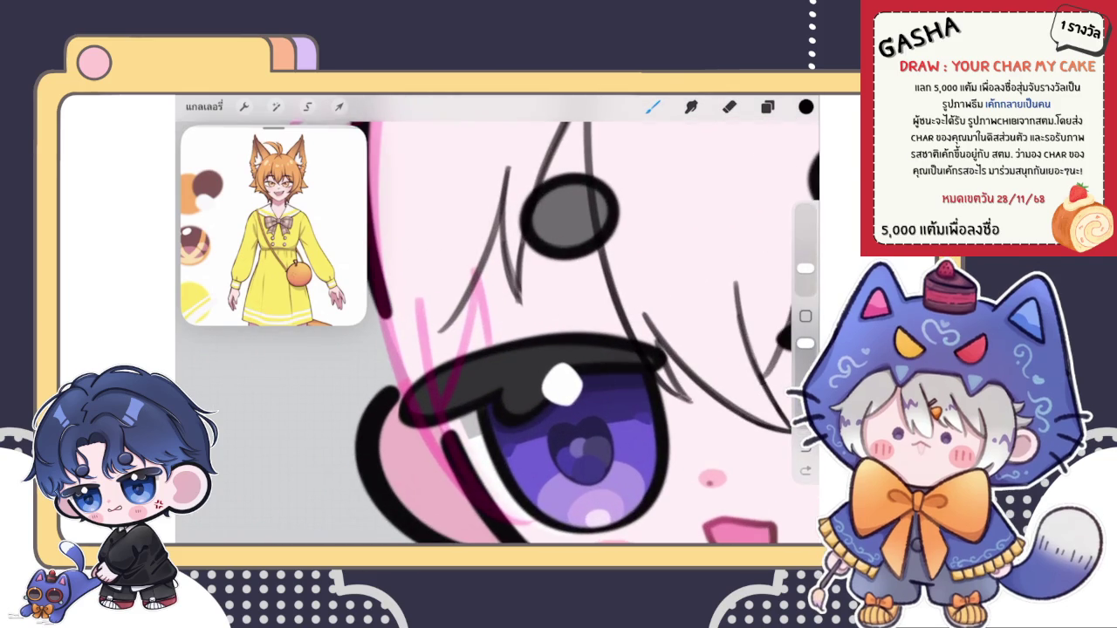
{"action": "mouse_move", "coordinate": [441, 332]}
{"action": "left_mouse_down"}
{"action": "mouse_move", "coordinate": [478, 279]}
{"action": "mouse_move", "coordinate": [503, 203]}
{"action": "mouse_move", "coordinate": [511, 283]}
{"action": "mouse_move", "coordinate": [488, 335]}
{"action": "left_mouse_up"}
{"action": "scroll", "coordinate": [546, 205], "scroll_direction": "up", "scroll_amount": 3}
Step: Erase part of the V-shaped lines below the eye and open the Layers panel
{"action": "key", "text": "e"}
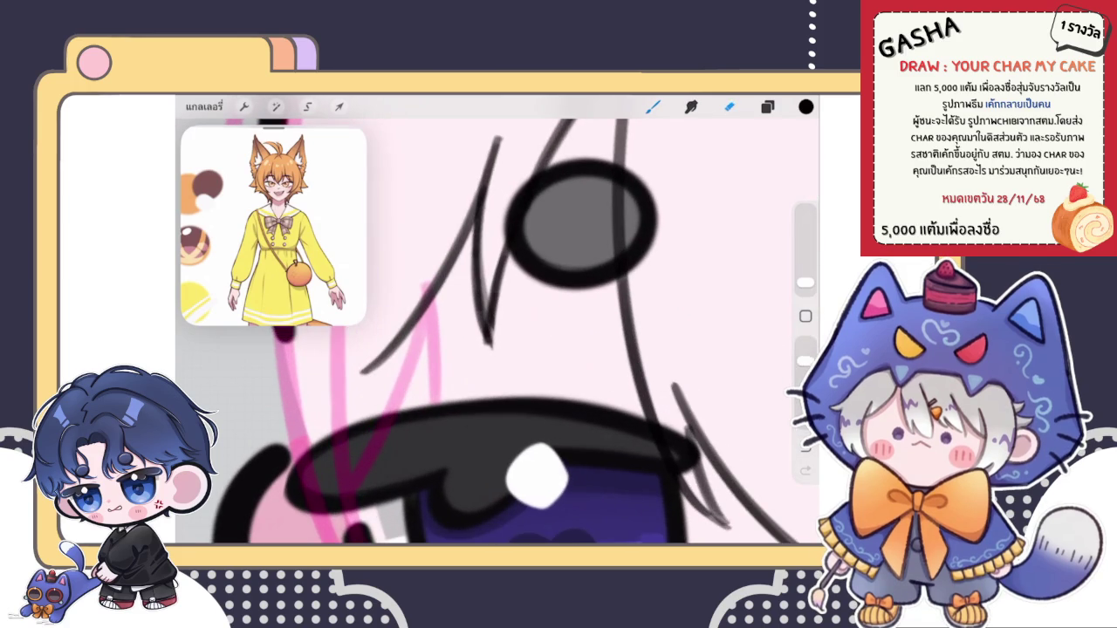
{"action": "left_click_drag", "start_coordinate": [517, 278], "coordinate": [494, 347]}
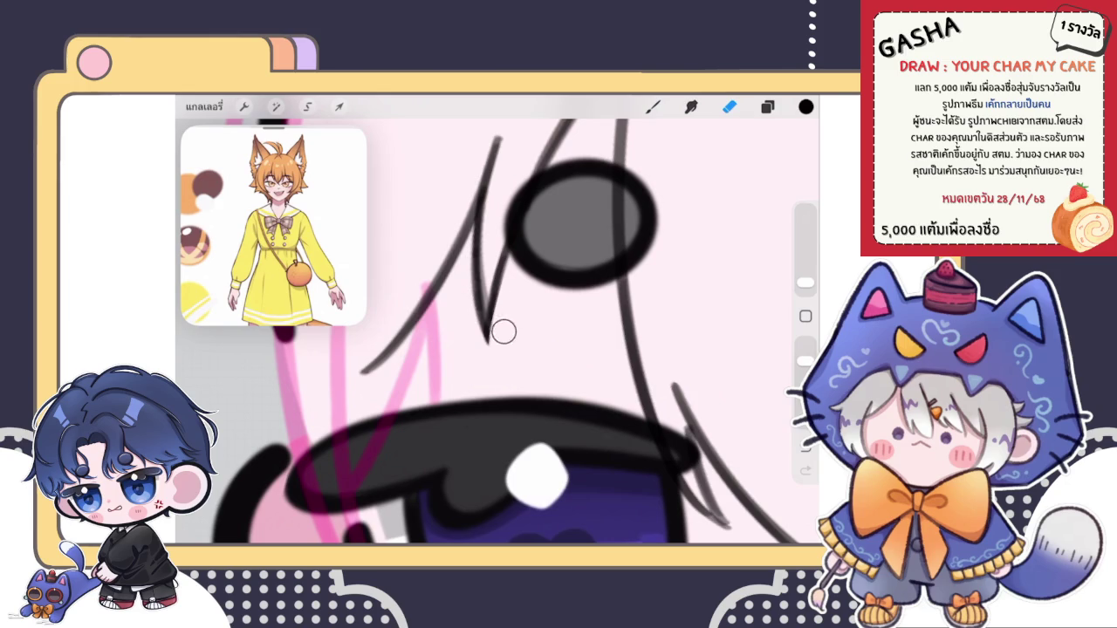
{"action": "key", "text": "b"}
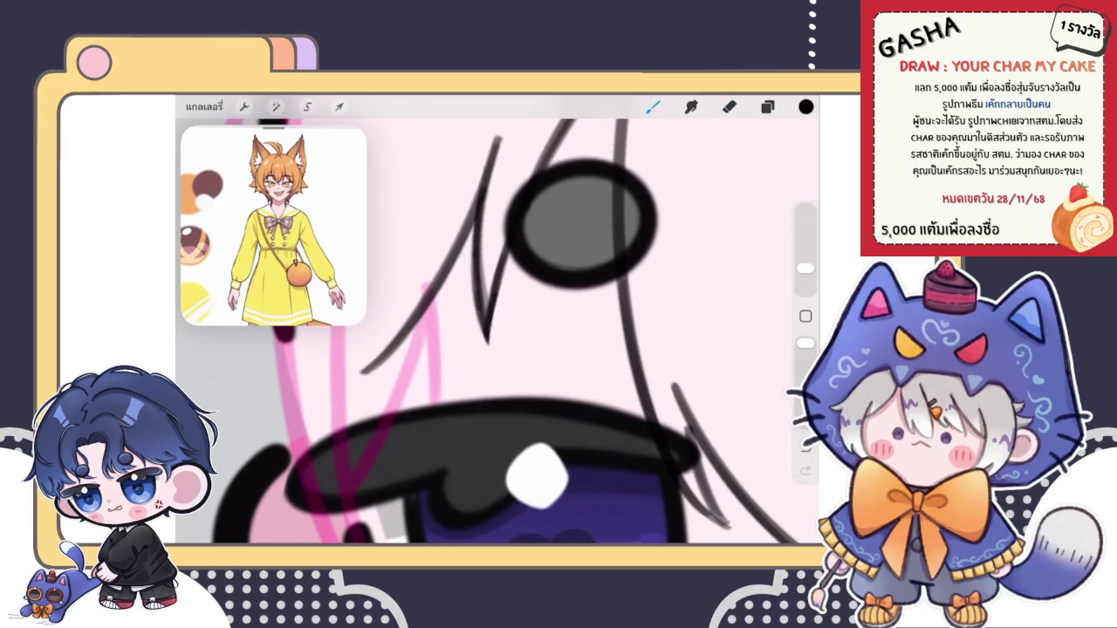
{"action": "scroll", "coordinate": [497, 332], "scroll_direction": "down", "scroll_amount": 5}
{"action": "scroll", "coordinate": [498, 332], "scroll_direction": "down", "scroll_amount": 2}
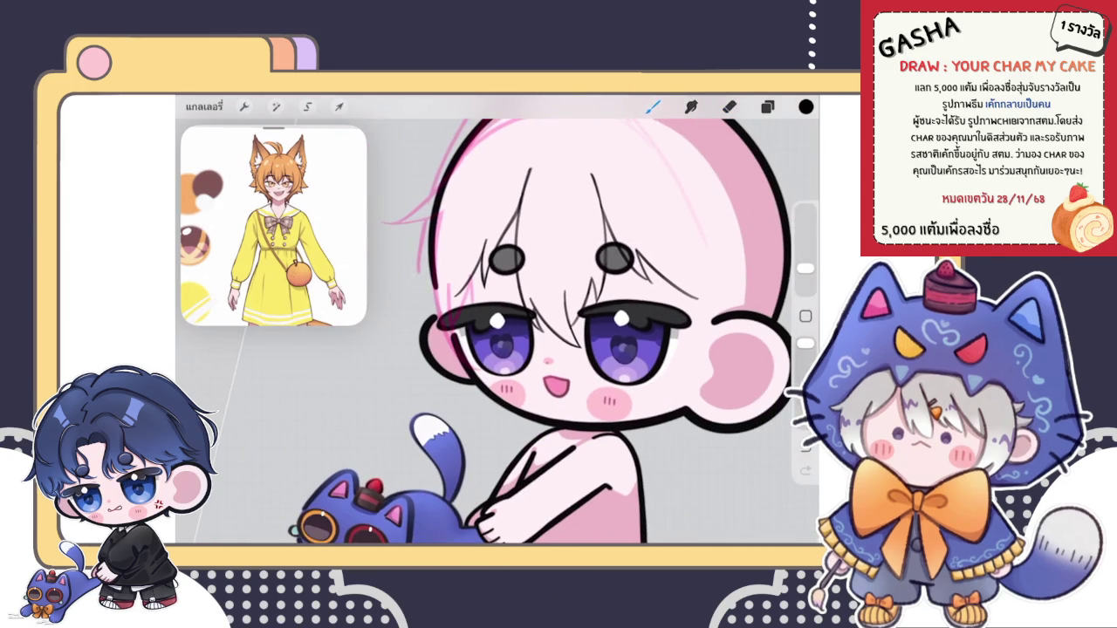
{"action": "scroll", "coordinate": [454, 244], "scroll_direction": "up", "scroll_amount": 3}
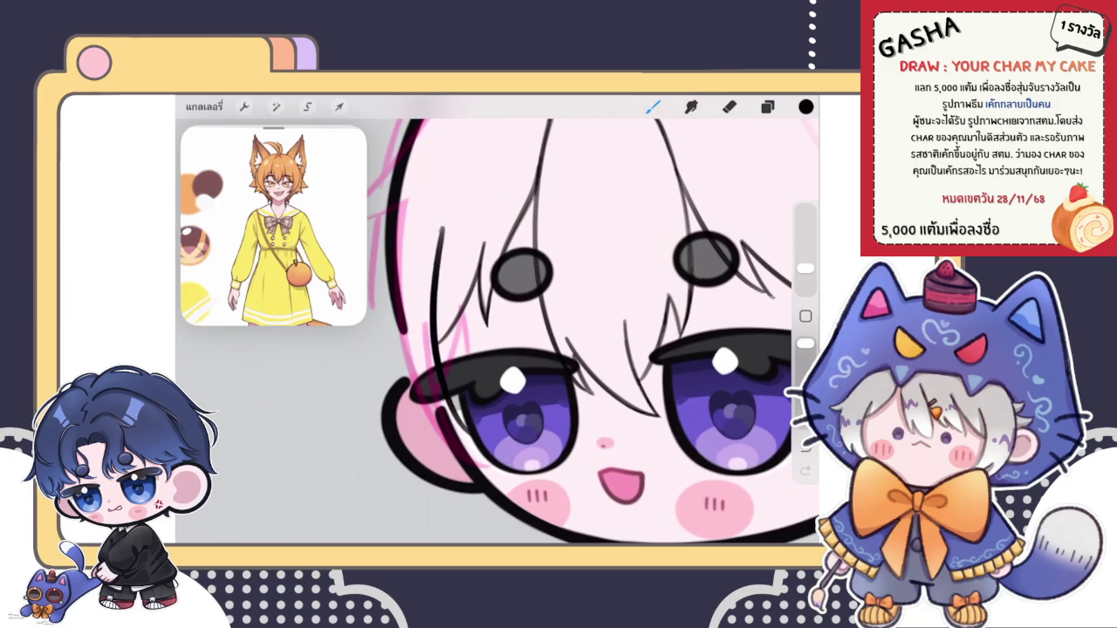
{"action": "scroll", "coordinate": [559, 323], "scroll_direction": "down", "scroll_amount": 5}
{"action": "left_click", "coordinate": [768, 106]}
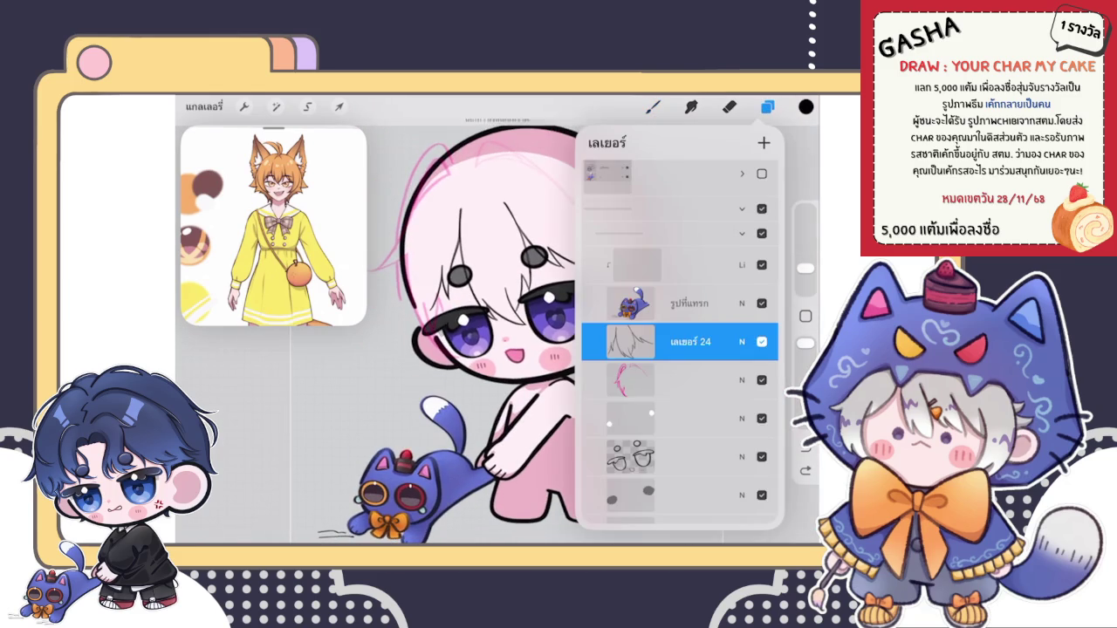
Step: Add a new layer and draw a thin hair strand left of the left eye
{"action": "left_click", "coordinate": [768, 106]}
{"action": "scroll", "coordinate": [558, 331], "scroll_direction": "up", "scroll_amount": 3}
{"action": "left_click_drag", "start_coordinate": [428, 303], "coordinate": [440, 402]}
Step: Lower the new layer's opacity to 5%
{"action": "left_click", "coordinate": [767, 107]}
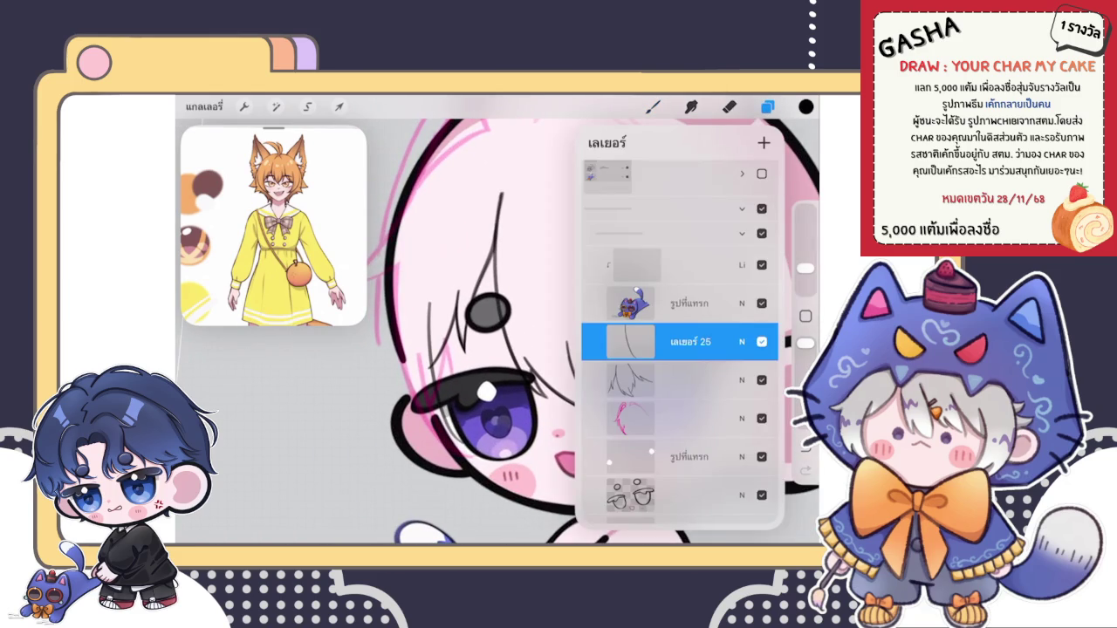
{"action": "left_click", "coordinate": [742, 341]}
{"action": "left_click_drag", "start_coordinate": [663, 310], "coordinate": [596, 310]}
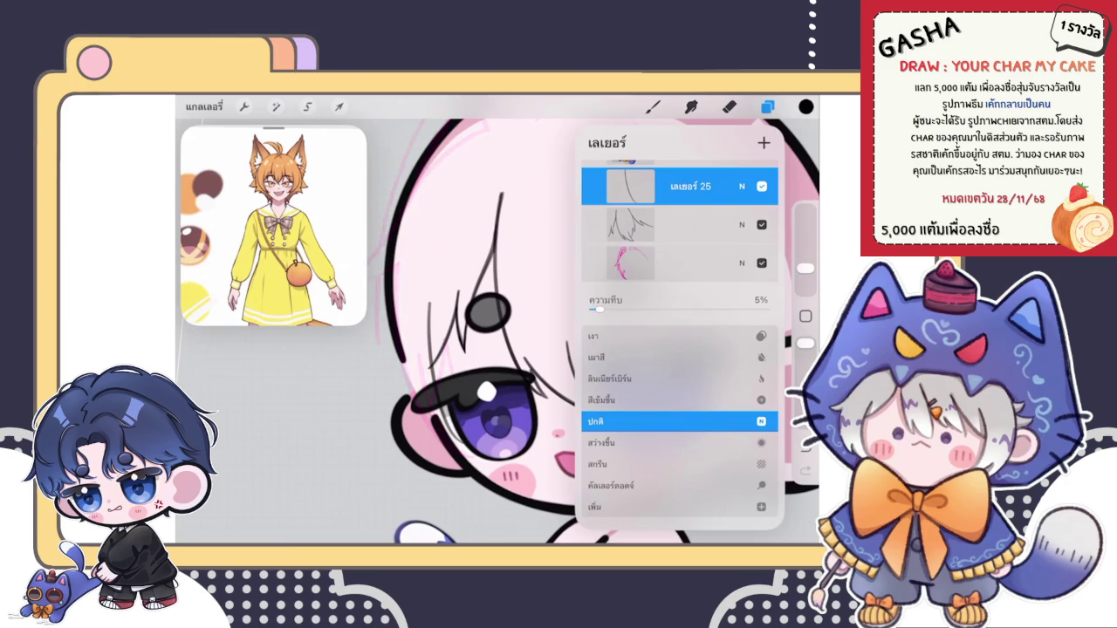
{"action": "left_click", "coordinate": [741, 186]}
{"action": "left_click", "coordinate": [653, 106]}
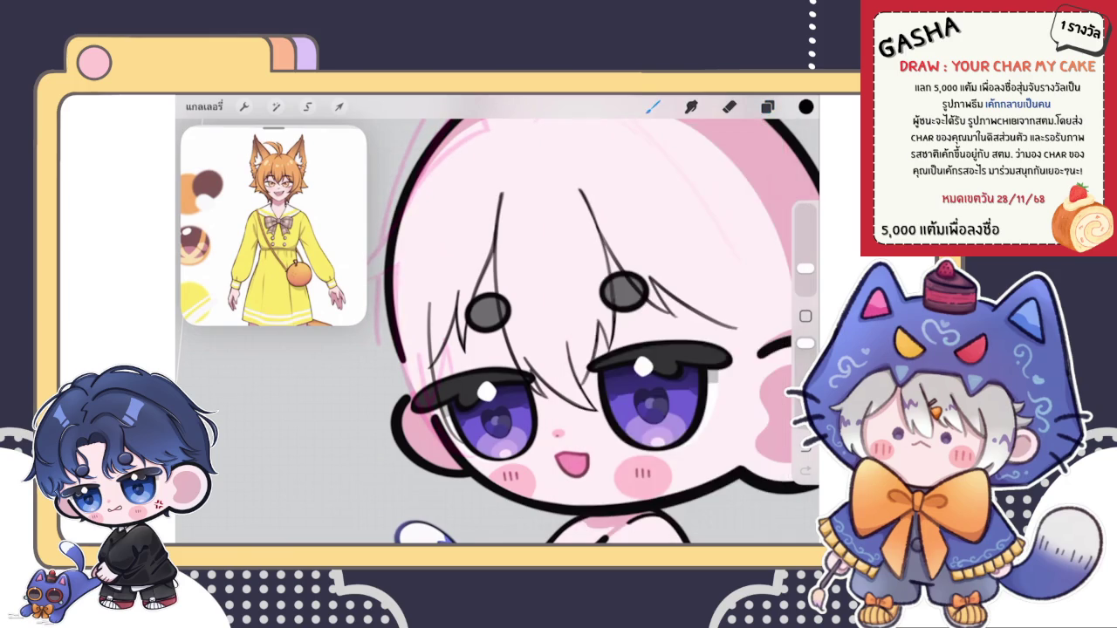
{"action": "scroll", "coordinate": [559, 332], "scroll_direction": "down", "scroll_amount": 3}
Step: Clear everything drawn on the new layer and close the Layers panel
{"action": "left_click", "coordinate": [767, 106]}
{"action": "left_click", "coordinate": [630, 342]}
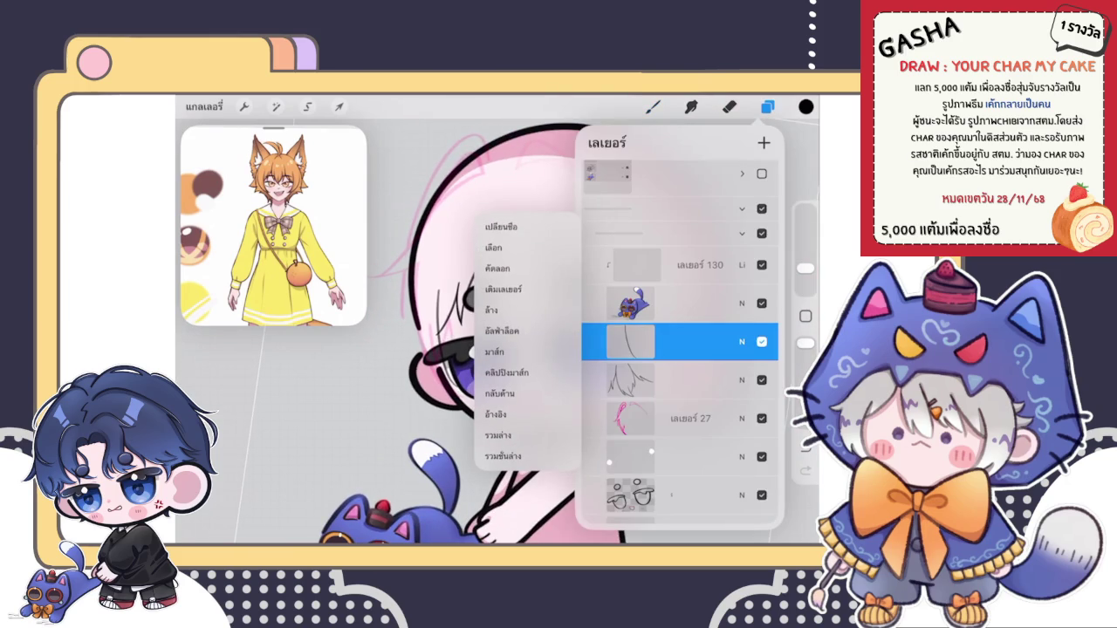
{"action": "left_click", "coordinate": [492, 310]}
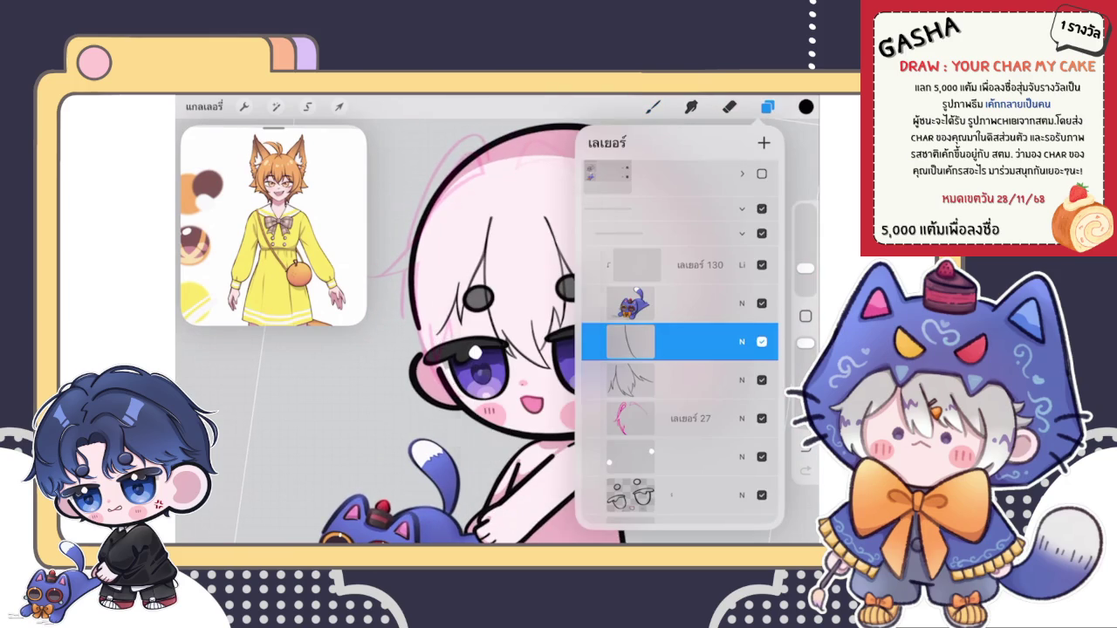
{"action": "left_click", "coordinate": [653, 107]}
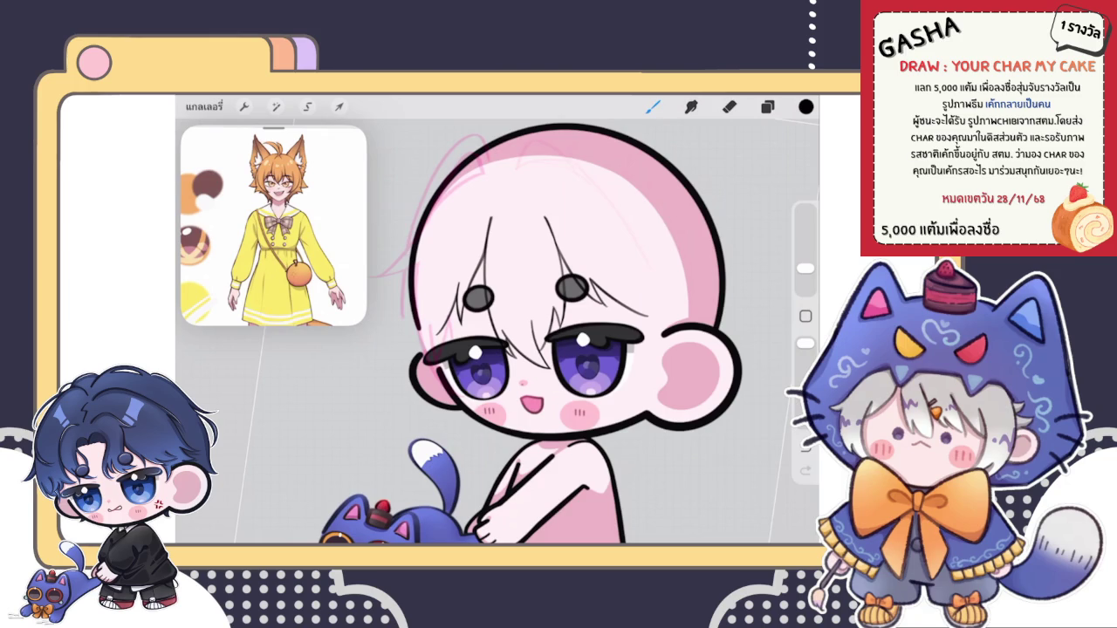
Step: Try a thin stroke near the left hair, then undo it
{"action": "scroll", "coordinate": [479, 319], "scroll_direction": "up", "scroll_amount": 3}
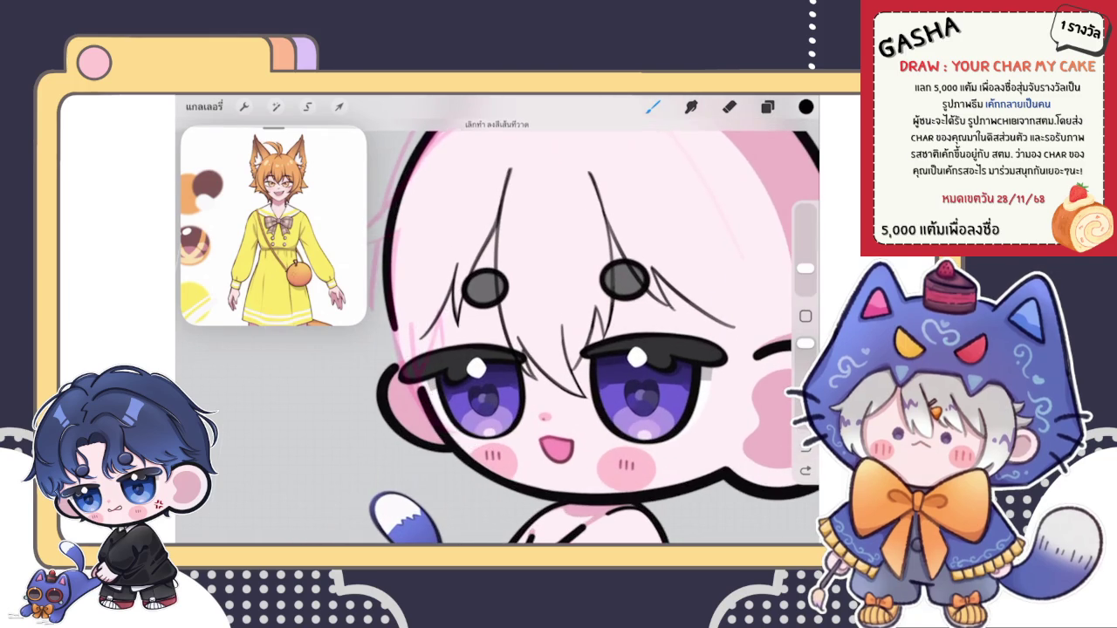
{"action": "left_click_drag", "start_coordinate": [421, 266], "coordinate": [426, 341]}
{"action": "scroll", "coordinate": [498, 323], "scroll_direction": "down", "scroll_amount": 3}
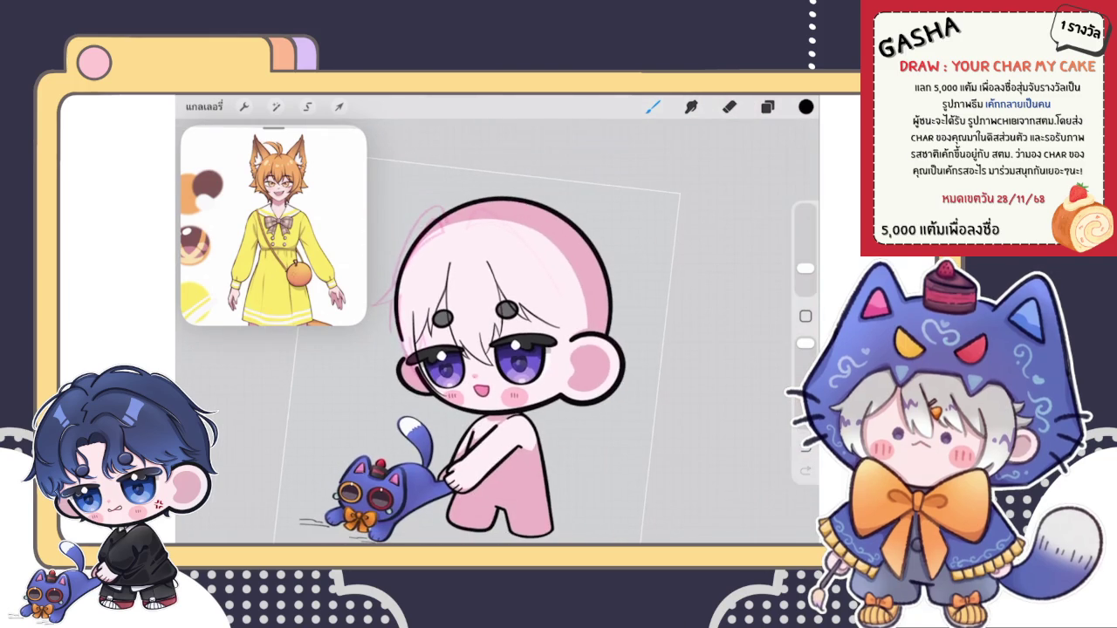
{"action": "key", "text": "ctrl+z"}
{"action": "scroll", "coordinate": [498, 323], "scroll_direction": "up", "scroll_amount": 1}
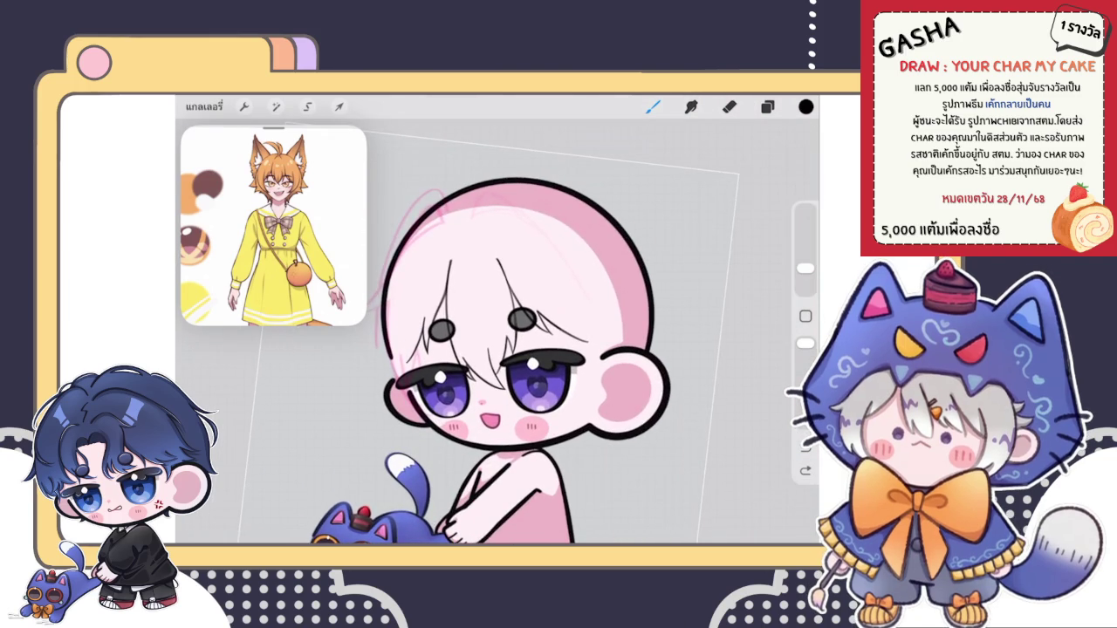
{"action": "scroll", "coordinate": [498, 331], "scroll_direction": "up", "scroll_amount": 2}
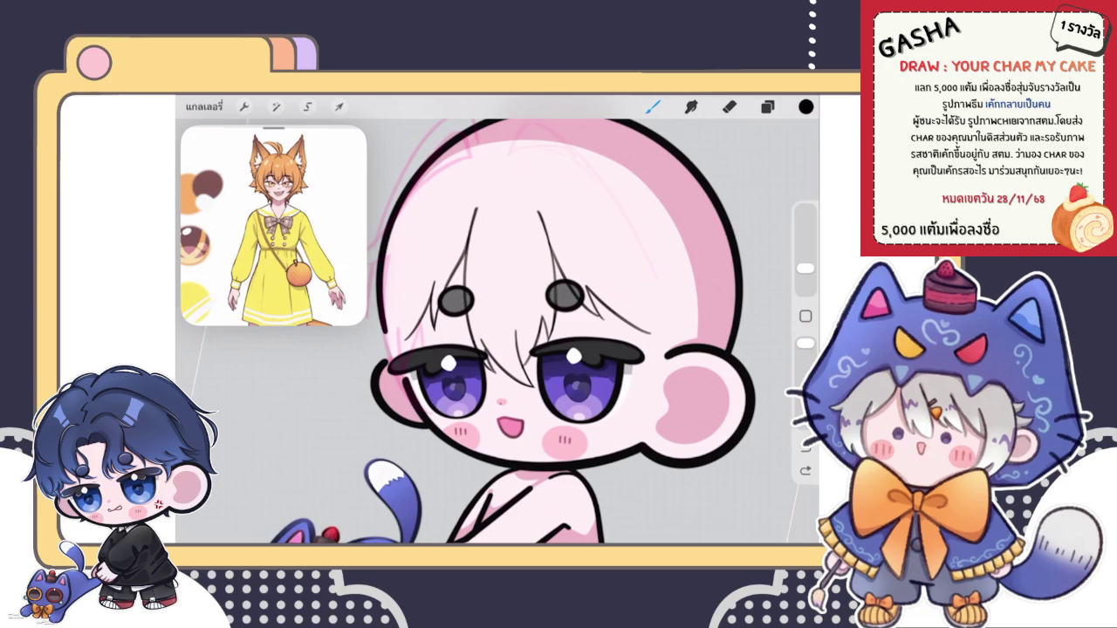
{"action": "scroll", "coordinate": [498, 332], "scroll_direction": "up", "scroll_amount": 1}
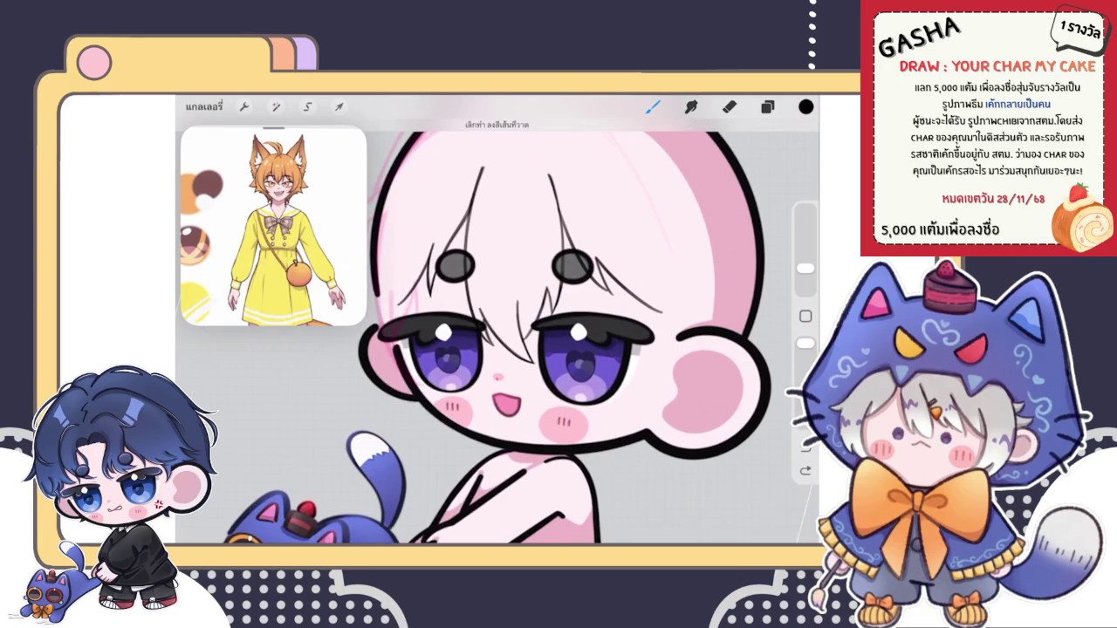
{"action": "scroll", "coordinate": [497, 332], "scroll_direction": "down", "scroll_amount": 3}
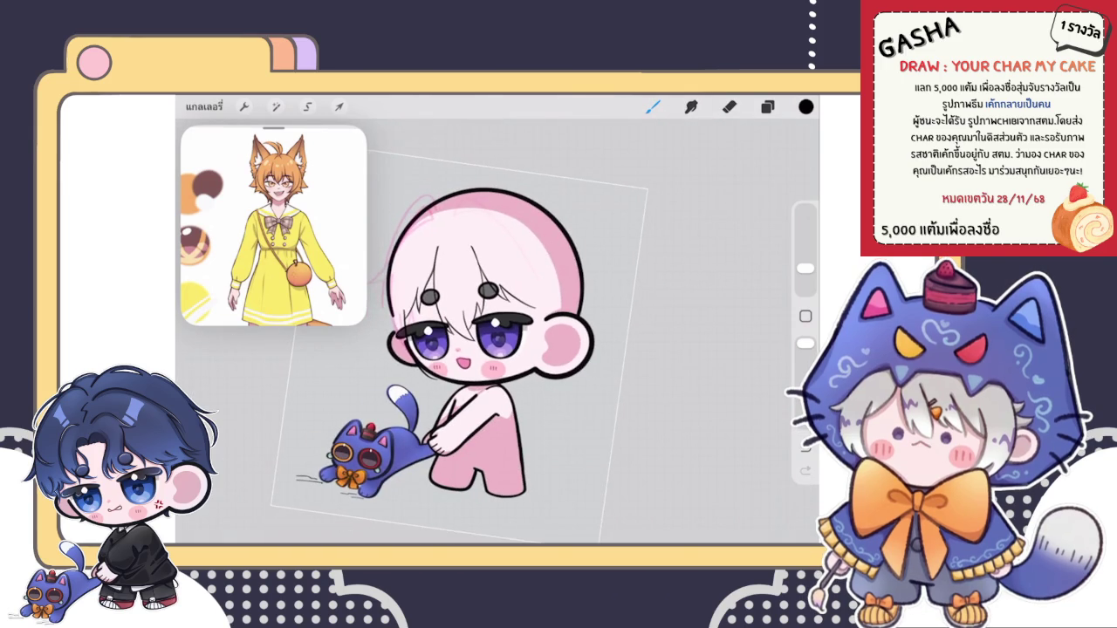
{"action": "scroll", "coordinate": [497, 332], "scroll_direction": "up", "scroll_amount": 3}
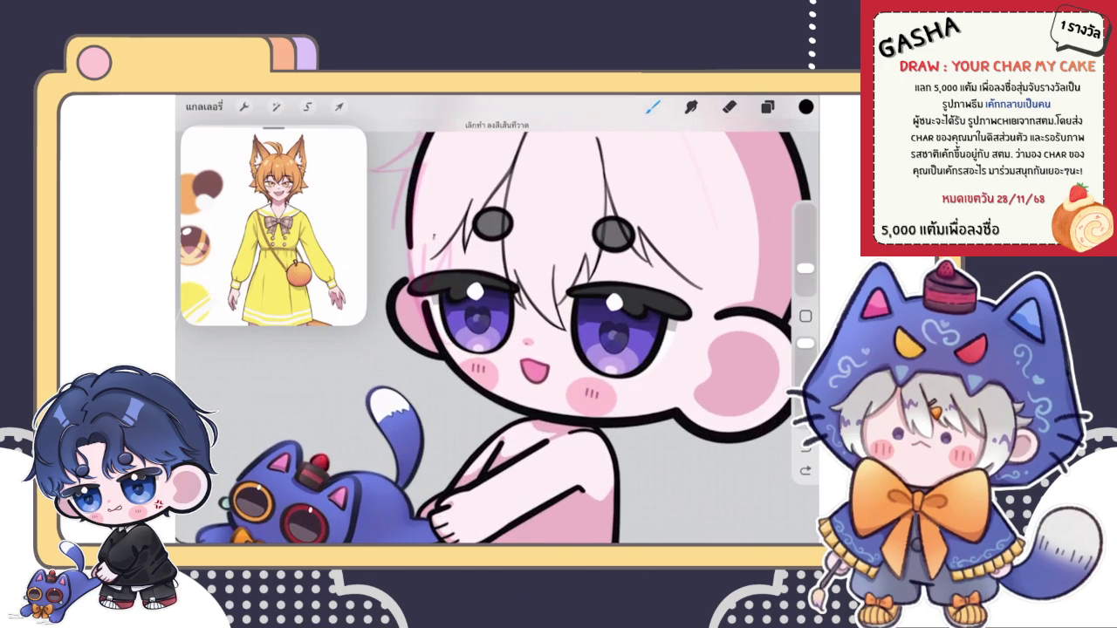
{"action": "scroll", "coordinate": [497, 332], "scroll_direction": "down", "scroll_amount": 2}
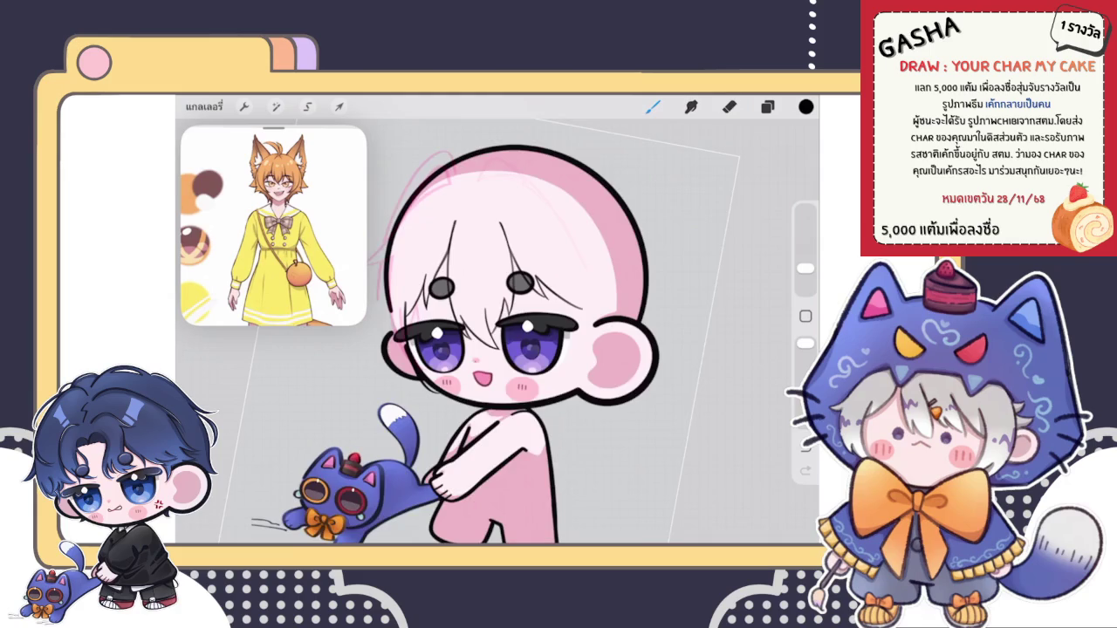
{"action": "scroll", "coordinate": [497, 331], "scroll_direction": "up", "scroll_amount": 2}
{"action": "scroll", "coordinate": [498, 331], "scroll_direction": "up", "scroll_amount": 2}
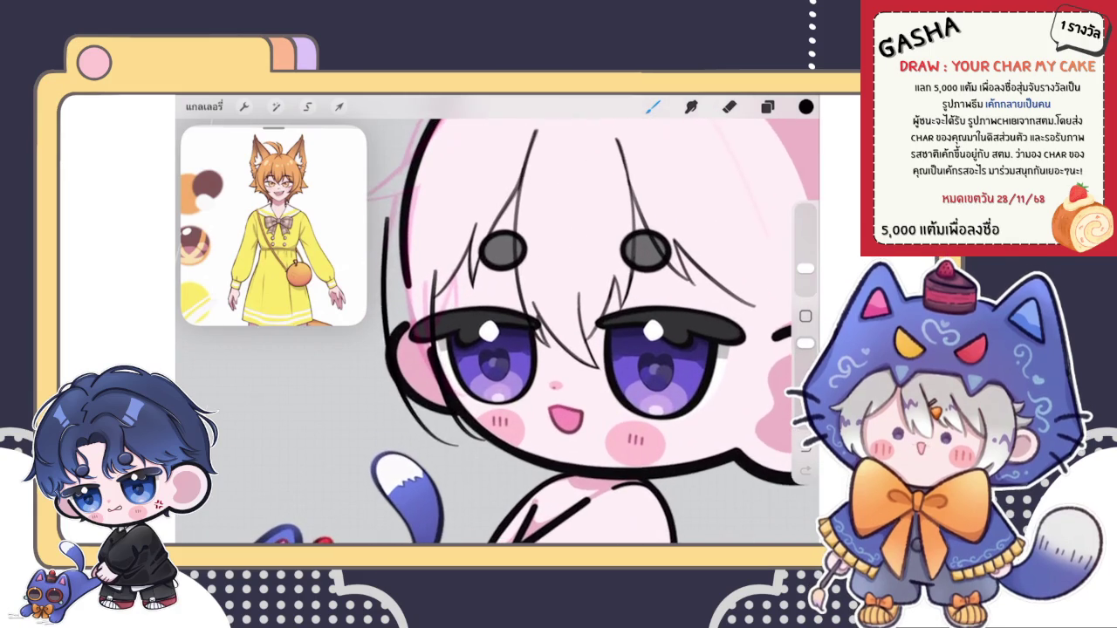
{"action": "scroll", "coordinate": [498, 331], "scroll_direction": "down", "scroll_amount": 3}
{"action": "scroll", "coordinate": [497, 332], "scroll_direction": "up", "scroll_amount": 2}
{"action": "scroll", "coordinate": [497, 332], "scroll_direction": "up", "scroll_amount": 1}
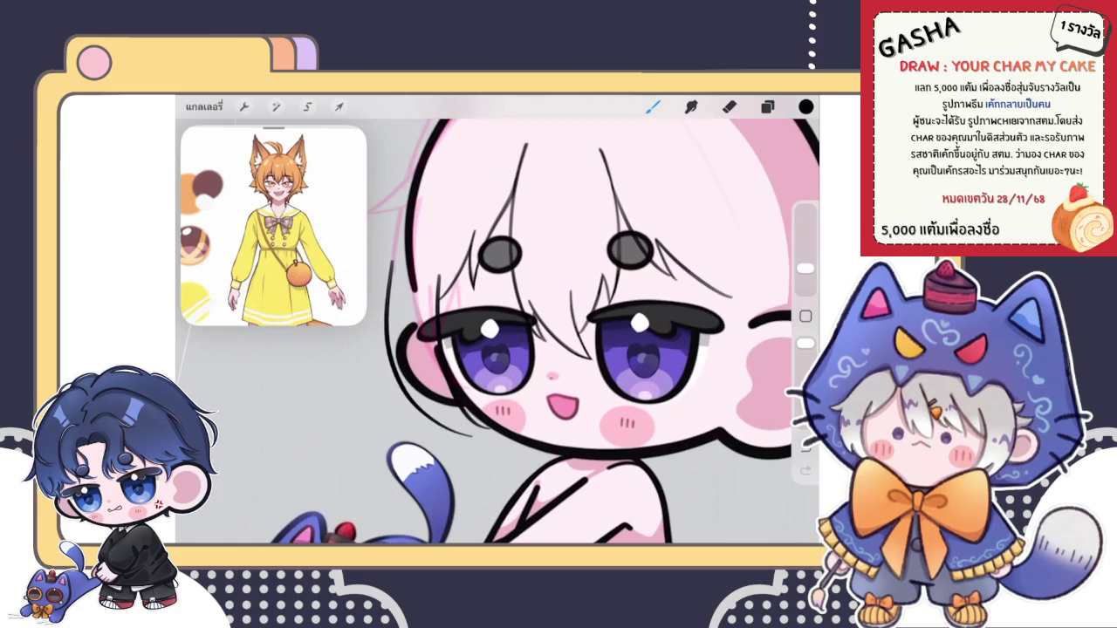
{"action": "scroll", "coordinate": [498, 332], "scroll_direction": "down", "scroll_amount": 2}
{"action": "scroll", "coordinate": [497, 332], "scroll_direction": "up", "scroll_amount": 2}
Step: Ink a thick black outline down the head's left side, undoing one extra darkening stroke
{"action": "left_click_drag", "start_coordinate": [467, 127], "coordinate": [406, 349]}
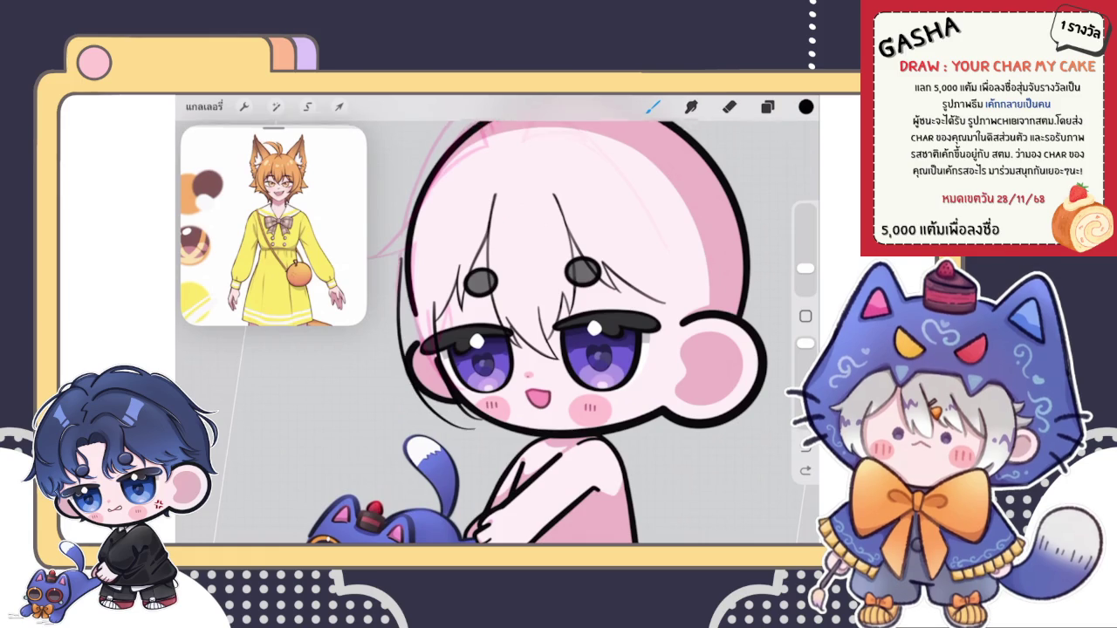
{"action": "scroll", "coordinate": [498, 331], "scroll_direction": "down", "scroll_amount": 3}
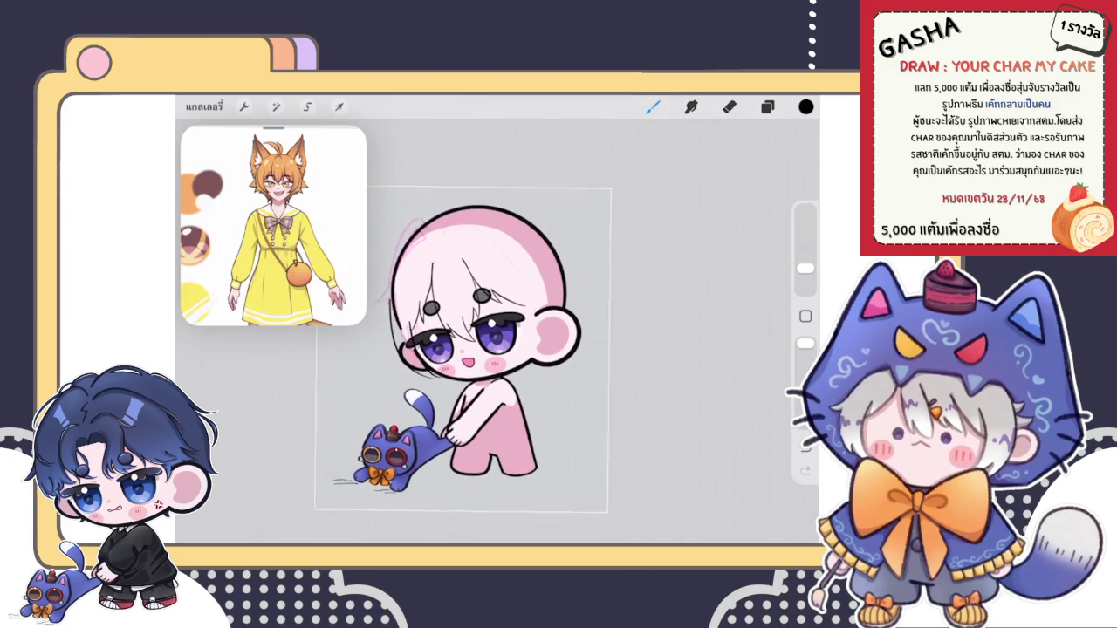
{"action": "scroll", "coordinate": [489, 323], "scroll_direction": "up", "scroll_amount": 3}
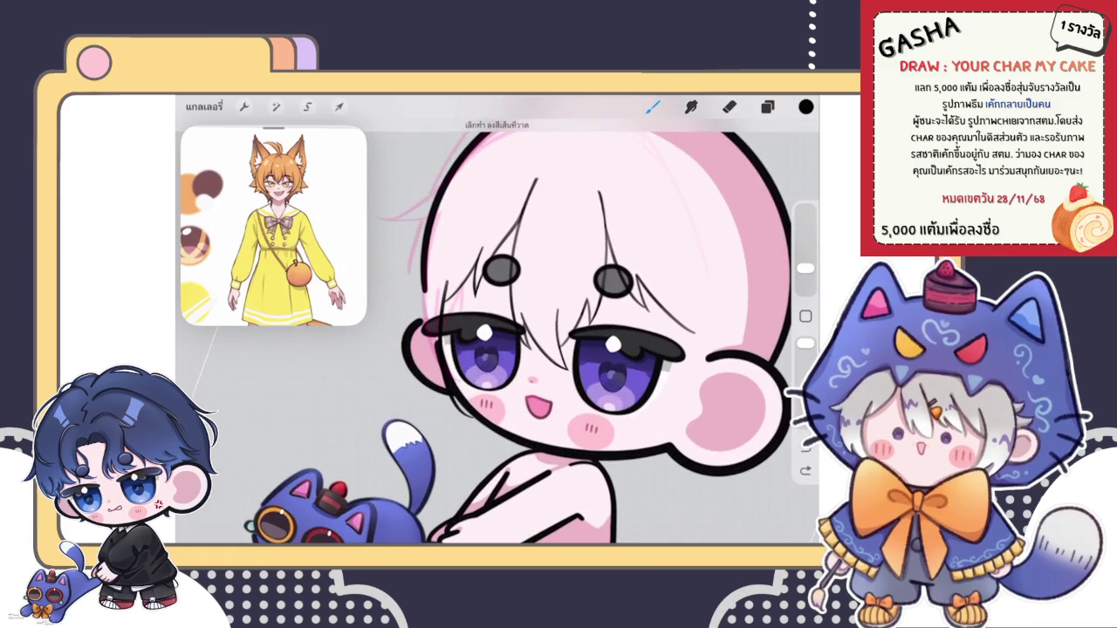
{"action": "left_click_drag", "start_coordinate": [421, 225], "coordinate": [412, 265]}
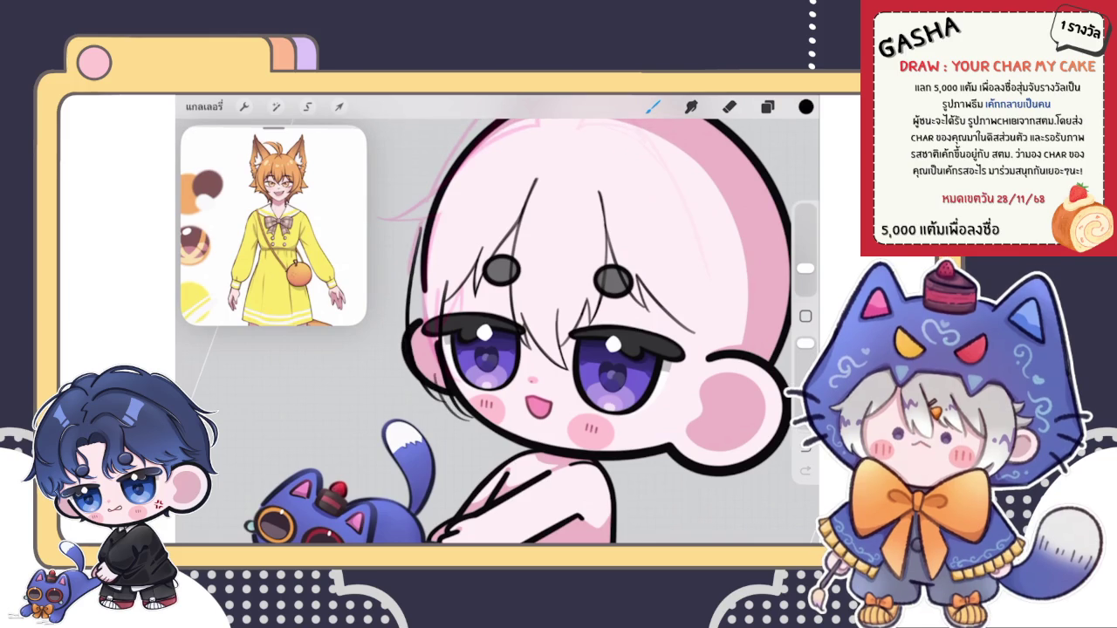
{"action": "scroll", "coordinate": [524, 332], "scroll_direction": "up", "scroll_amount": 2}
{"action": "key", "text": "ctrl+z"}
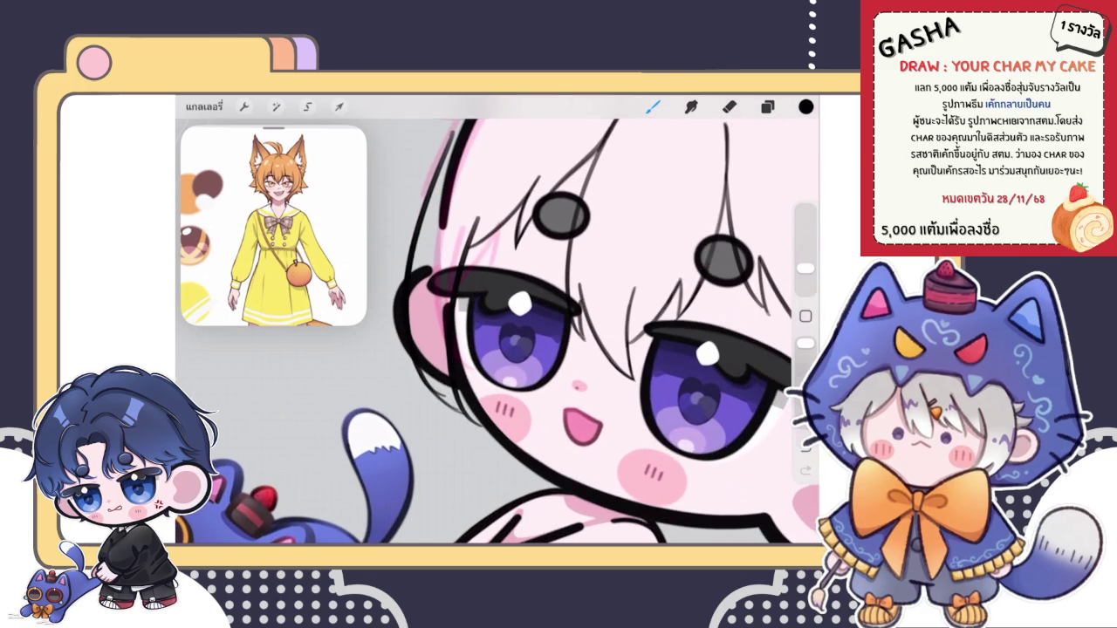
{"action": "scroll", "coordinate": [498, 332], "scroll_direction": "down", "scroll_amount": 5}
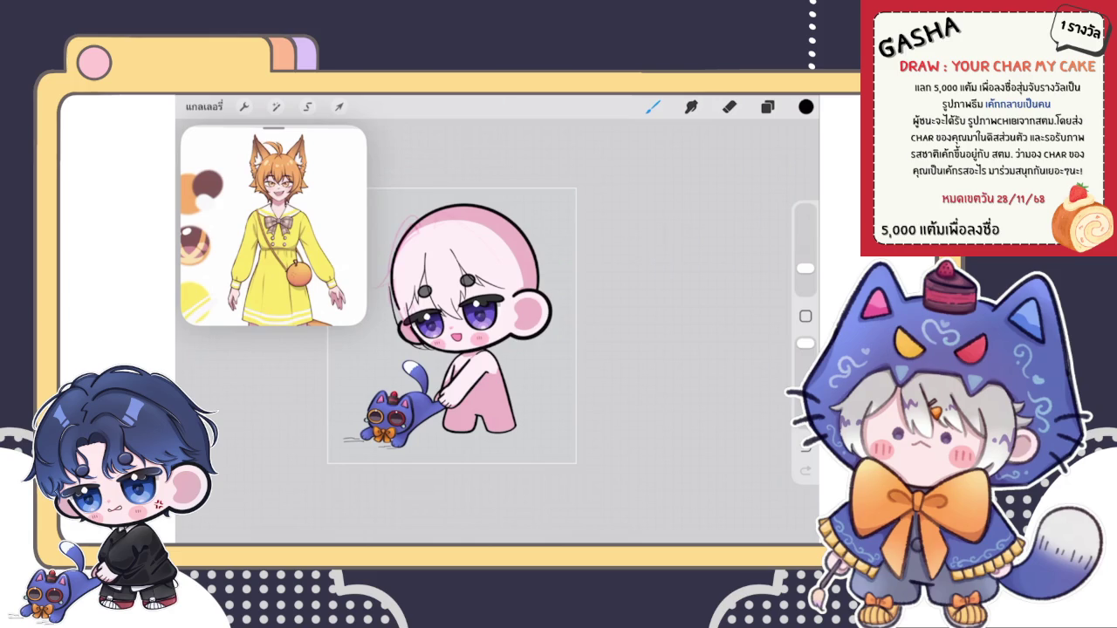
{"action": "left_click", "coordinate": [767, 107]}
Step: Lower the sketch layer's opacity to about 34%, leaving the body layer at full opacity
{"action": "scroll", "coordinate": [680, 340], "scroll_direction": "up", "scroll_amount": 5}
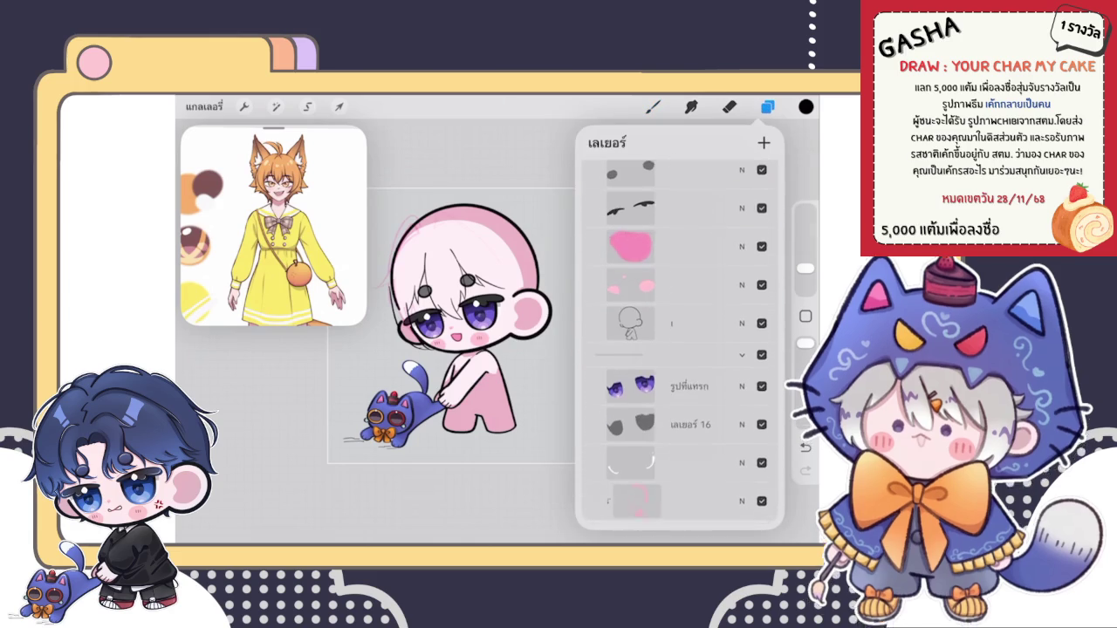
{"action": "left_click", "coordinate": [742, 325]}
{"action": "mouse_move", "coordinate": [768, 309]}
{"action": "left_mouse_down"}
{"action": "mouse_move", "coordinate": [643, 309]}
{"action": "mouse_move", "coordinate": [653, 309]}
{"action": "left_mouse_up"}
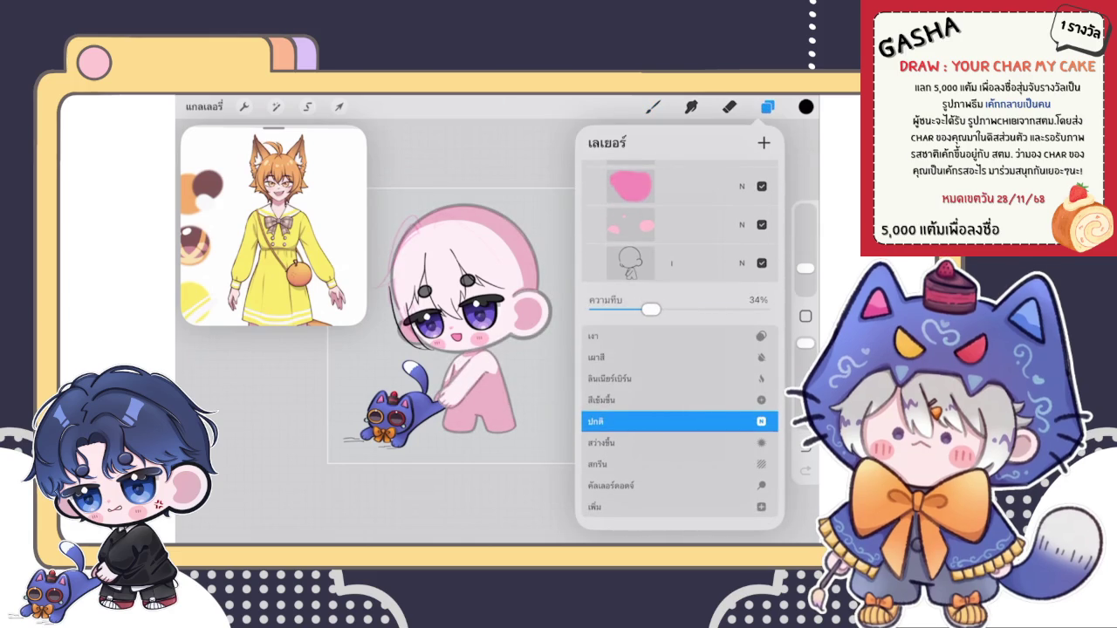
{"action": "left_click", "coordinate": [742, 325]}
{"action": "scroll", "coordinate": [679, 367], "scroll_direction": "down", "scroll_amount": 3}
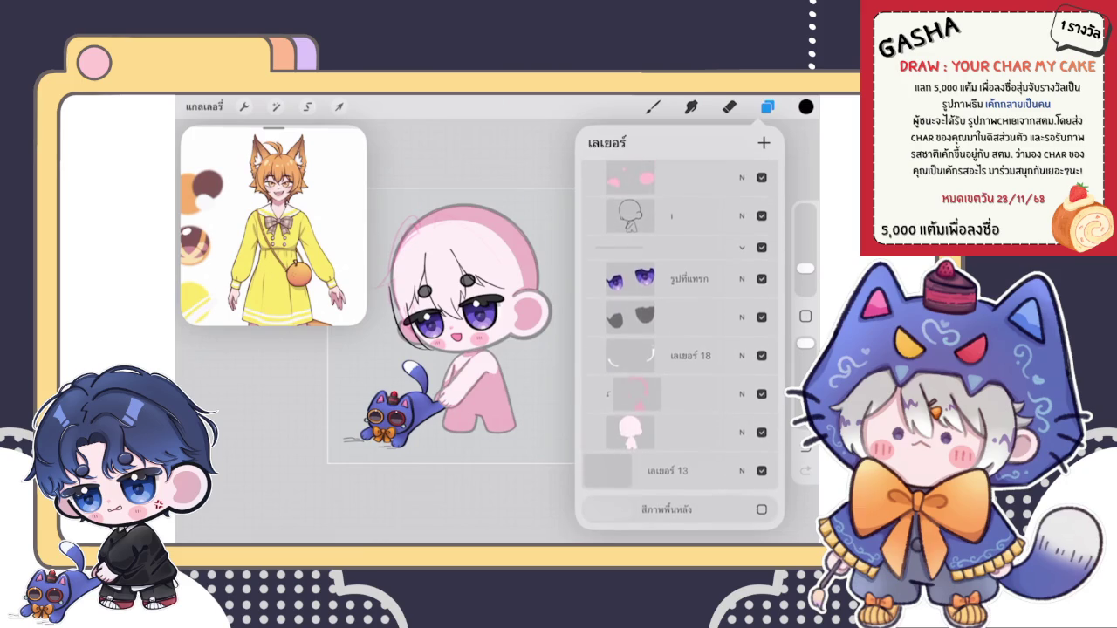
{"action": "left_click", "coordinate": [742, 468]}
{"action": "mouse_move", "coordinate": [768, 309]}
{"action": "left_mouse_down"}
{"action": "mouse_move", "coordinate": [624, 309]}
{"action": "mouse_move", "coordinate": [769, 309]}
{"action": "left_mouse_up"}
{"action": "left_click", "coordinate": [742, 263]}
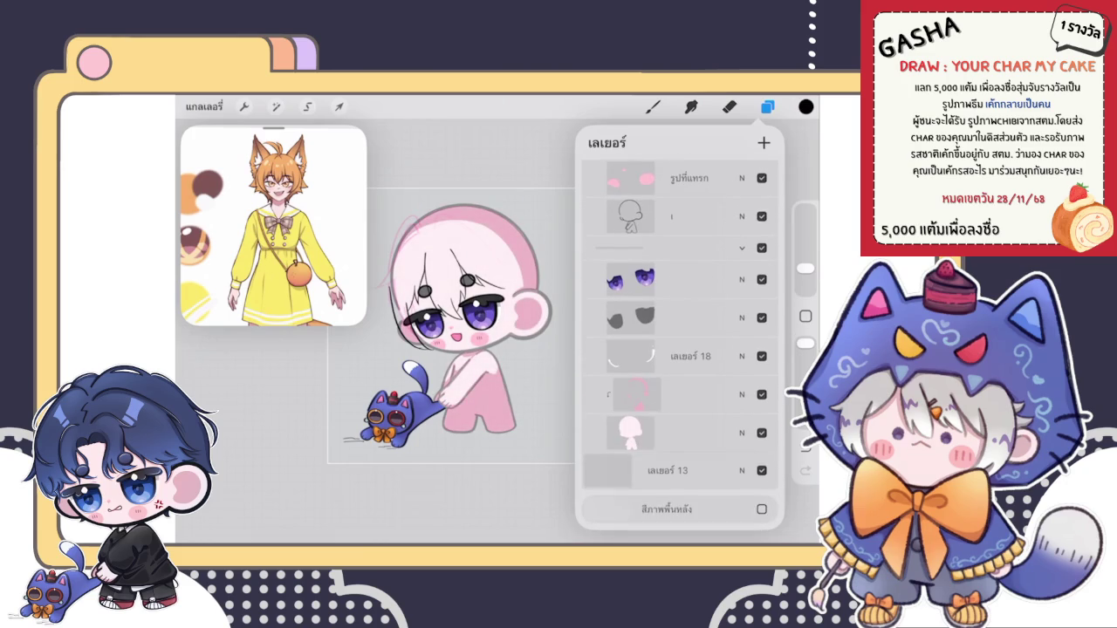
Step: Change the canvas background colour to dark grey
{"action": "left_click", "coordinate": [663, 510]}
{"action": "mouse_move", "coordinate": [594, 231]}
{"action": "left_mouse_down"}
{"action": "mouse_move", "coordinate": [590, 255]}
{"action": "mouse_move", "coordinate": [590, 242]}
{"action": "left_mouse_up"}
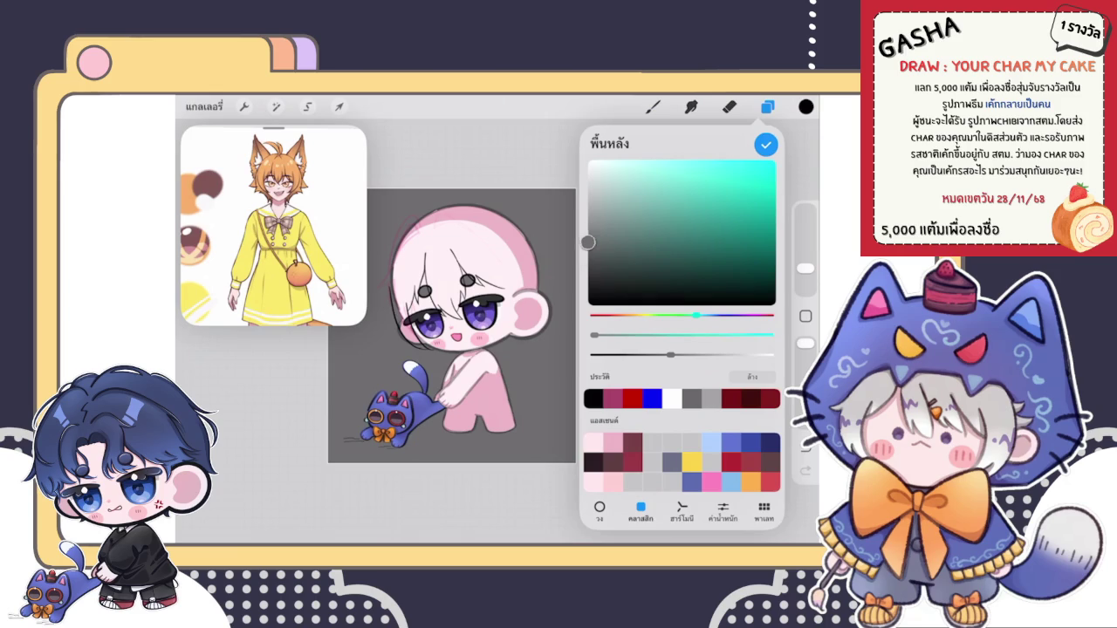
{"action": "left_click", "coordinate": [765, 145]}
{"action": "scroll", "coordinate": [680, 350], "scroll_direction": "up", "scroll_amount": 3}
{"action": "scroll", "coordinate": [680, 349], "scroll_direction": "down", "scroll_amount": 1}
{"action": "left_click", "coordinate": [653, 106]}
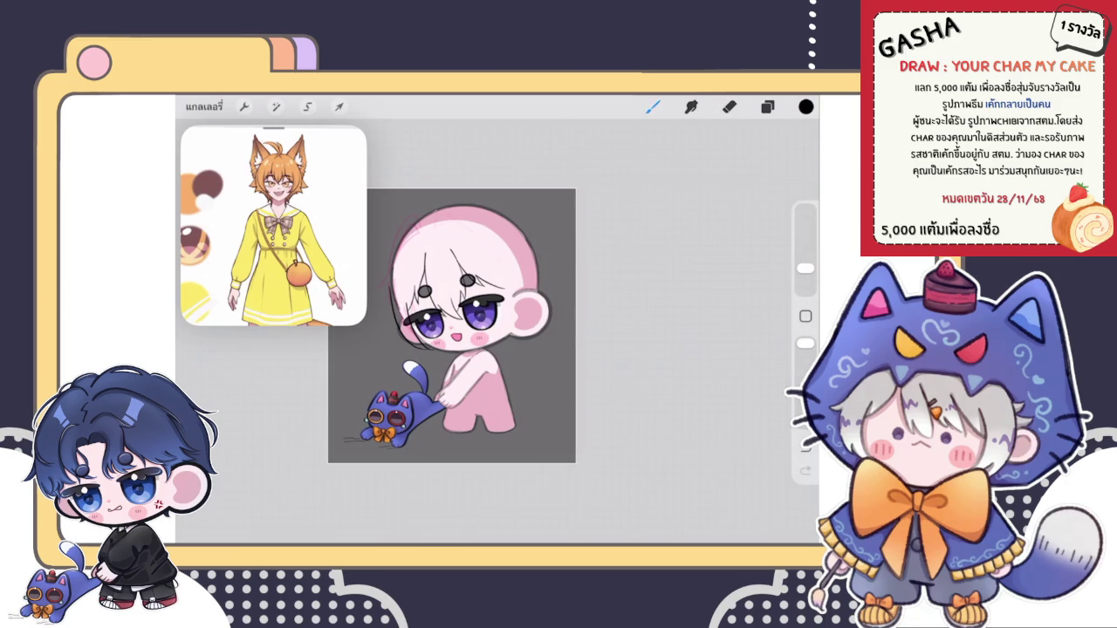
Step: Sketch five dark hair strands along the chibi's left hair edge
{"action": "scroll", "coordinate": [397, 317], "scroll_direction": "up", "scroll_amount": 5}
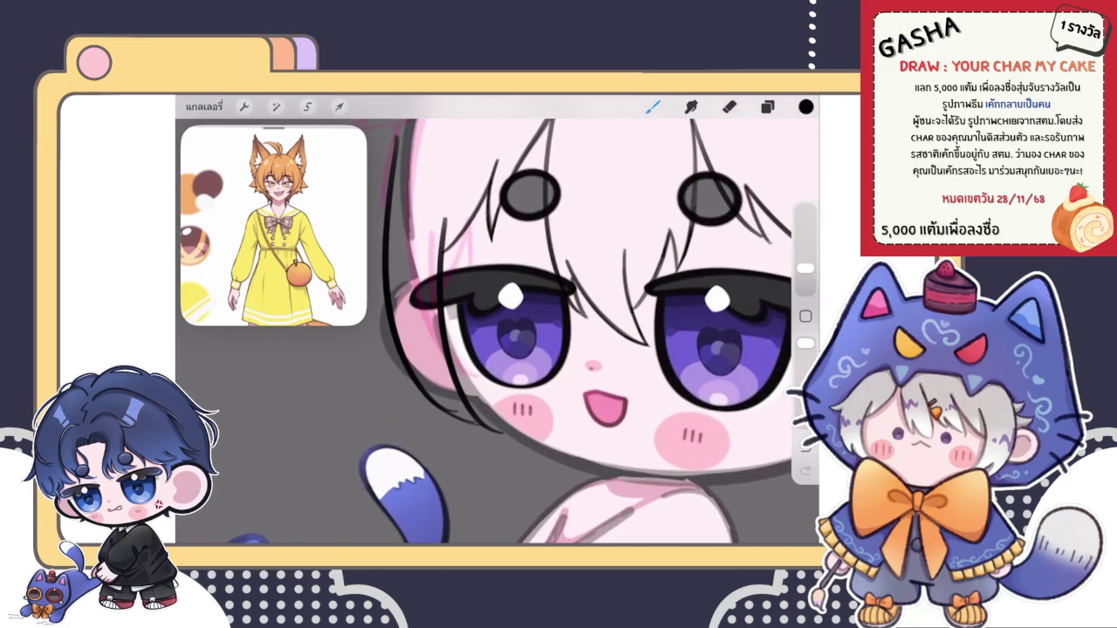
{"action": "scroll", "coordinate": [602, 332], "scroll_direction": "up", "scroll_amount": 3}
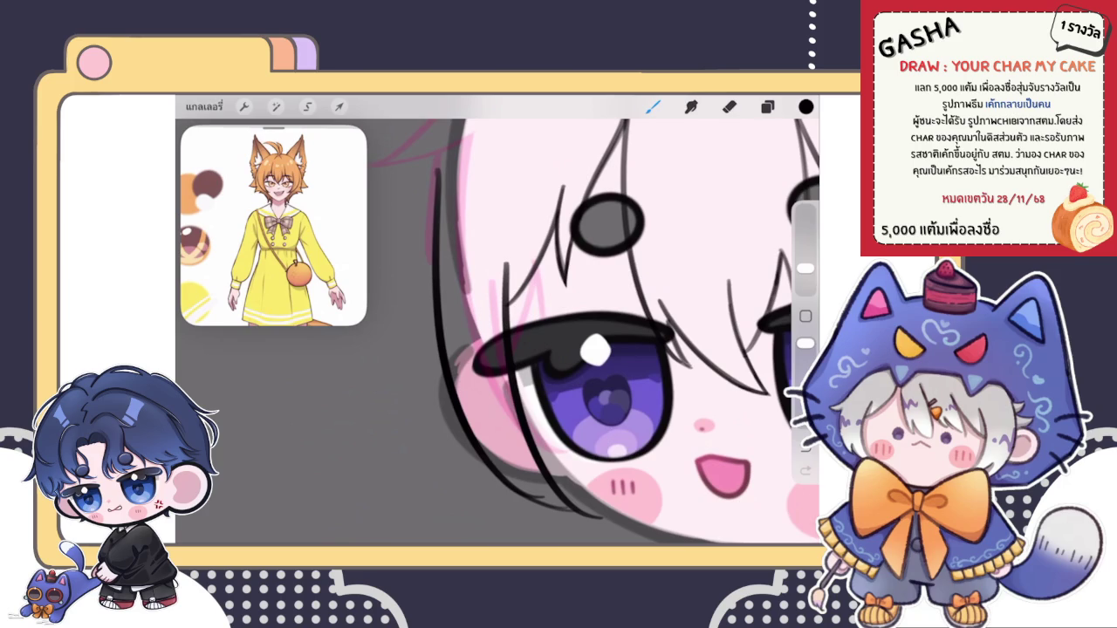
{"action": "left_click_drag", "start_coordinate": [437, 307], "coordinate": [449, 455]}
{"action": "left_click_drag", "start_coordinate": [428, 356], "coordinate": [464, 470]}
{"action": "left_click_drag", "start_coordinate": [415, 267], "coordinate": [419, 419]}
{"action": "left_click_drag", "start_coordinate": [410, 341], "coordinate": [454, 467]}
{"action": "left_click_drag", "start_coordinate": [409, 290], "coordinate": [465, 472]}
{"action": "scroll", "coordinate": [576, 332], "scroll_direction": "down", "scroll_amount": 5}
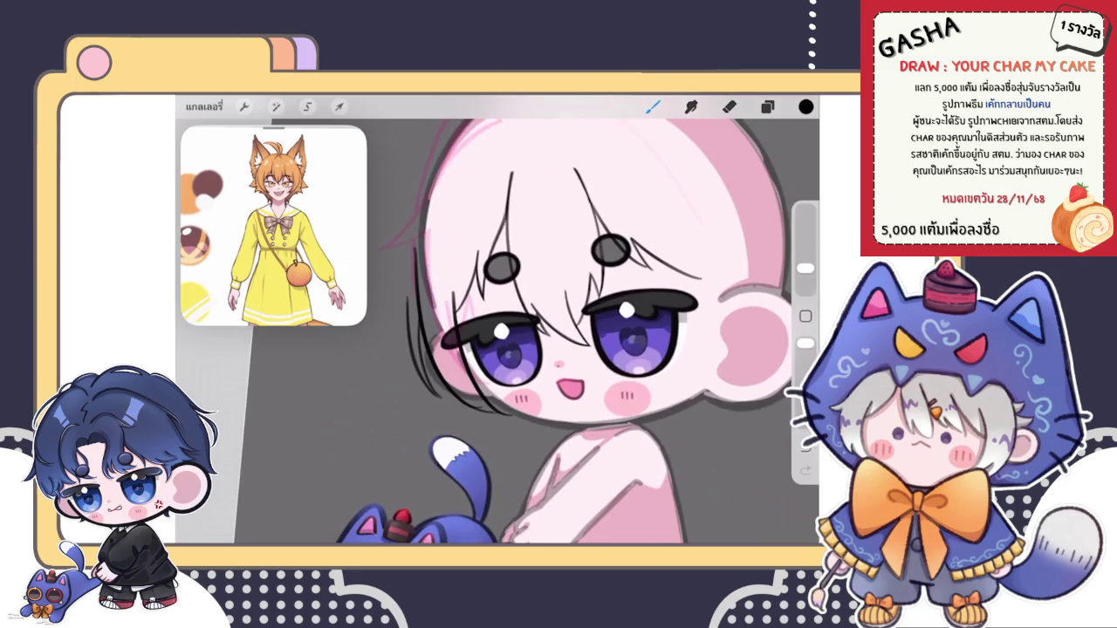
{"action": "scroll", "coordinate": [602, 331], "scroll_direction": "up", "scroll_amount": 3}
{"action": "scroll", "coordinate": [602, 331], "scroll_direction": "up", "scroll_amount": 2}
Step: Erase the overlong top of one strand and add a short replacement strand
{"action": "key", "text": "e"}
{"action": "left_click_drag", "start_coordinate": [416, 266], "coordinate": [419, 316]}
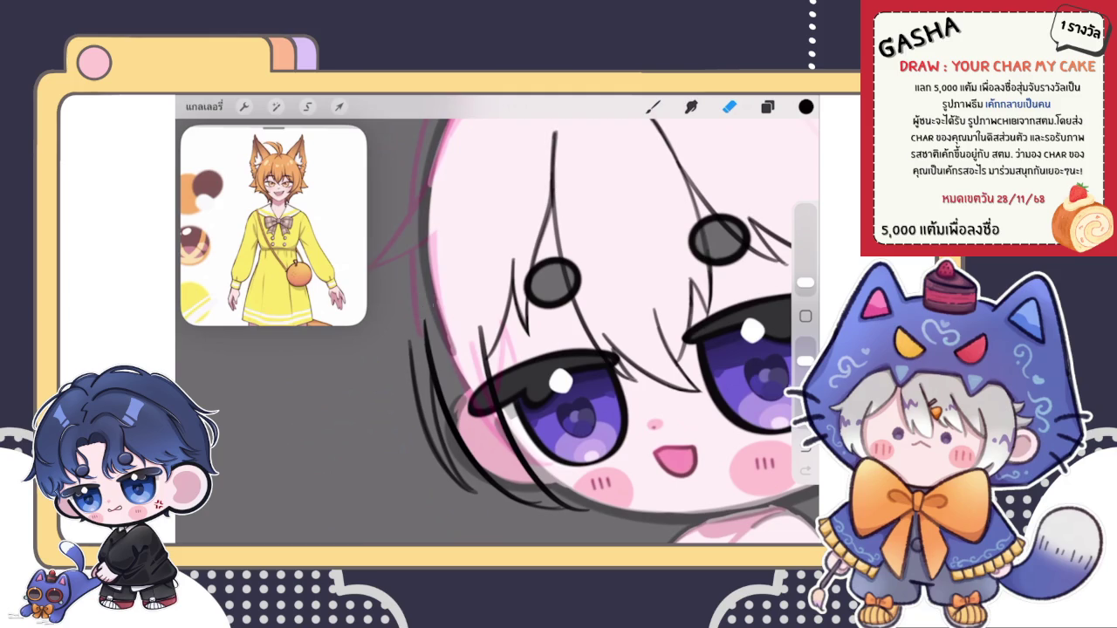
{"action": "key", "text": "b"}
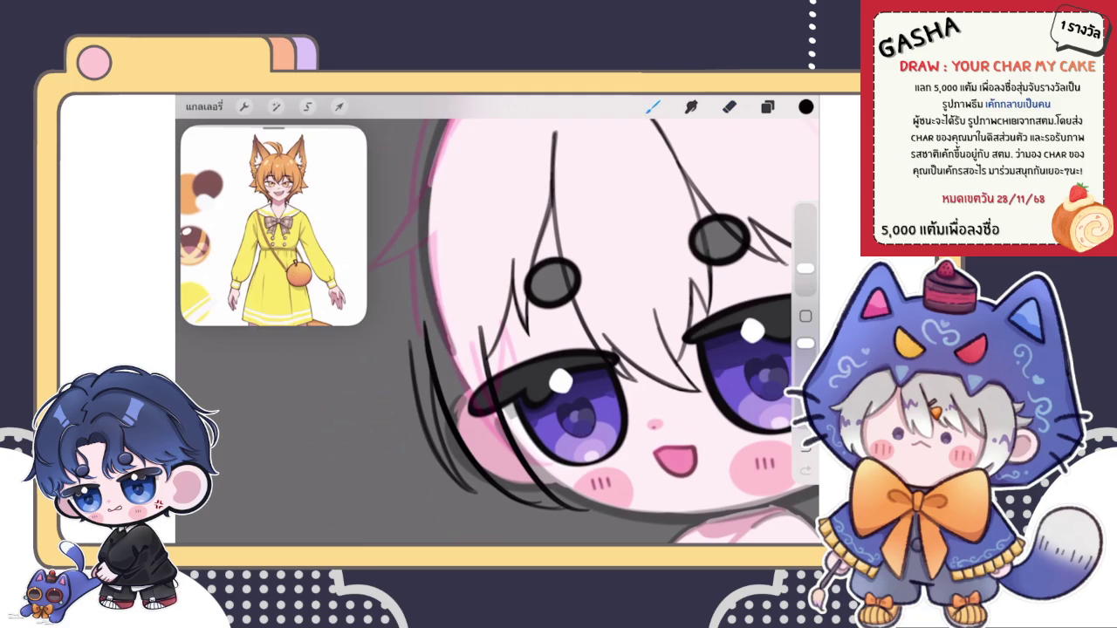
{"action": "scroll", "coordinate": [611, 331], "scroll_direction": "down", "scroll_amount": 3}
{"action": "left_click_drag", "start_coordinate": [407, 297], "coordinate": [408, 375]}
{"action": "scroll", "coordinate": [524, 331], "scroll_direction": "down", "scroll_amount": 3}
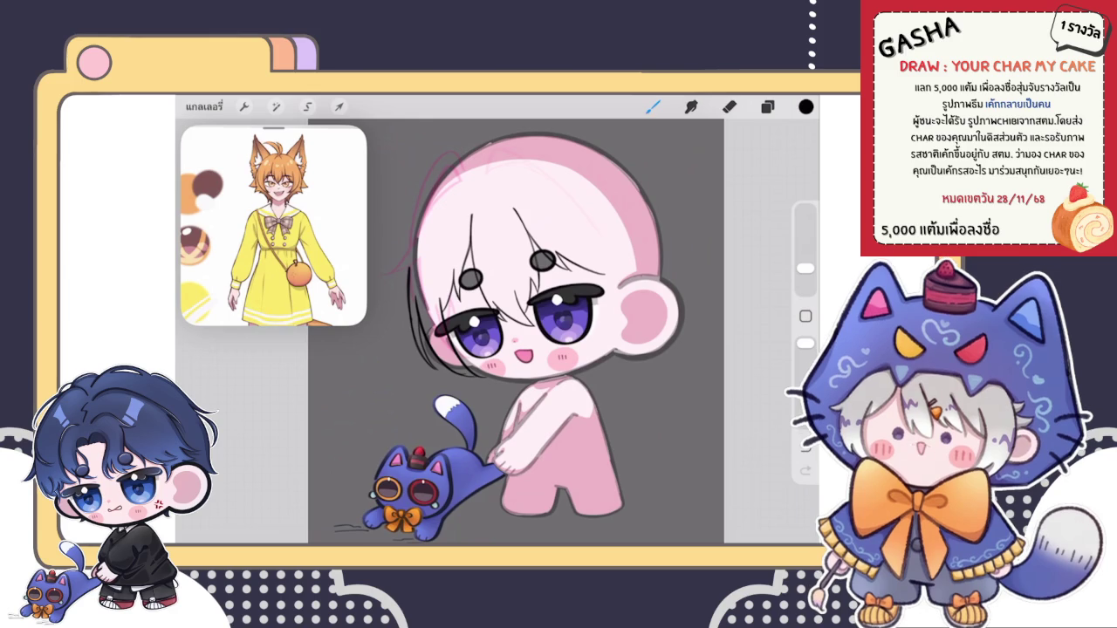
{"action": "scroll", "coordinate": [559, 349], "scroll_direction": "up", "scroll_amount": 3}
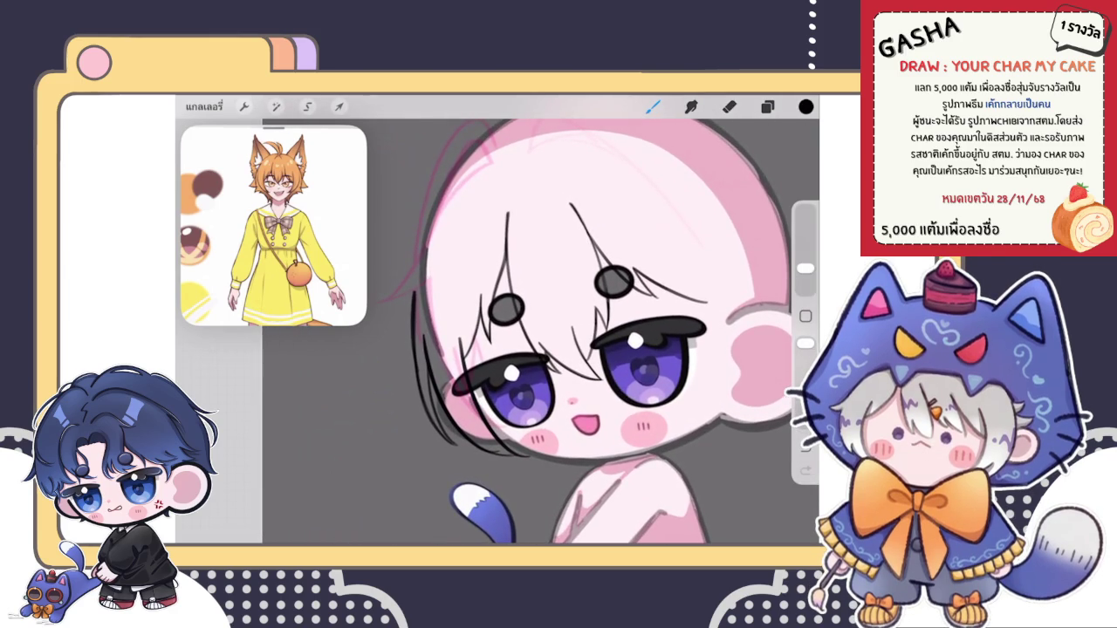
{"action": "scroll", "coordinate": [611, 350], "scroll_direction": "up", "scroll_amount": 2}
{"action": "scroll", "coordinate": [611, 349], "scroll_direction": "up", "scroll_amount": 2}
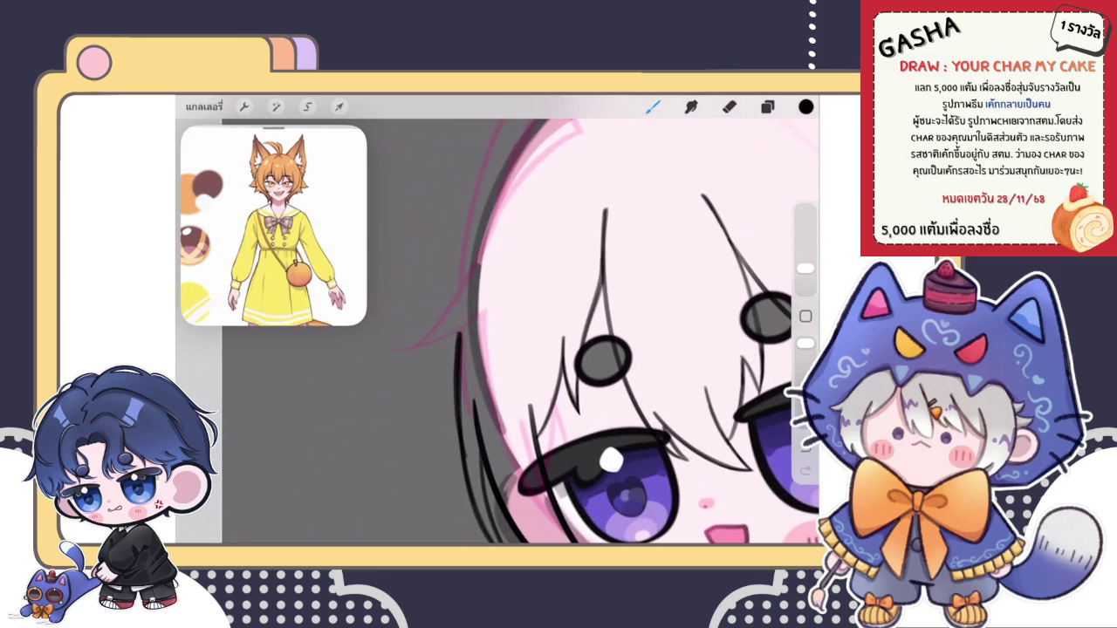
Step: Draw a curved hair strand along the face's left edge, replacing an undone attempt
{"action": "left_click_drag", "start_coordinate": [469, 279], "coordinate": [460, 349]}
{"action": "scroll", "coordinate": [524, 349], "scroll_direction": "down", "scroll_amount": 3}
{"action": "key", "text": "ctrl+z"}
{"action": "scroll", "coordinate": [524, 349], "scroll_direction": "up", "scroll_amount": 3}
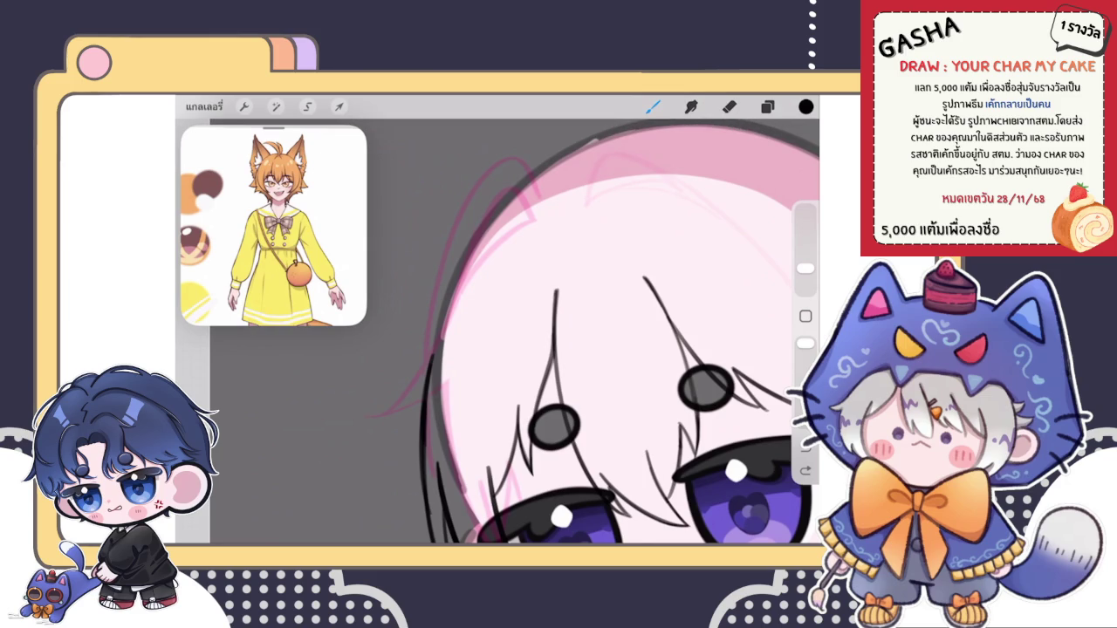
{"action": "mouse_move", "coordinate": [453, 298]}
{"action": "left_mouse_down"}
{"action": "mouse_move", "coordinate": [374, 364]}
{"action": "mouse_move", "coordinate": [443, 371]}
{"action": "left_mouse_up"}
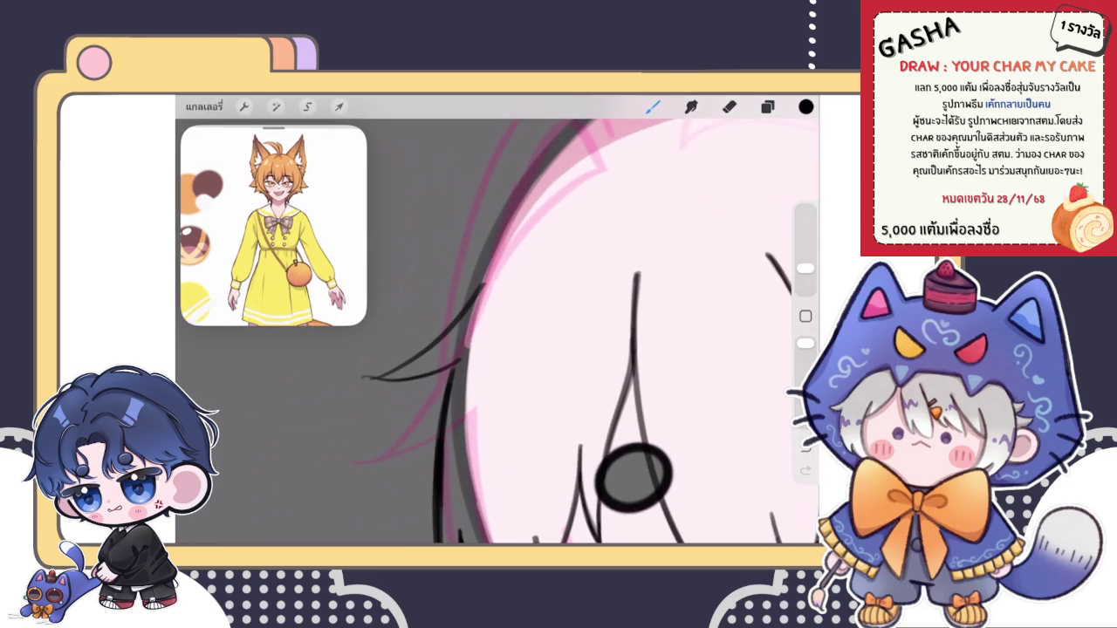
Step: Undo a small stray stroke near the head's upper-left
{"action": "scroll", "coordinate": [541, 366], "scroll_direction": "up", "scroll_amount": 3}
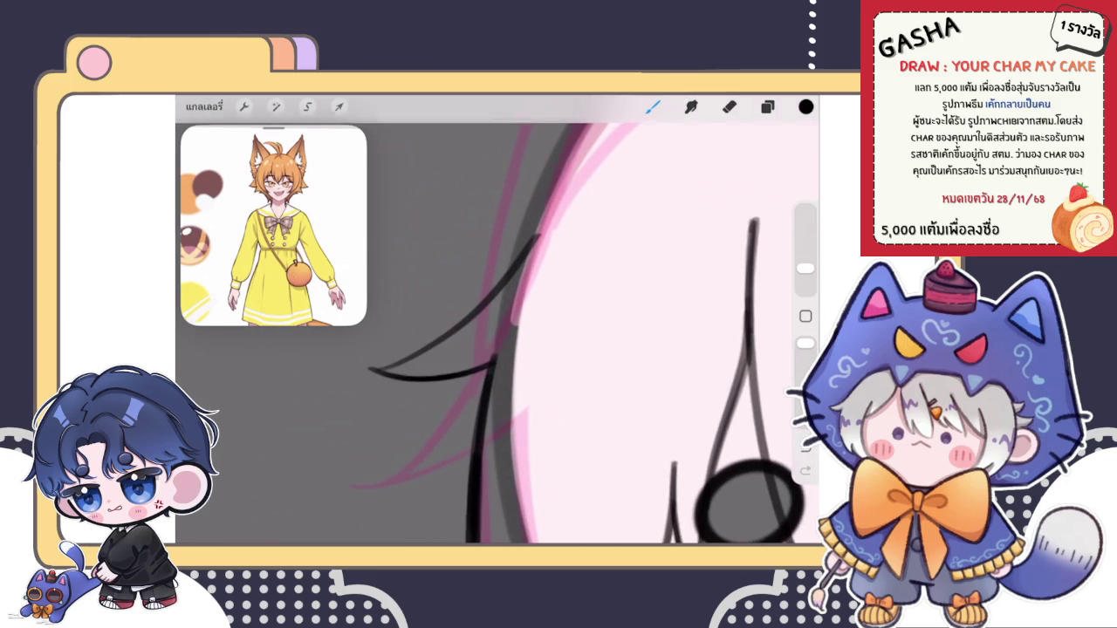
{"action": "scroll", "coordinate": [541, 350], "scroll_direction": "right", "scroll_amount": 2}
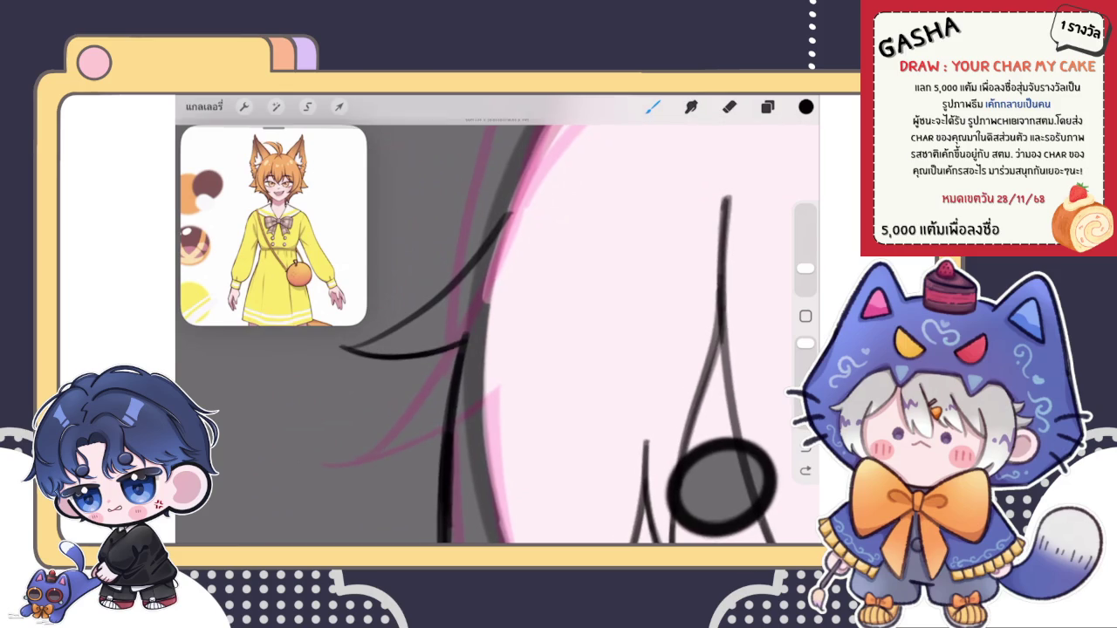
{"action": "key", "text": "ctrl+z"}
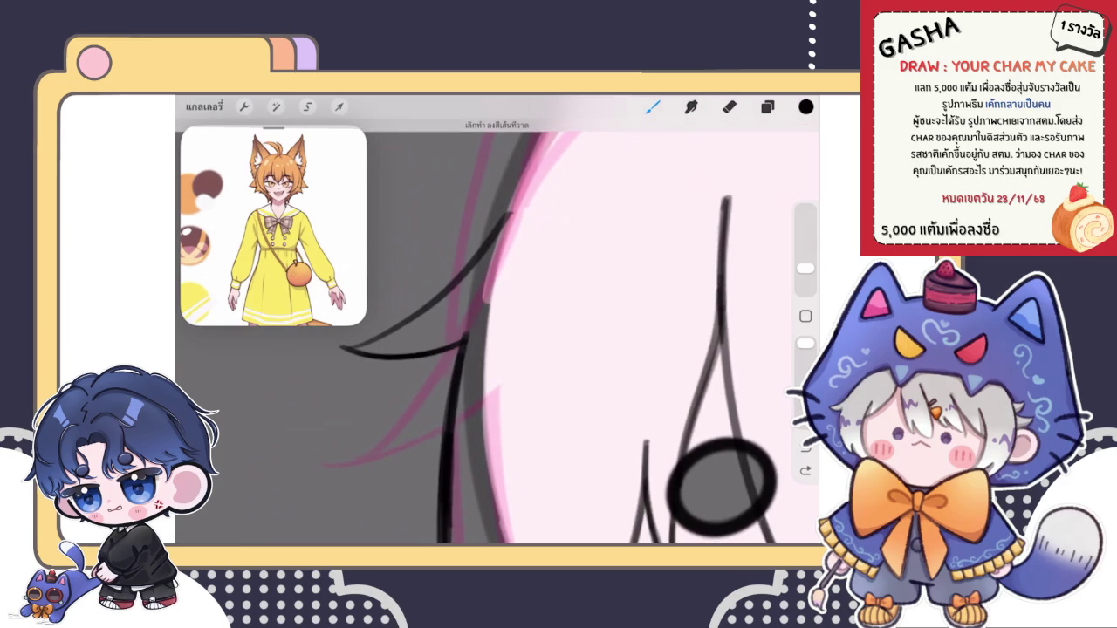
{"action": "key", "text": "e"}
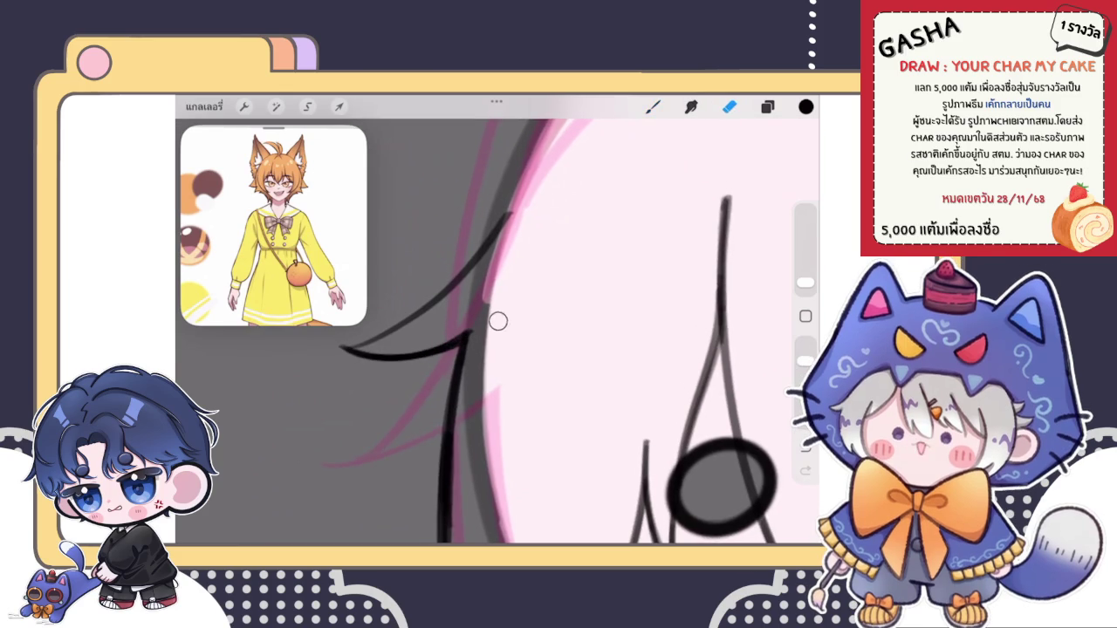
{"action": "scroll", "coordinate": [489, 323], "scroll_direction": "down", "scroll_amount": 2}
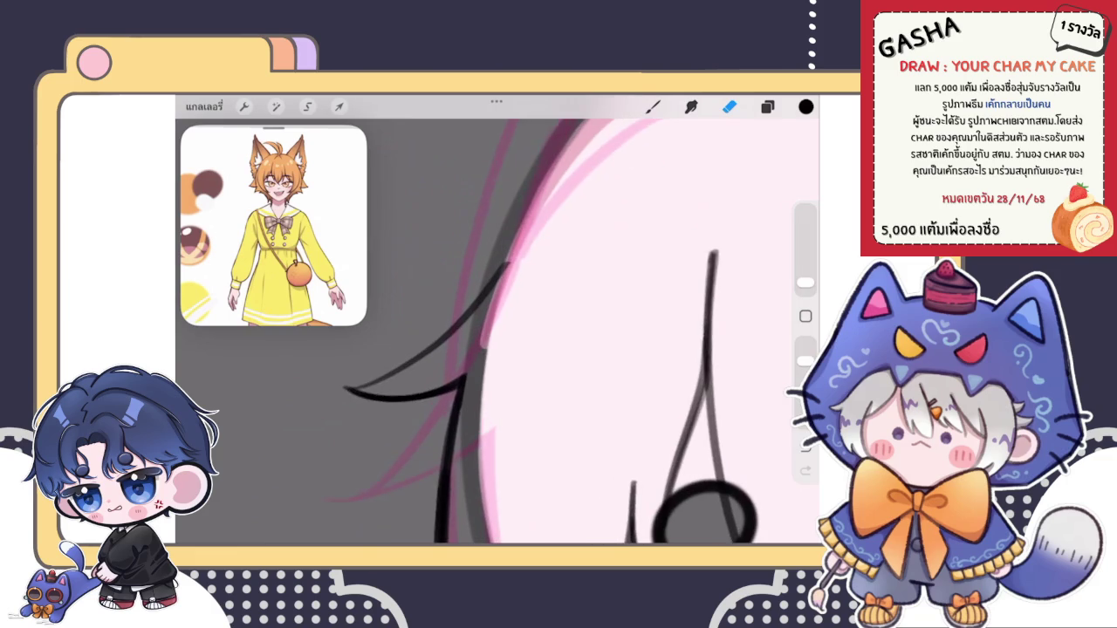
{"action": "key", "text": "b"}
{"action": "scroll", "coordinate": [497, 331], "scroll_direction": "down", "scroll_amount": 2}
{"action": "scroll", "coordinate": [498, 331], "scroll_direction": "up", "scroll_amount": 3}
Step: Ink a first hair strand on the head's left side, then undo it
{"action": "left_click_drag", "start_coordinate": [407, 366], "coordinate": [481, 249]}
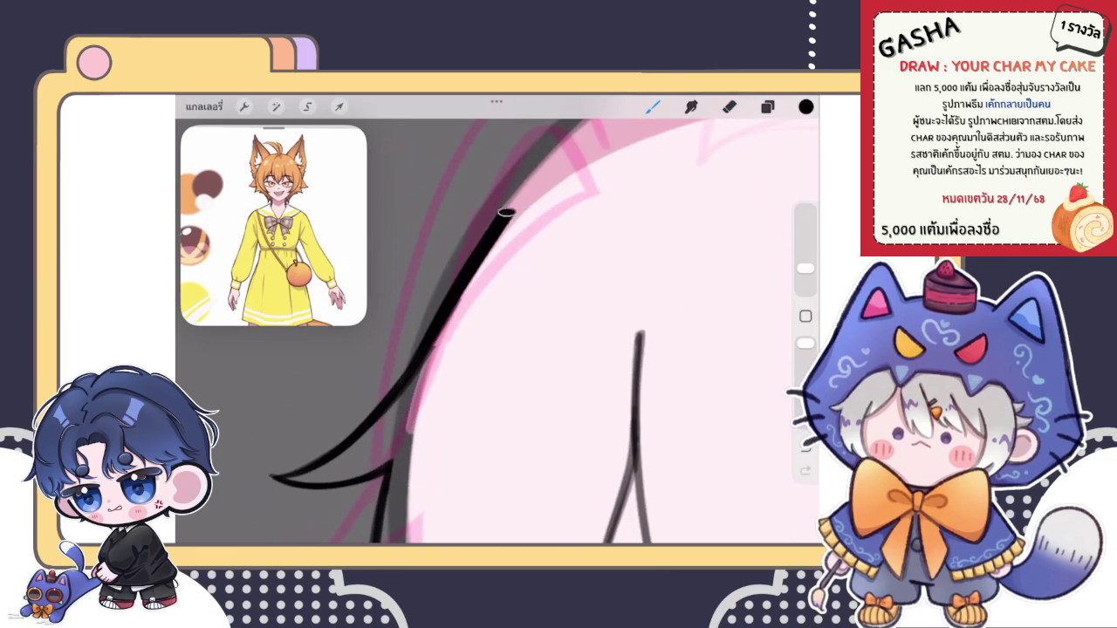
{"action": "scroll", "coordinate": [498, 332], "scroll_direction": "up", "scroll_amount": 2}
{"action": "key", "text": "ctrl+z"}
{"action": "key", "text": "e"}
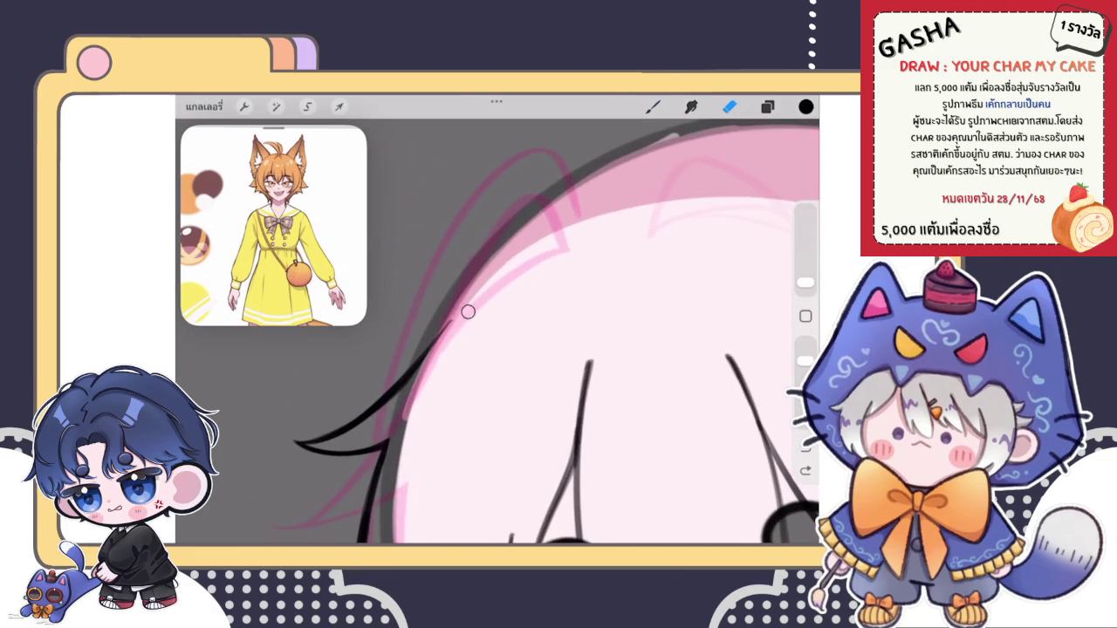
{"action": "scroll", "coordinate": [498, 331], "scroll_direction": "down", "scroll_amount": 5}
{"action": "key", "text": "b"}
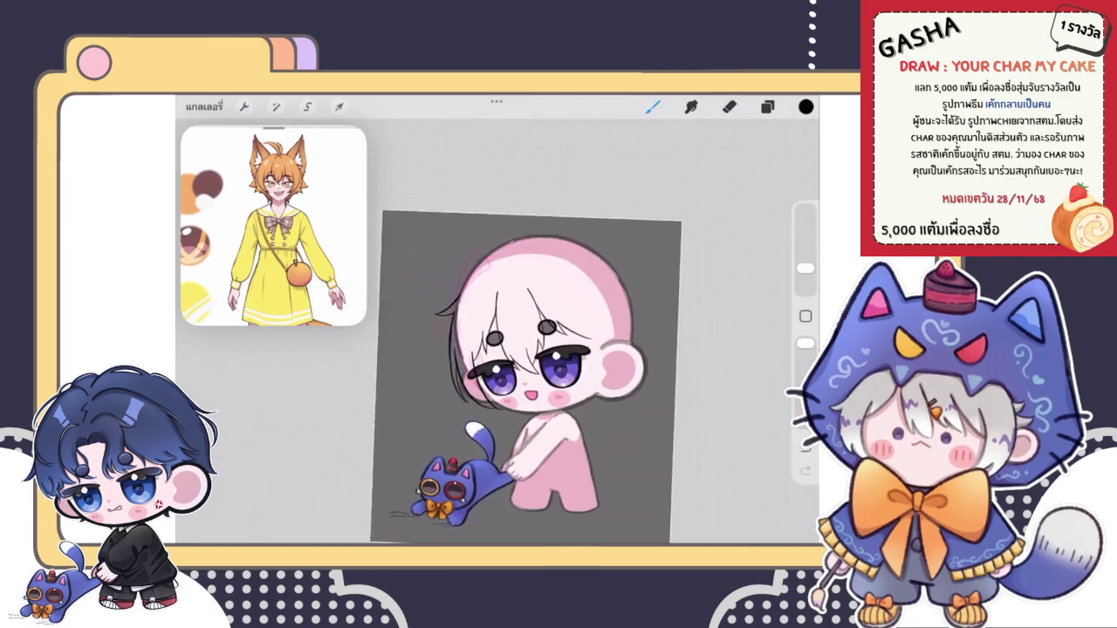
{"action": "scroll", "coordinate": [524, 366], "scroll_direction": "up", "scroll_amount": 2}
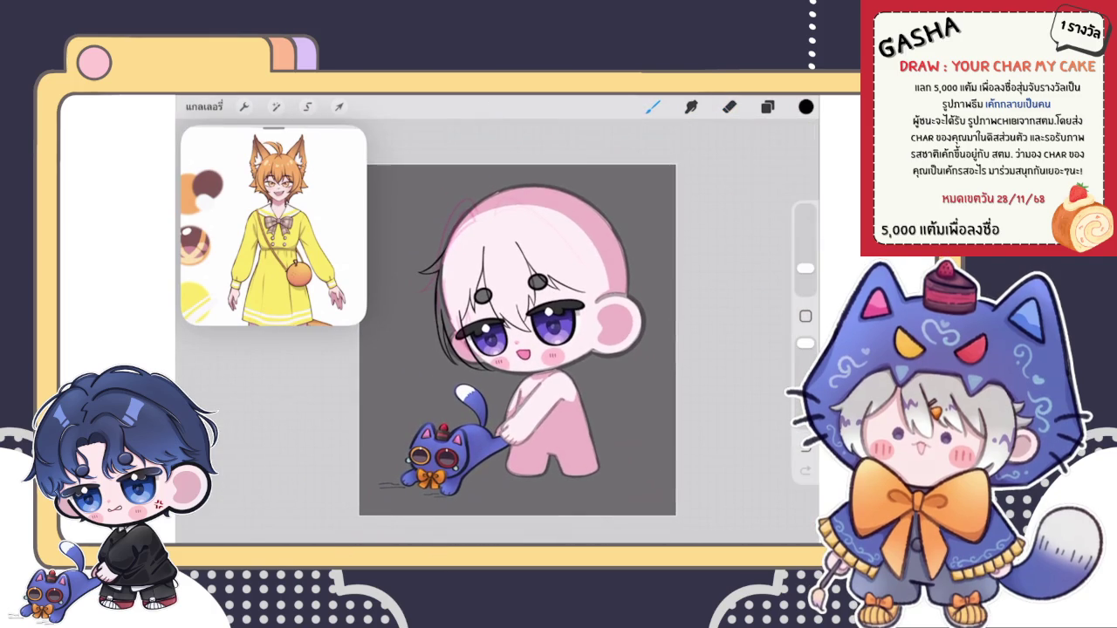
{"action": "scroll", "coordinate": [558, 349], "scroll_direction": "up", "scroll_amount": 2}
{"action": "scroll", "coordinate": [559, 349], "scroll_direction": "up", "scroll_amount": 3}
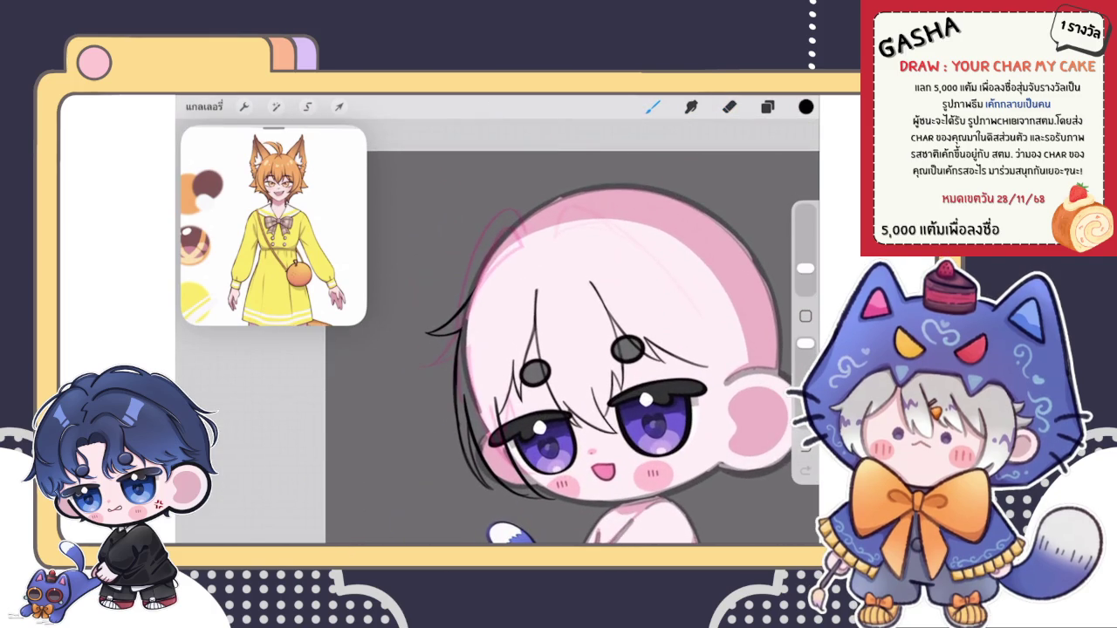
{"action": "scroll", "coordinate": [594, 349], "scroll_direction": "up", "scroll_amount": 3}
{"action": "scroll", "coordinate": [594, 350], "scroll_direction": "up", "scroll_amount": 1}
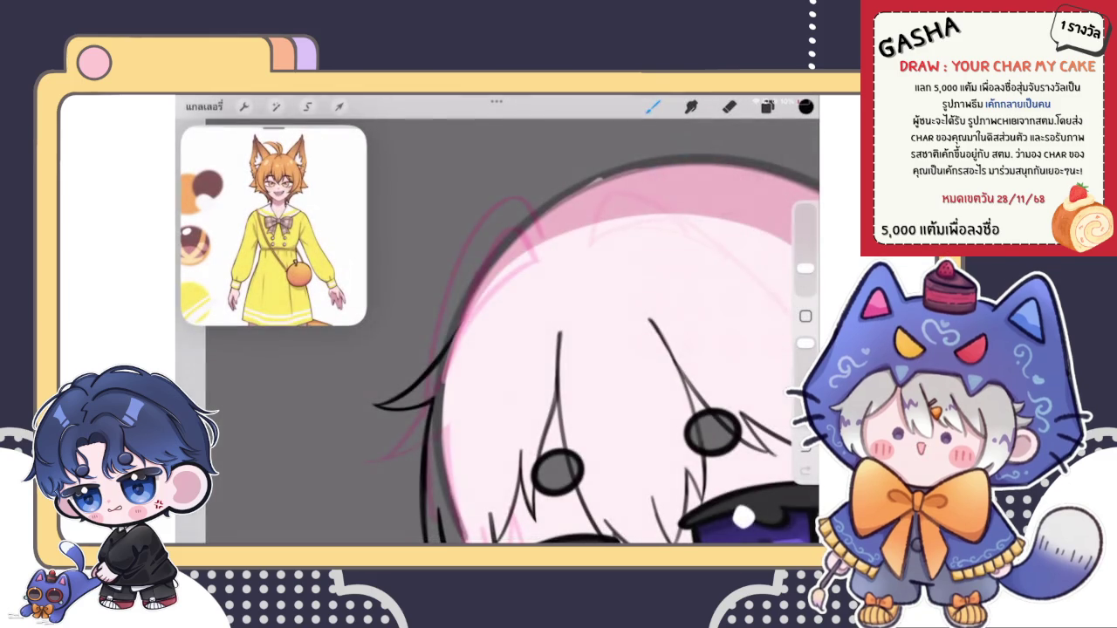
{"action": "scroll", "coordinate": [497, 332], "scroll_direction": "up", "scroll_amount": 1}
{"action": "scroll", "coordinate": [498, 332], "scroll_direction": "up", "scroll_amount": 2}
{"action": "scroll", "coordinate": [558, 332], "scroll_direction": "down", "scroll_amount": 1}
Step: Ink a strand curving over the head's top-left, testing and undoing inner-edge strokes
{"action": "mouse_move", "coordinate": [413, 415]}
{"action": "left_mouse_down"}
{"action": "mouse_move", "coordinate": [554, 281]}
{"action": "mouse_move", "coordinate": [428, 384]}
{"action": "left_mouse_up"}
{"action": "scroll", "coordinate": [498, 320], "scroll_direction": "down", "scroll_amount": 3}
{"action": "scroll", "coordinate": [497, 319], "scroll_direction": "up", "scroll_amount": 3}
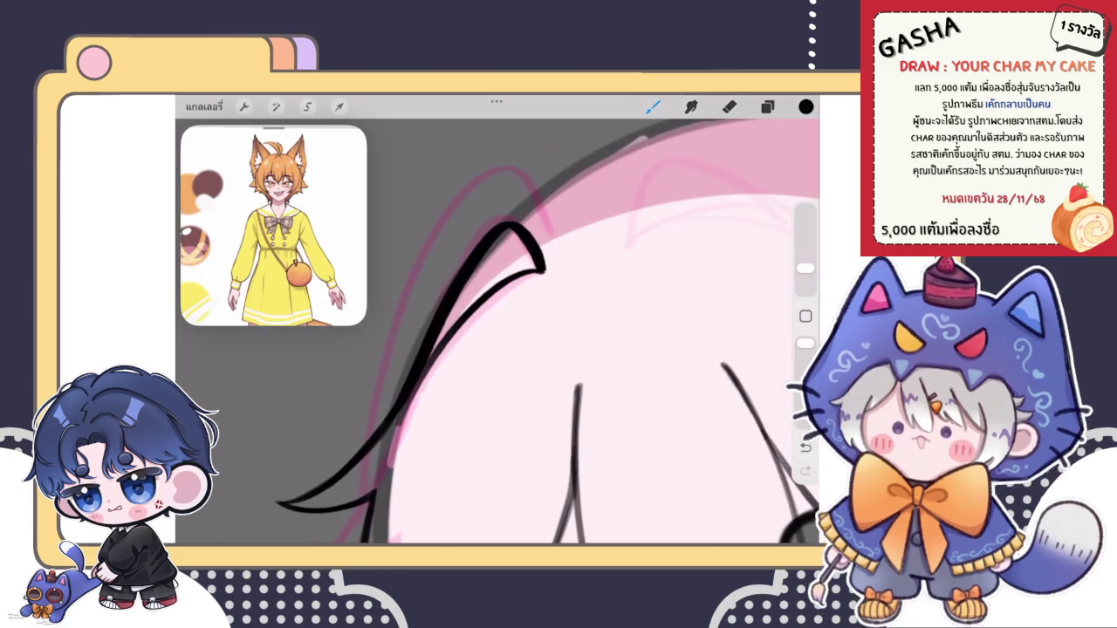
{"action": "key", "text": "ctrl+z"}
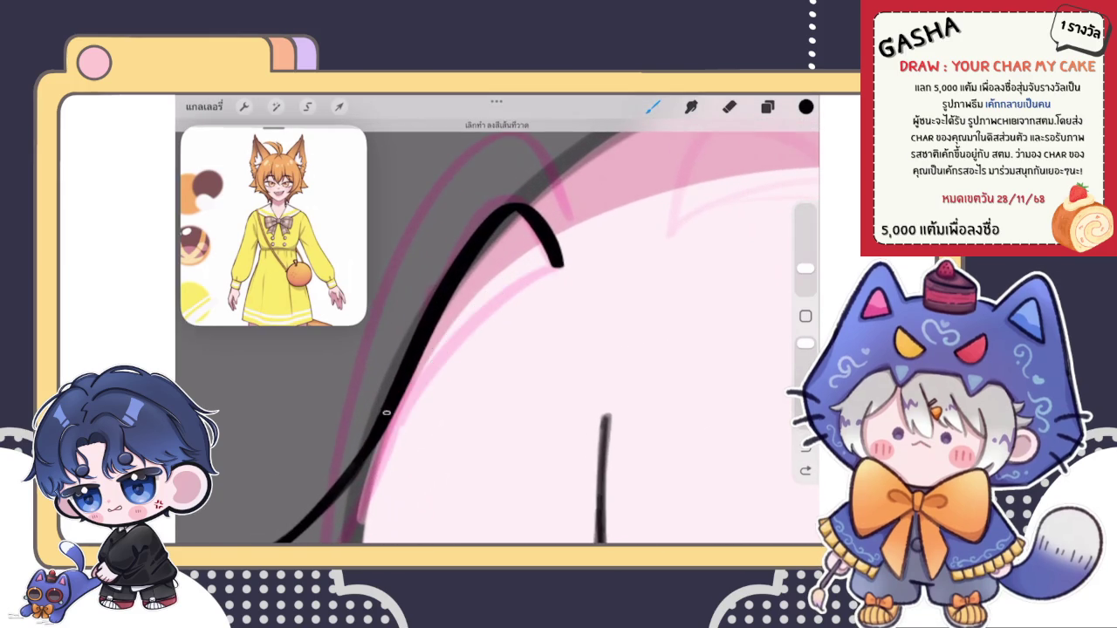
{"action": "left_click_drag", "start_coordinate": [564, 266], "coordinate": [397, 371]}
{"action": "key", "text": "ctrl+z"}
{"action": "key", "text": "ctrl+shift+z"}
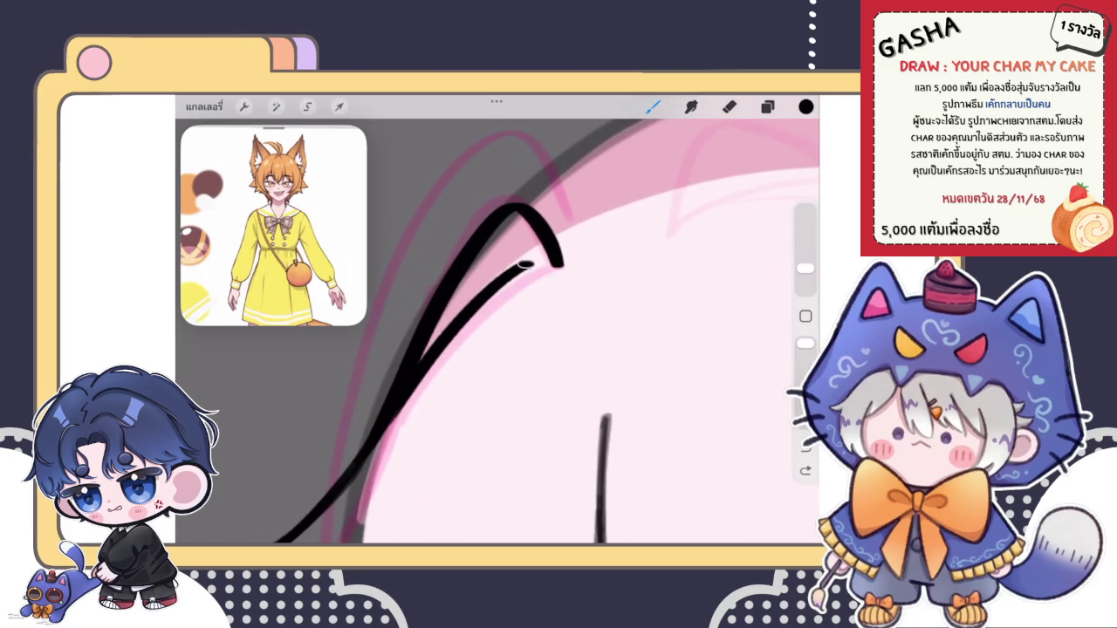
{"action": "key", "text": "ctrl+z"}
{"action": "key", "text": "ctrl+shift+z"}
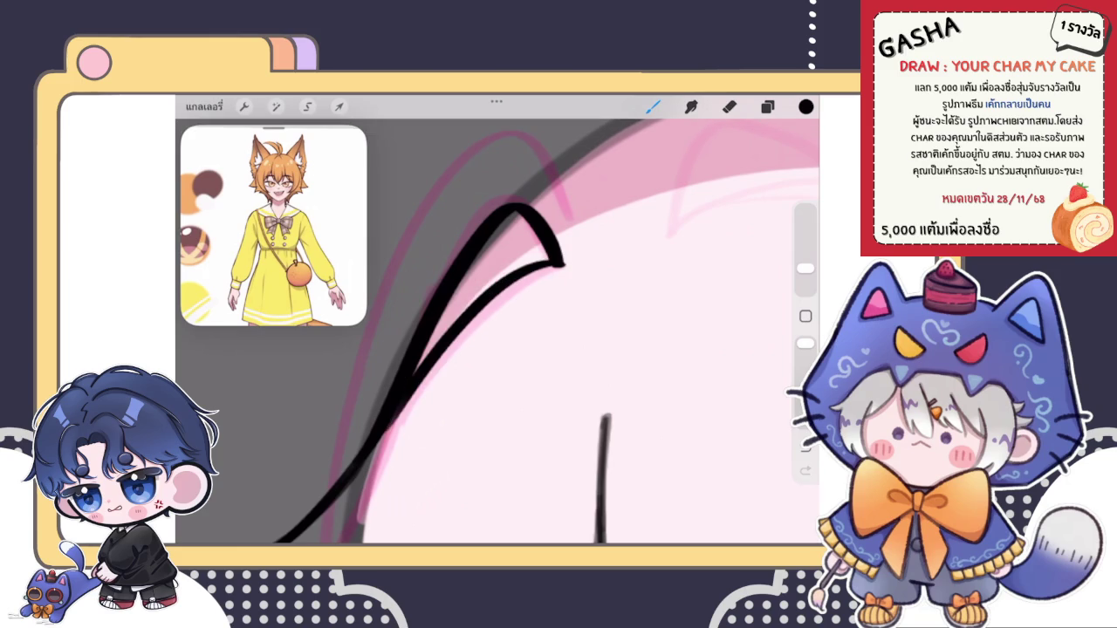
{"action": "key", "text": "ctrl+z"}
{"action": "left_click_drag", "start_coordinate": [465, 314], "coordinate": [391, 417]}
{"action": "key", "text": "ctrl+z"}
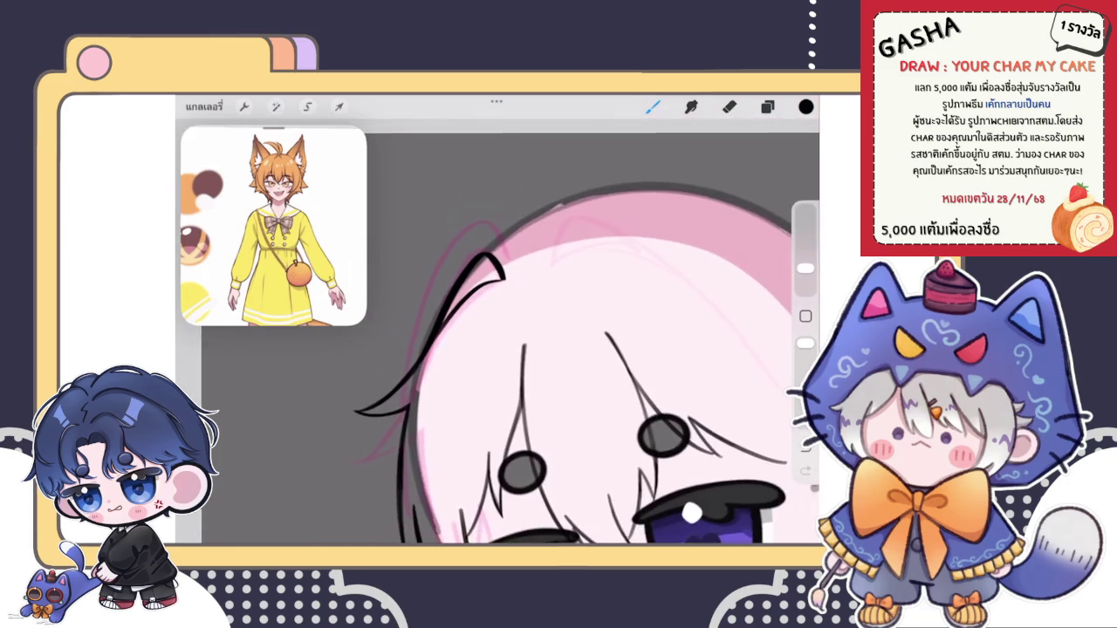
Step: Draw the hooked strand's inner edge from its tip and thicken that inner line
{"action": "left_click_drag", "start_coordinate": [530, 283], "coordinate": [384, 437]}
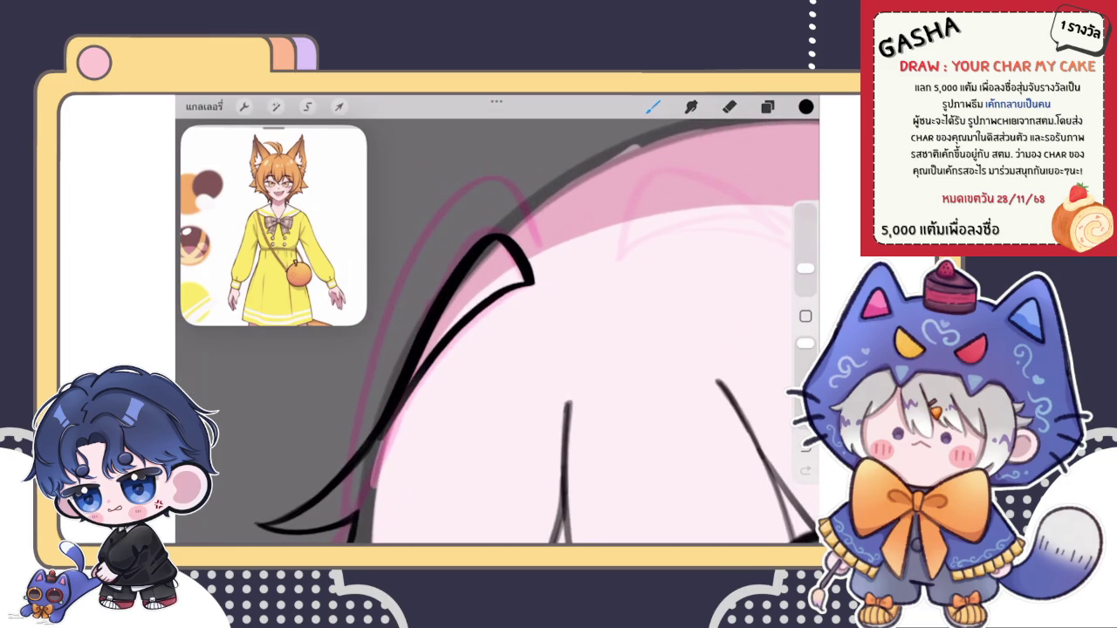
{"action": "left_click_drag", "start_coordinate": [404, 310], "coordinate": [441, 207]}
{"action": "key", "text": "ctrl+z"}
{"action": "mouse_move", "coordinate": [590, 219]}
{"action": "left_mouse_down"}
{"action": "mouse_move", "coordinate": [485, 274]}
{"action": "mouse_move", "coordinate": [384, 419]}
{"action": "left_mouse_up"}
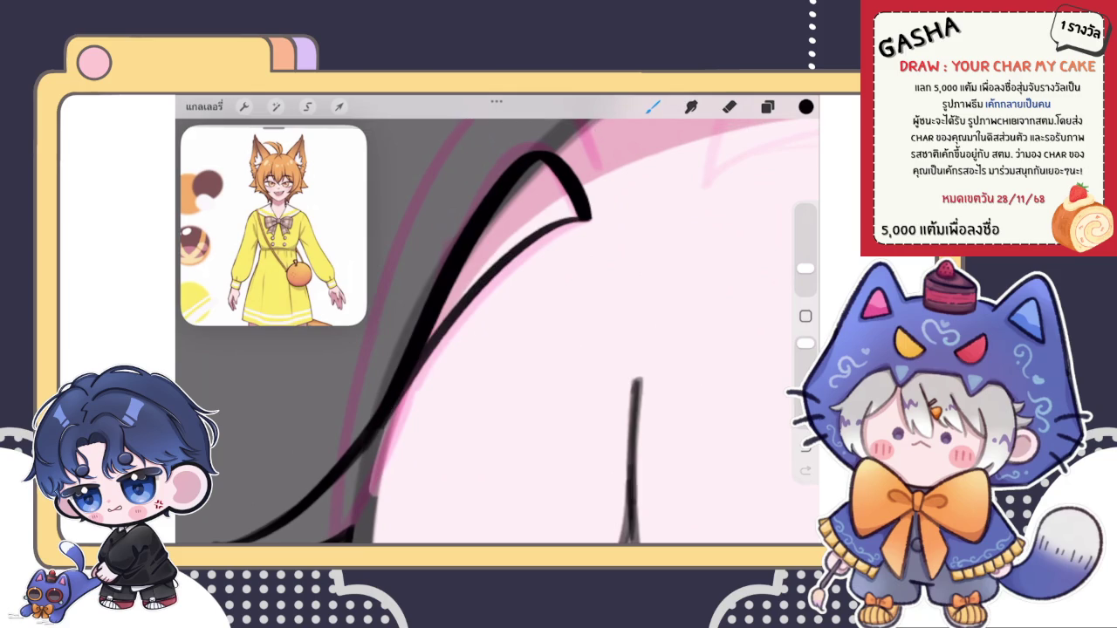
{"action": "scroll", "coordinate": [497, 332], "scroll_direction": "up", "scroll_amount": 2}
{"action": "key", "text": "e"}
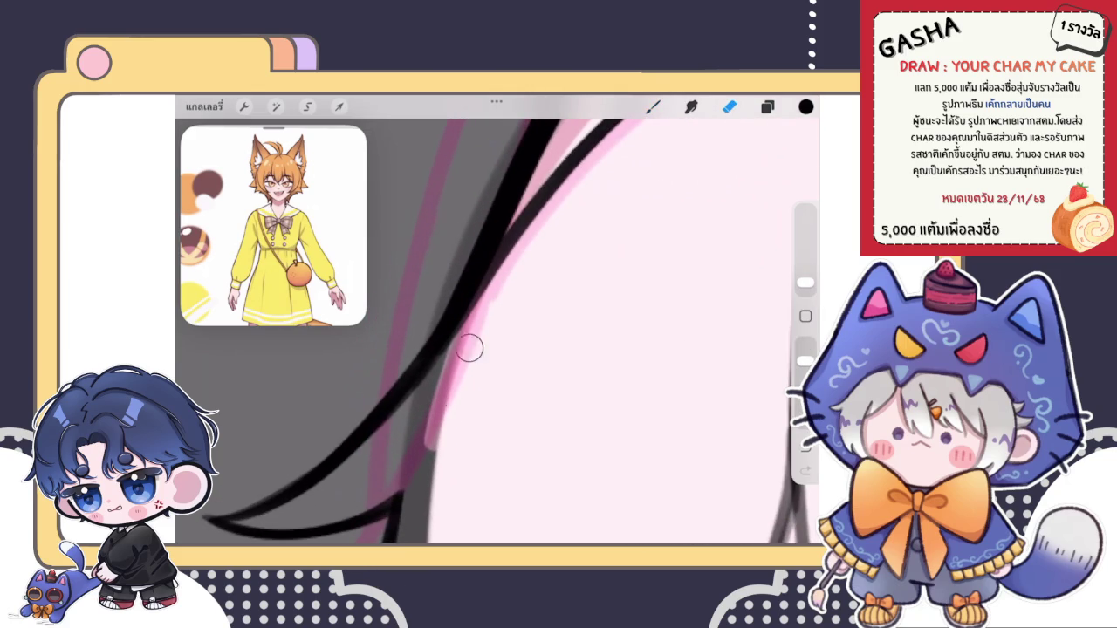
{"action": "key", "text": "b"}
{"action": "left_click_drag", "start_coordinate": [474, 287], "coordinate": [537, 208]}
{"action": "scroll", "coordinate": [498, 332], "scroll_direction": "down", "scroll_amount": 2}
{"action": "scroll", "coordinate": [497, 331], "scroll_direction": "down", "scroll_amount": 2}
{"action": "scroll", "coordinate": [524, 366], "scroll_direction": "down", "scroll_amount": 3}
{"action": "scroll", "coordinate": [507, 384], "scroll_direction": "down", "scroll_amount": 2}
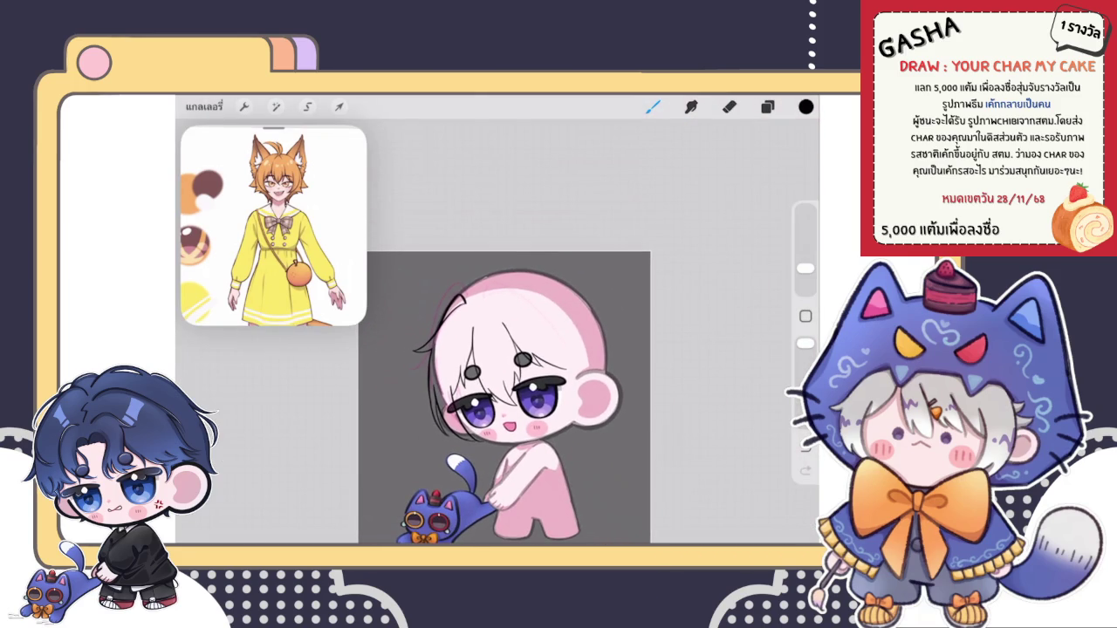
{"action": "scroll", "coordinate": [524, 349], "scroll_direction": "up", "scroll_amount": 5}
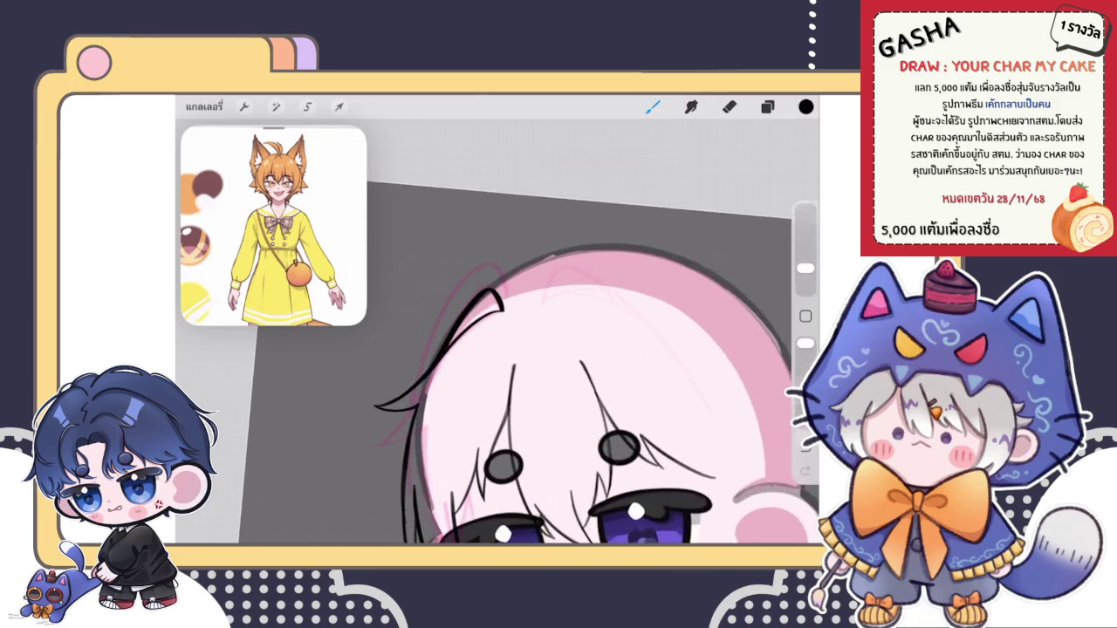
{"action": "scroll", "coordinate": [523, 349], "scroll_direction": "up", "scroll_amount": 1}
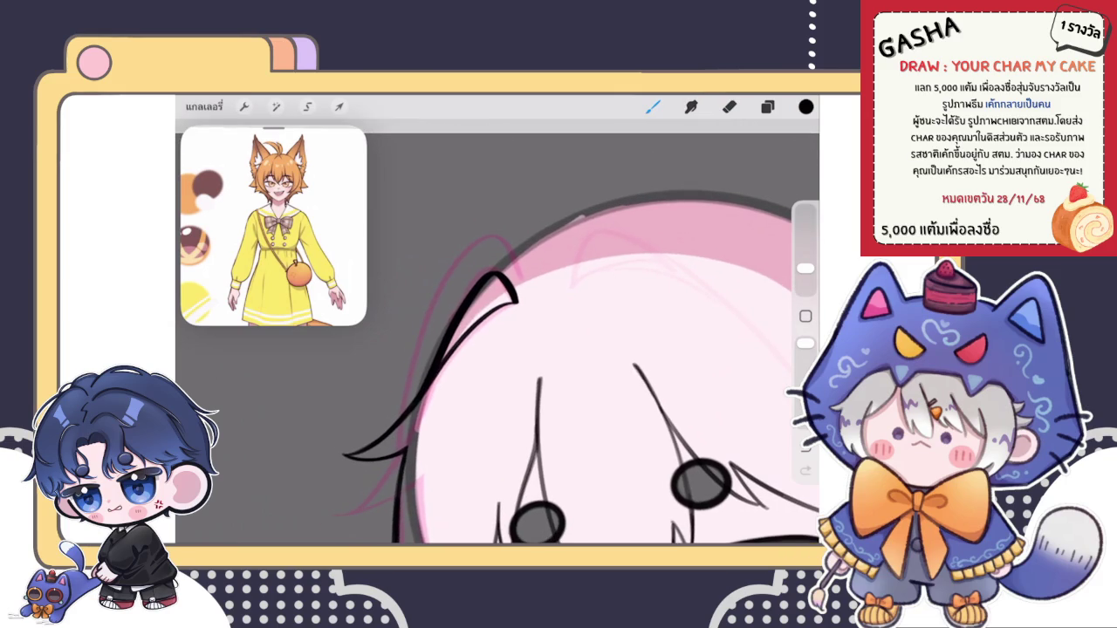
{"action": "scroll", "coordinate": [558, 367], "scroll_direction": "down", "scroll_amount": 3}
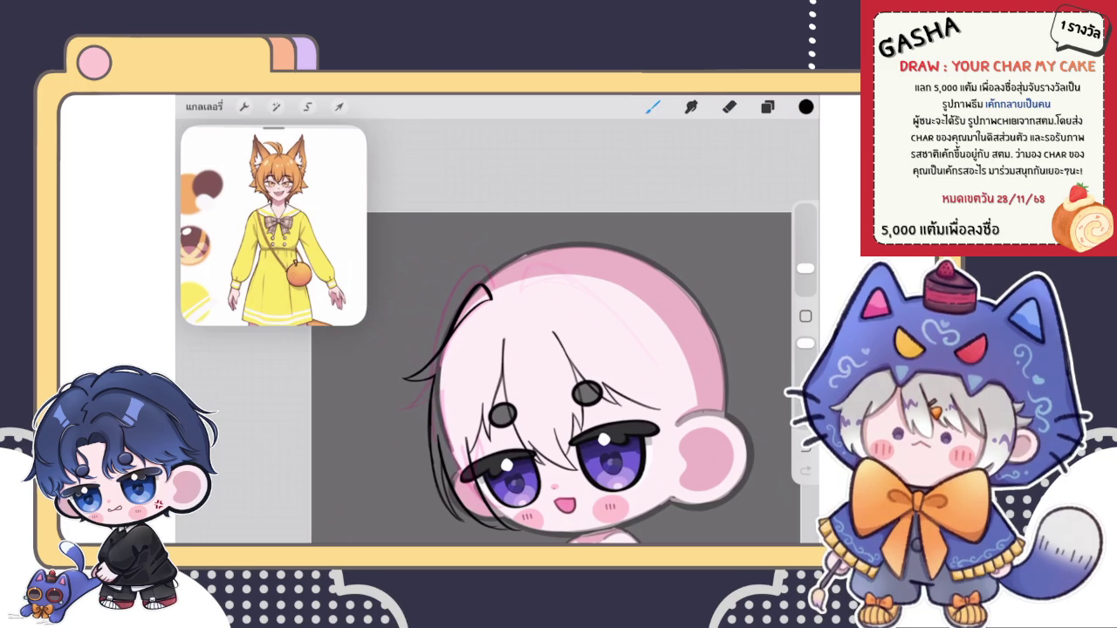
{"action": "scroll", "coordinate": [524, 375], "scroll_direction": "down", "scroll_amount": 5}
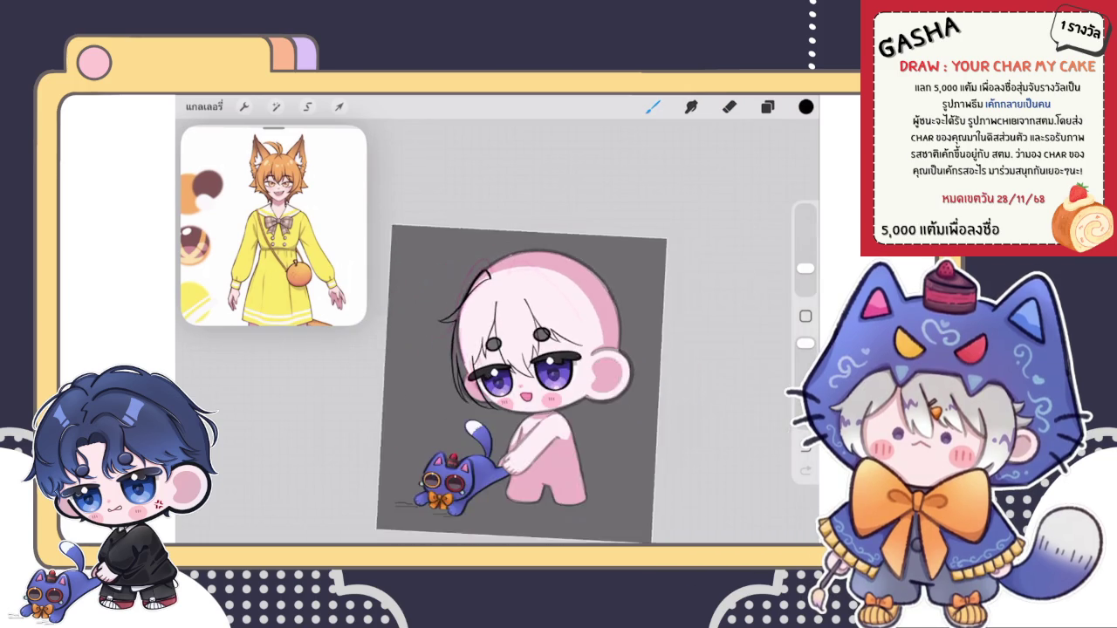
Step: Collapse the layers into their group and preview the hidden top group of extra cats, then re-hide it
{"action": "left_click", "coordinate": [767, 106]}
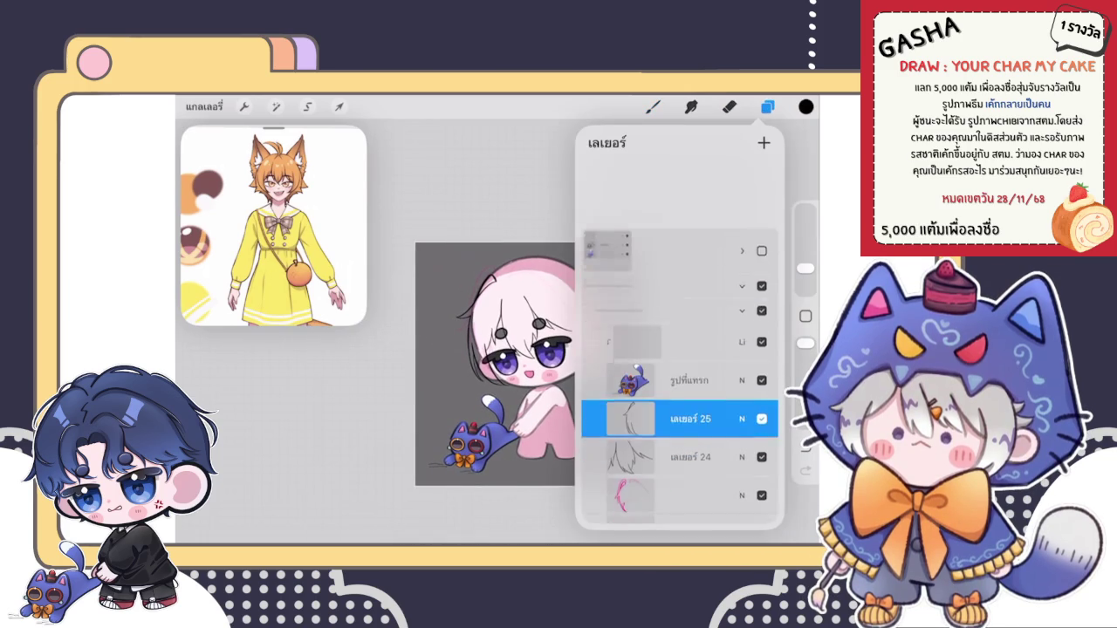
{"action": "scroll", "coordinate": [679, 350], "scroll_direction": "up", "scroll_amount": 2}
{"action": "left_click", "coordinate": [742, 228]}
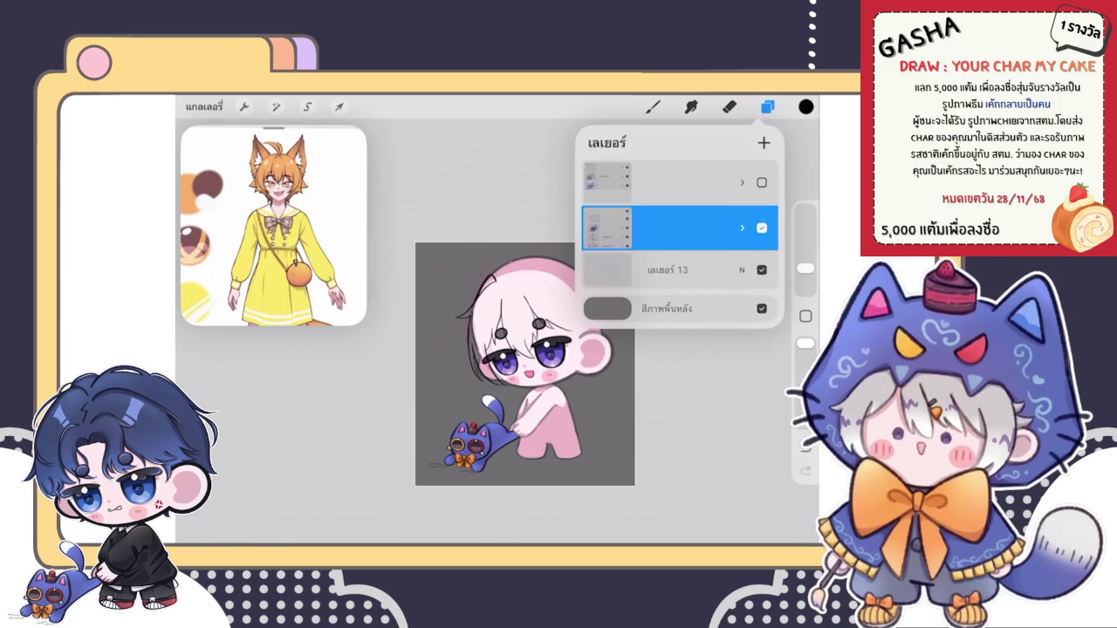
{"action": "left_click", "coordinate": [762, 182]}
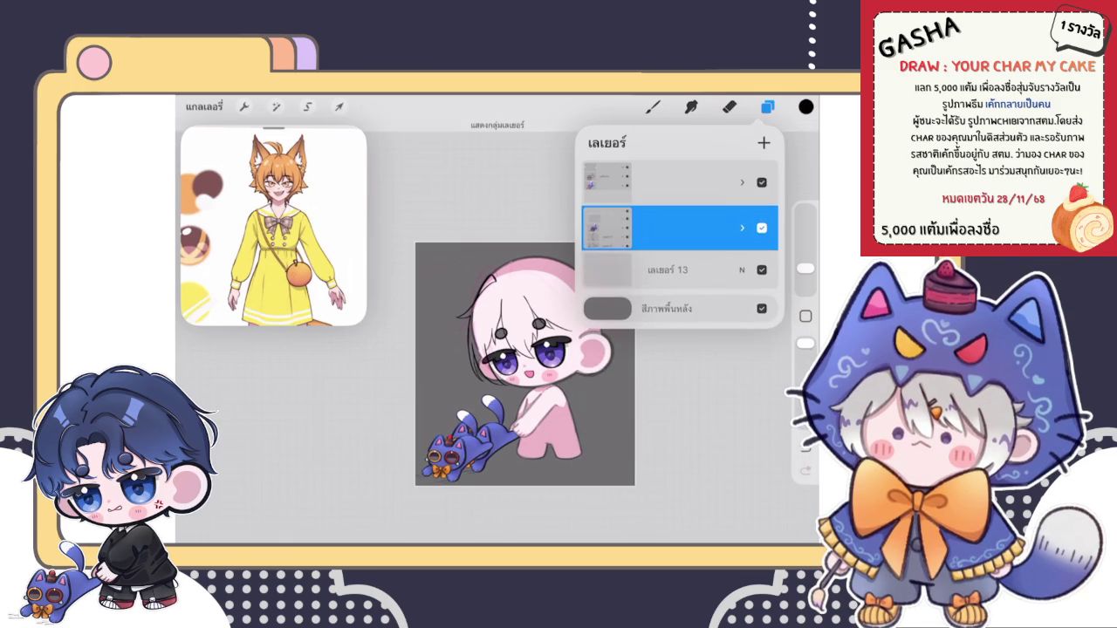
{"action": "left_click", "coordinate": [761, 183]}
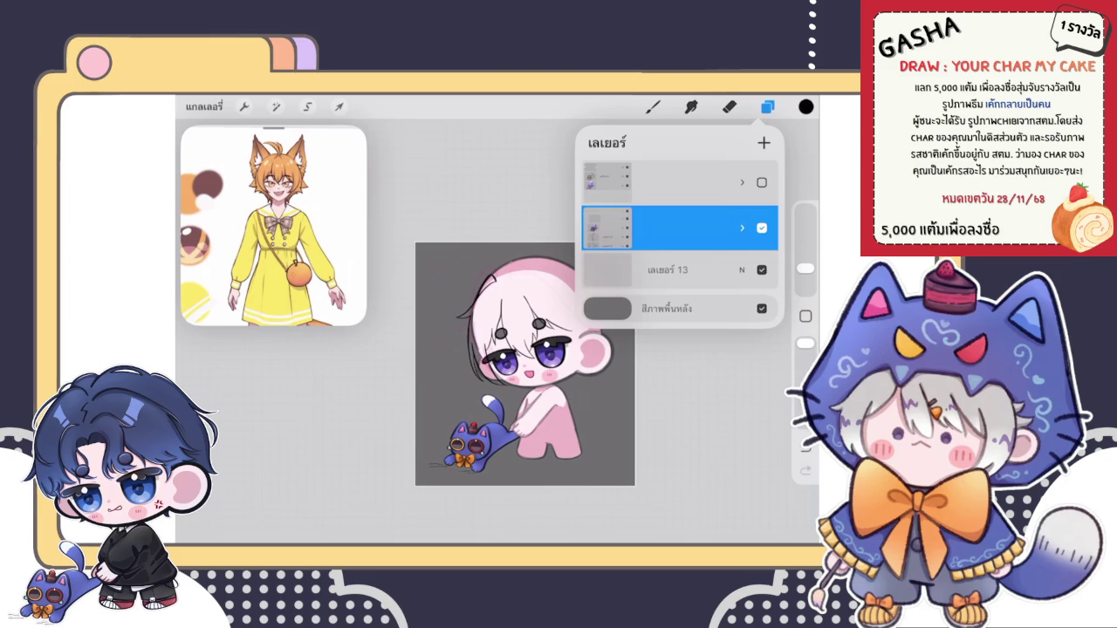
{"action": "scroll", "coordinate": [524, 364], "scroll_direction": "down", "scroll_amount": 2}
{"action": "left_click", "coordinate": [768, 106]}
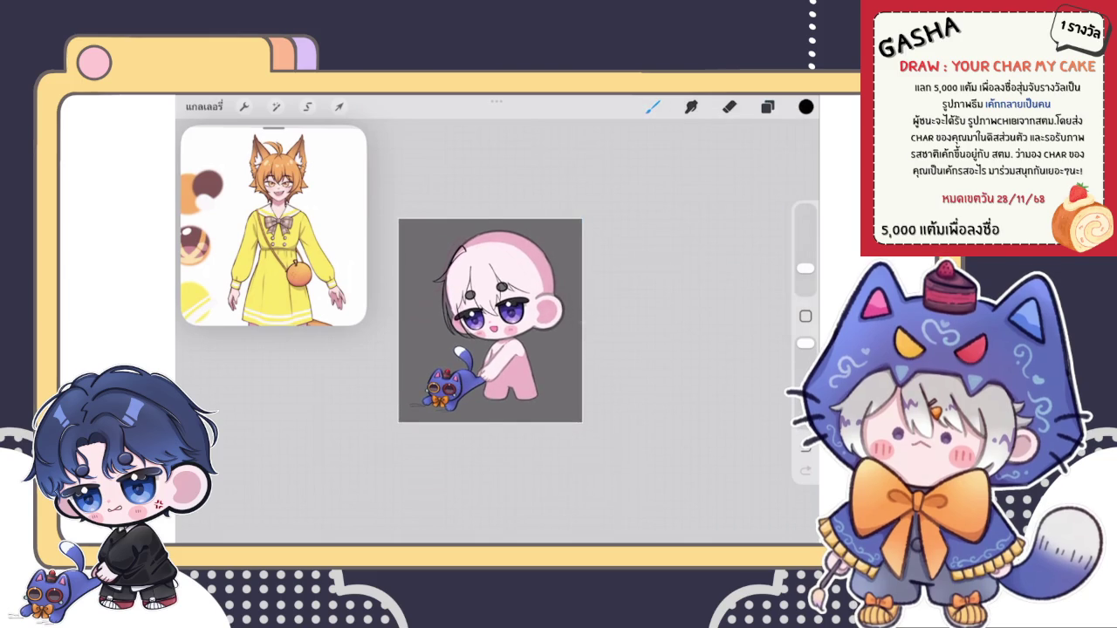
Step: Nudge the whole chibi artwork a few pixels lower on the canvas
{"action": "left_click", "coordinate": [339, 107]}
{"action": "left_click_drag", "start_coordinate": [485, 323], "coordinate": [485, 327]}
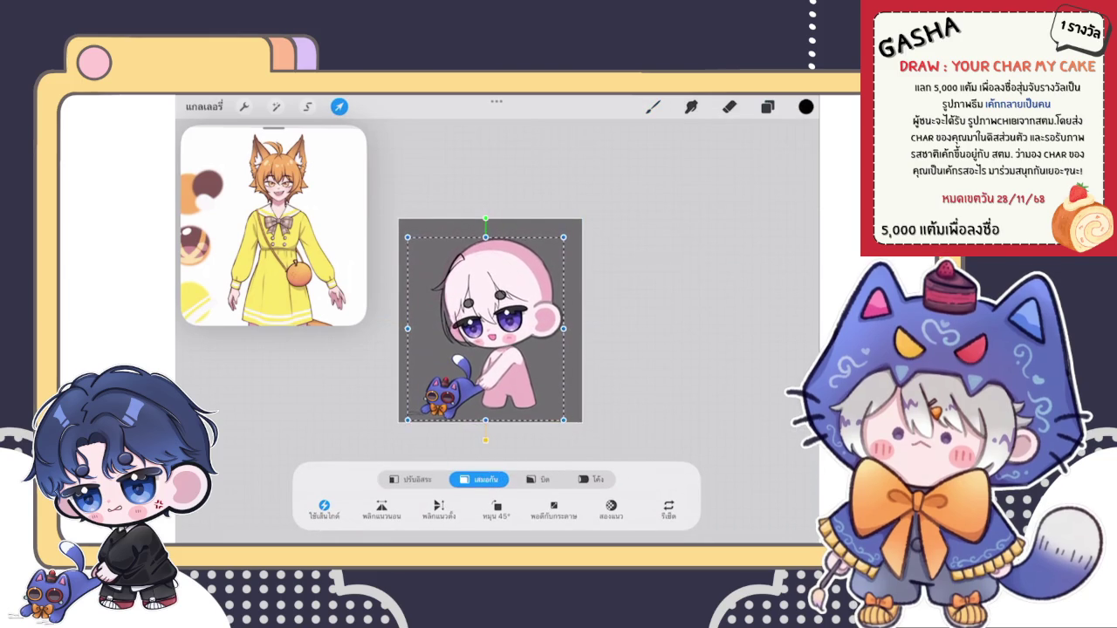
{"action": "left_click", "coordinate": [652, 106]}
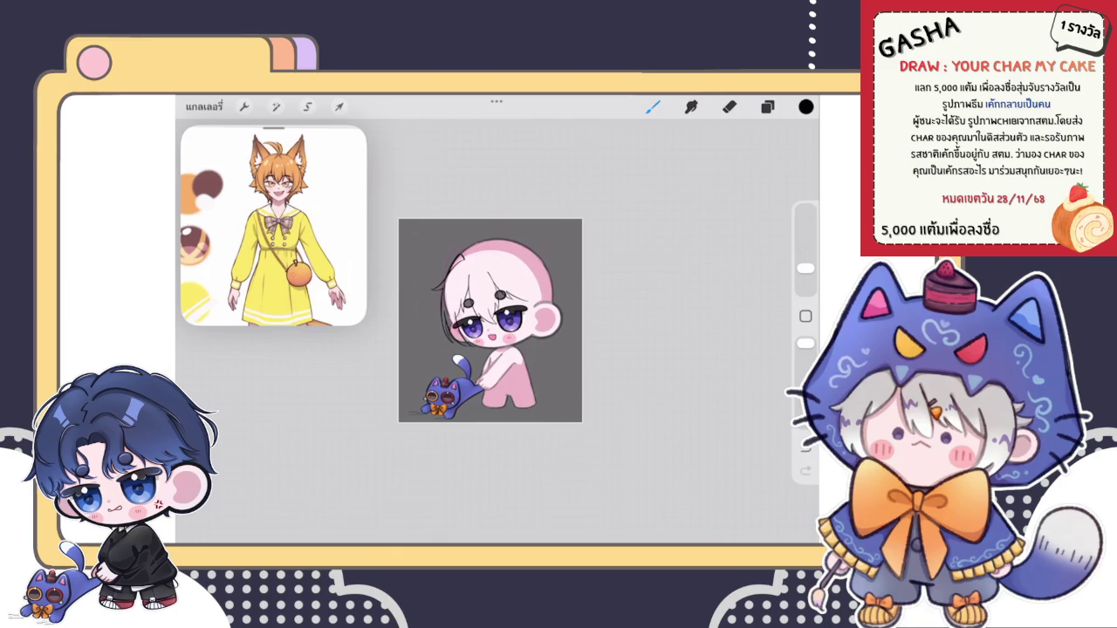
{"action": "scroll", "coordinate": [524, 367], "scroll_direction": "up", "scroll_amount": 5}
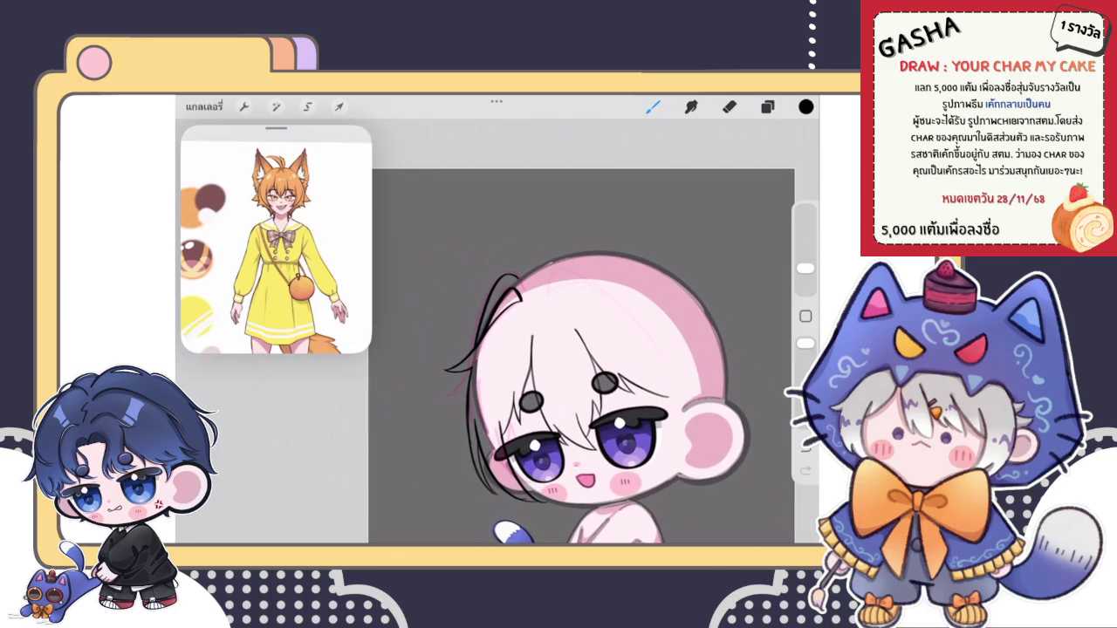
Step: Use Liquify to push the black hair lines on the upper-left head slightly
{"action": "scroll", "coordinate": [577, 384], "scroll_direction": "up", "scroll_amount": 3}
{"action": "left_click", "coordinate": [768, 106]}
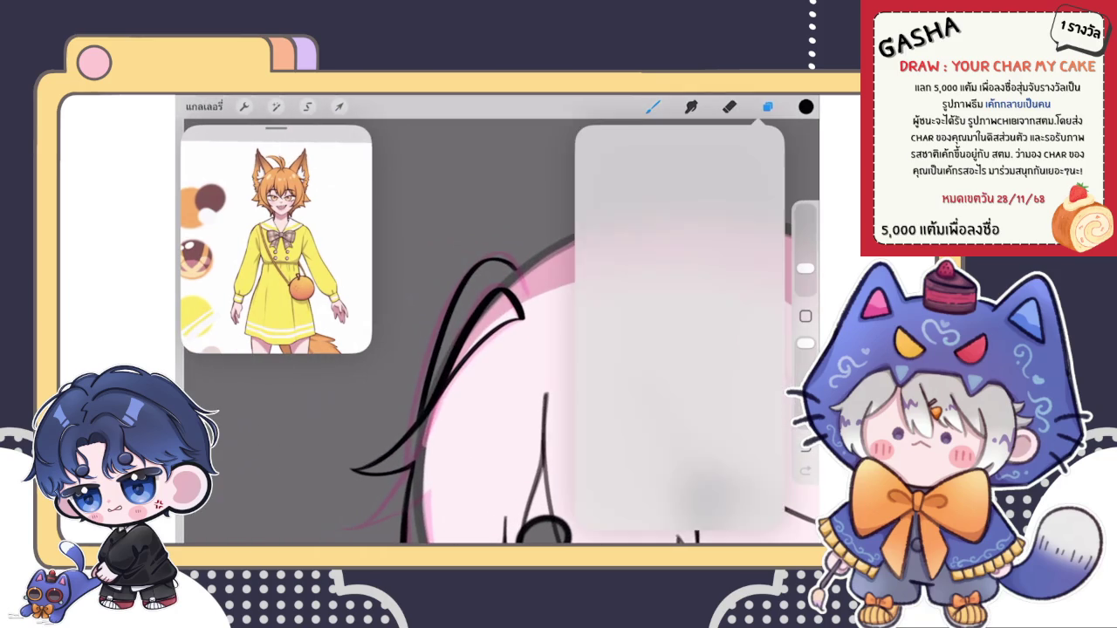
{"action": "left_click", "coordinate": [767, 106]}
{"action": "scroll", "coordinate": [576, 384], "scroll_direction": "down", "scroll_amount": 1}
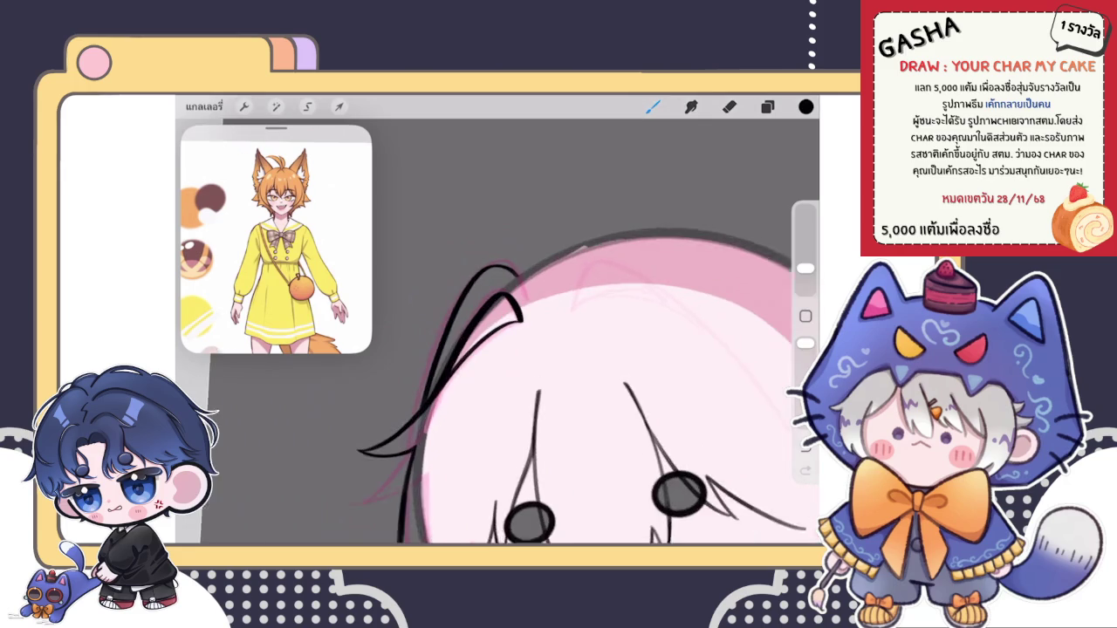
{"action": "left_click", "coordinate": [276, 107]}
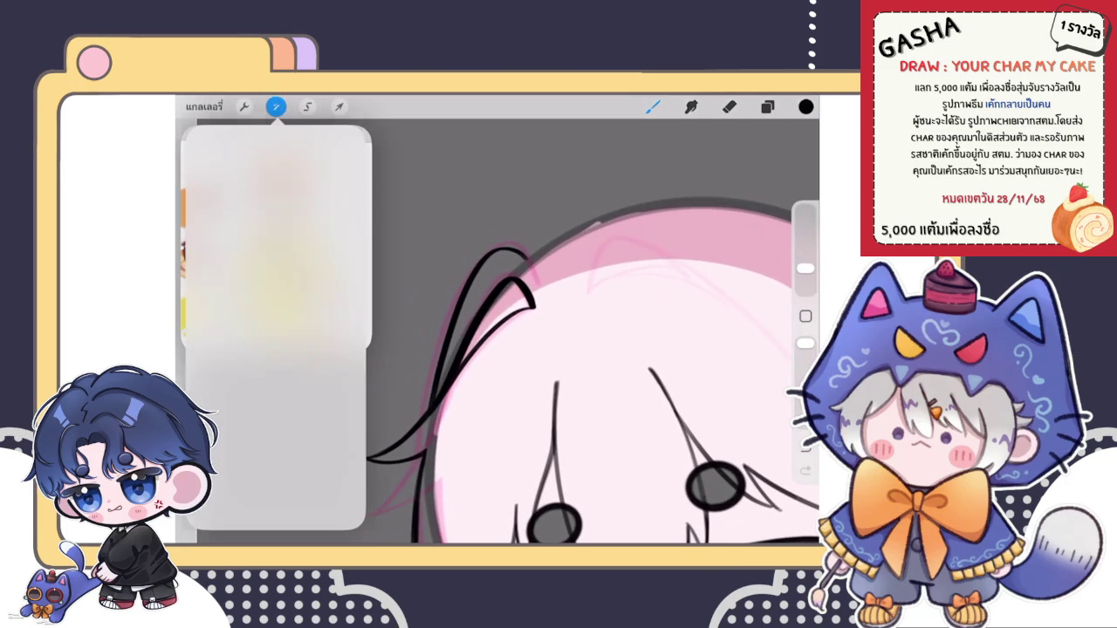
{"action": "left_click", "coordinate": [253, 408]}
{"action": "mouse_move", "coordinate": [506, 262]}
{"action": "left_mouse_down"}
{"action": "mouse_move", "coordinate": [454, 336]}
{"action": "mouse_move", "coordinate": [489, 275]}
{"action": "left_mouse_up"}
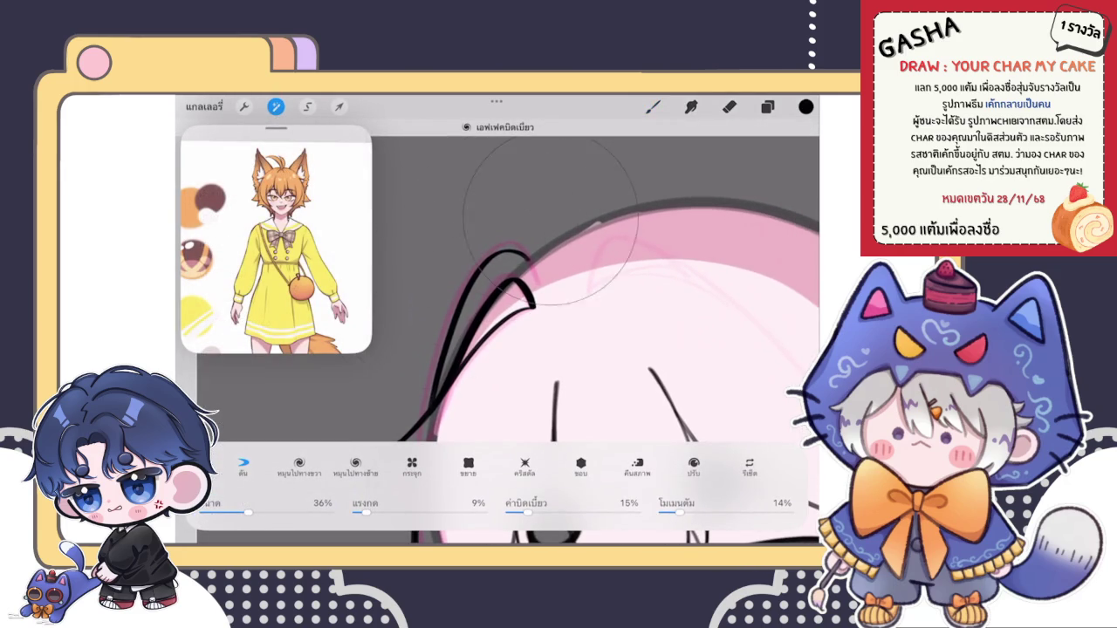
{"action": "left_click", "coordinate": [653, 106]}
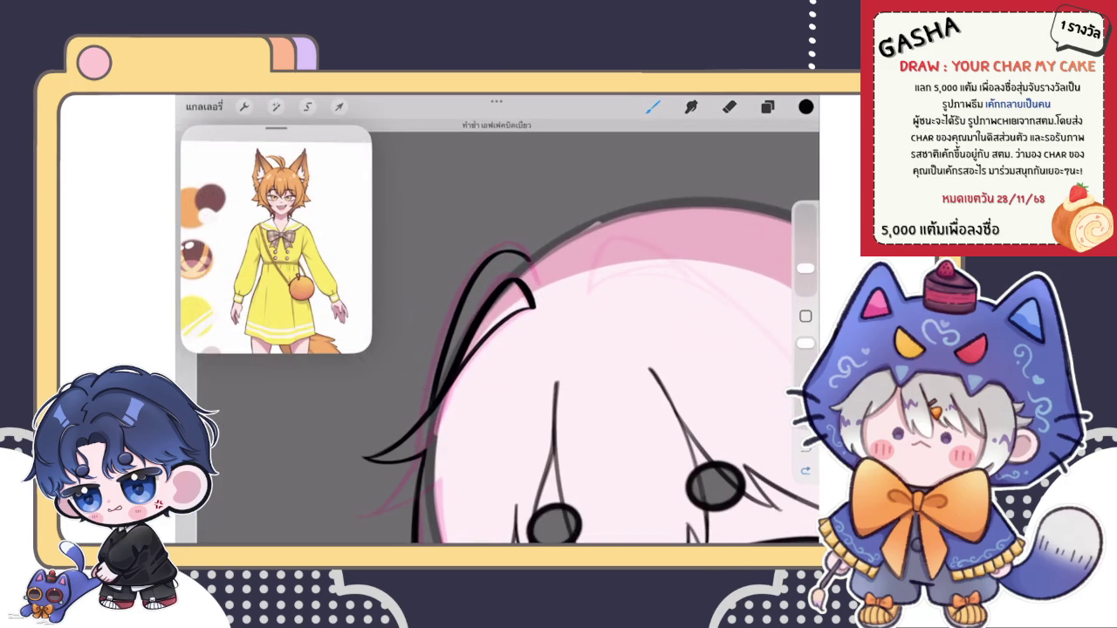
{"action": "scroll", "coordinate": [594, 367], "scroll_direction": "down", "scroll_amount": 3}
{"action": "scroll", "coordinate": [501, 306], "scroll_direction": "up", "scroll_amount": 5}
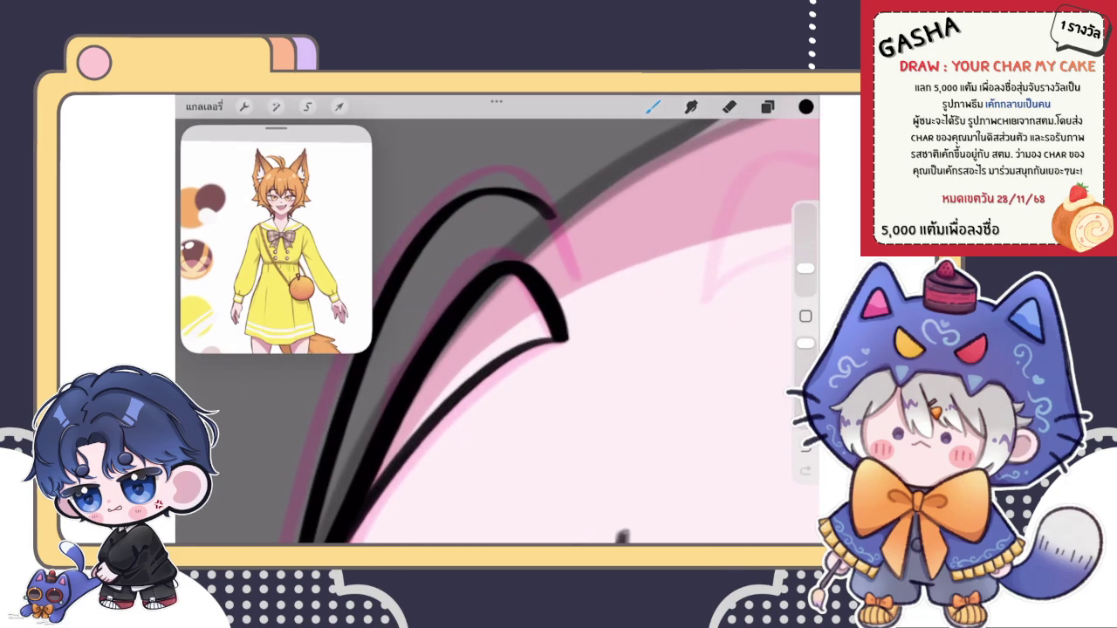
Step: Lengthen the existing hair strand's tip, lightly erase its end and redraw it as a rounded tip
{"action": "scroll", "coordinate": [559, 349], "scroll_direction": "down", "scroll_amount": 5}
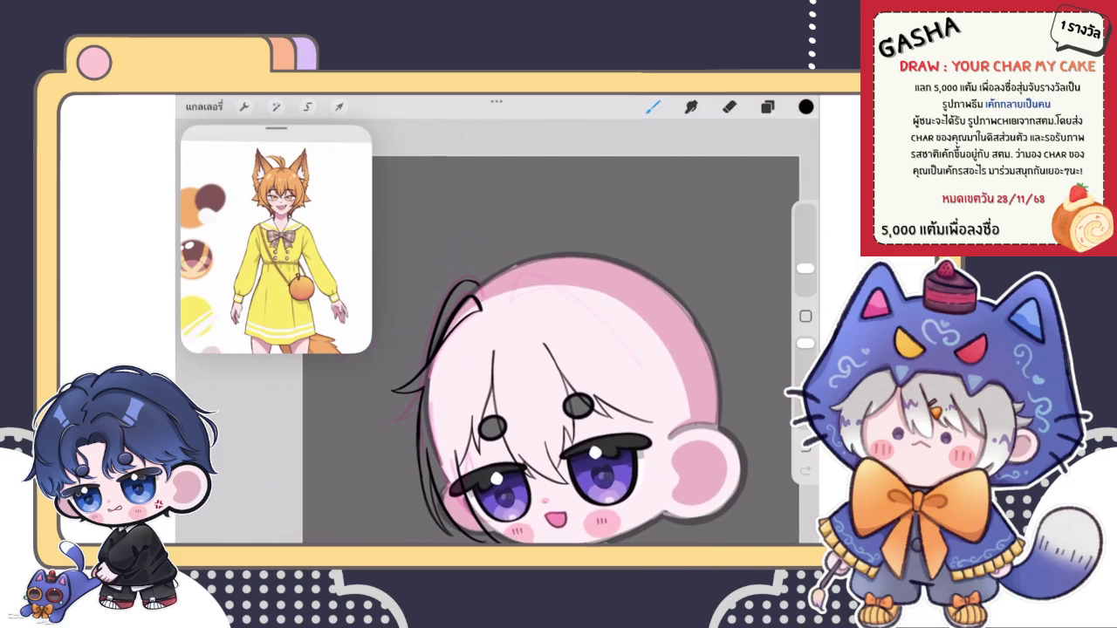
{"action": "scroll", "coordinate": [550, 384], "scroll_direction": "down", "scroll_amount": 5}
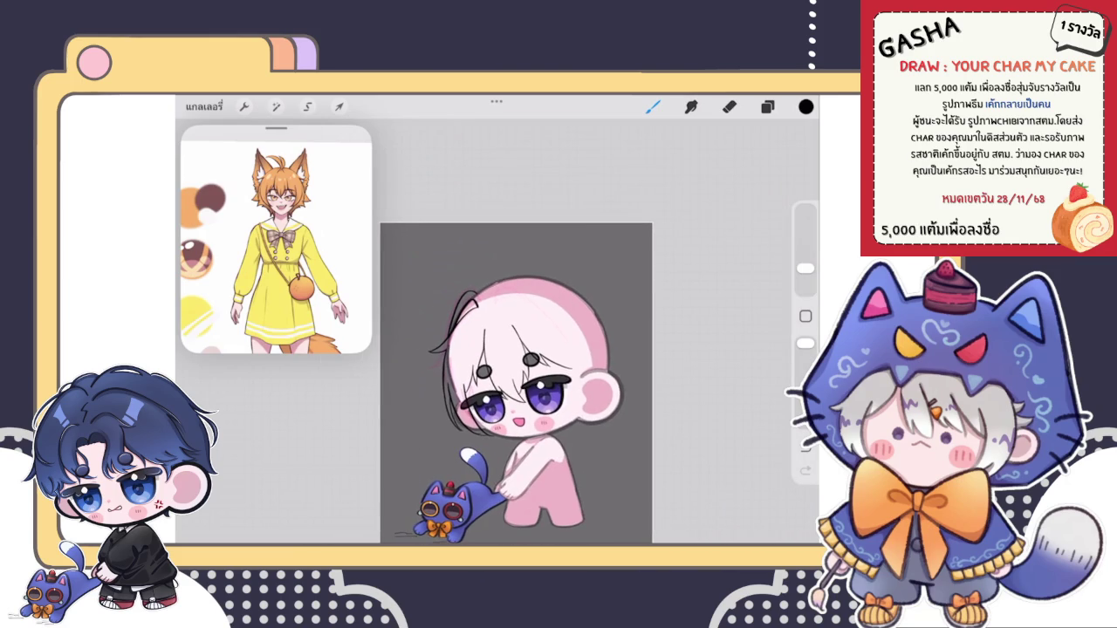
{"action": "scroll", "coordinate": [480, 283], "scroll_direction": "up", "scroll_amount": 5}
{"action": "scroll", "coordinate": [436, 332], "scroll_direction": "up", "scroll_amount": 5}
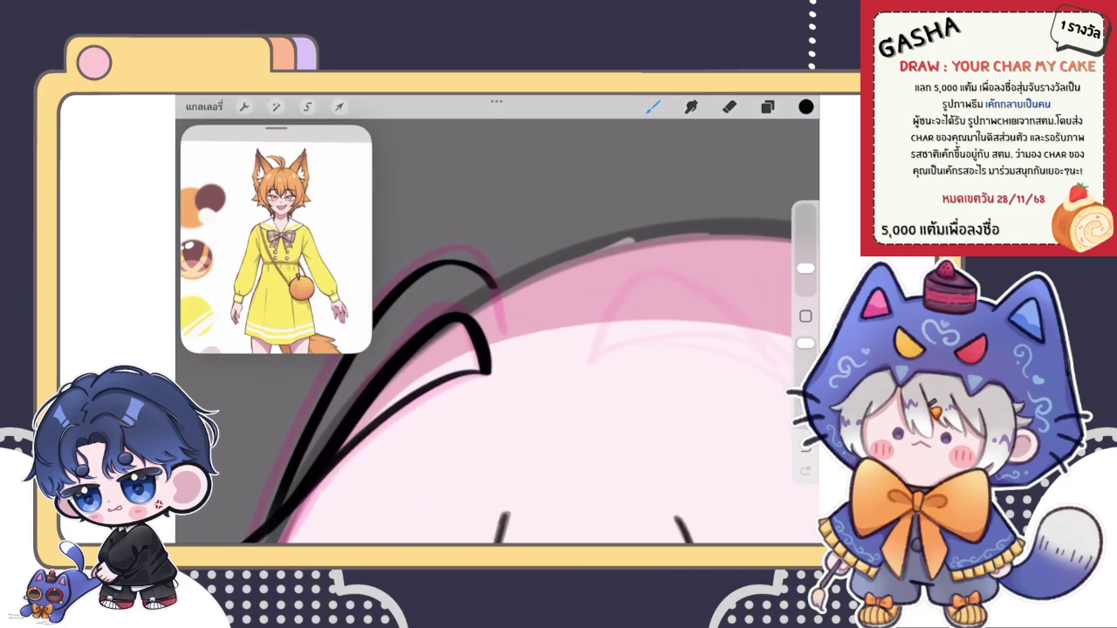
{"action": "left_click_drag", "start_coordinate": [486, 276], "coordinate": [510, 325]}
{"action": "scroll", "coordinate": [498, 349], "scroll_direction": "up", "scroll_amount": 2}
{"action": "key", "text": "ctrl+z"}
{"action": "left_click_drag", "start_coordinate": [486, 276], "coordinate": [527, 342]}
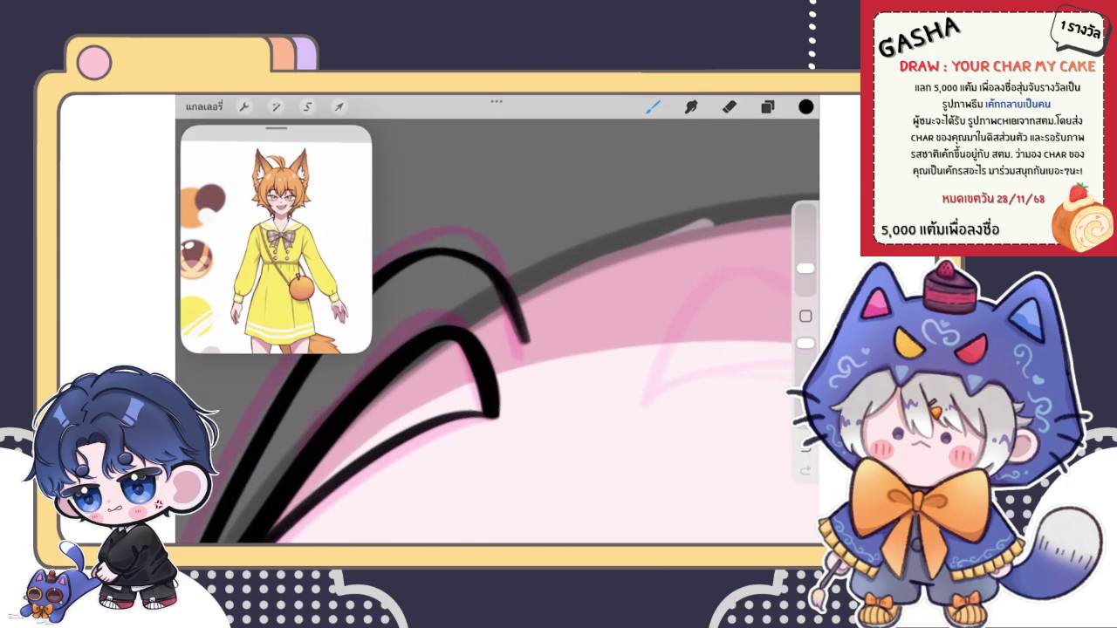
{"action": "key", "text": "e"}
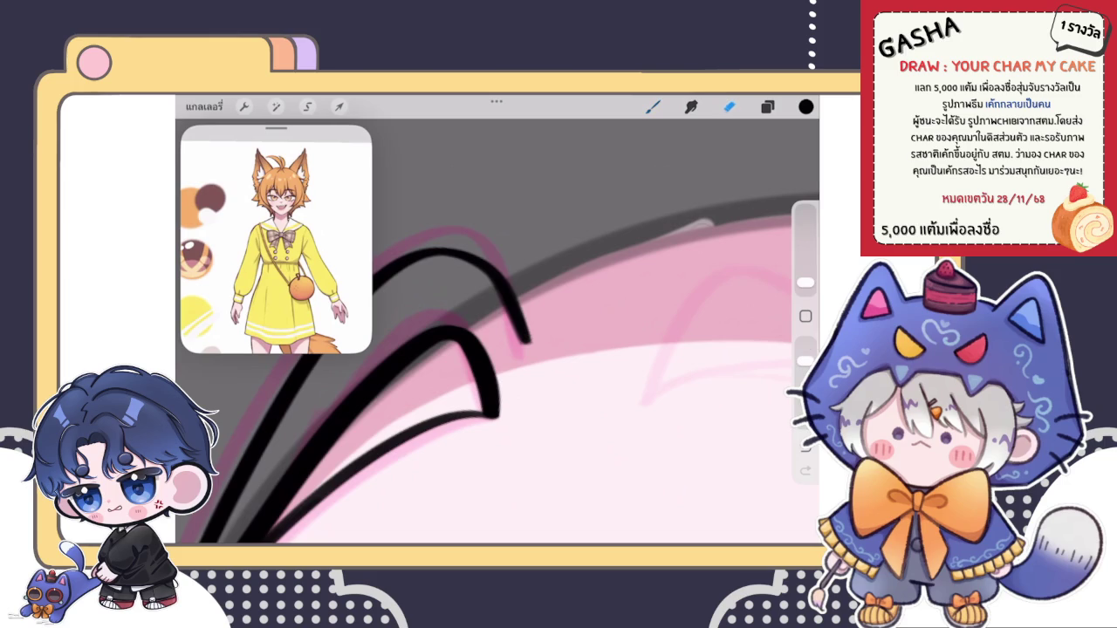
{"action": "left_click_drag", "start_coordinate": [516, 338], "coordinate": [503, 324]}
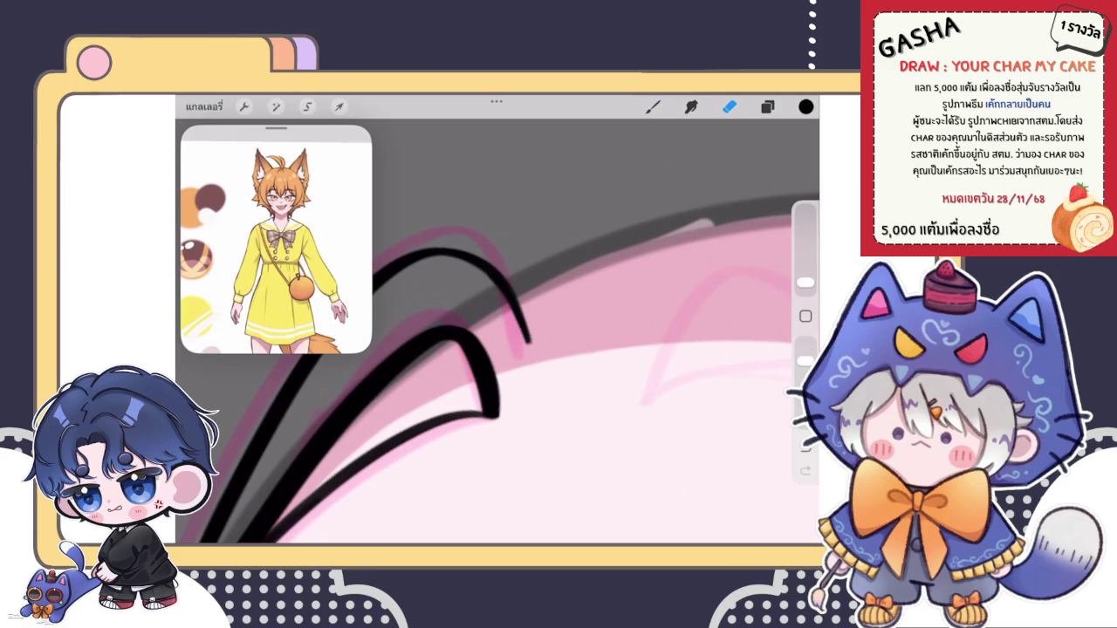
{"action": "key", "text": "b"}
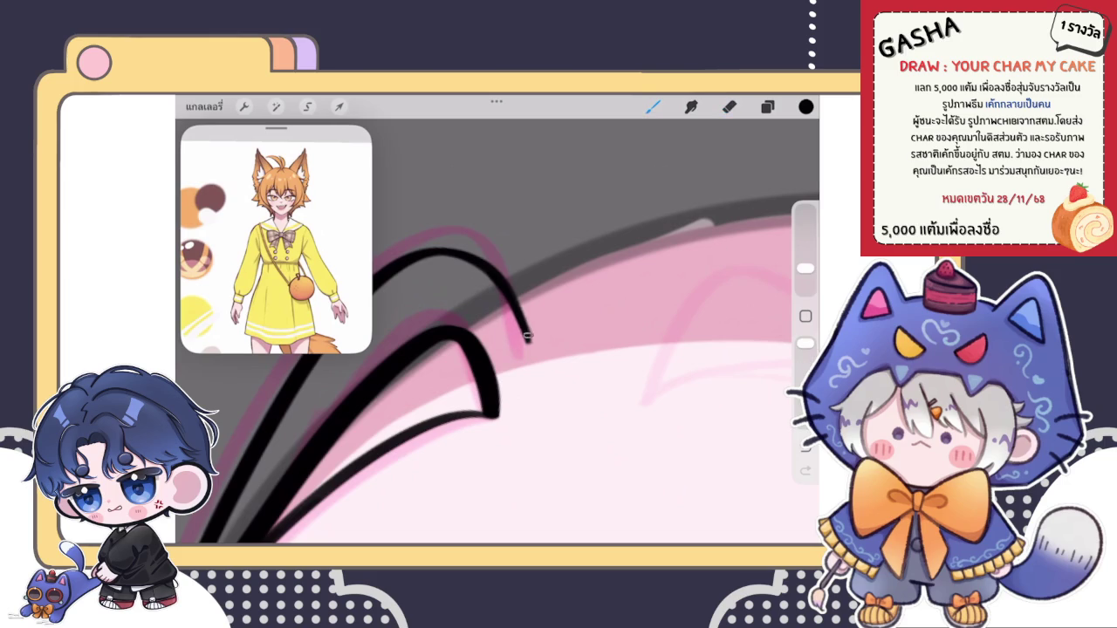
{"action": "mouse_move", "coordinate": [515, 304]}
{"action": "left_mouse_down"}
{"action": "mouse_move", "coordinate": [528, 342]}
{"action": "mouse_move", "coordinate": [517, 300]}
{"action": "left_mouse_up"}
Step: Add a small black hair stroke near the top of the head
{"action": "scroll", "coordinate": [559, 349], "scroll_direction": "down", "scroll_amount": 2}
{"action": "scroll", "coordinate": [559, 349], "scroll_direction": "down", "scroll_amount": 2}
{"action": "scroll", "coordinate": [559, 349], "scroll_direction": "down", "scroll_amount": 2}
{"action": "scroll", "coordinate": [558, 349], "scroll_direction": "down", "scroll_amount": 2}
{"action": "scroll", "coordinate": [524, 305], "scroll_direction": "up", "scroll_amount": 3}
{"action": "scroll", "coordinate": [524, 305], "scroll_direction": "up", "scroll_amount": 2}
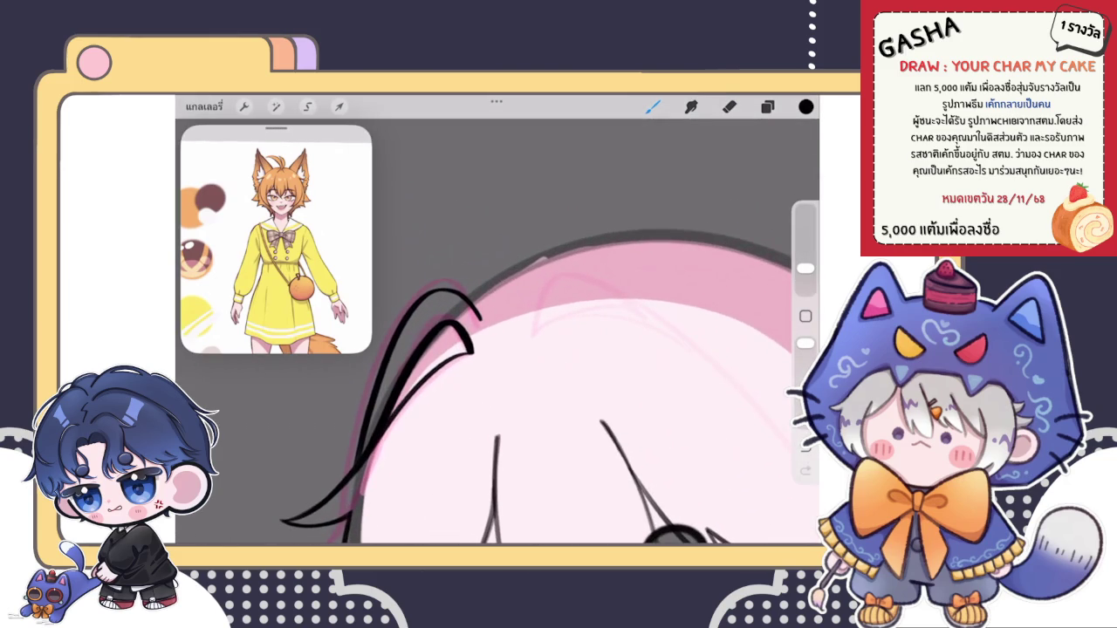
{"action": "left_click_drag", "start_coordinate": [528, 267], "coordinate": [471, 295]}
Step: Ink a new black hair strand on the head and extend its lower tip slightly
{"action": "scroll", "coordinate": [559, 350], "scroll_direction": "down", "scroll_amount": 2}
{"action": "scroll", "coordinate": [559, 349], "scroll_direction": "down", "scroll_amount": 3}
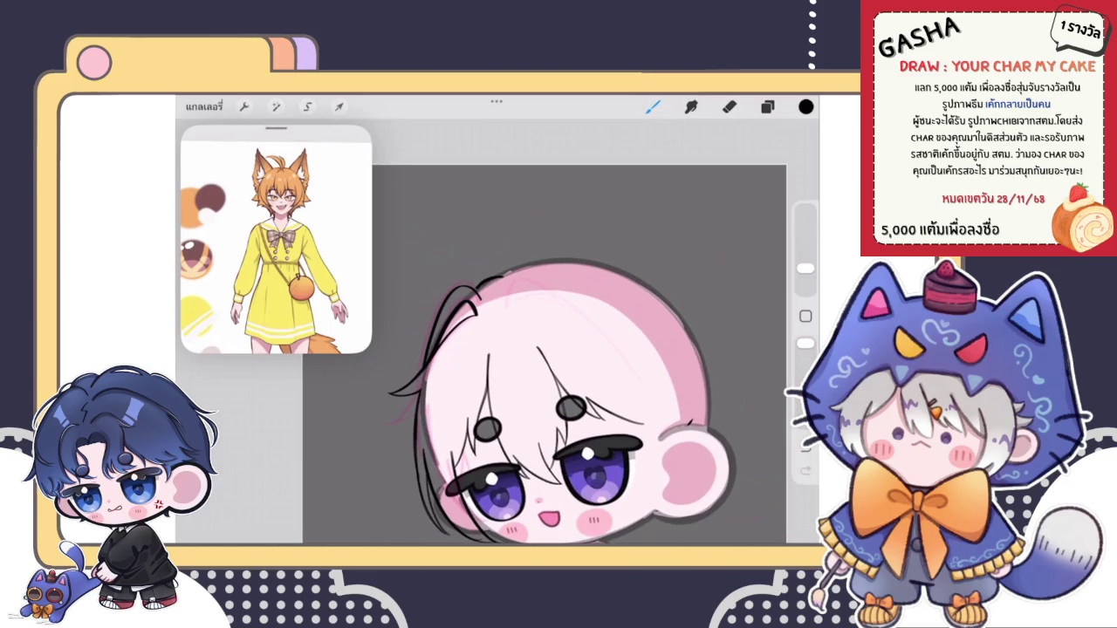
{"action": "scroll", "coordinate": [523, 331], "scroll_direction": "up", "scroll_amount": 3}
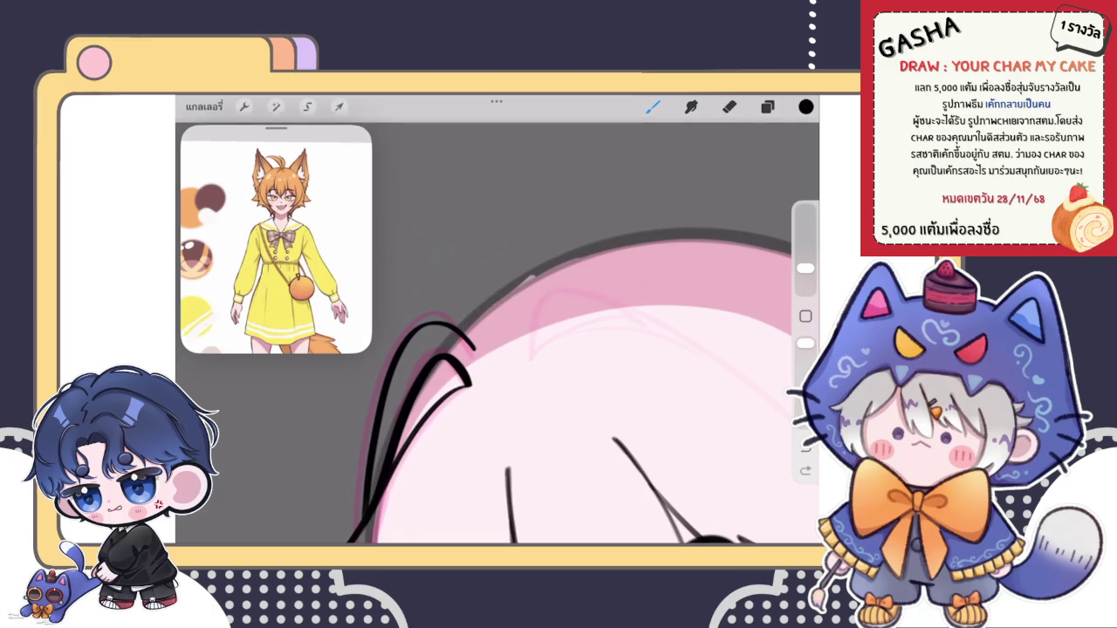
{"action": "scroll", "coordinate": [524, 332], "scroll_direction": "up", "scroll_amount": 2}
{"action": "left_click_drag", "start_coordinate": [440, 357], "coordinate": [520, 293]}
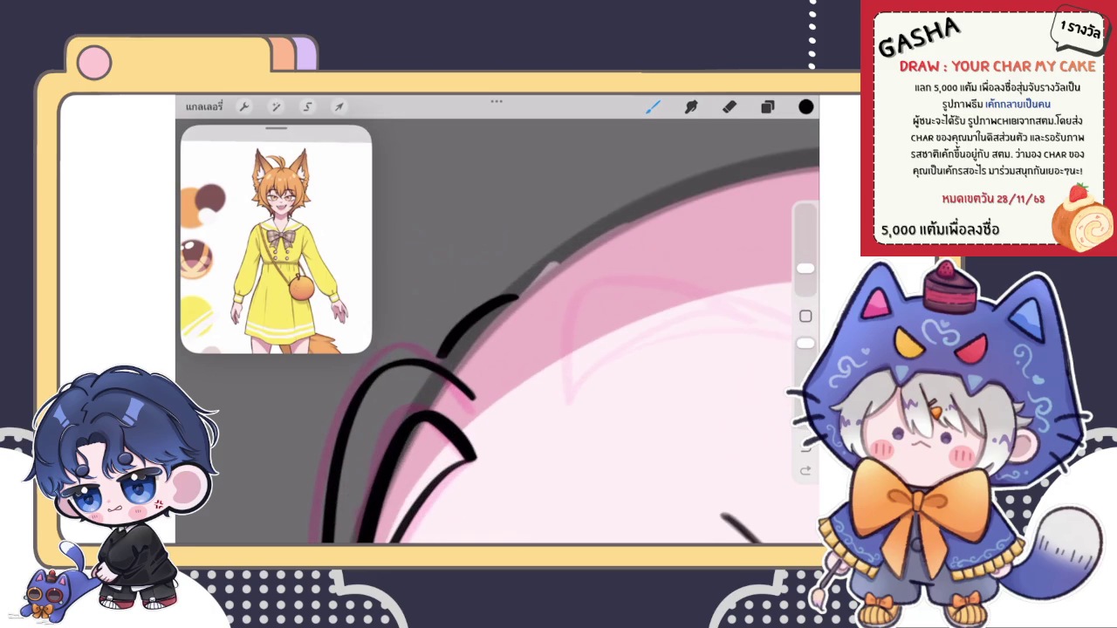
{"action": "scroll", "coordinate": [524, 349], "scroll_direction": "up", "scroll_amount": 2}
{"action": "scroll", "coordinate": [524, 349], "scroll_direction": "up", "scroll_amount": 2}
{"action": "left_click_drag", "start_coordinate": [436, 362], "coordinate": [421, 390]}
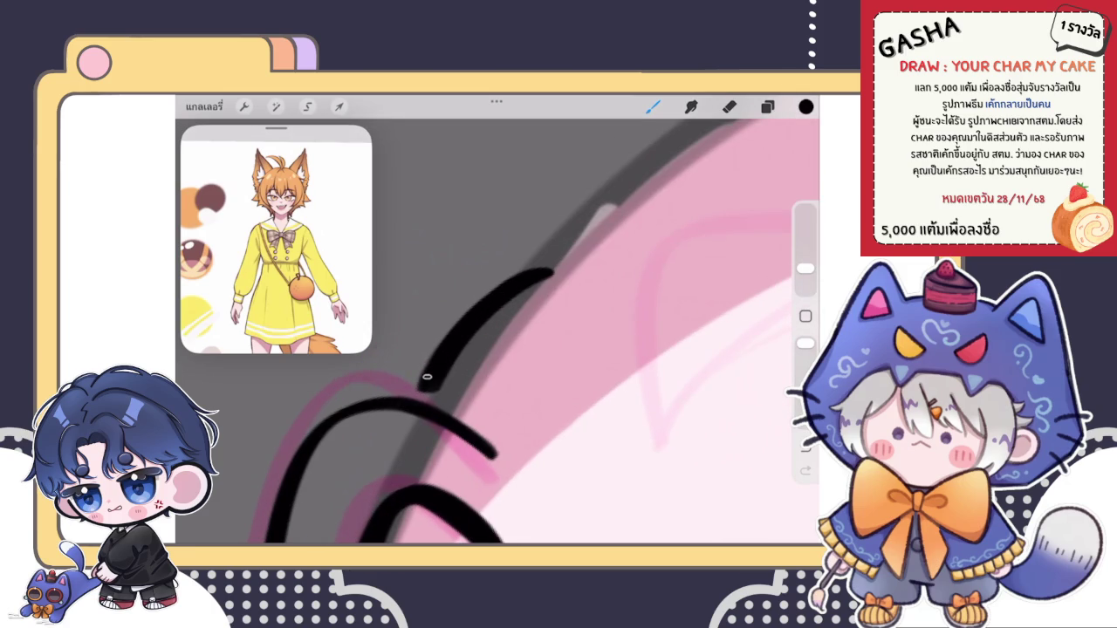
{"action": "left_click_drag", "start_coordinate": [431, 379], "coordinate": [420, 390]}
Step: Check the Layers panel and make the eraser slightly larger before returning to the brush
{"action": "scroll", "coordinate": [523, 331], "scroll_direction": "up", "scroll_amount": 2}
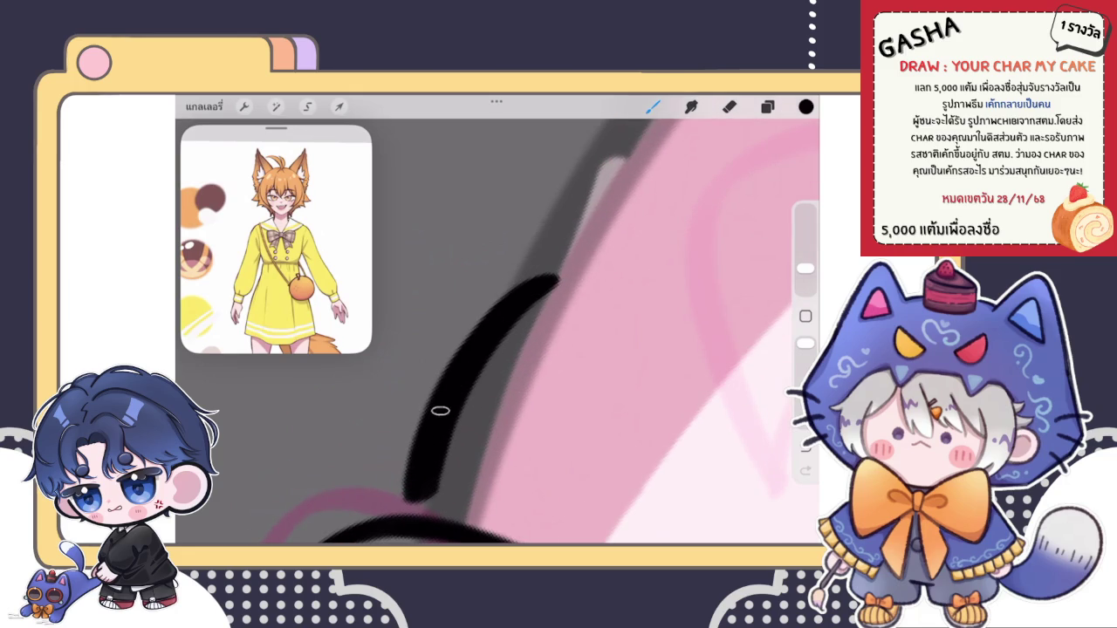
{"action": "scroll", "coordinate": [523, 349], "scroll_direction": "down", "scroll_amount": 3}
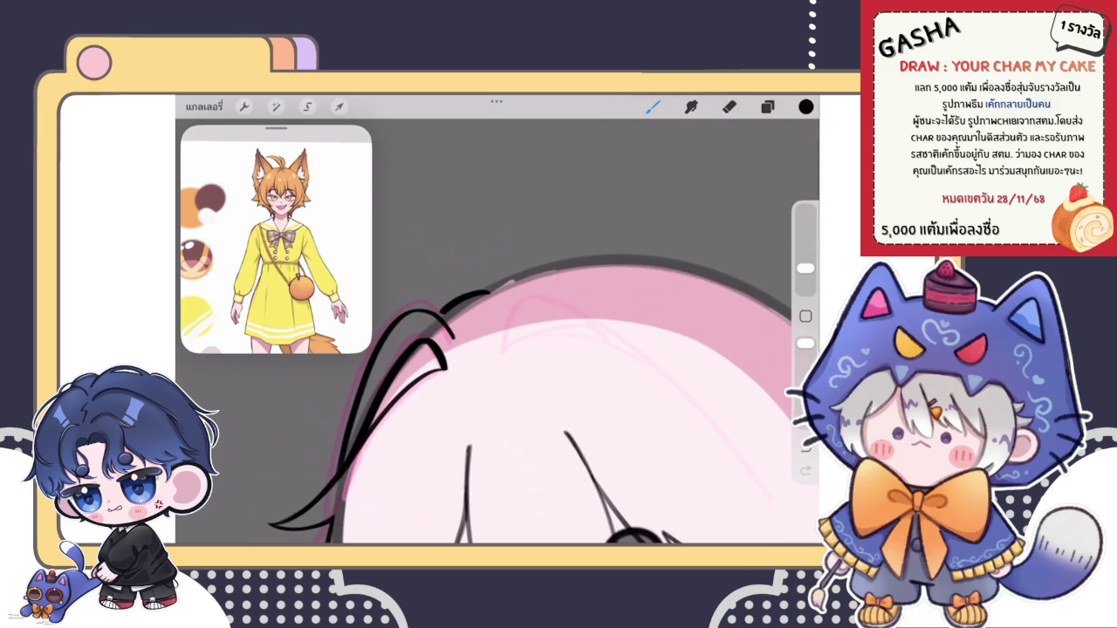
{"action": "scroll", "coordinate": [541, 376], "scroll_direction": "down", "scroll_amount": 3}
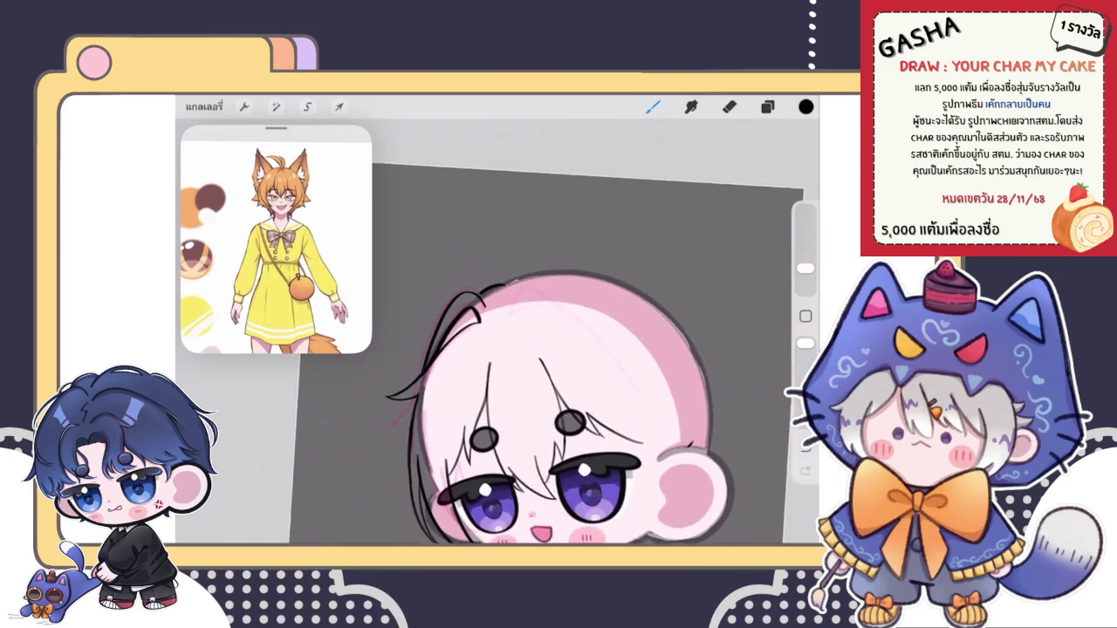
{"action": "scroll", "coordinate": [541, 376], "scroll_direction": "down", "scroll_amount": 1}
{"action": "scroll", "coordinate": [541, 376], "scroll_direction": "down", "scroll_amount": 2}
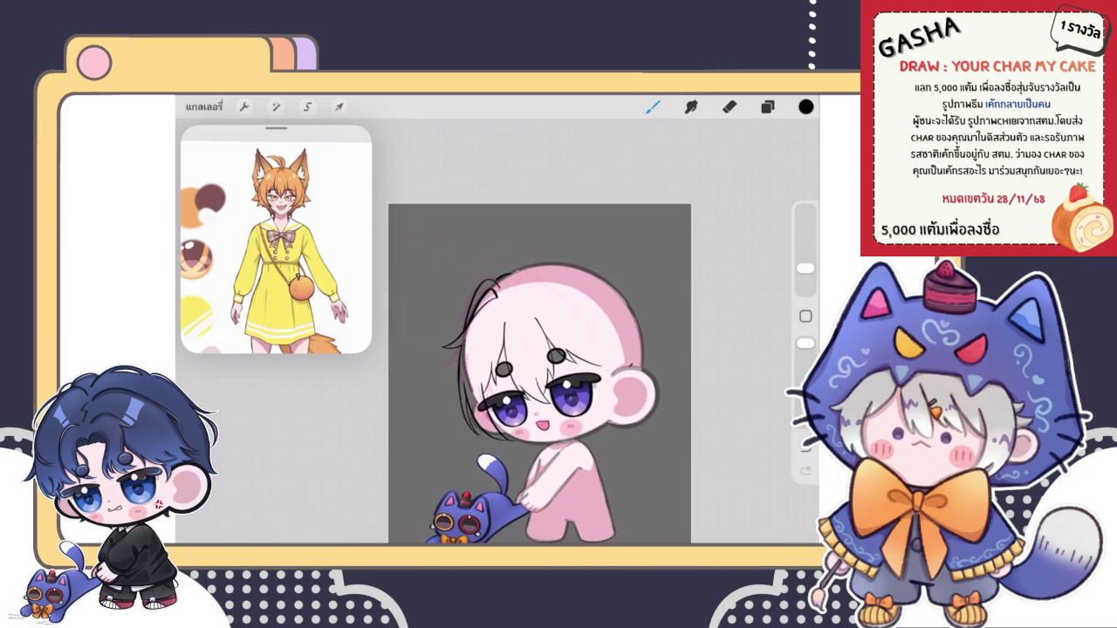
{"action": "left_click", "coordinate": [767, 107]}
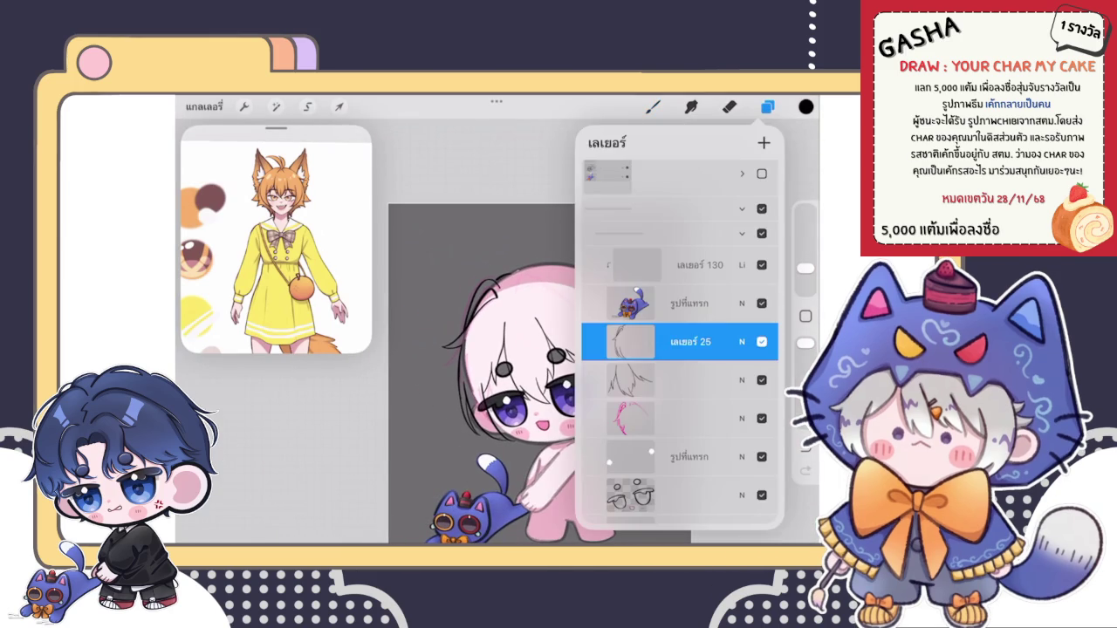
{"action": "left_click", "coordinate": [730, 107]}
{"action": "left_click_drag", "start_coordinate": [804, 282], "coordinate": [805, 275]}
{"action": "left_click", "coordinate": [767, 107]}
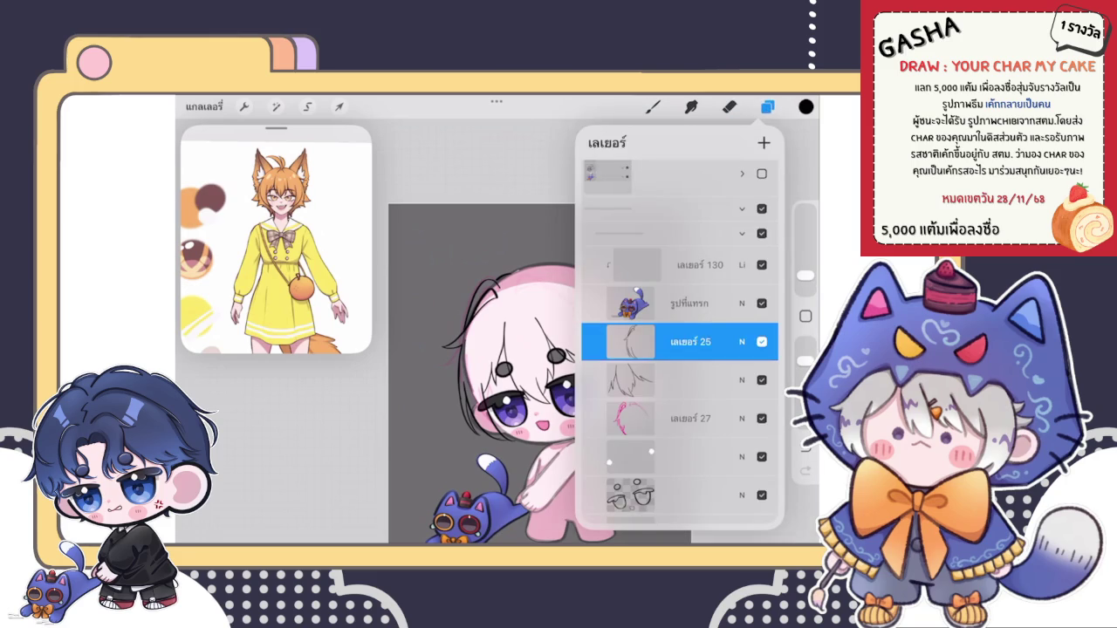
{"action": "left_click_drag", "start_coordinate": [681, 367], "coordinate": [681, 405]}
{"action": "left_click", "coordinate": [767, 107]}
{"action": "left_click", "coordinate": [653, 107]}
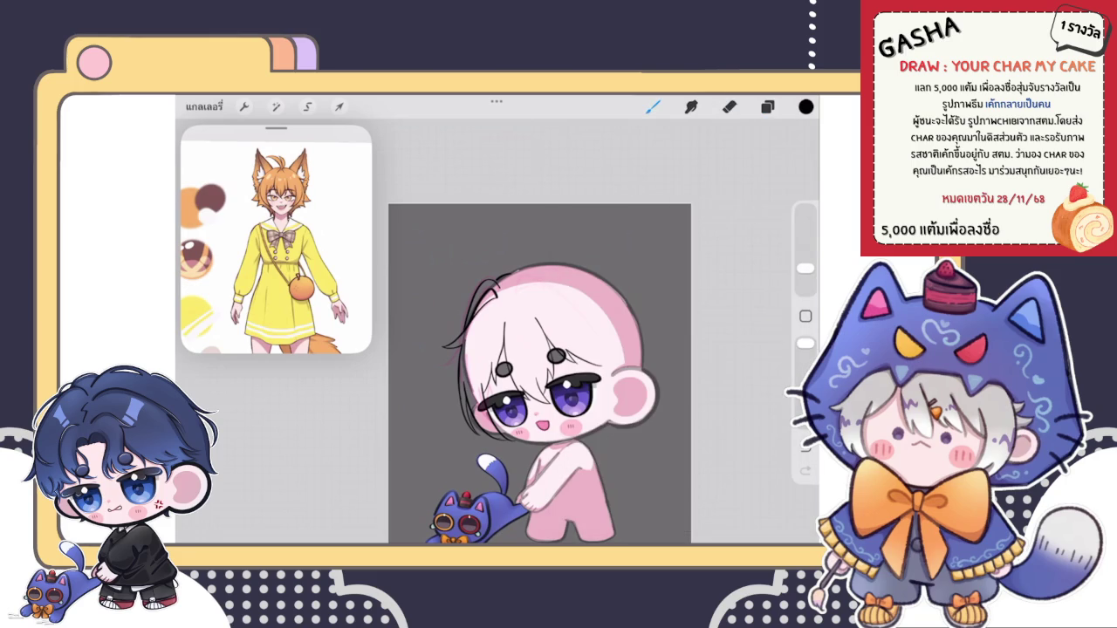
Step: Draw curly strands rising from the head, undoing a trial curved stroke above it
{"action": "scroll", "coordinate": [524, 393], "scroll_direction": "up", "scroll_amount": 3}
{"action": "scroll", "coordinate": [524, 393], "scroll_direction": "up", "scroll_amount": 5}
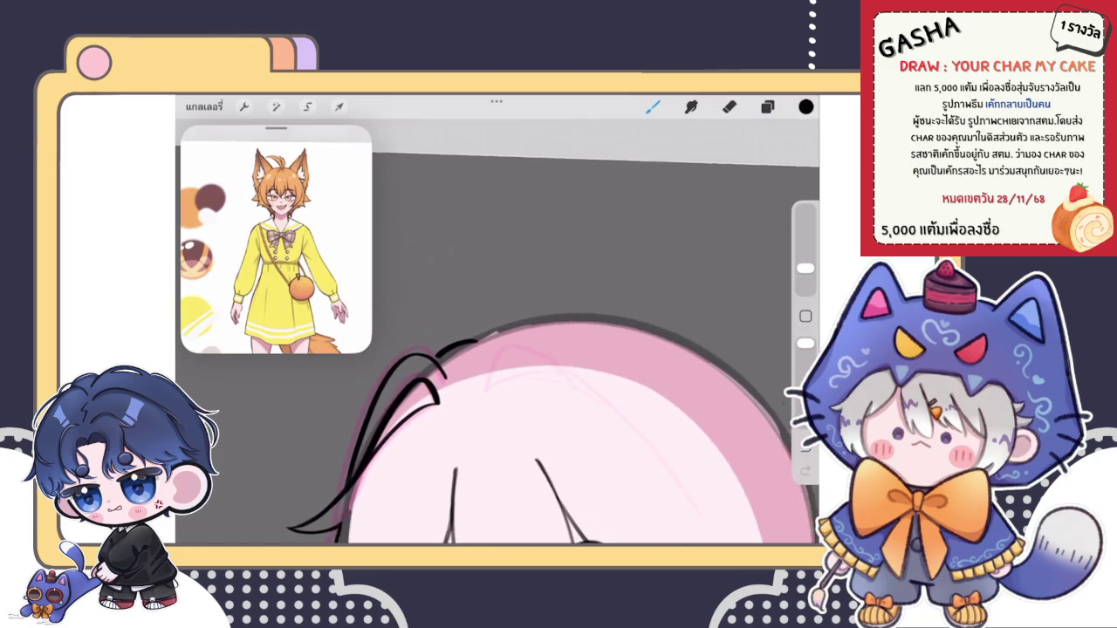
{"action": "mouse_move", "coordinate": [463, 341]}
{"action": "left_mouse_down"}
{"action": "mouse_move", "coordinate": [441, 222]}
{"action": "mouse_move", "coordinate": [523, 240]}
{"action": "left_mouse_up"}
{"action": "scroll", "coordinate": [524, 393], "scroll_direction": "down", "scroll_amount": 5}
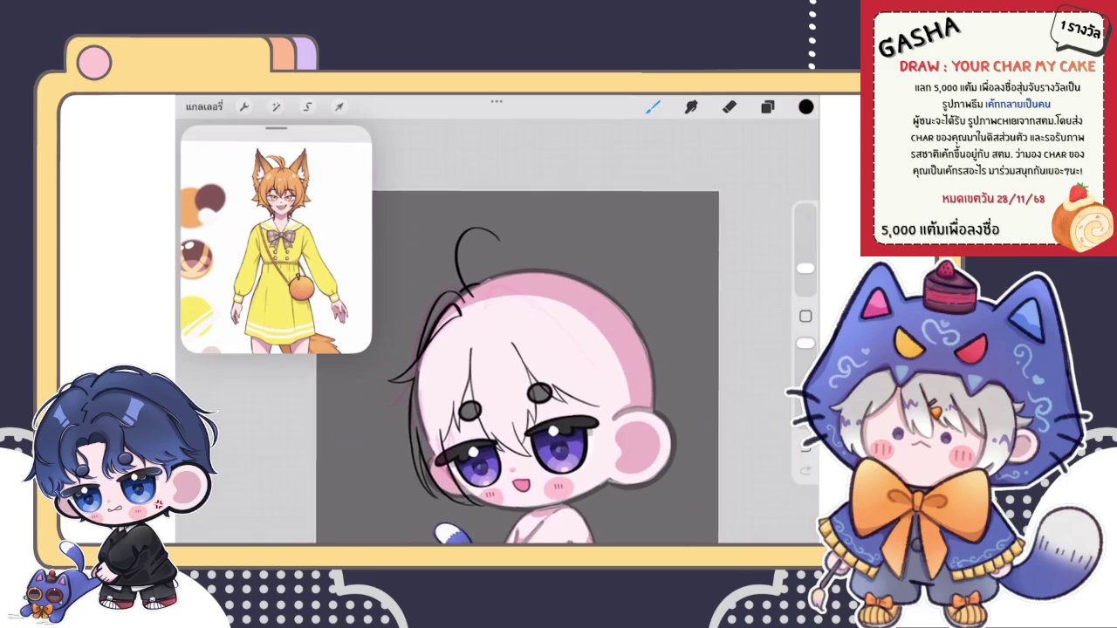
{"action": "scroll", "coordinate": [524, 350], "scroll_direction": "up", "scroll_amount": 5}
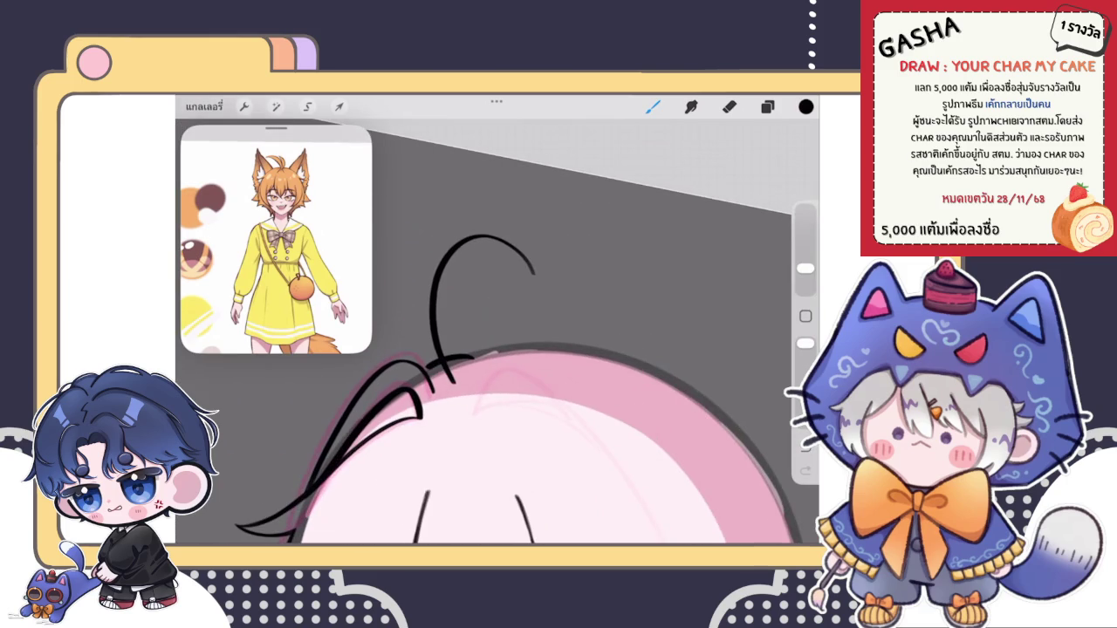
{"action": "scroll", "coordinate": [498, 349], "scroll_direction": "up", "scroll_amount": 1}
{"action": "mouse_move", "coordinate": [550, 279]}
{"action": "left_mouse_down"}
{"action": "mouse_move", "coordinate": [463, 388]}
{"action": "mouse_move", "coordinate": [572, 280]}
{"action": "left_mouse_up"}
{"action": "key", "text": "ctrl+z"}
Step: Undo the previous stroke and redraw one long curved hair strand down the head's left side
{"action": "scroll", "coordinate": [497, 349], "scroll_direction": "up", "scroll_amount": 2}
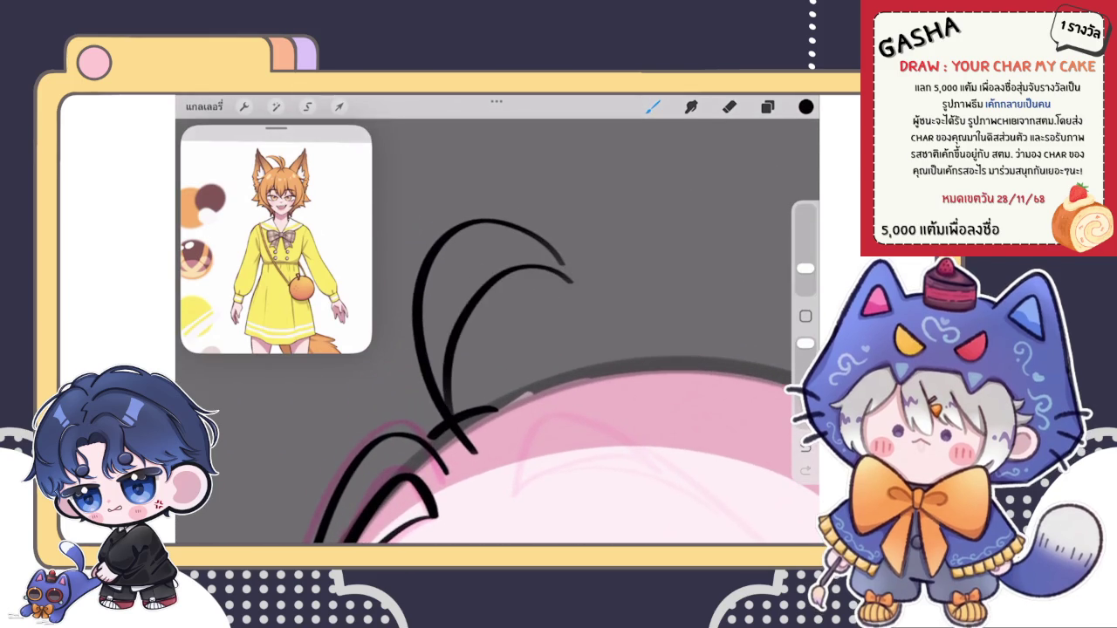
{"action": "scroll", "coordinate": [497, 349], "scroll_direction": "down", "scroll_amount": 1}
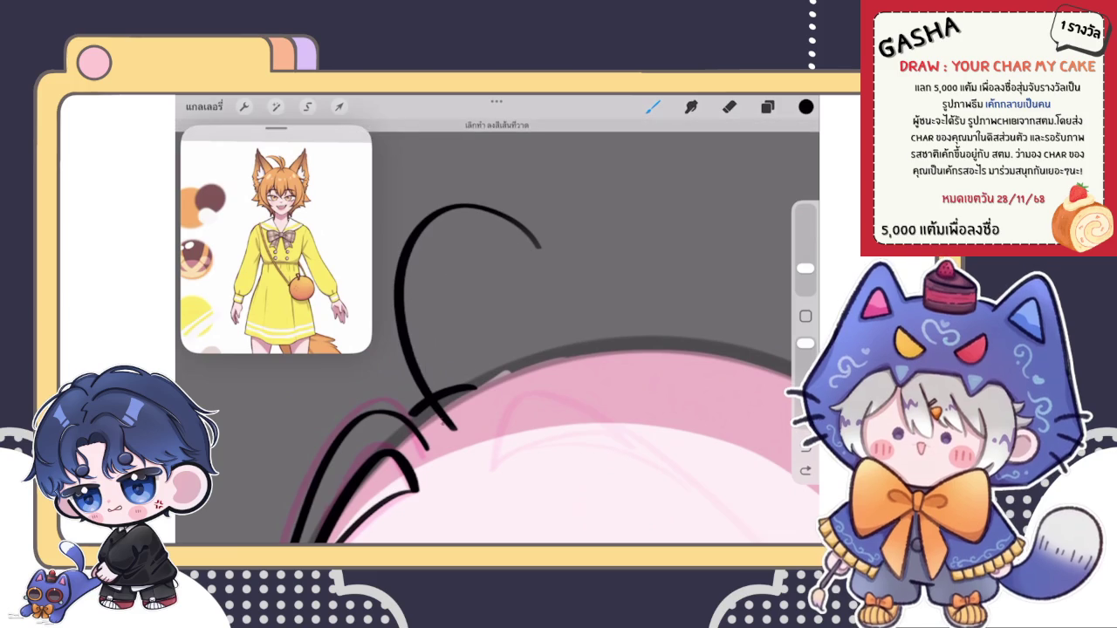
{"action": "scroll", "coordinate": [515, 384], "scroll_direction": "down", "scroll_amount": 5}
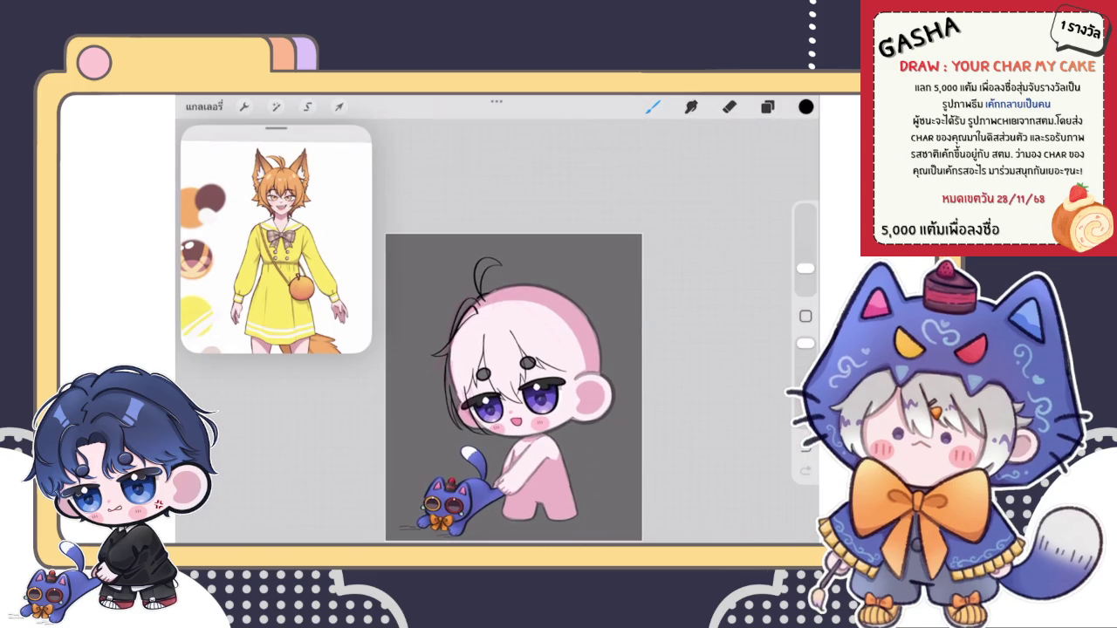
{"action": "scroll", "coordinate": [514, 387], "scroll_direction": "down", "scroll_amount": 3}
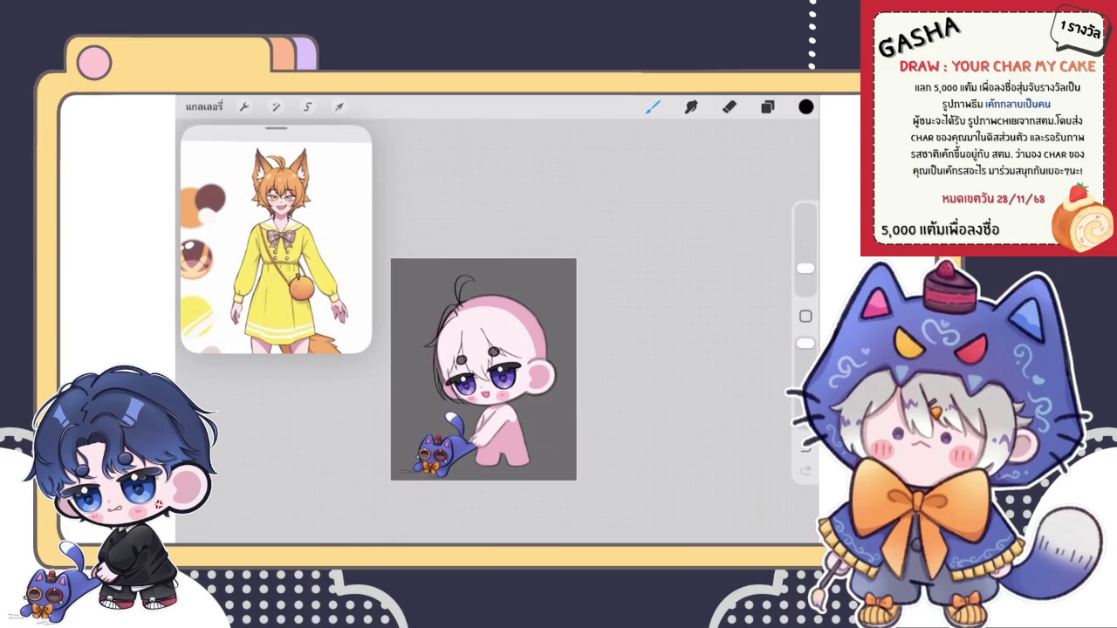
{"action": "scroll", "coordinate": [484, 367], "scroll_direction": "up", "scroll_amount": 10}
{"action": "key", "text": "ctrl+z"}
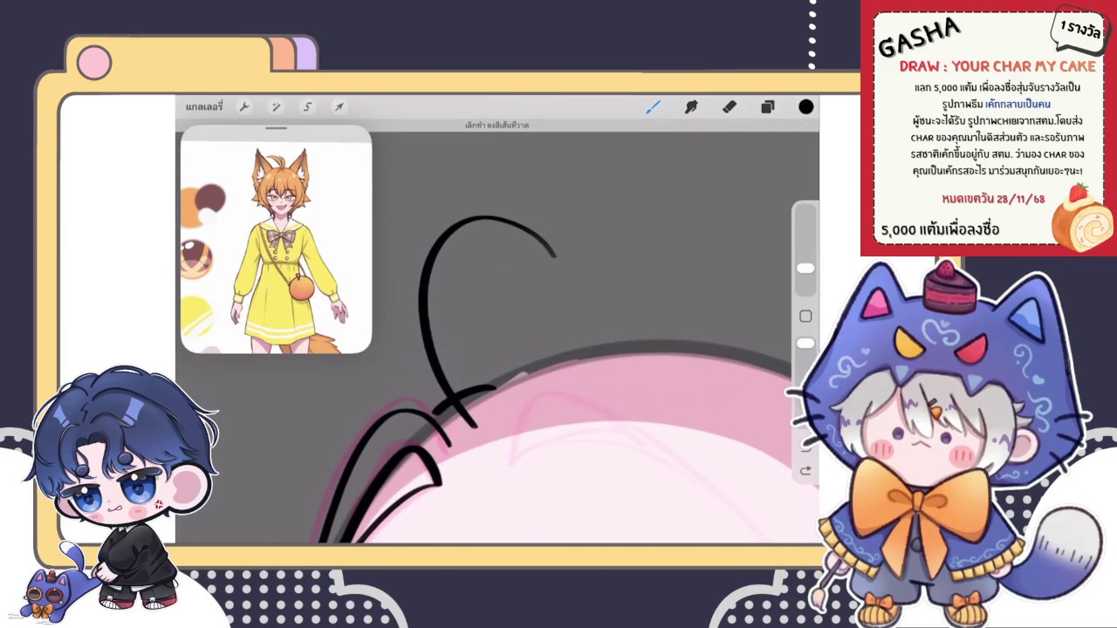
{"action": "left_click_drag", "start_coordinate": [555, 260], "coordinate": [451, 393]}
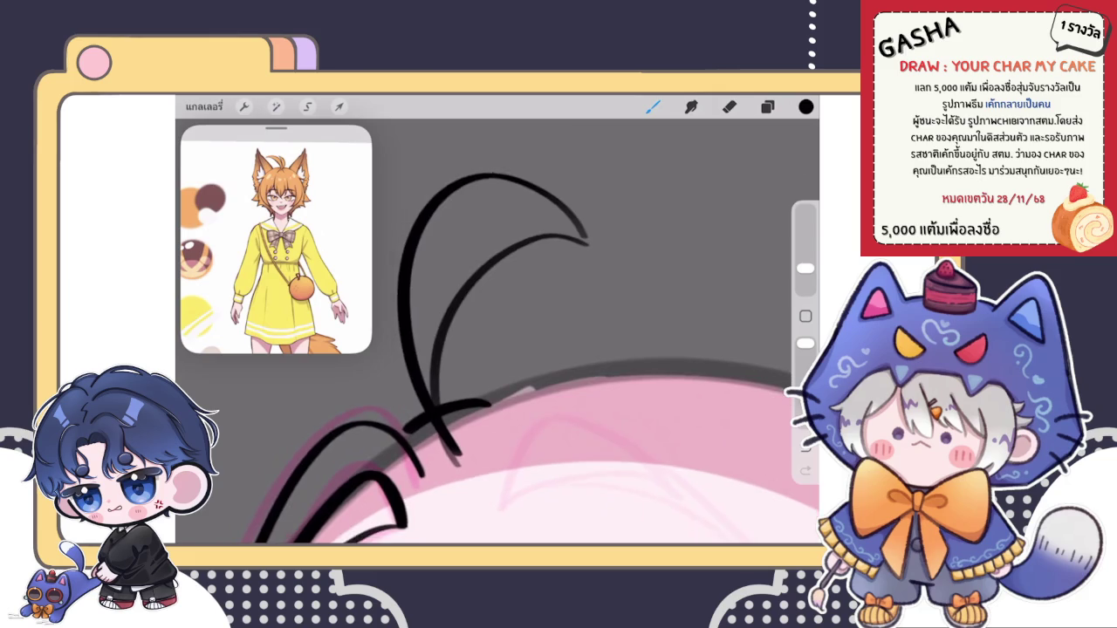
{"action": "scroll", "coordinate": [489, 349], "scroll_direction": "up", "scroll_amount": 3}
{"action": "scroll", "coordinate": [489, 349], "scroll_direction": "up", "scroll_amount": 3}
Step: Make the eraser slightly smaller, then retrace the vertical hair line with the brush to thicken it
{"action": "key", "text": "e"}
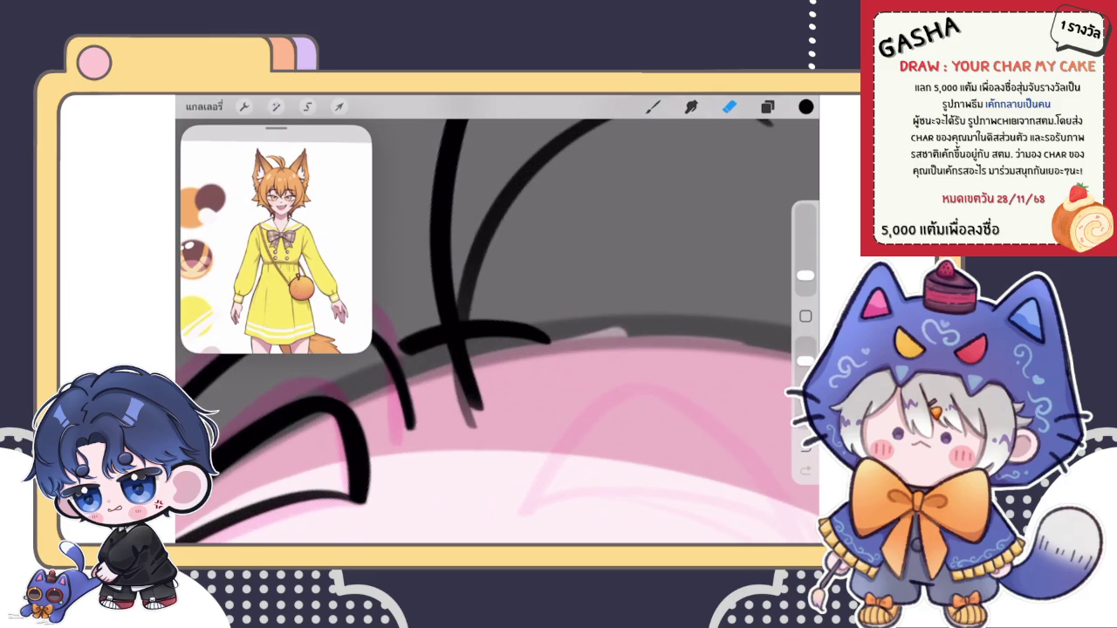
{"action": "left_click_drag", "start_coordinate": [804, 276], "coordinate": [805, 282]}
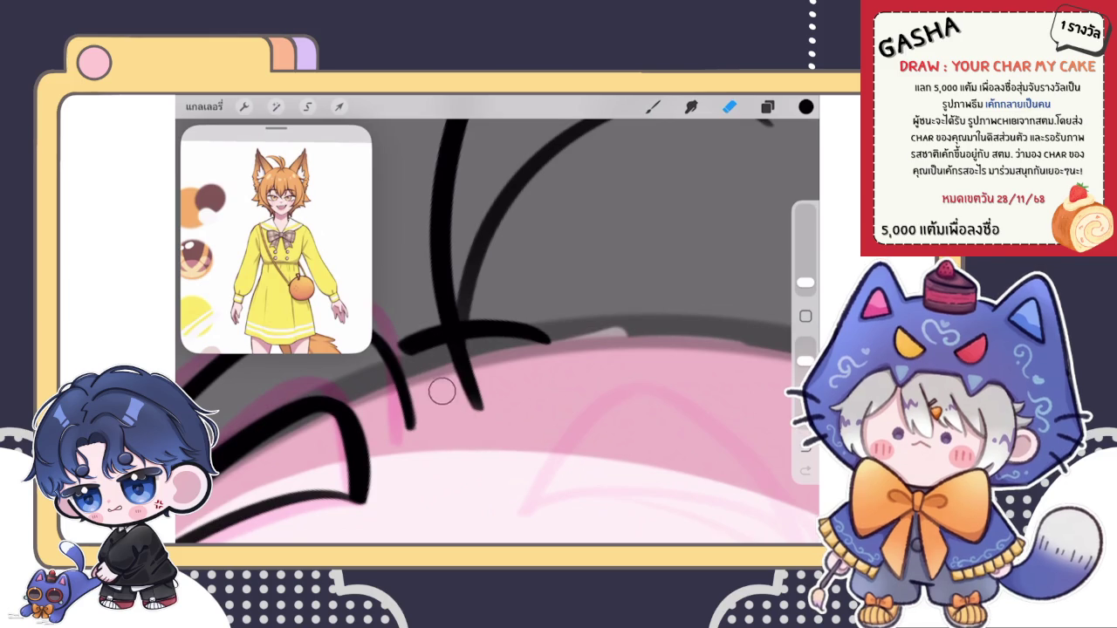
{"action": "scroll", "coordinate": [489, 332], "scroll_direction": "down", "scroll_amount": 2}
{"action": "left_click", "coordinate": [652, 105]}
{"action": "left_click_drag", "start_coordinate": [434, 311], "coordinate": [446, 400]}
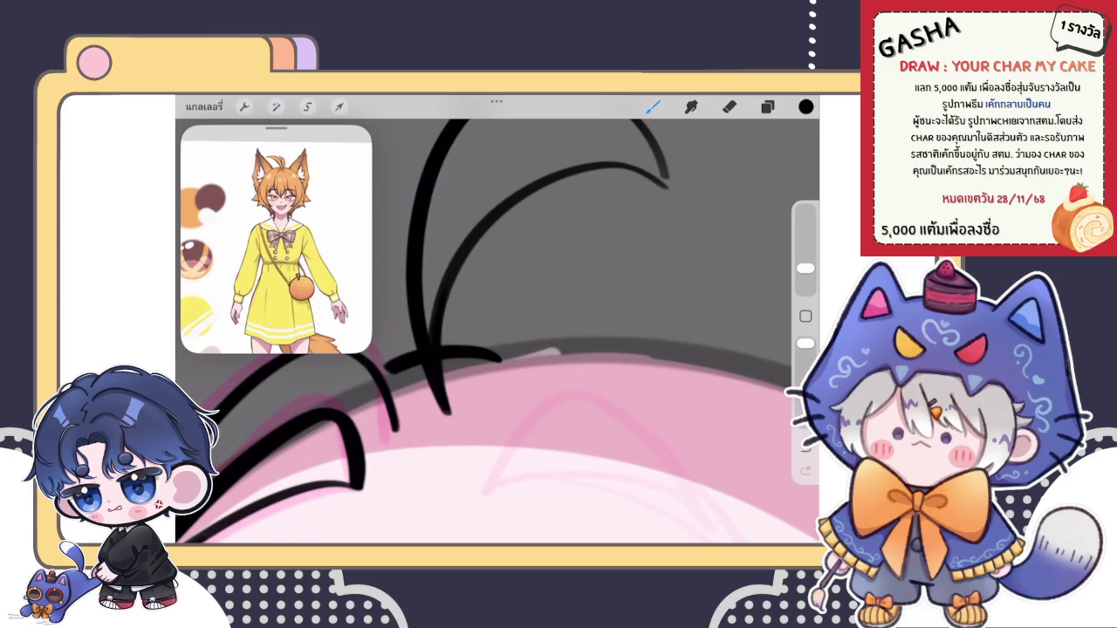
Step: Join the strand's two edges into a single sharp pointed tip
{"action": "scroll", "coordinate": [489, 332], "scroll_direction": "down", "scroll_amount": 3}
{"action": "scroll", "coordinate": [498, 332], "scroll_direction": "down", "scroll_amount": 3}
{"action": "scroll", "coordinate": [498, 331], "scroll_direction": "up", "scroll_amount": 3}
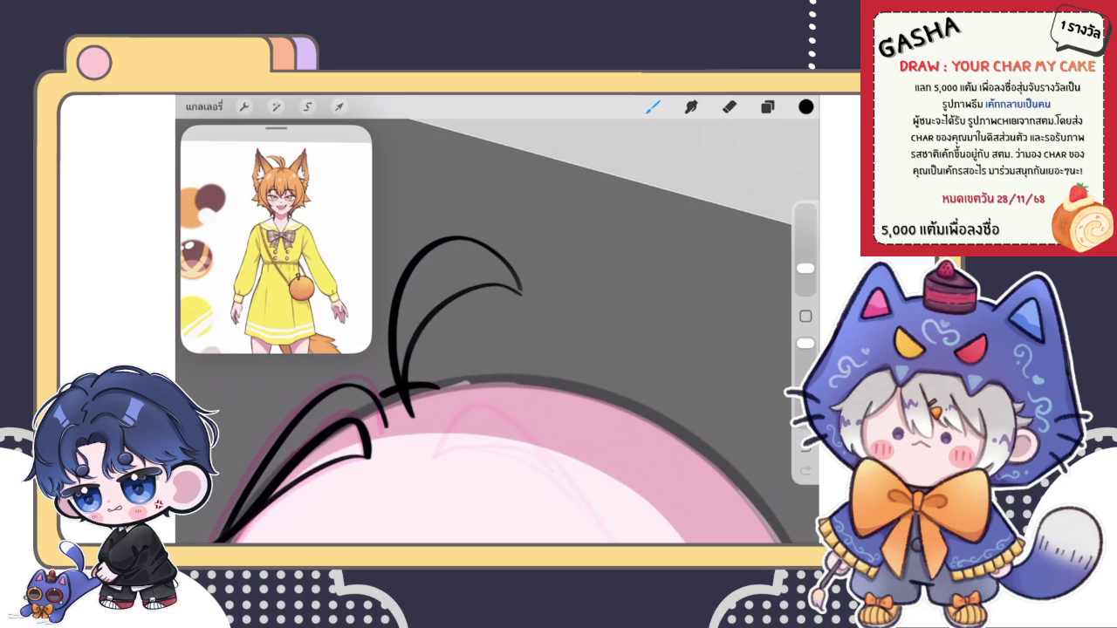
{"action": "scroll", "coordinate": [488, 279], "scroll_direction": "up", "scroll_amount": 3}
{"action": "scroll", "coordinate": [489, 280], "scroll_direction": "up", "scroll_amount": 3}
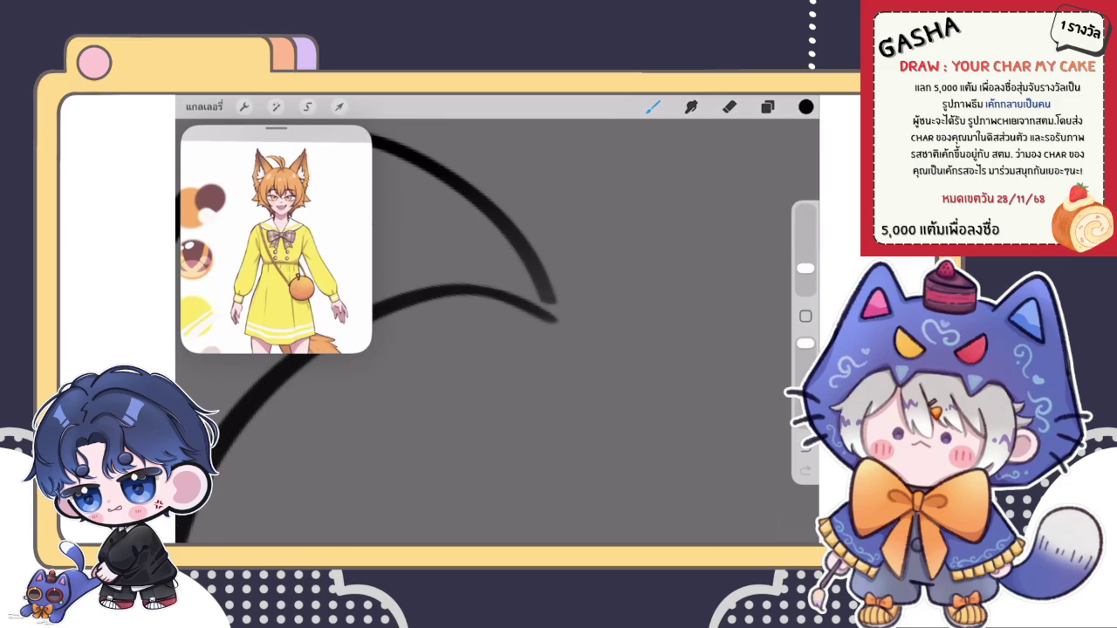
{"action": "left_click_drag", "start_coordinate": [536, 269], "coordinate": [559, 327]}
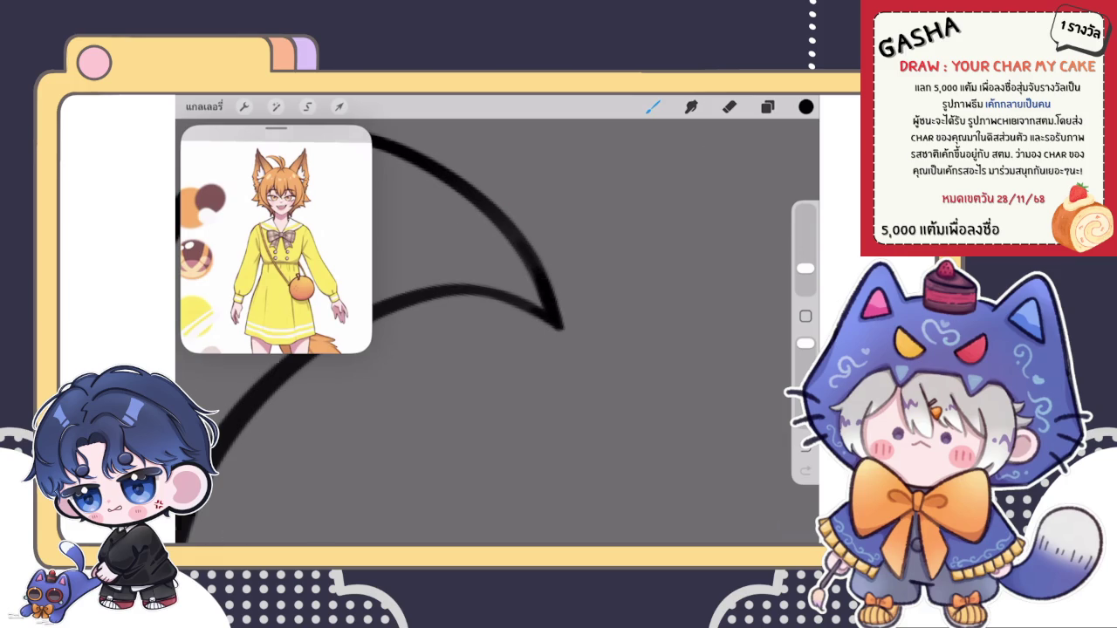
{"action": "left_click", "coordinate": [730, 106]}
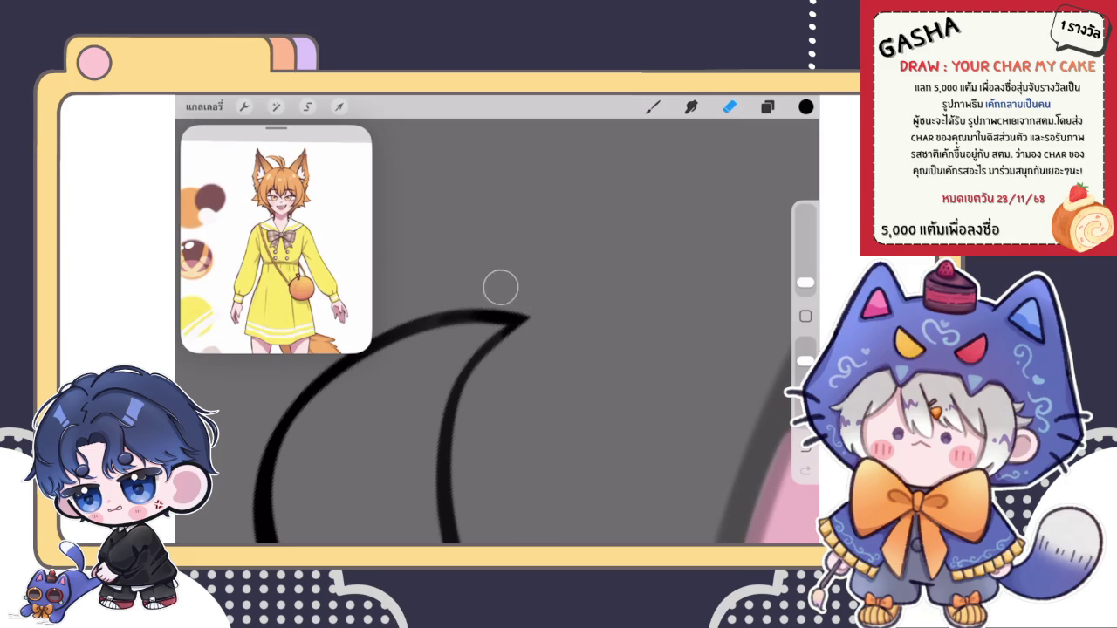
{"action": "scroll", "coordinate": [520, 389], "scroll_direction": "down", "scroll_amount": 5}
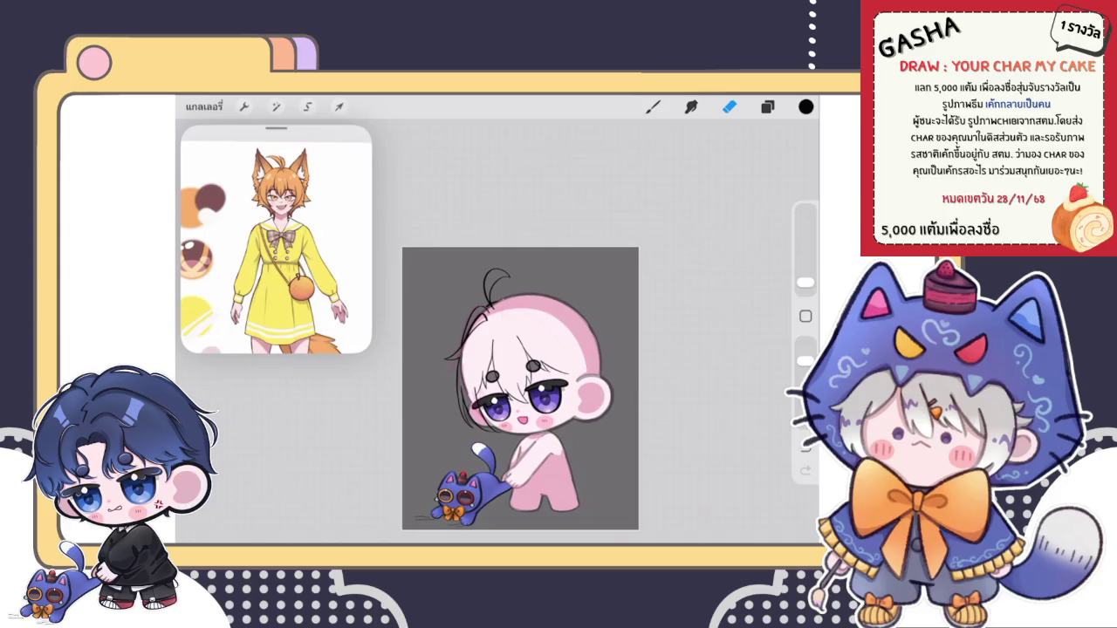
Step: Try several curved hair strokes beside the tuft, undoing the thin and unwanted attempts
{"action": "key", "text": "b"}
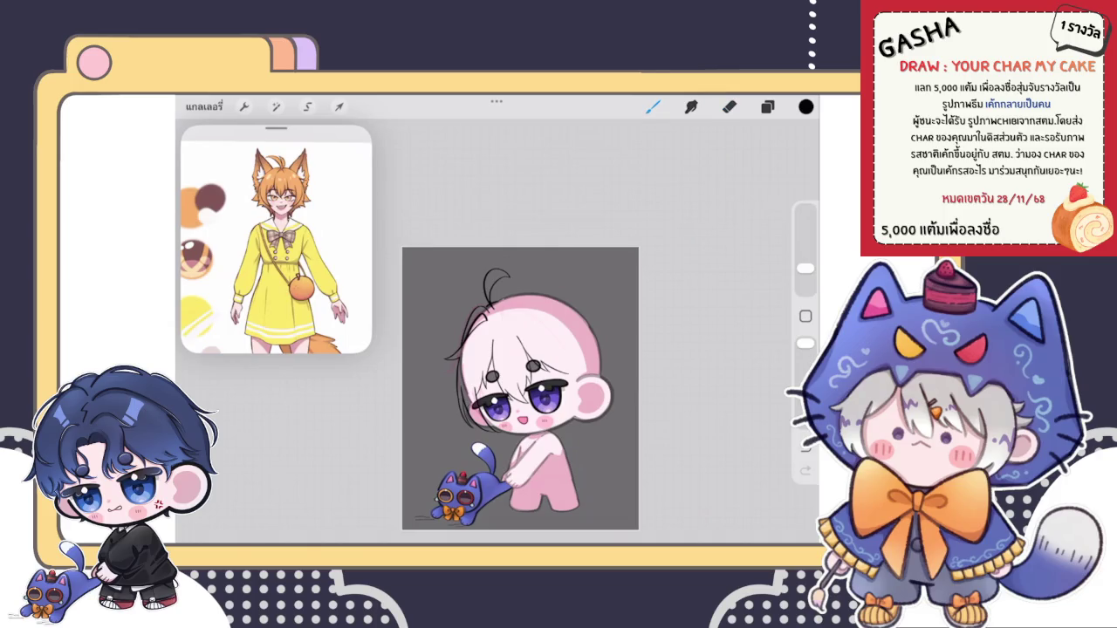
{"action": "scroll", "coordinate": [524, 366], "scroll_direction": "up", "scroll_amount": 5}
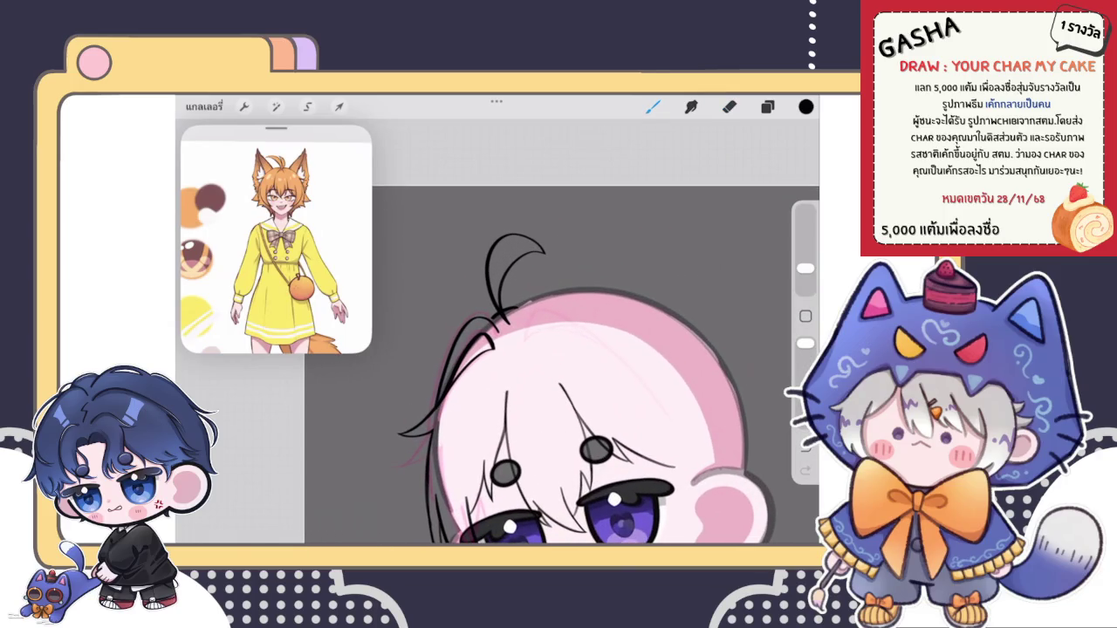
{"action": "scroll", "coordinate": [548, 390], "scroll_direction": "down", "scroll_amount": 5}
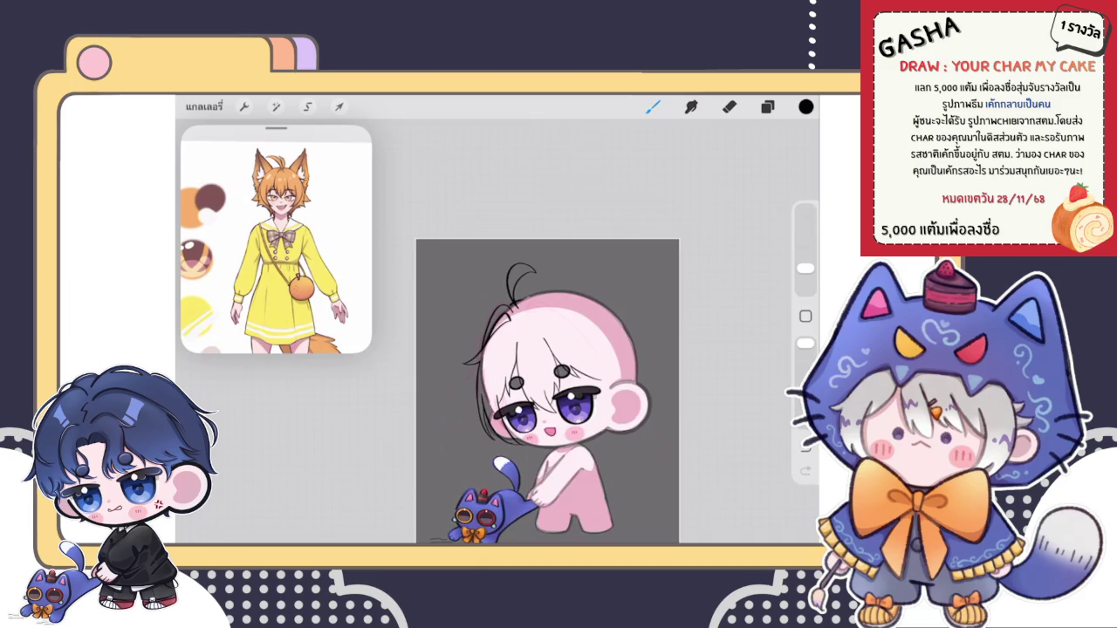
{"action": "scroll", "coordinate": [524, 296], "scroll_direction": "up", "scroll_amount": 5}
{"action": "mouse_move", "coordinate": [472, 401]}
{"action": "left_mouse_down"}
{"action": "mouse_move", "coordinate": [522, 350]}
{"action": "mouse_move", "coordinate": [517, 310]}
{"action": "left_mouse_up"}
{"action": "key", "text": "ctrl+z"}
{"action": "left_click_drag", "start_coordinate": [487, 358], "coordinate": [520, 320]}
{"action": "left_click_drag", "start_coordinate": [488, 400], "coordinate": [508, 330]}
{"action": "scroll", "coordinate": [497, 335], "scroll_direction": "down", "scroll_amount": 3}
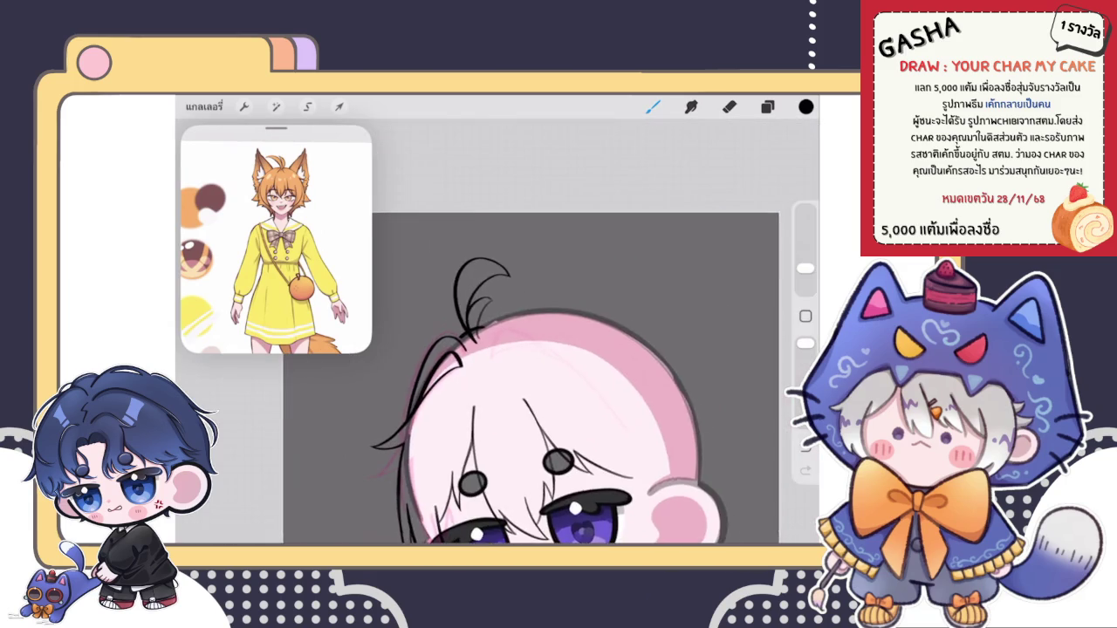
{"action": "scroll", "coordinate": [498, 334], "scroll_direction": "down", "scroll_amount": 2}
{"action": "scroll", "coordinate": [497, 334], "scroll_direction": "down", "scroll_amount": 1}
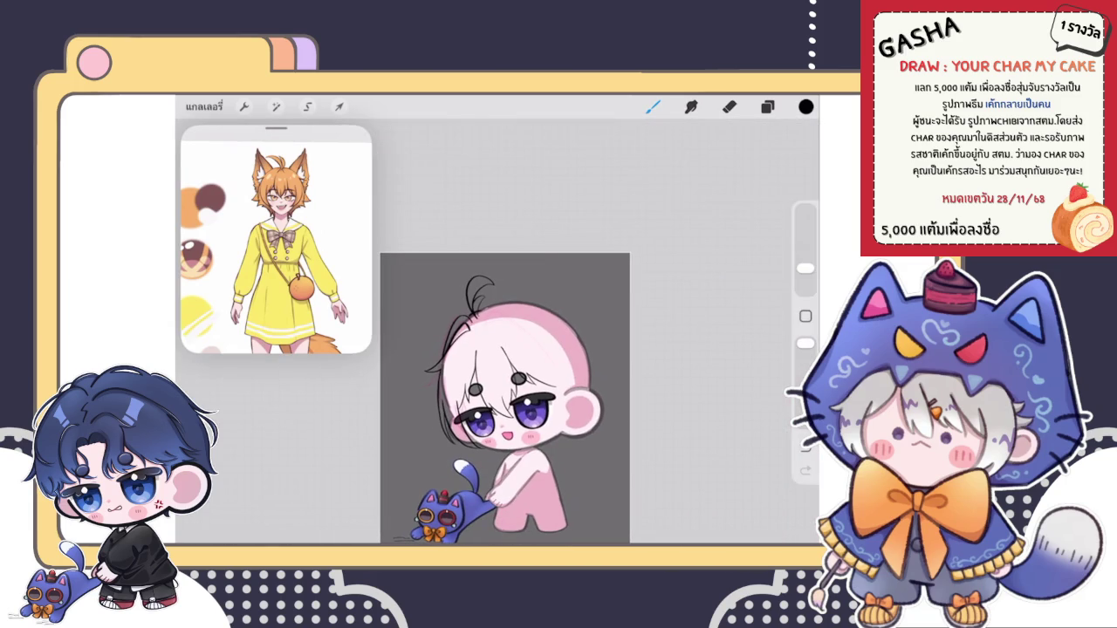
{"action": "scroll", "coordinate": [446, 303], "scroll_direction": "up", "scroll_amount": 5}
{"action": "key", "text": "ctrl+z"}
Step: Draw two hair-flick strokes left of the tuft, discarding the looped stroke and circle sketch
{"action": "scroll", "coordinate": [611, 349], "scroll_direction": "up", "scroll_amount": 2}
{"action": "left_click_drag", "start_coordinate": [517, 359], "coordinate": [478, 310]}
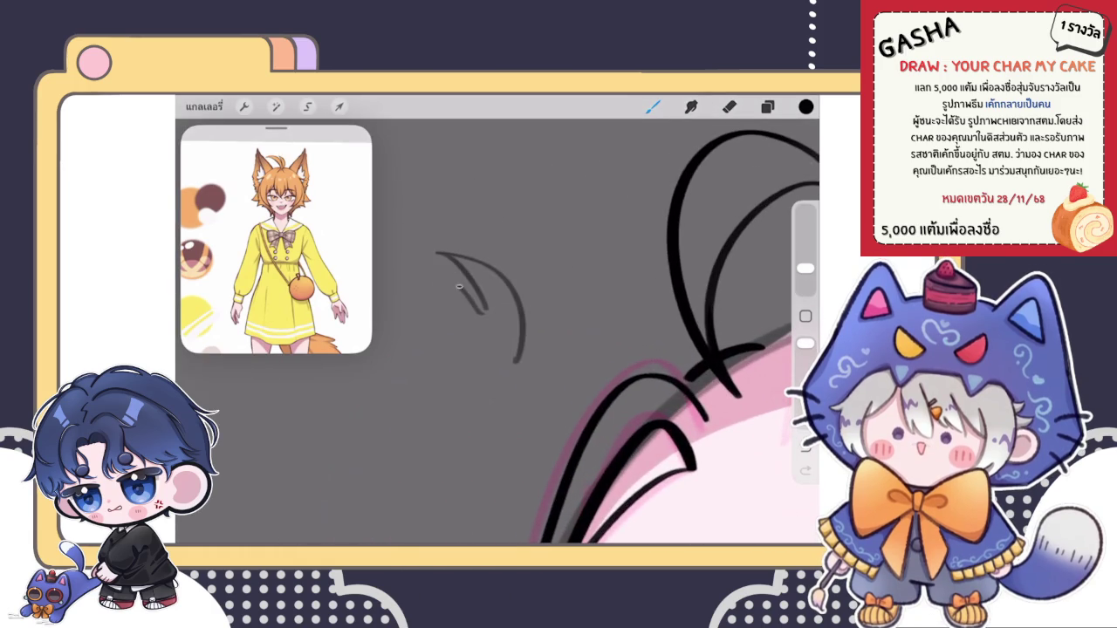
{"action": "scroll", "coordinate": [498, 332], "scroll_direction": "down", "scroll_amount": 2}
{"action": "key", "text": "ctrl+z"}
{"action": "left_click_drag", "start_coordinate": [486, 318], "coordinate": [384, 366]}
{"action": "left_click_drag", "start_coordinate": [507, 349], "coordinate": [459, 388]}
{"action": "scroll", "coordinate": [567, 384], "scroll_direction": "down", "scroll_amount": 3}
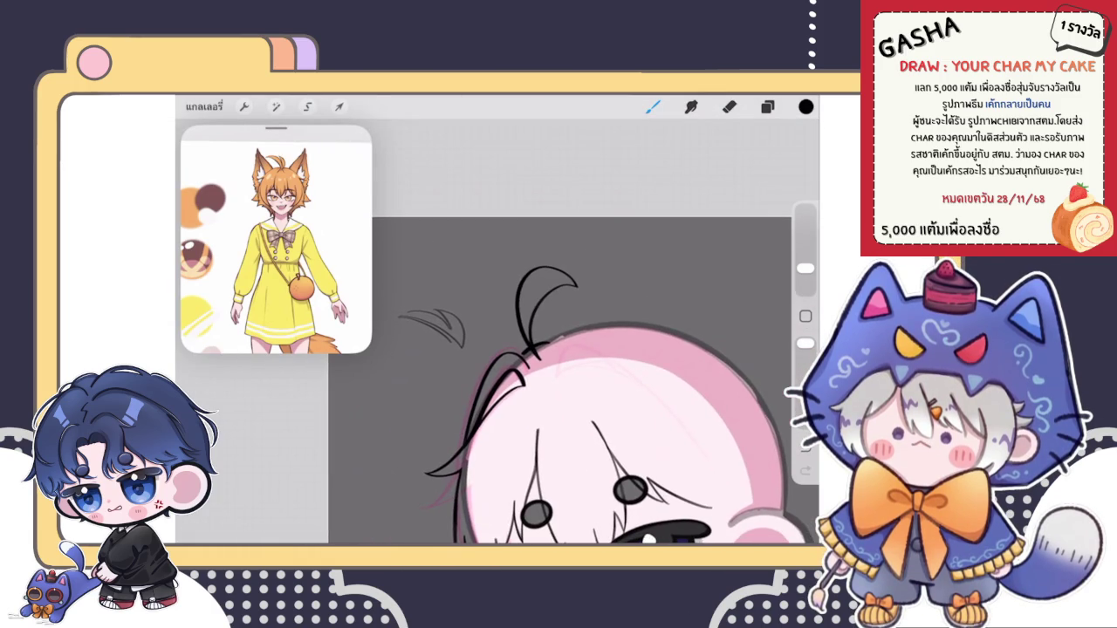
{"action": "left_click_drag", "start_coordinate": [422, 275], "coordinate": [470, 357]}
{"action": "key", "text": "ctrl+z"}
{"action": "left_click", "coordinate": [307, 105]}
Step: Lasso the small hair flick with a Freehand selection and nudge it up and right
{"action": "left_click", "coordinate": [559, 376]}
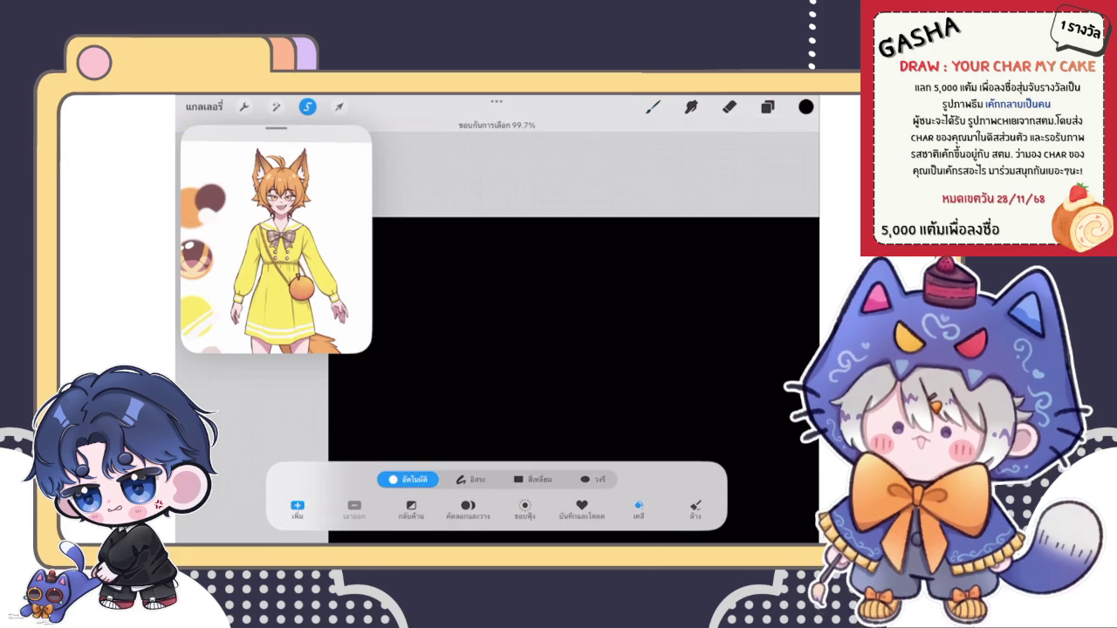
{"action": "left_click", "coordinate": [470, 479]}
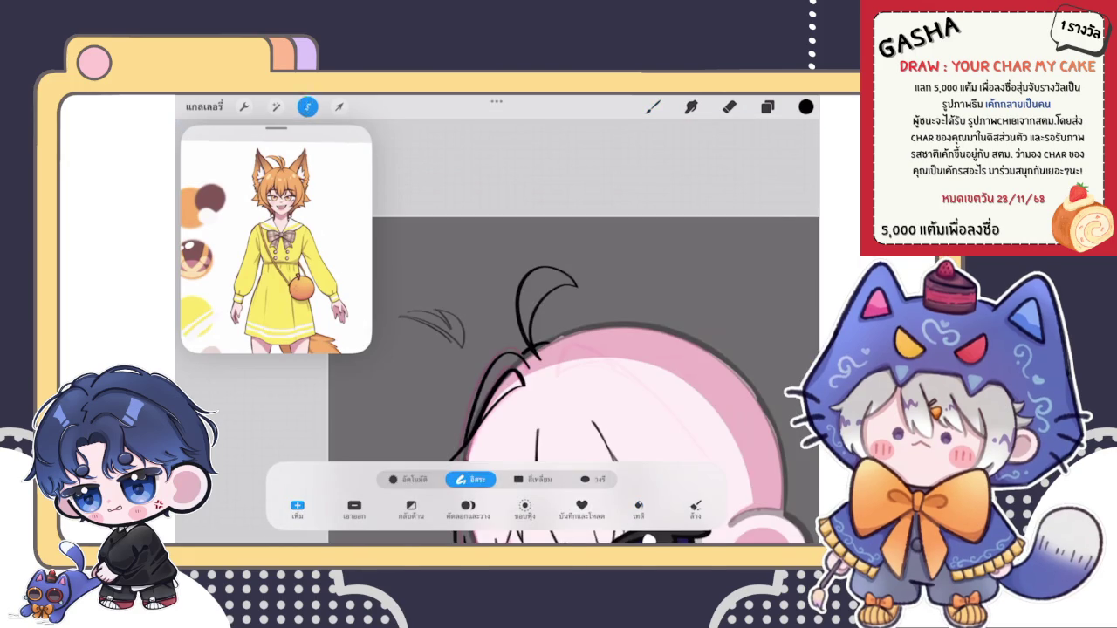
{"action": "mouse_move", "coordinate": [436, 278]}
{"action": "left_mouse_down"}
{"action": "mouse_move", "coordinate": [445, 264]}
{"action": "mouse_move", "coordinate": [404, 291]}
{"action": "left_mouse_up"}
{"action": "left_click", "coordinate": [338, 107]}
{"action": "mouse_move", "coordinate": [432, 327]}
{"action": "left_mouse_down"}
{"action": "mouse_move", "coordinate": [502, 292]}
{"action": "mouse_move", "coordinate": [515, 305]}
{"action": "mouse_move", "coordinate": [441, 309]}
{"action": "left_mouse_up"}
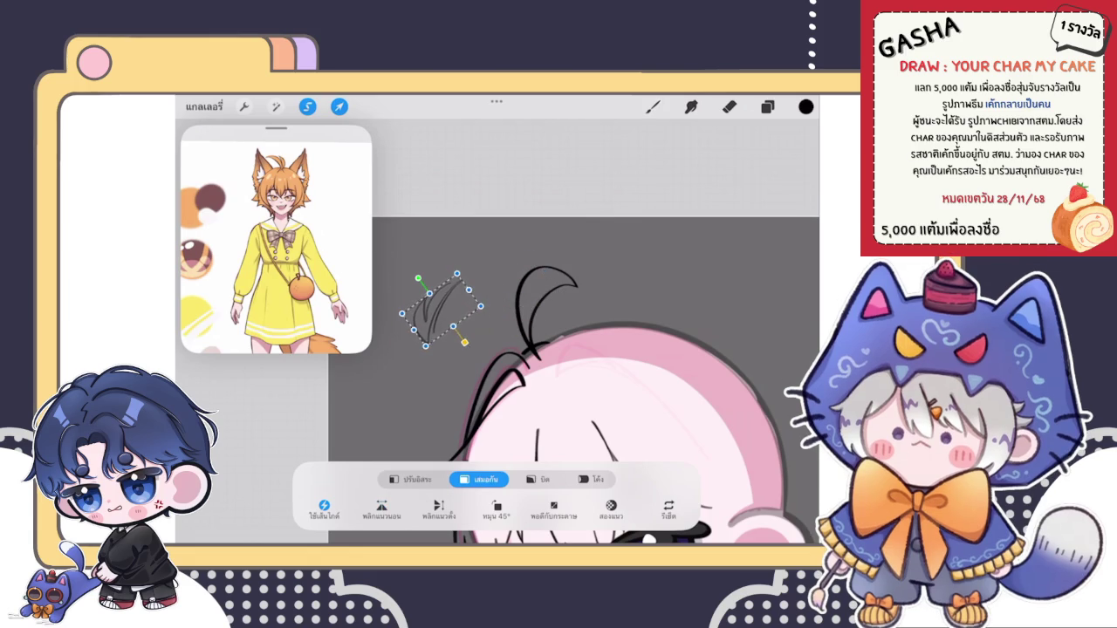
{"action": "left_click", "coordinate": [653, 107]}
{"action": "scroll", "coordinate": [548, 401], "scroll_direction": "down", "scroll_amount": 3}
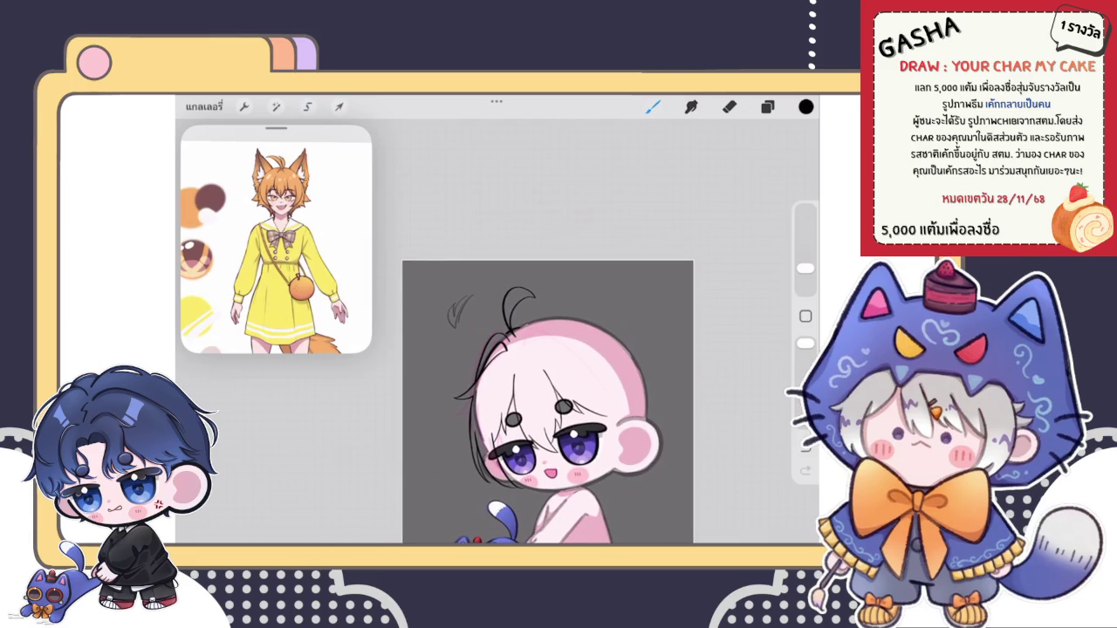
{"action": "scroll", "coordinate": [549, 401], "scroll_direction": "up", "scroll_amount": 3}
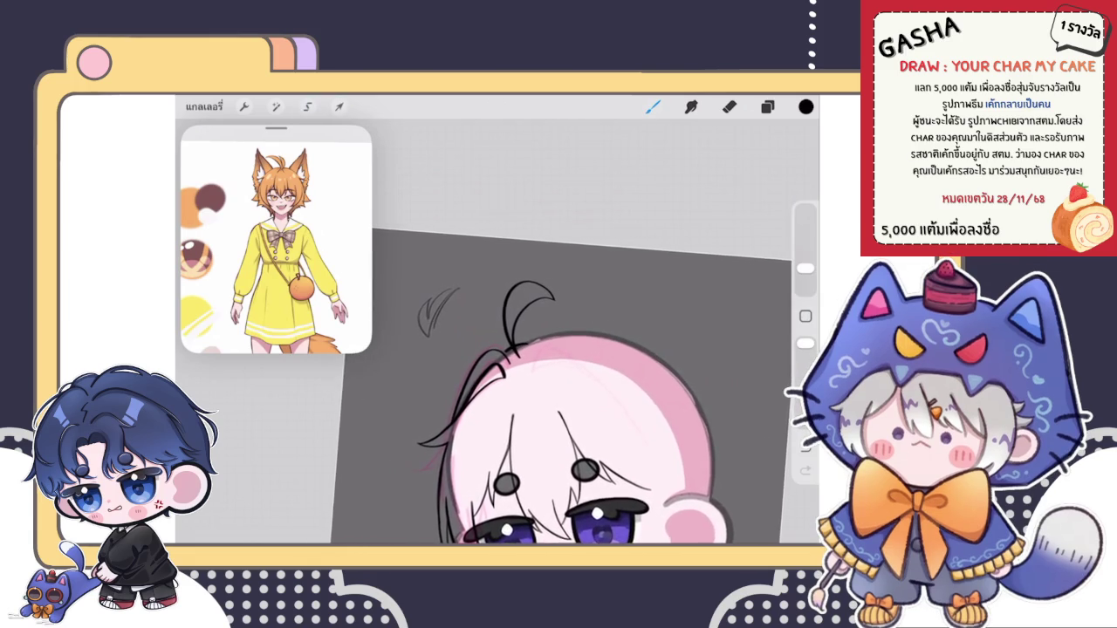
{"action": "left_click", "coordinate": [768, 106]}
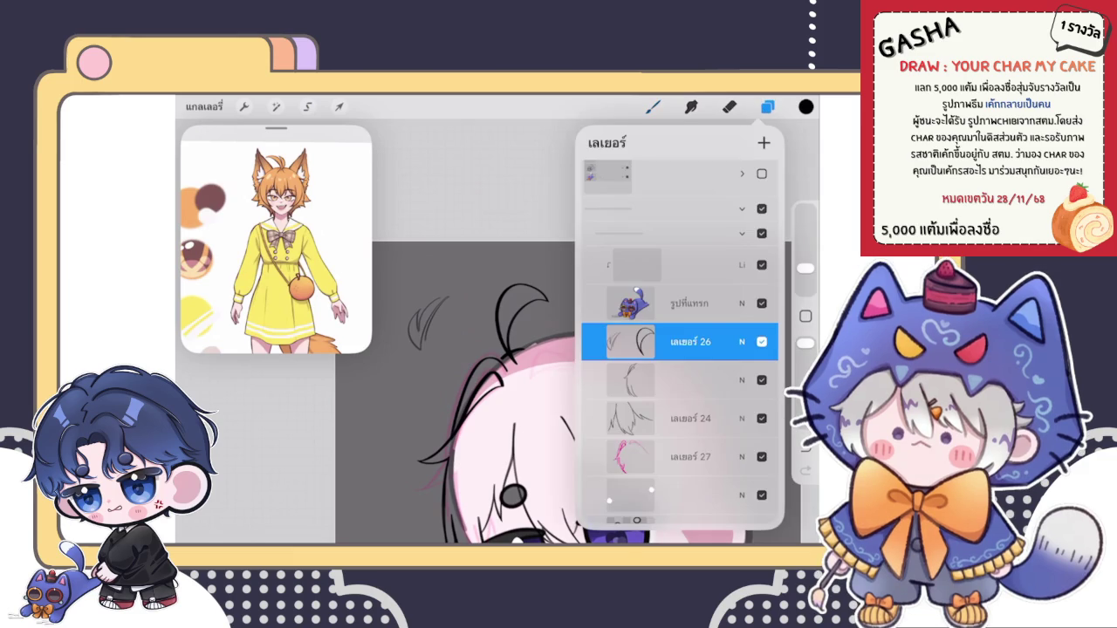
Step: Resize the eraser and erase the black ahoge stroke on top of the head
{"action": "left_click", "coordinate": [730, 106]}
{"action": "left_click_drag", "start_coordinate": [805, 282], "coordinate": [806, 273]}
{"action": "left_click_drag", "start_coordinate": [506, 349], "coordinate": [541, 293]}
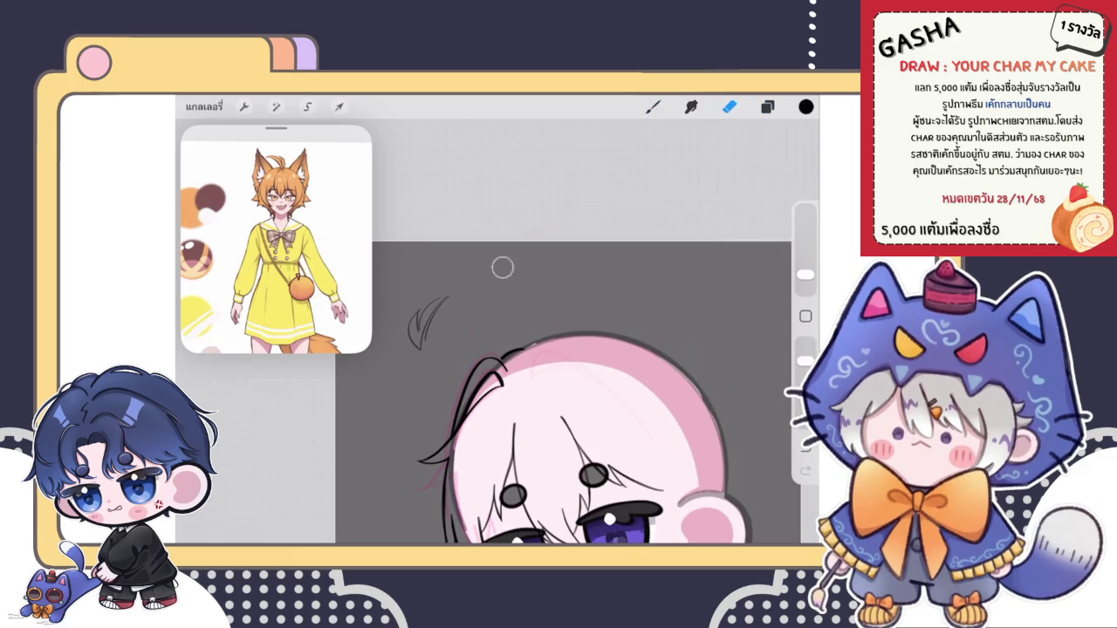
{"action": "left_click_drag", "start_coordinate": [523, 419], "coordinate": [511, 427]}
{"action": "left_click", "coordinate": [768, 106]}
Step: Transform the hair flick: move it right onto the head, rotate counter-clockwise and lower it
{"action": "left_click", "coordinate": [340, 107]}
{"action": "left_click_drag", "start_coordinate": [398, 331], "coordinate": [476, 325]}
{"action": "left_click_drag", "start_coordinate": [492, 258], "coordinate": [473, 267]}
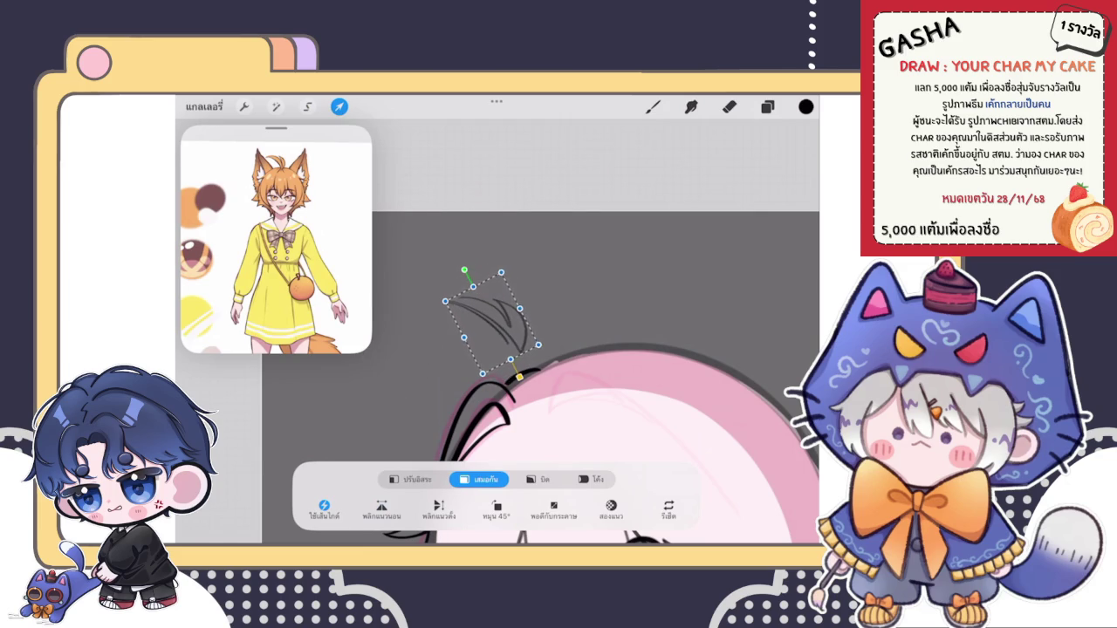
{"action": "left_click_drag", "start_coordinate": [492, 323], "coordinate": [486, 343]}
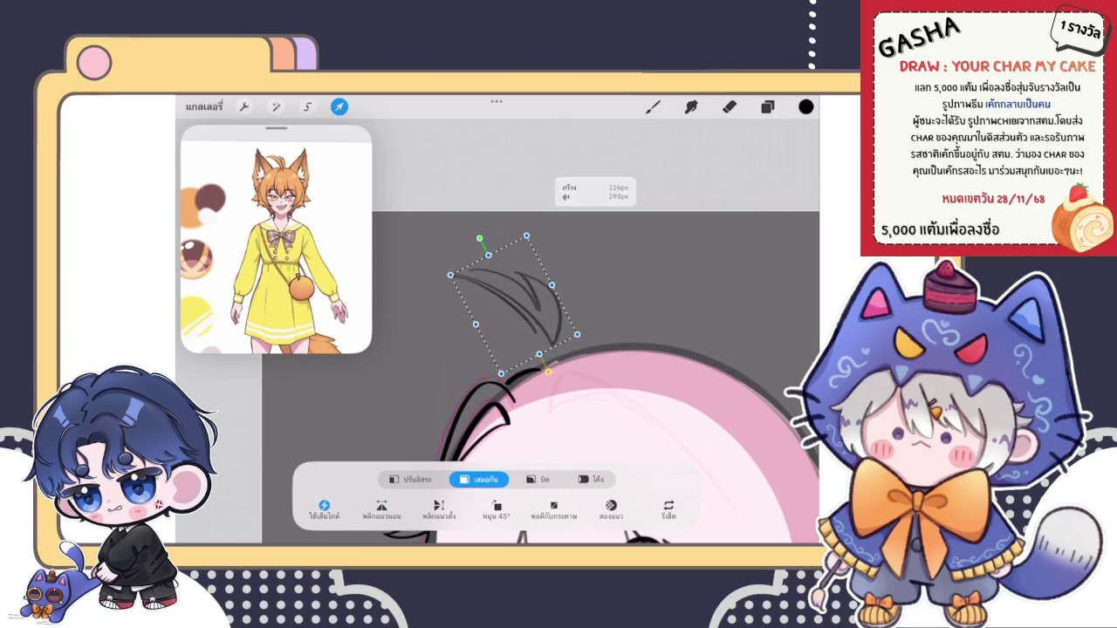
{"action": "key", "text": "b"}
{"action": "scroll", "coordinate": [550, 393], "scroll_direction": "down", "scroll_amount": 5}
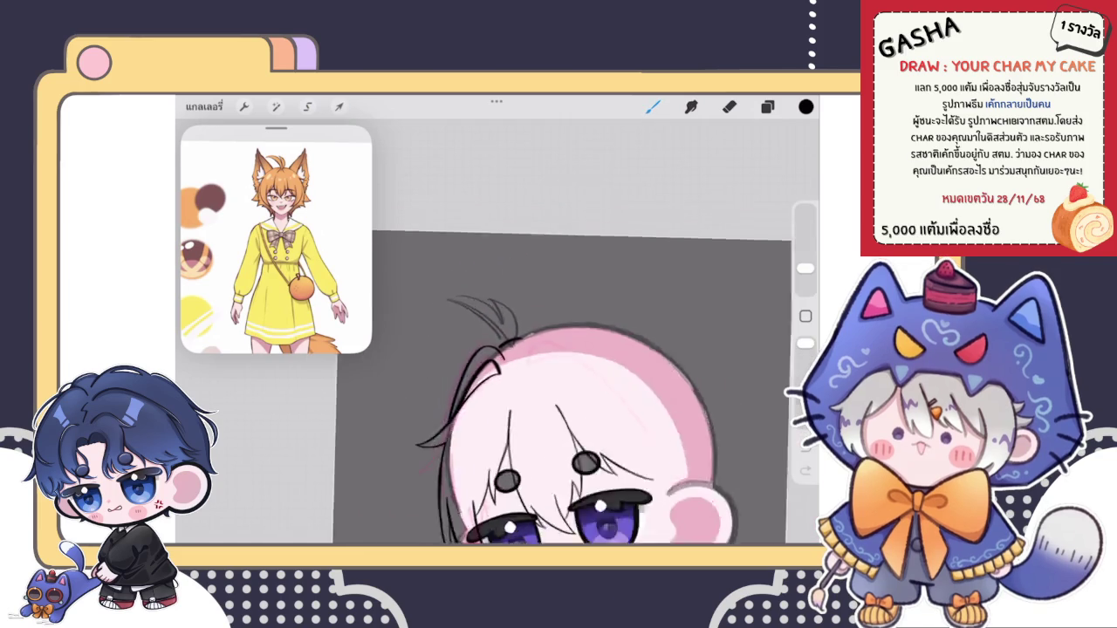
{"action": "scroll", "coordinate": [559, 367], "scroll_direction": "up", "scroll_amount": 5}
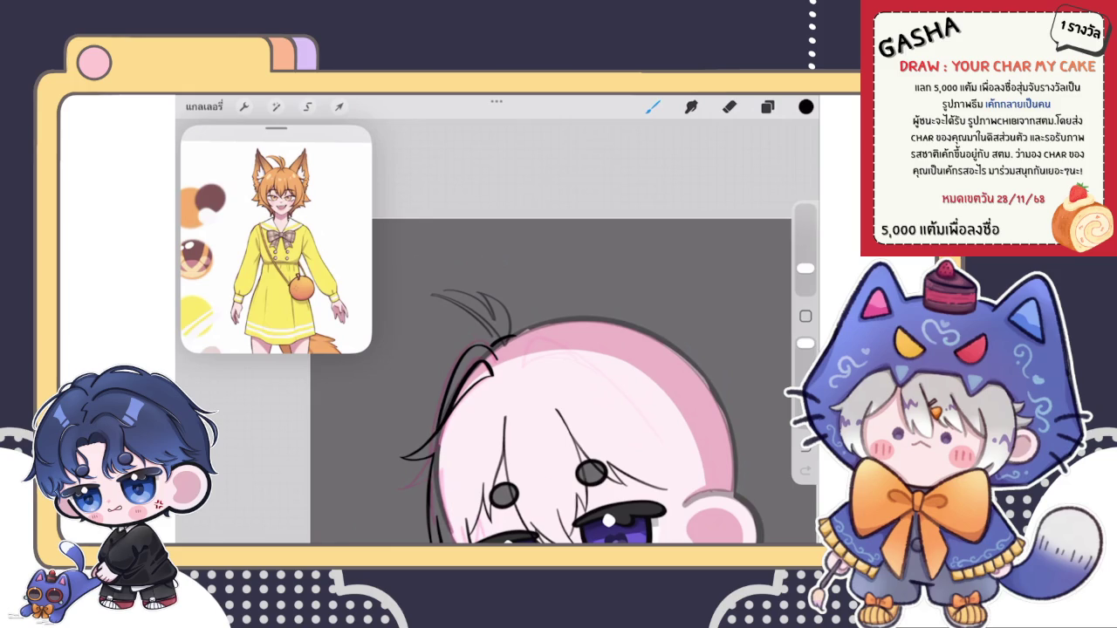
Step: Select the hair strands and nudge them slightly into a new position
{"action": "left_click", "coordinate": [307, 106]}
{"action": "left_click", "coordinate": [339, 106]}
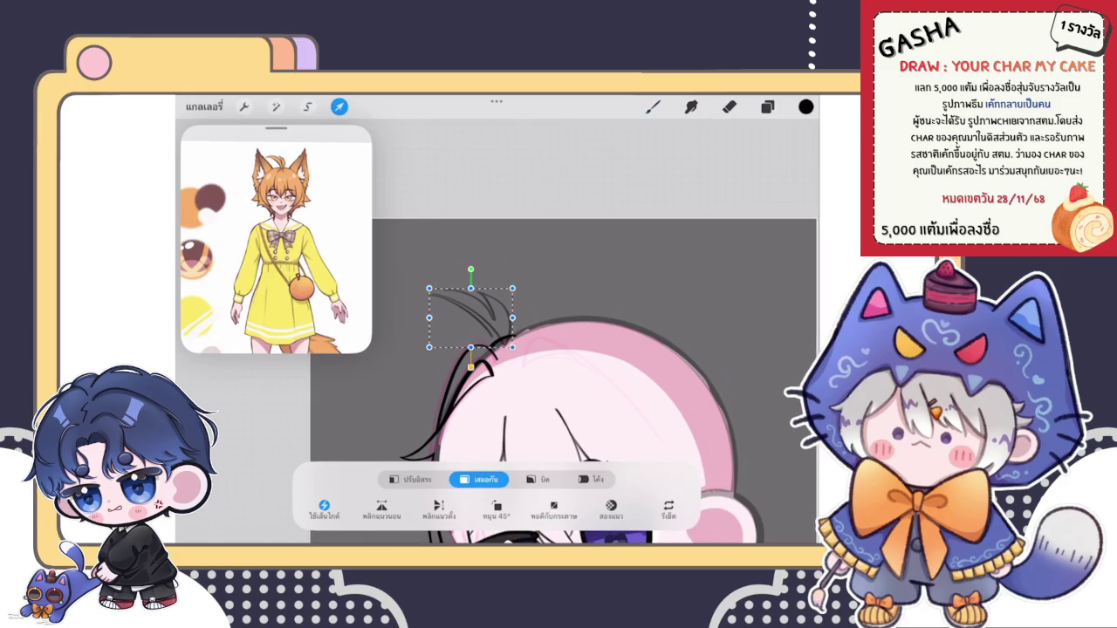
{"action": "left_click_drag", "start_coordinate": [471, 310], "coordinate": [477, 315]}
{"action": "key", "text": "b"}
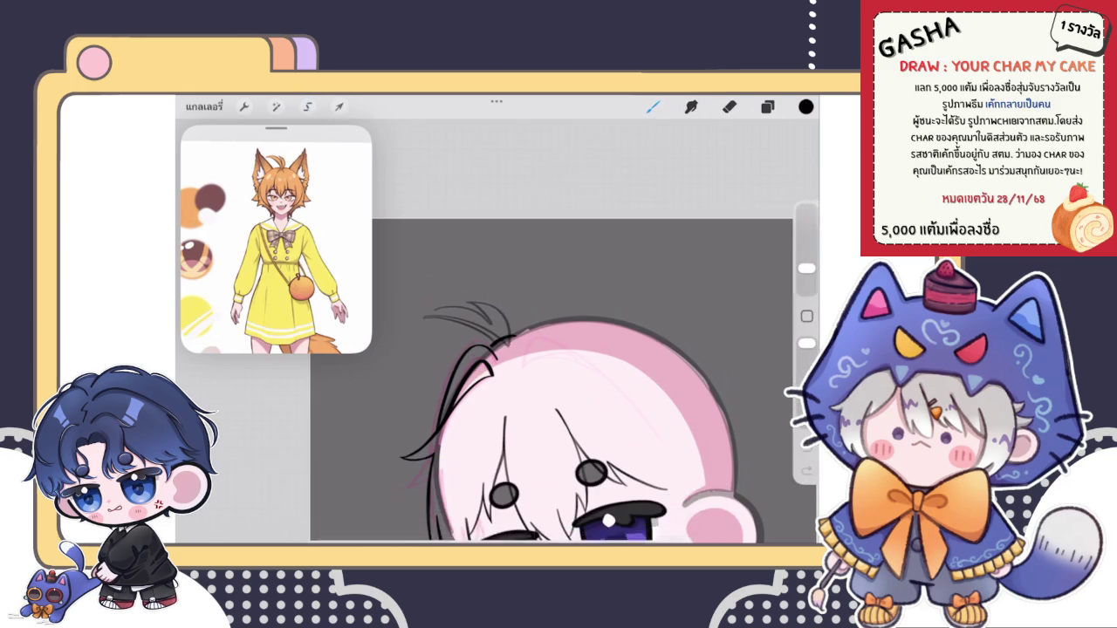
{"action": "scroll", "coordinate": [558, 366], "scroll_direction": "up", "scroll_amount": 2}
{"action": "scroll", "coordinate": [558, 367], "scroll_direction": "down", "scroll_amount": 1}
Step: Warp the hair strands, bending them into an upward curve
{"action": "left_click", "coordinate": [338, 105]}
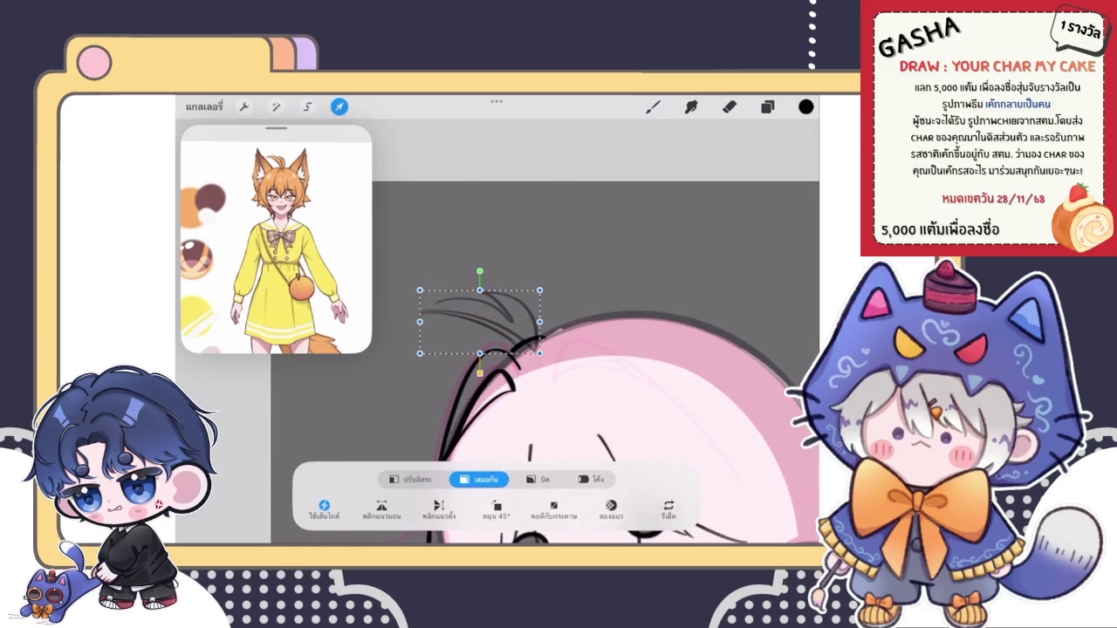
{"action": "left_click", "coordinate": [590, 479]}
{"action": "mouse_move", "coordinate": [480, 314]}
{"action": "left_mouse_down"}
{"action": "mouse_move", "coordinate": [466, 323]}
{"action": "mouse_move", "coordinate": [515, 288]}
{"action": "left_mouse_up"}
{"action": "left_click", "coordinate": [653, 106]}
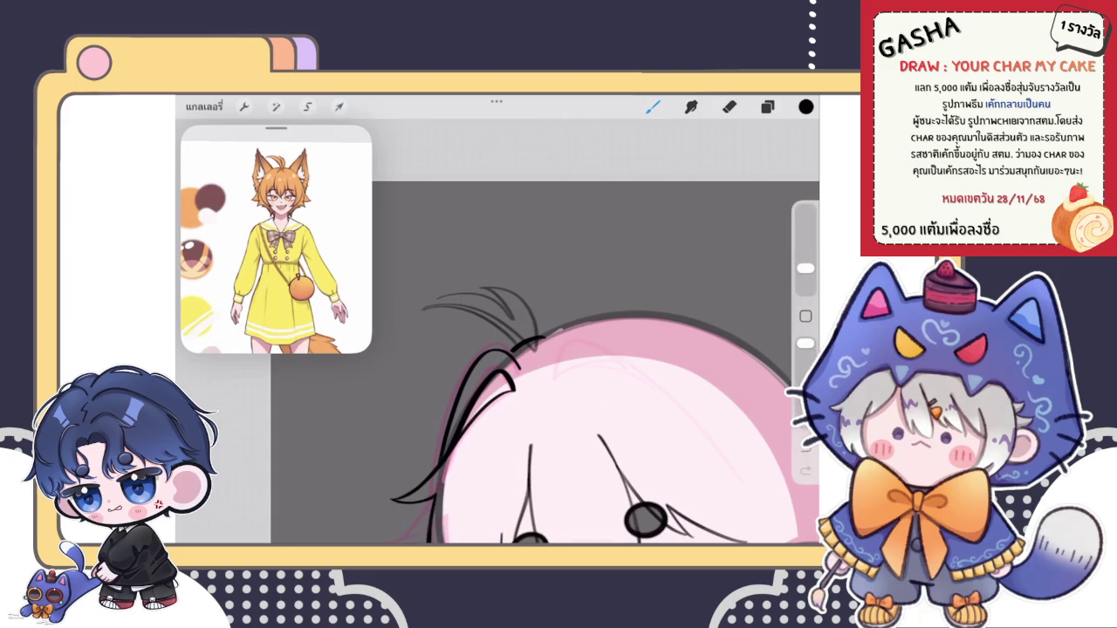
{"action": "scroll", "coordinate": [558, 393], "scroll_direction": "down", "scroll_amount": 2}
{"action": "scroll", "coordinate": [559, 393], "scroll_direction": "up", "scroll_amount": 2}
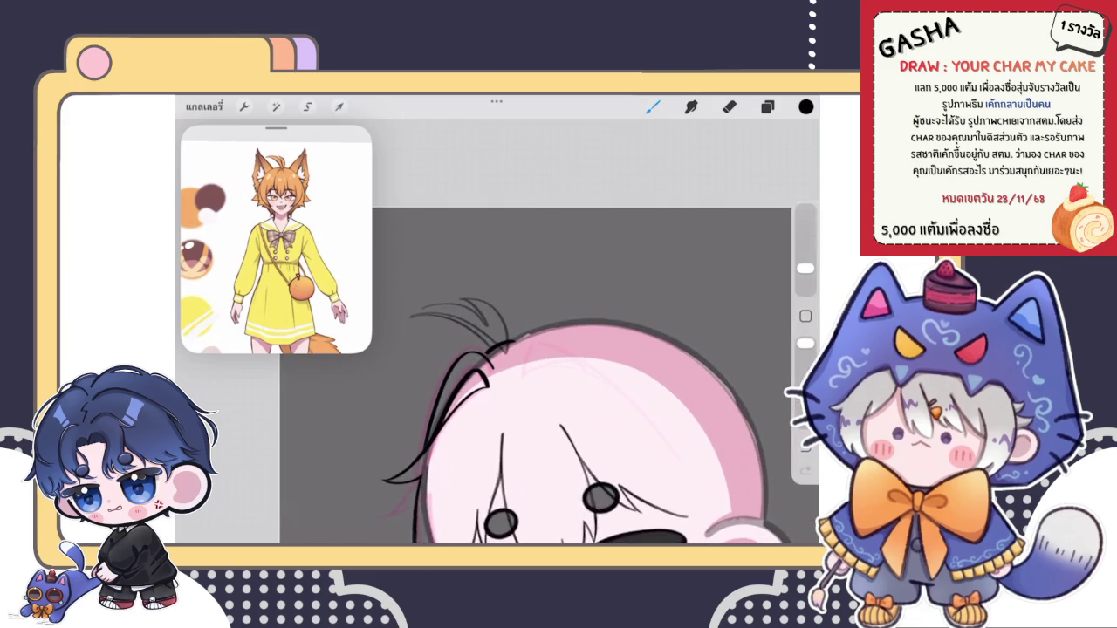
Step: Apply a Uniform transform to the hair strands, commit it, and check the layers
{"action": "left_click", "coordinate": [338, 106]}
{"action": "left_click", "coordinate": [474, 479]}
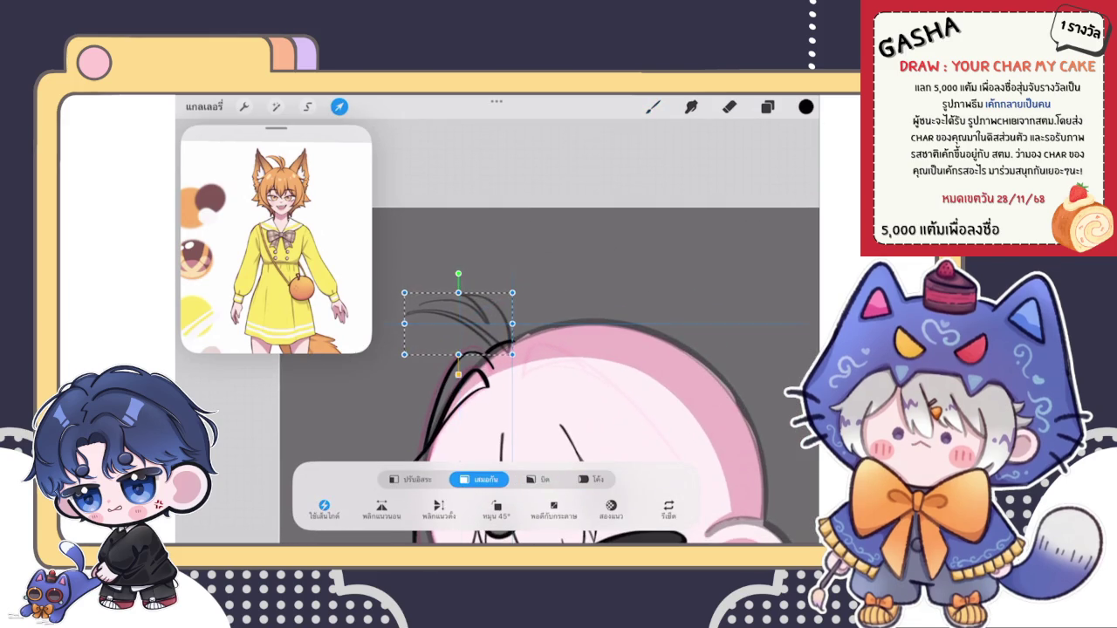
{"action": "left_click", "coordinate": [652, 106]}
{"action": "scroll", "coordinate": [532, 393], "scroll_direction": "down", "scroll_amount": 2}
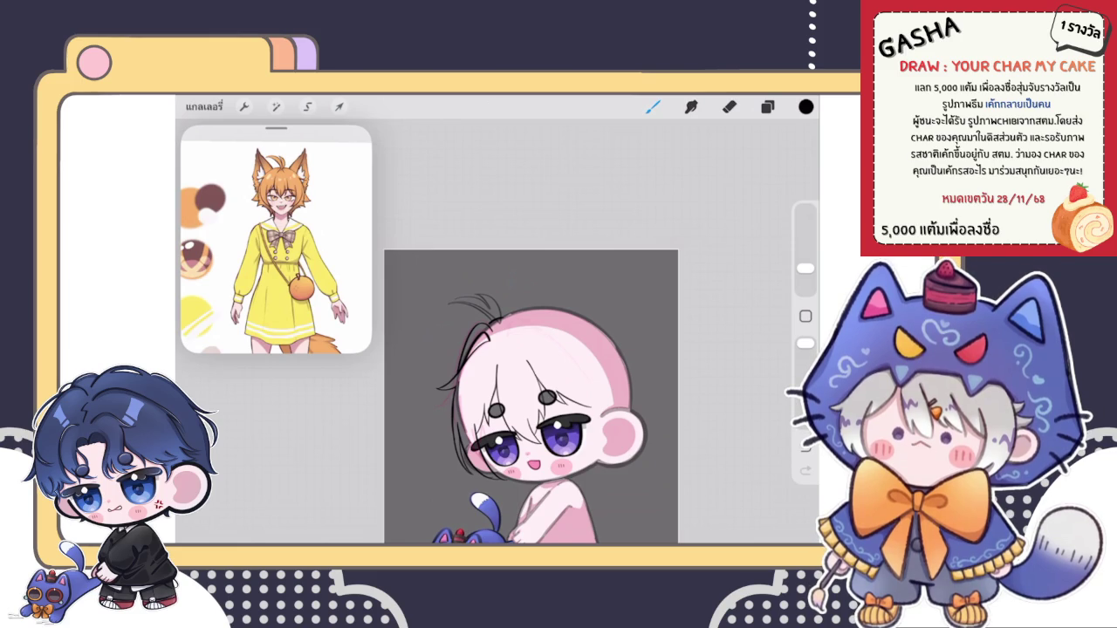
{"action": "scroll", "coordinate": [523, 384], "scroll_direction": "down", "scroll_amount": 1}
{"action": "scroll", "coordinate": [537, 371], "scroll_direction": "up", "scroll_amount": 2}
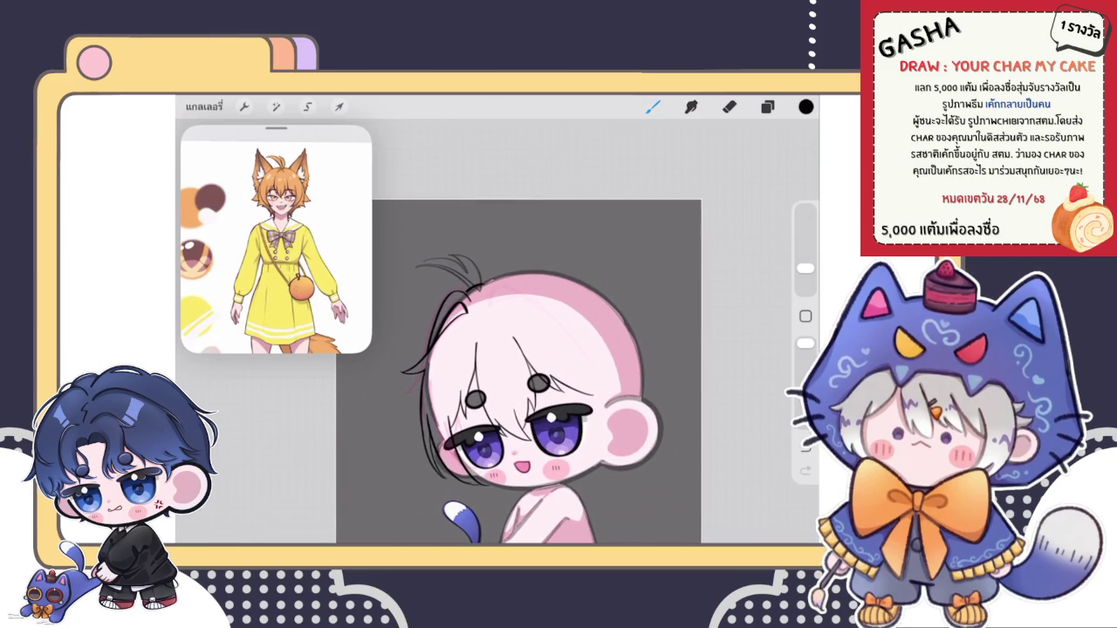
{"action": "scroll", "coordinate": [517, 366], "scroll_direction": "down", "scroll_amount": 3}
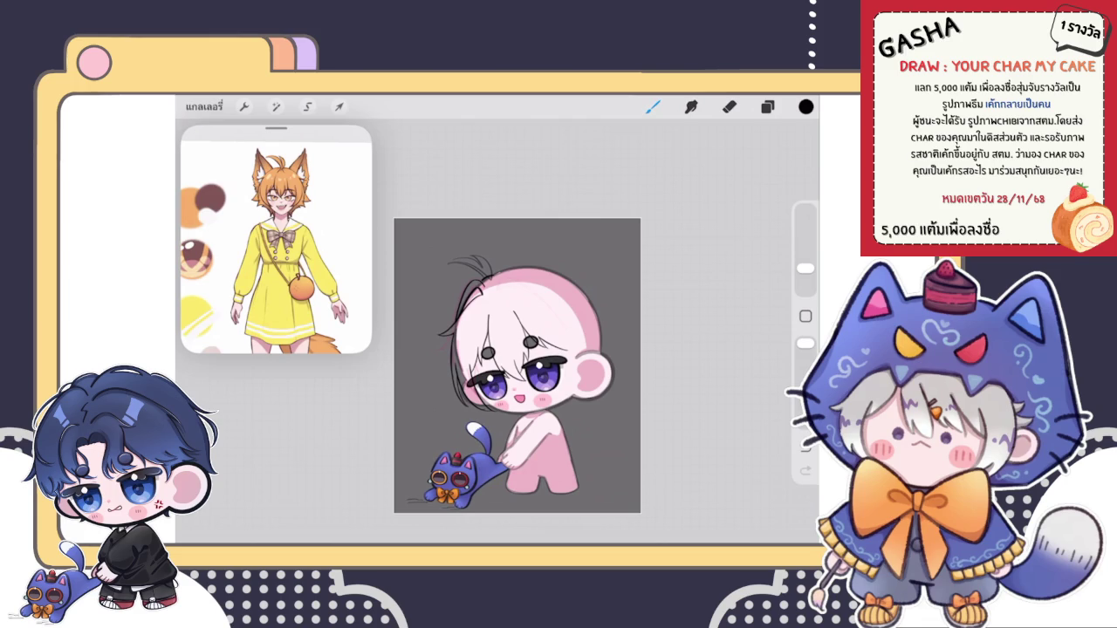
{"action": "left_click", "coordinate": [767, 106]}
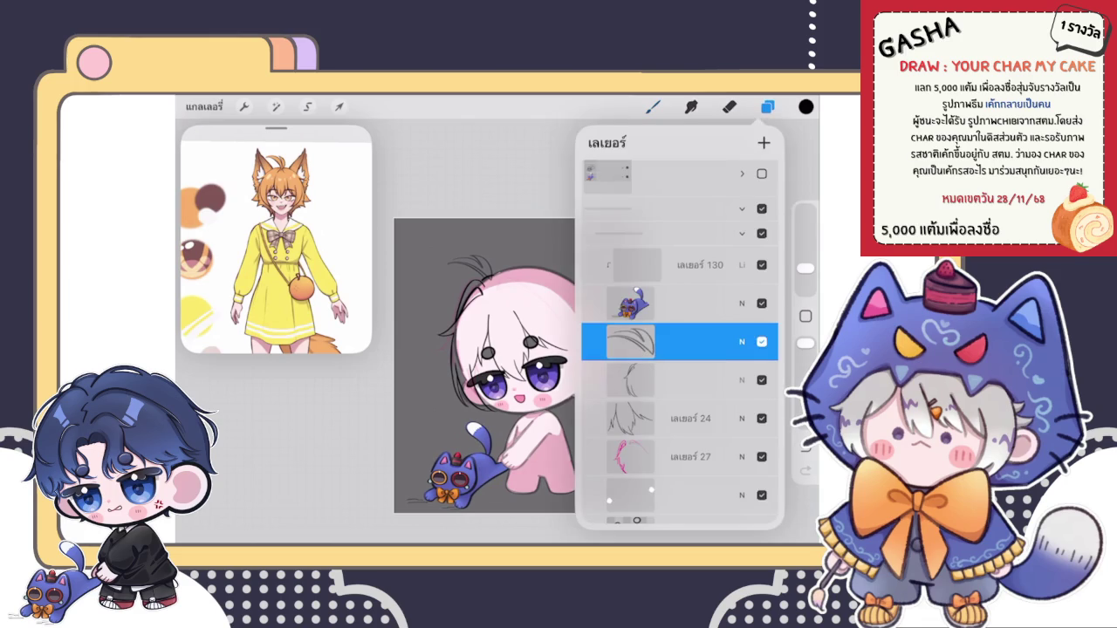
Step: Merge hair layer 26 down into the layer below
{"action": "mouse_move", "coordinate": [733, 342]}
{"action": "left_mouse_down"}
{"action": "mouse_move", "coordinate": [628, 342]}
{"action": "mouse_move", "coordinate": [750, 341]}
{"action": "left_mouse_up"}
{"action": "left_click", "coordinate": [689, 341]}
{"action": "left_click", "coordinate": [528, 436]}
{"action": "left_click", "coordinate": [653, 107]}
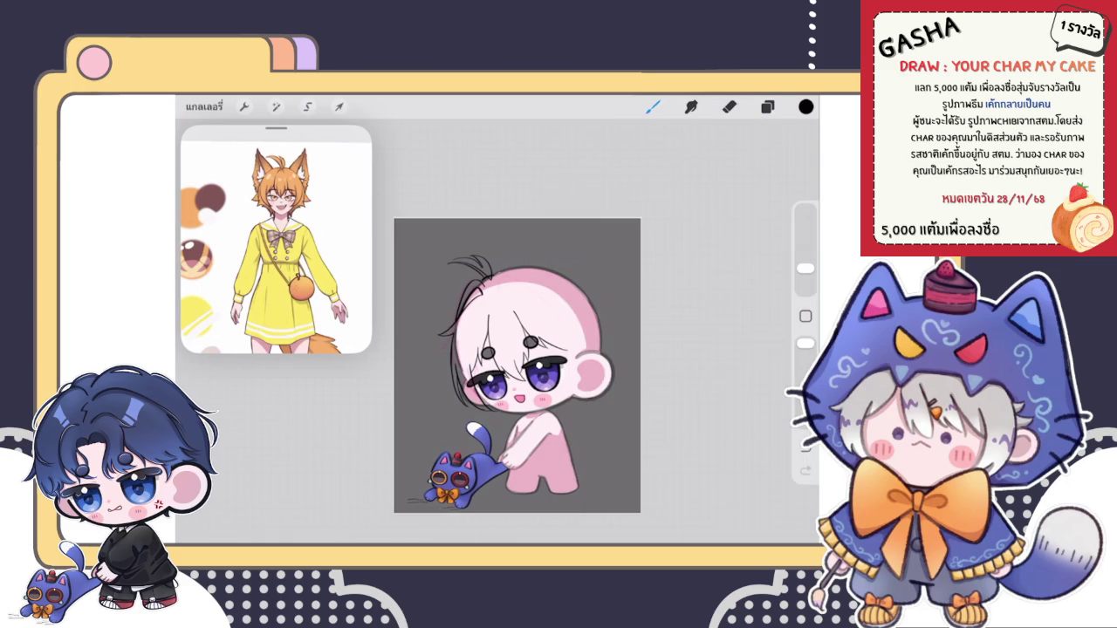
Step: Try inking a long black hair strand down the left side, undoing both attempts
{"action": "scroll", "coordinate": [602, 332], "scroll_direction": "up", "scroll_amount": 5}
{"action": "left_click_drag", "start_coordinate": [482, 234], "coordinate": [417, 369]}
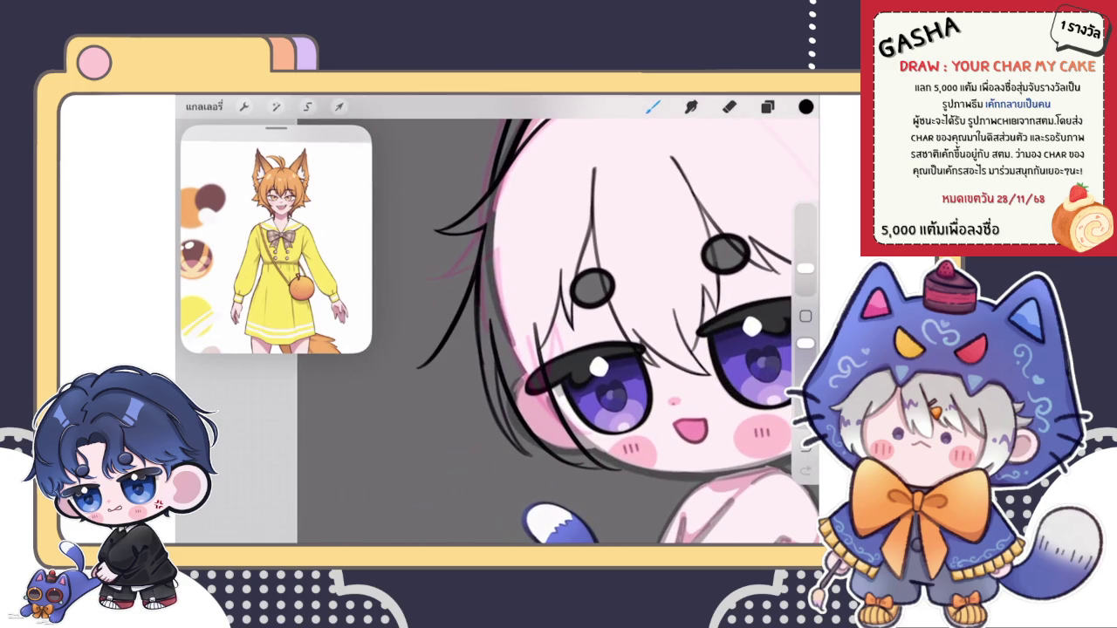
{"action": "scroll", "coordinate": [611, 332], "scroll_direction": "up", "scroll_amount": 1}
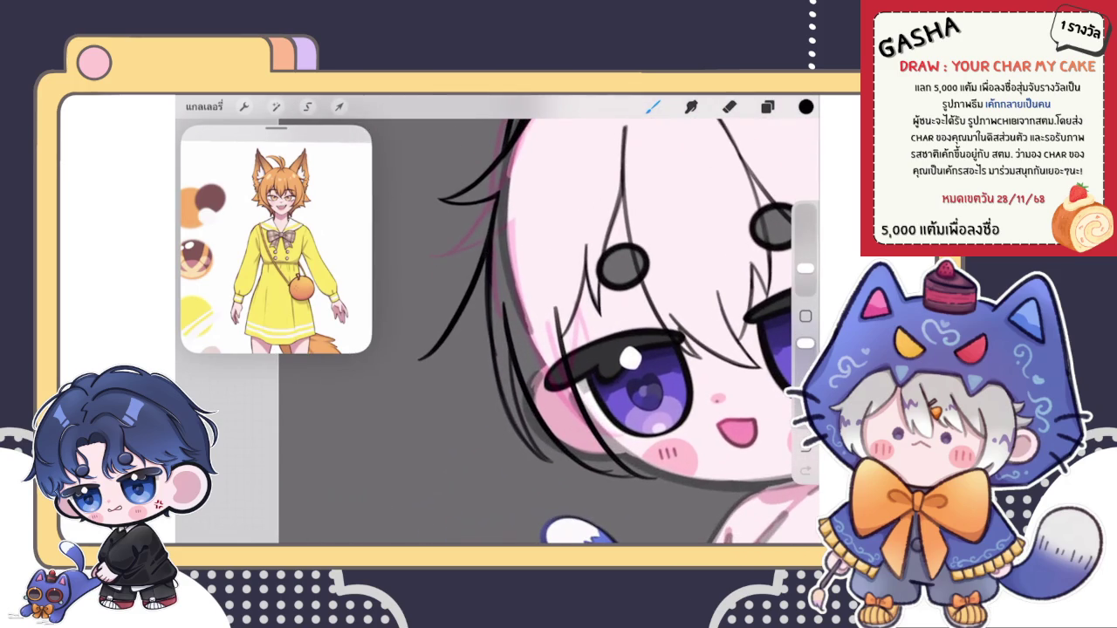
{"action": "key", "text": "ctrl+z"}
{"action": "left_click_drag", "start_coordinate": [494, 201], "coordinate": [401, 354]}
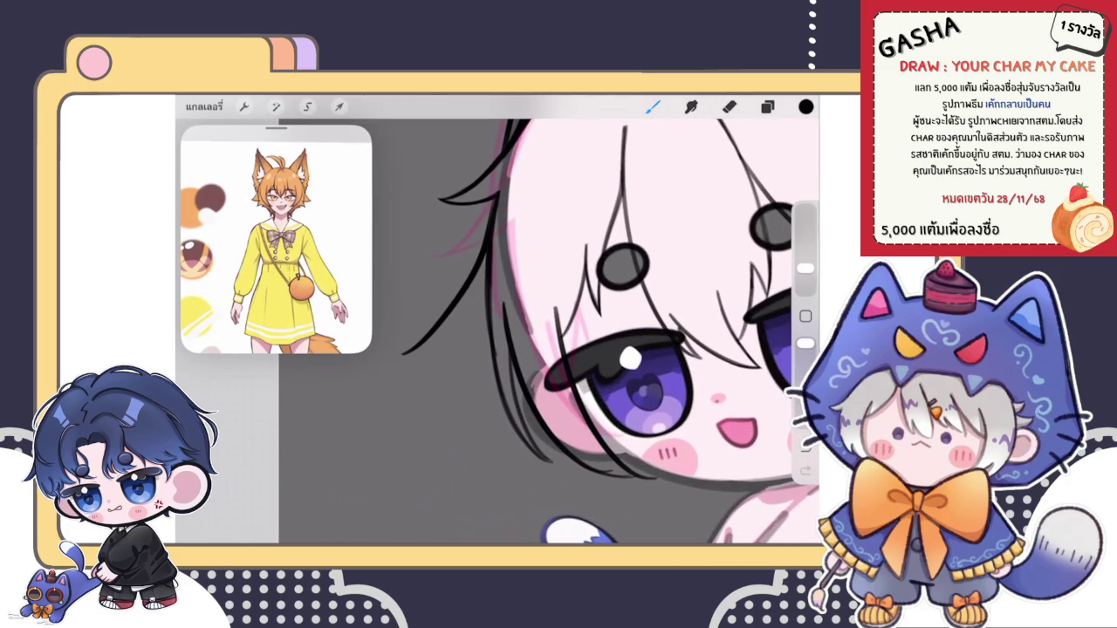
{"action": "scroll", "coordinate": [611, 331], "scroll_direction": "up", "scroll_amount": 1}
{"action": "key", "text": "ctrl+z"}
Step: Settle on a shorter curved hair strand sweeping out from the face's left edge
{"action": "mouse_move", "coordinate": [558, 122]}
{"action": "left_mouse_down"}
{"action": "mouse_move", "coordinate": [427, 382]}
{"action": "mouse_move", "coordinate": [524, 395]}
{"action": "left_mouse_up"}
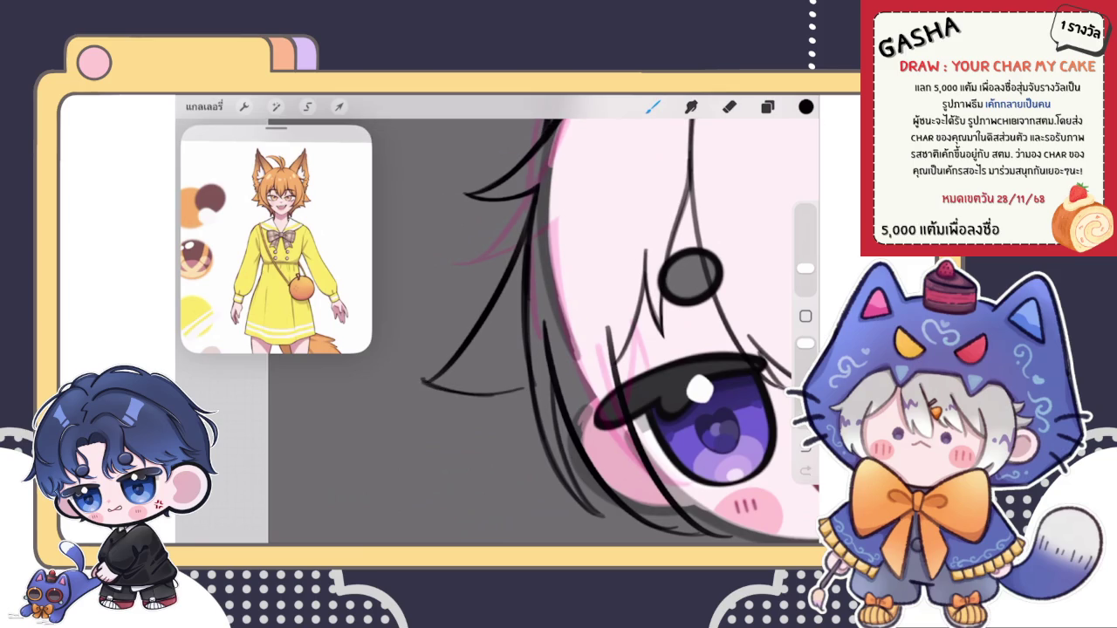
{"action": "scroll", "coordinate": [611, 331], "scroll_direction": "down", "scroll_amount": 2}
{"action": "scroll", "coordinate": [611, 332], "scroll_direction": "up", "scroll_amount": 2}
{"action": "key", "text": "ctrl+z"}
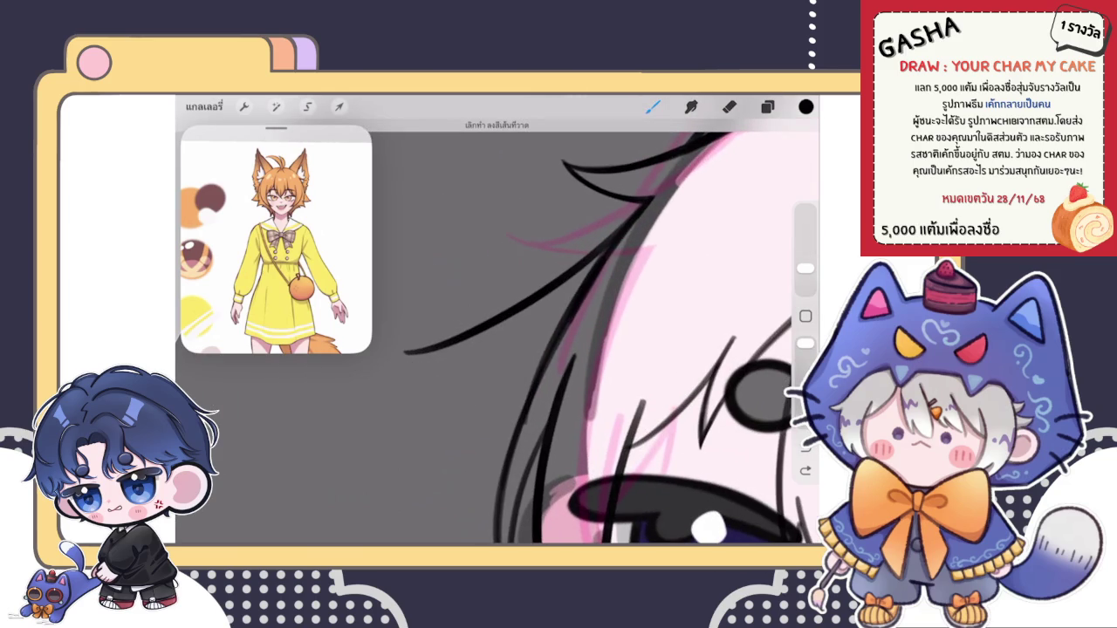
{"action": "left_click_drag", "start_coordinate": [393, 345], "coordinate": [492, 403]}
{"action": "scroll", "coordinate": [611, 332], "scroll_direction": "down", "scroll_amount": 2}
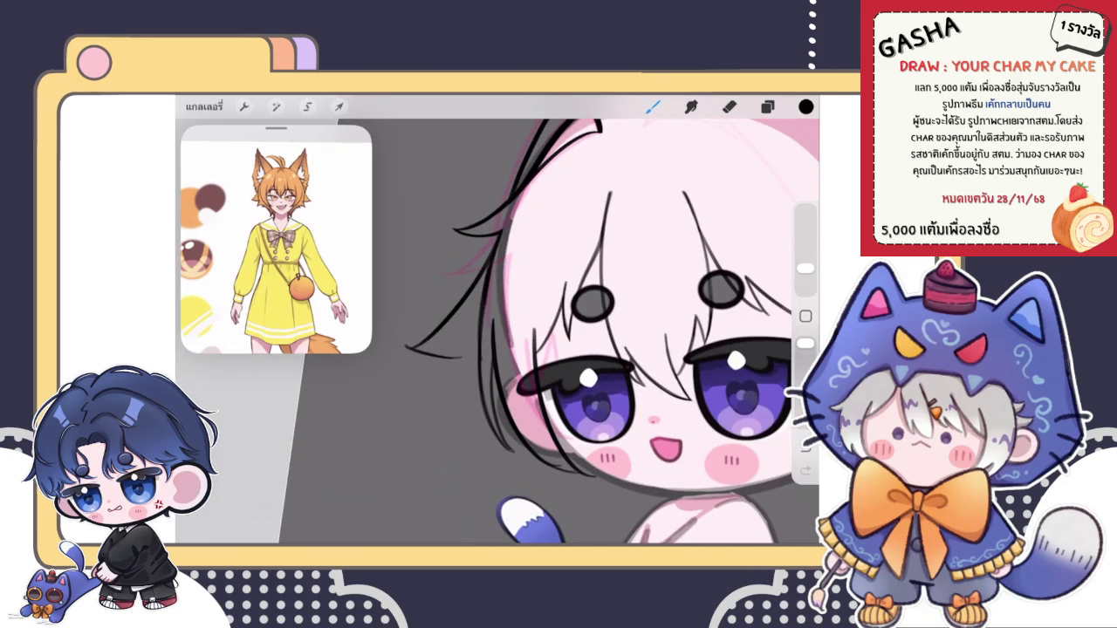
{"action": "scroll", "coordinate": [523, 349], "scroll_direction": "up", "scroll_amount": 3}
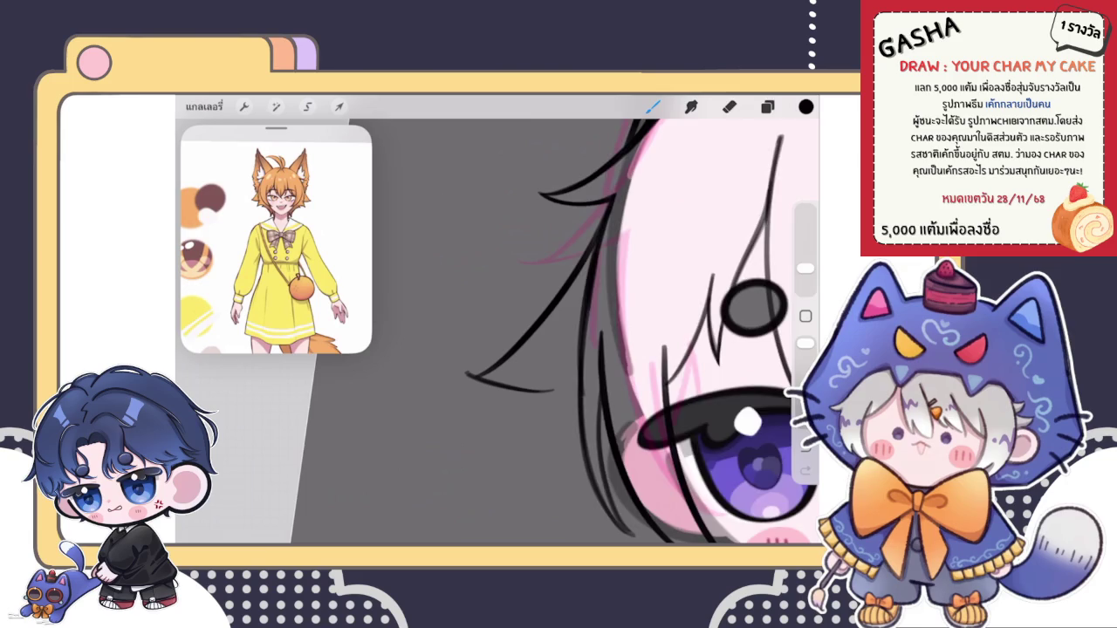
{"action": "left_click", "coordinate": [767, 106]}
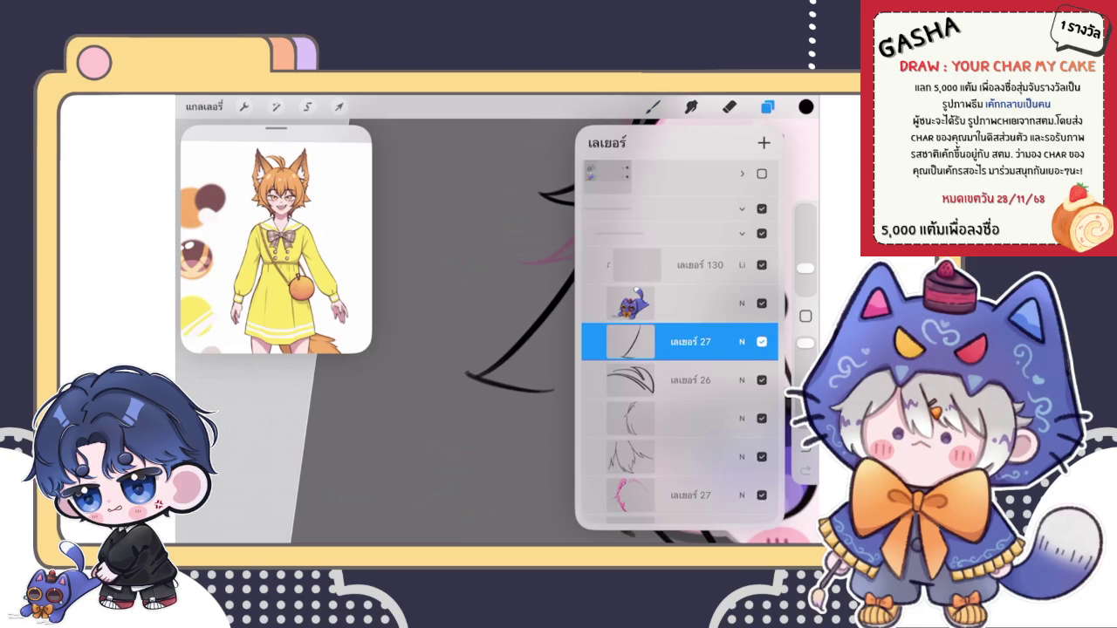
Step: Select layer 130, zoom the fox girl reference to her face, and sample her eye colour
{"action": "left_click", "coordinate": [690, 265]}
{"action": "left_click", "coordinate": [652, 106]}
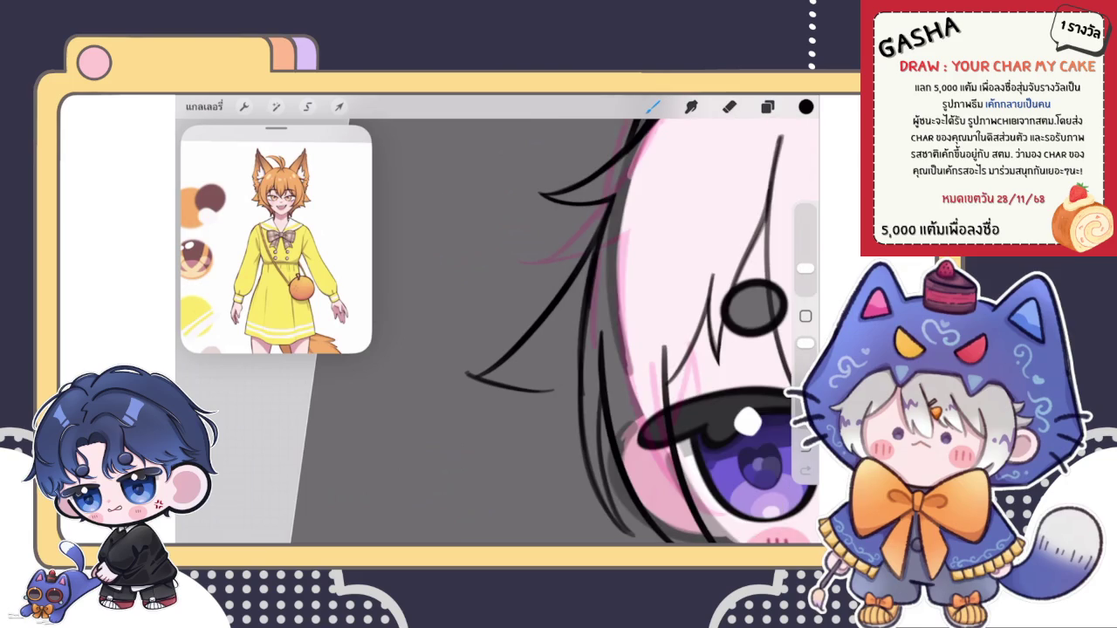
{"action": "scroll", "coordinate": [276, 239], "scroll_direction": "up", "scroll_amount": 2}
{"action": "scroll", "coordinate": [276, 239], "scroll_direction": "up", "scroll_amount": 2}
{"action": "scroll", "coordinate": [276, 239], "scroll_direction": "up", "scroll_amount": 2}
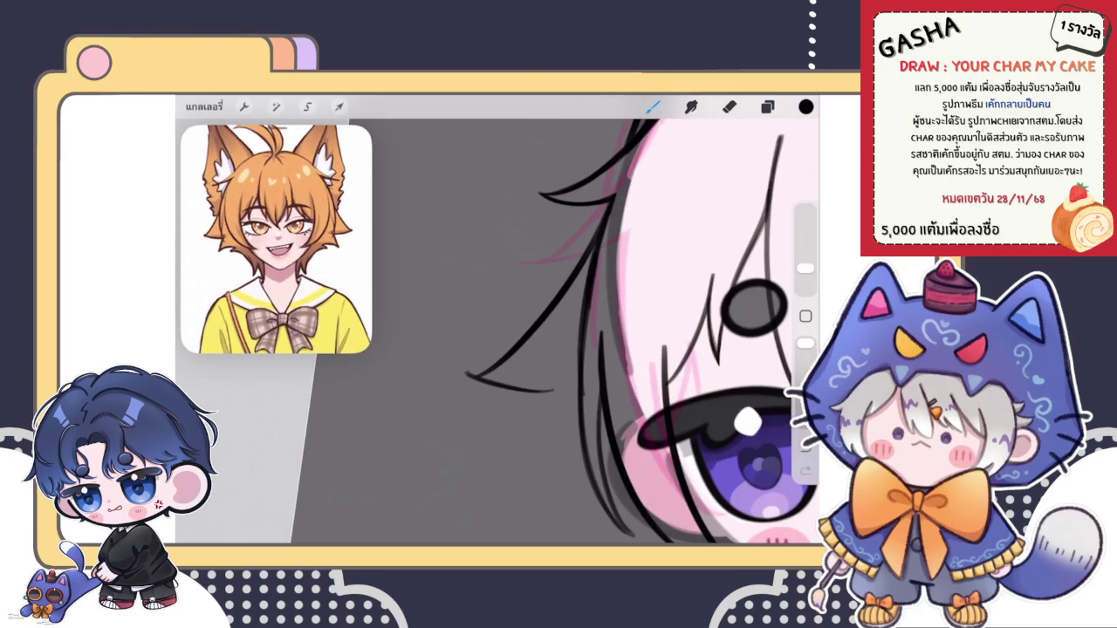
{"action": "left_click_drag", "start_coordinate": [279, 194], "coordinate": [297, 206]}
{"action": "left_click", "coordinate": [767, 106]}
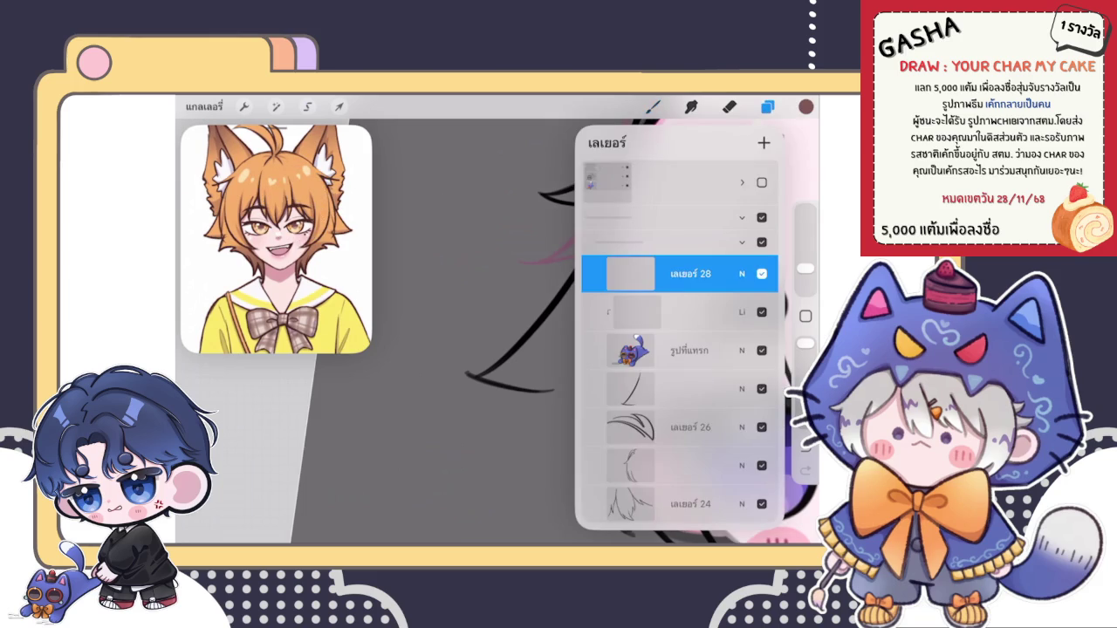
Step: Choose a different brush from the Brush Library
{"action": "left_click", "coordinate": [653, 106]}
{"action": "left_click", "coordinate": [690, 294]}
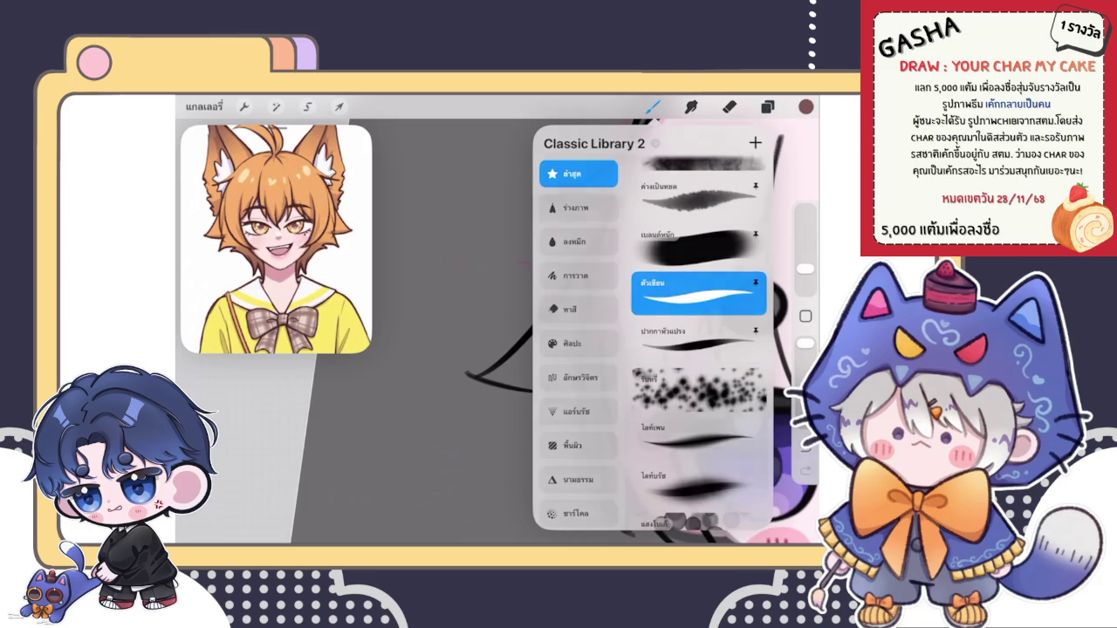
{"action": "left_click", "coordinate": [444, 236]}
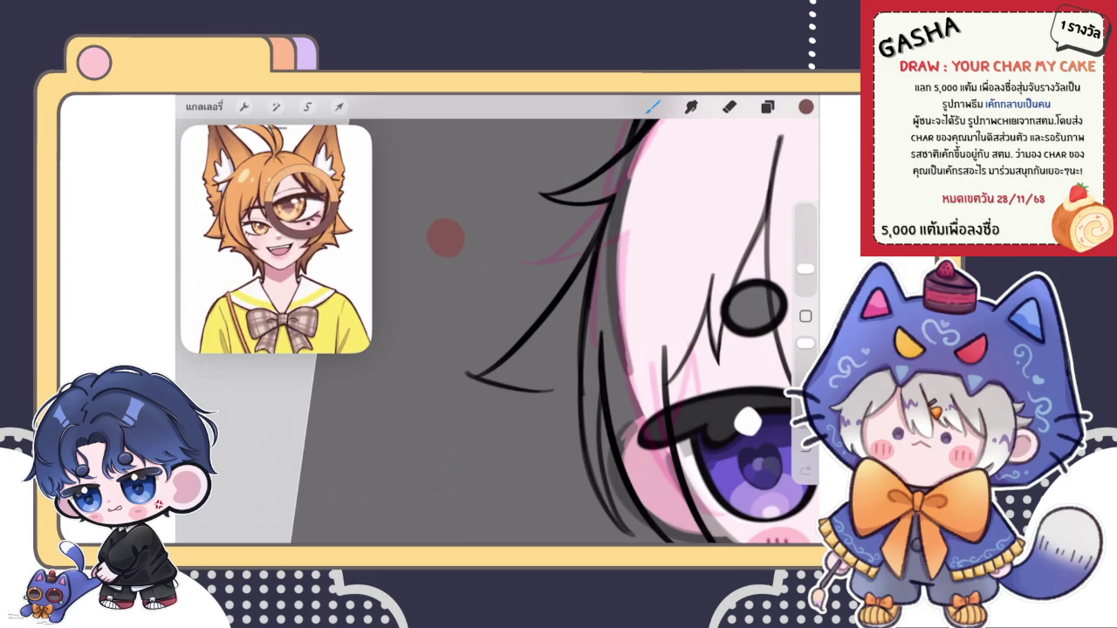
Step: Dab a column of orange, lighter orange and peach swatches sampled from the reference beside the head
{"action": "left_click_drag", "start_coordinate": [302, 202], "coordinate": [302, 202]}
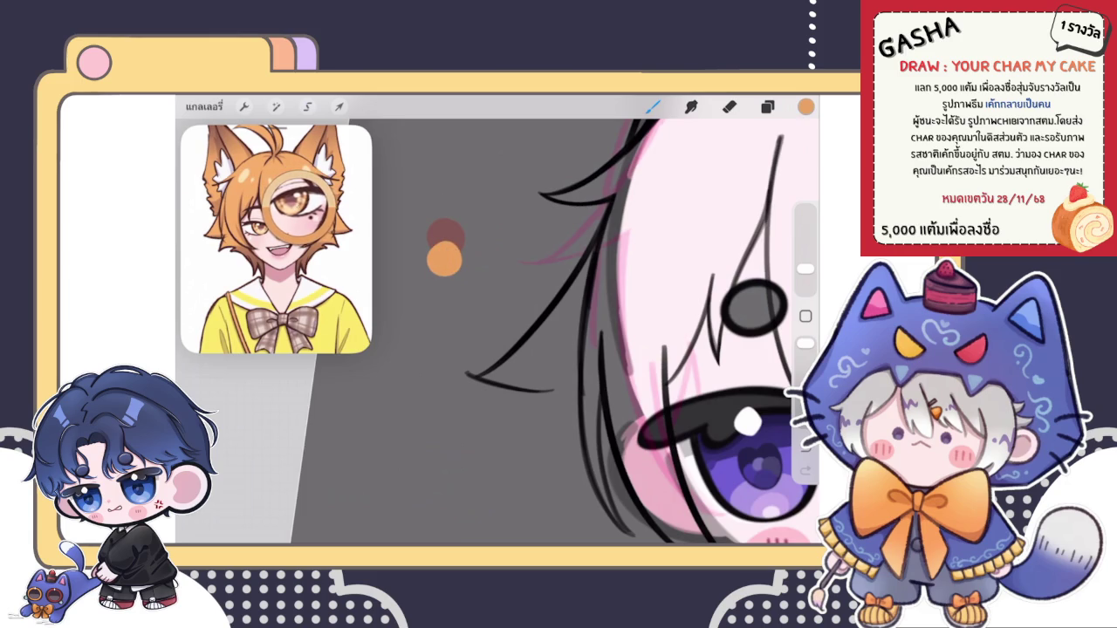
{"action": "left_click_drag", "start_coordinate": [302, 203], "coordinate": [299, 211]}
{"action": "left_click", "coordinate": [443, 277]}
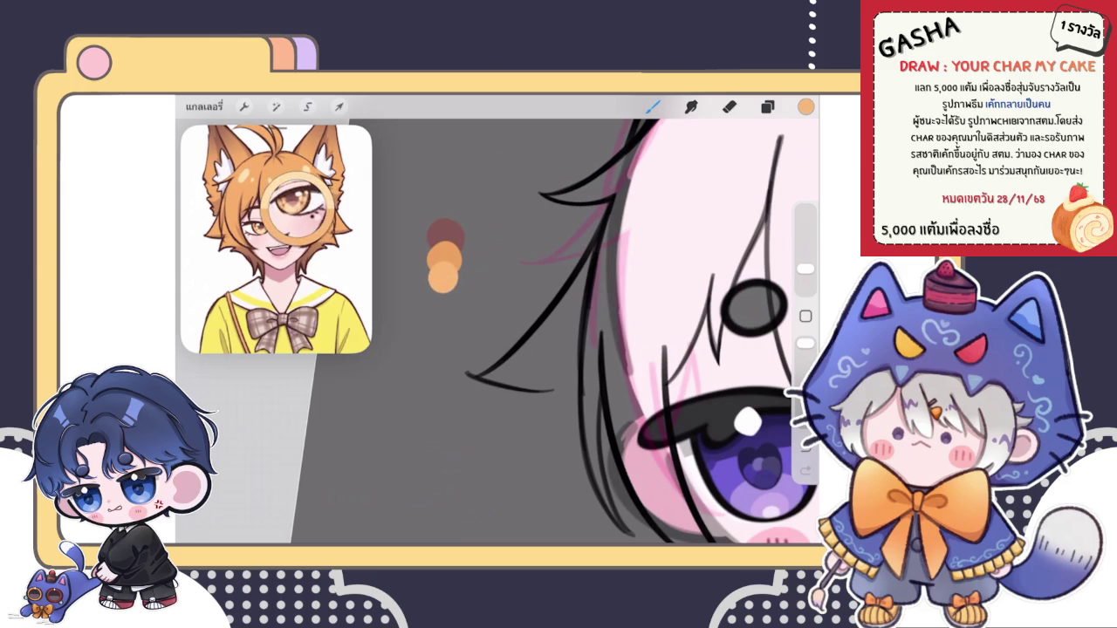
{"action": "left_click_drag", "start_coordinate": [447, 285], "coordinate": [431, 306]}
{"action": "key", "text": "ctrl+z"}
{"action": "left_click", "coordinate": [443, 296]}
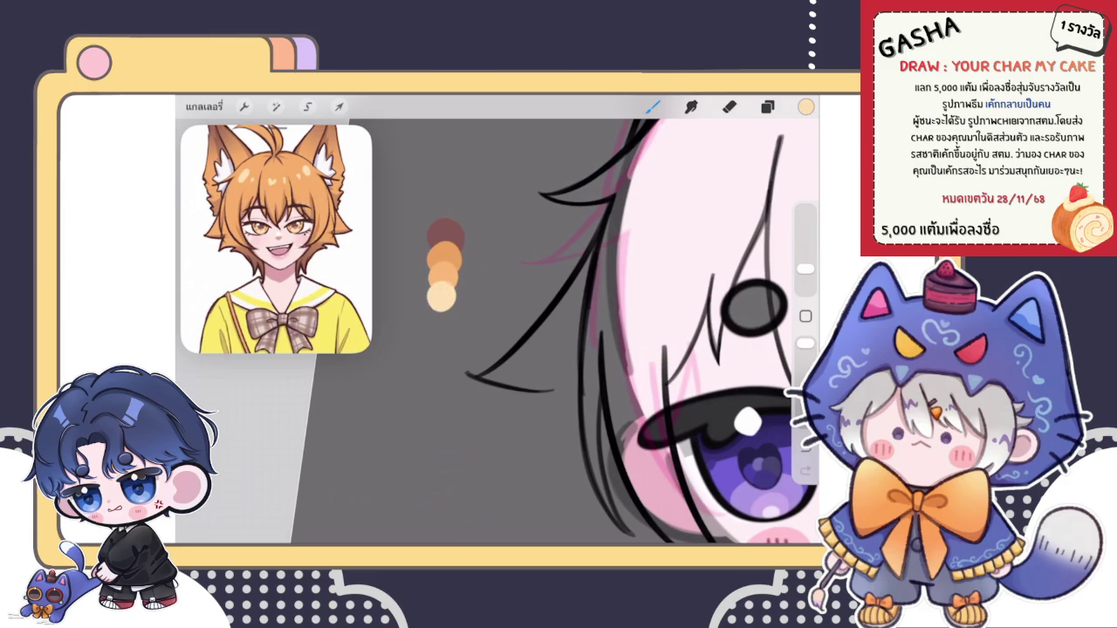
{"action": "scroll", "coordinate": [541, 314], "scroll_direction": "down", "scroll_amount": 5}
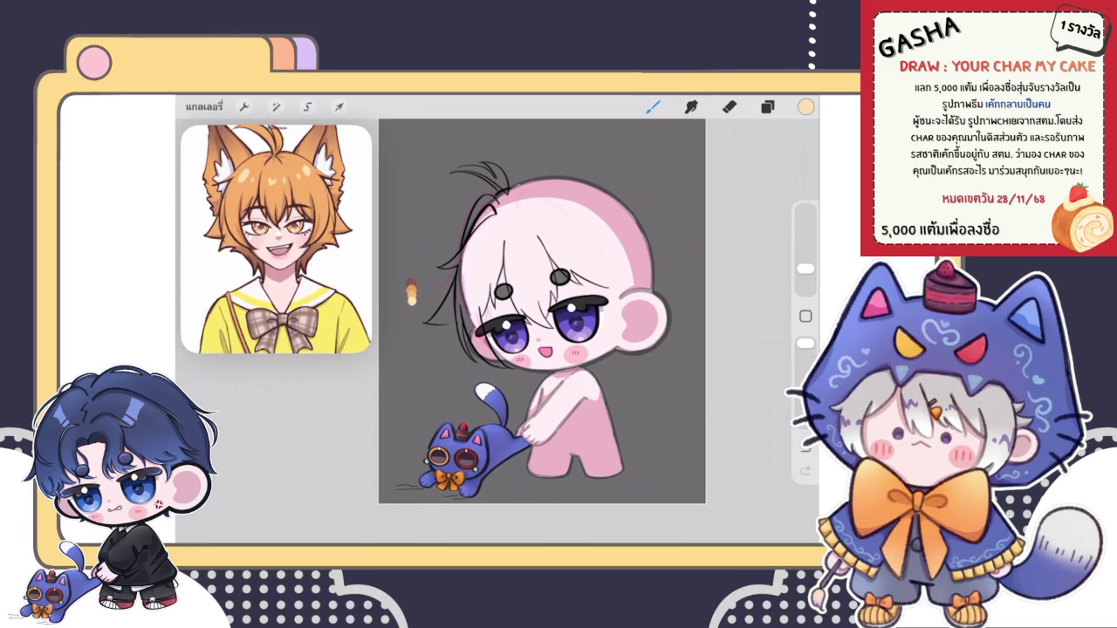
{"action": "left_click", "coordinate": [768, 107]}
Step: On layer 27, switch the colour back to black and redraw the short hair stroke bolder
{"action": "left_click", "coordinate": [681, 243]}
{"action": "left_click", "coordinate": [805, 107]}
{"action": "left_click", "coordinate": [805, 106]}
{"action": "left_click", "coordinate": [653, 106]}
{"action": "scroll", "coordinate": [585, 332], "scroll_direction": "up", "scroll_amount": 5}
{"action": "scroll", "coordinate": [611, 332], "scroll_direction": "up", "scroll_amount": 3}
{"action": "scroll", "coordinate": [611, 331], "scroll_direction": "up", "scroll_amount": 3}
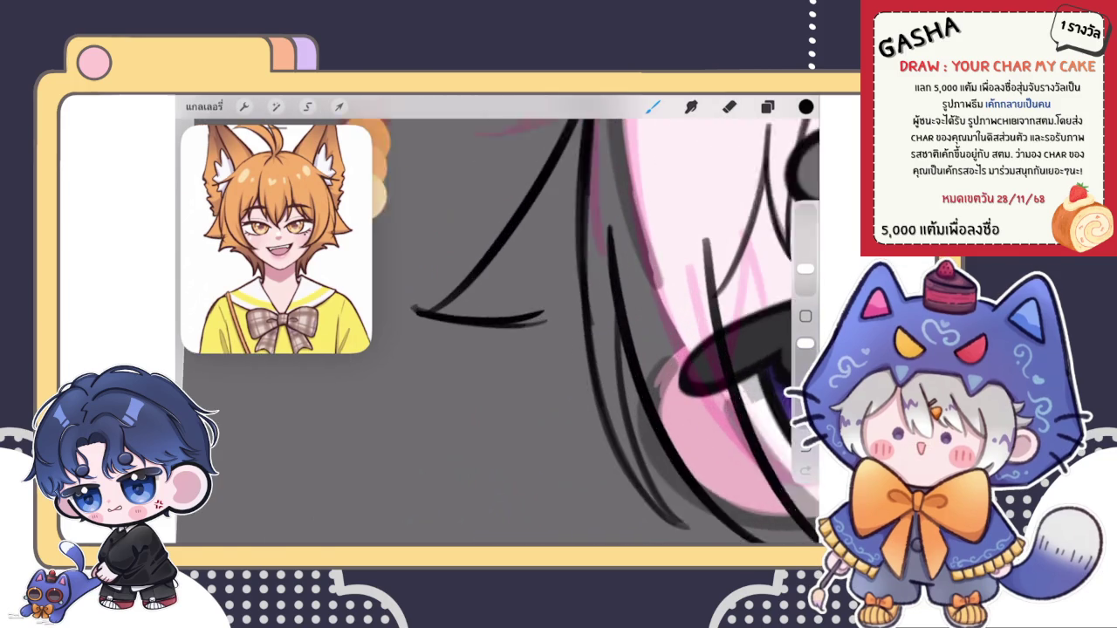
{"action": "left_click_drag", "start_coordinate": [409, 311], "coordinate": [555, 321]}
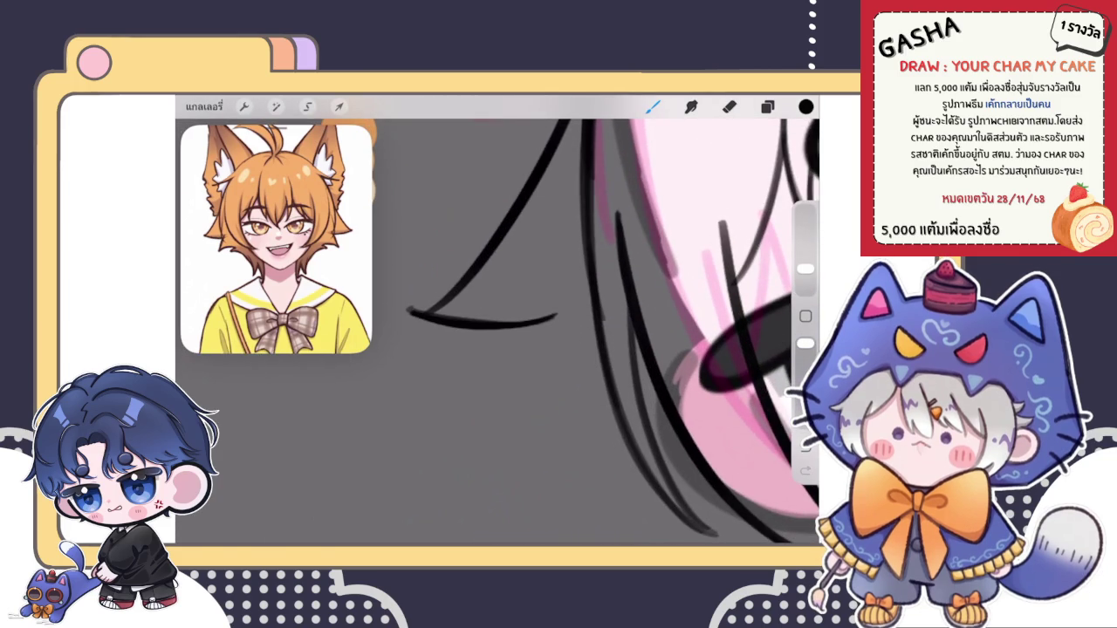
Step: Erase the hair stroke's thin tail and the pink sketch marks above the eye
{"action": "key", "text": "e"}
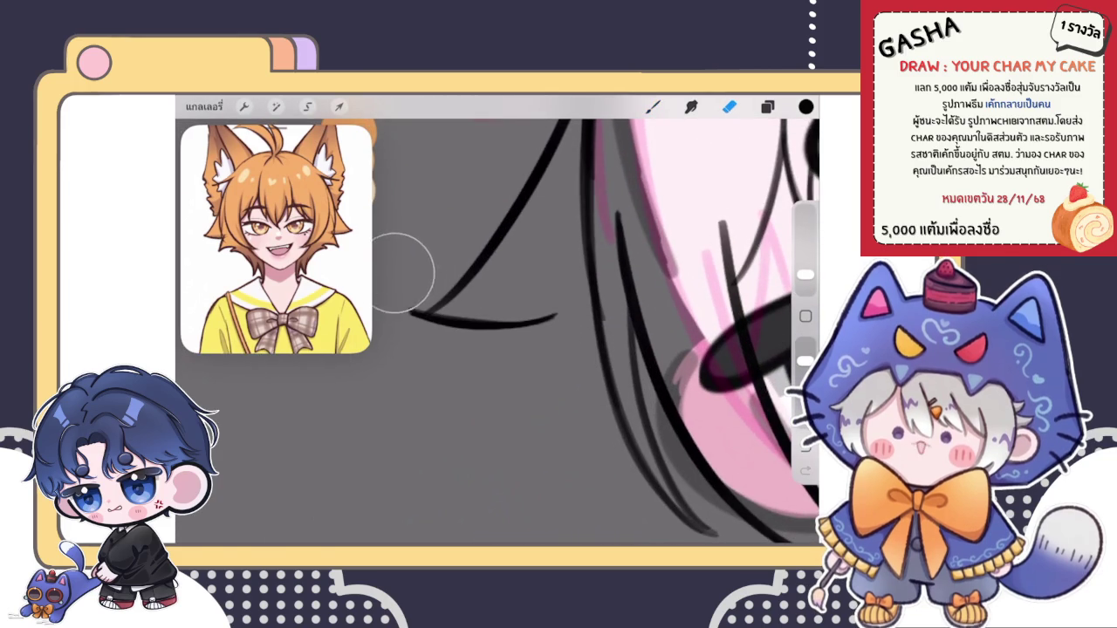
{"action": "left_click_drag", "start_coordinate": [410, 264], "coordinate": [414, 278]}
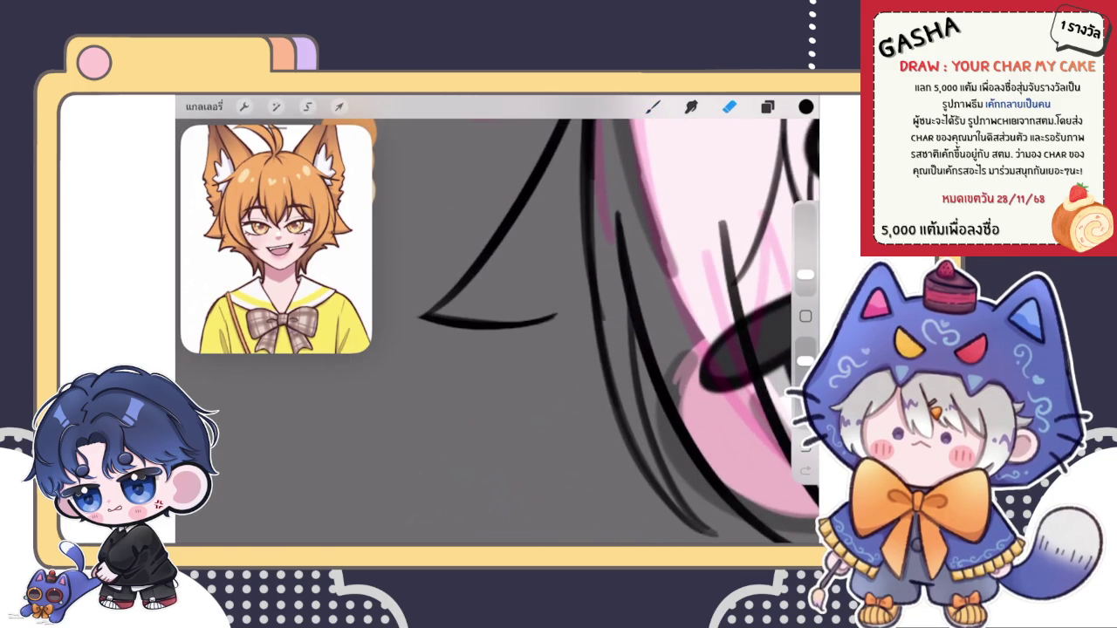
{"action": "key", "text": "b"}
{"action": "left_click_drag", "start_coordinate": [555, 321], "coordinate": [488, 417]}
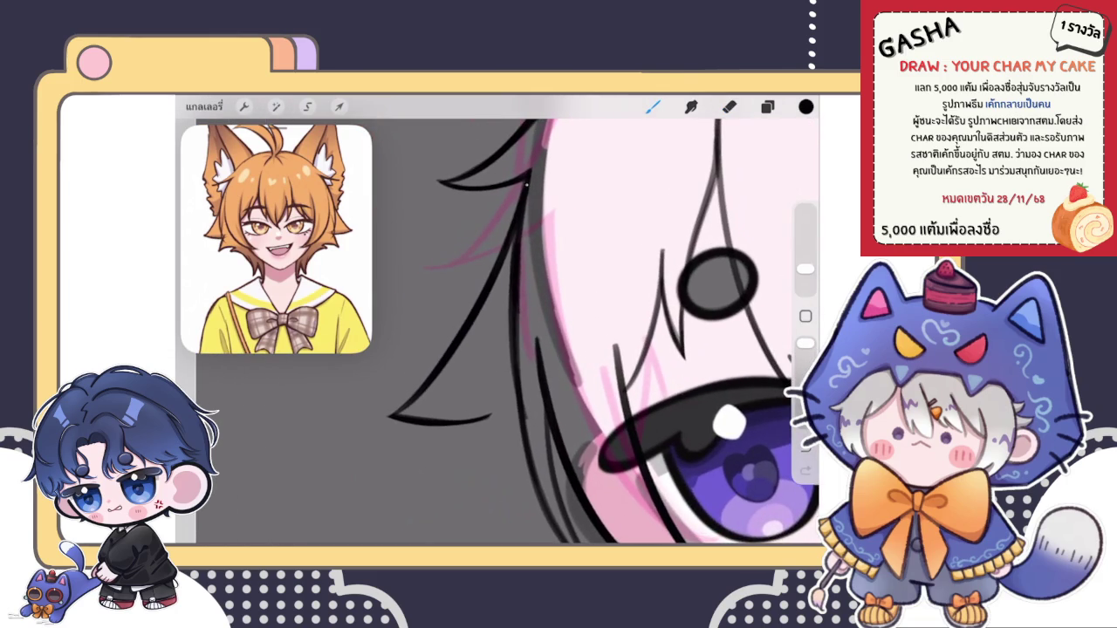
{"action": "key", "text": "e"}
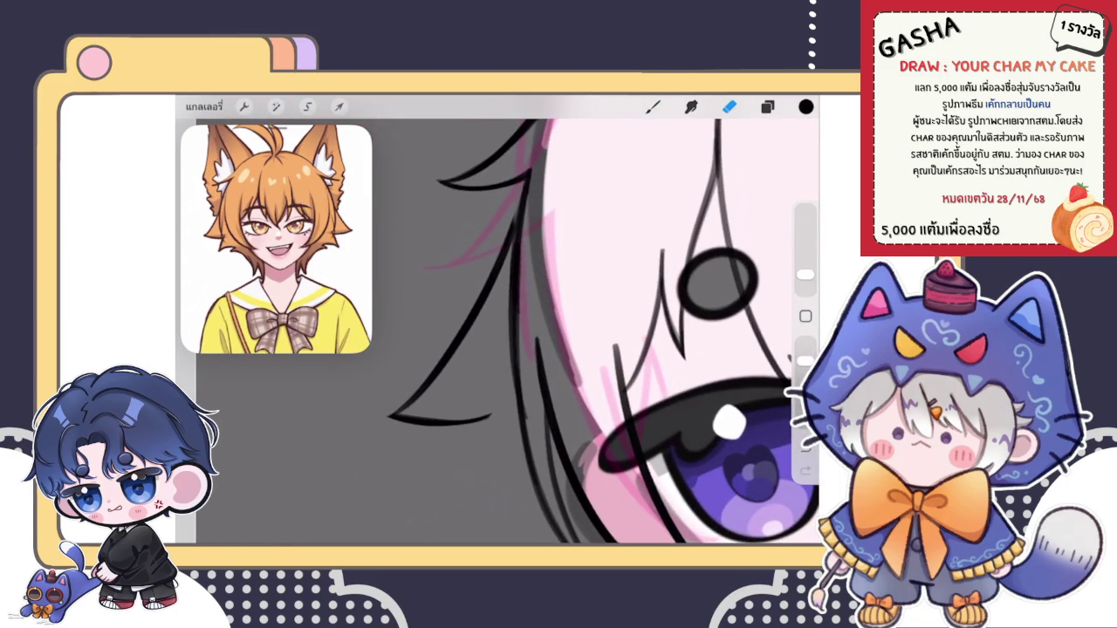
{"action": "left_click_drag", "start_coordinate": [559, 157], "coordinate": [533, 227]}
{"action": "key", "text": "b"}
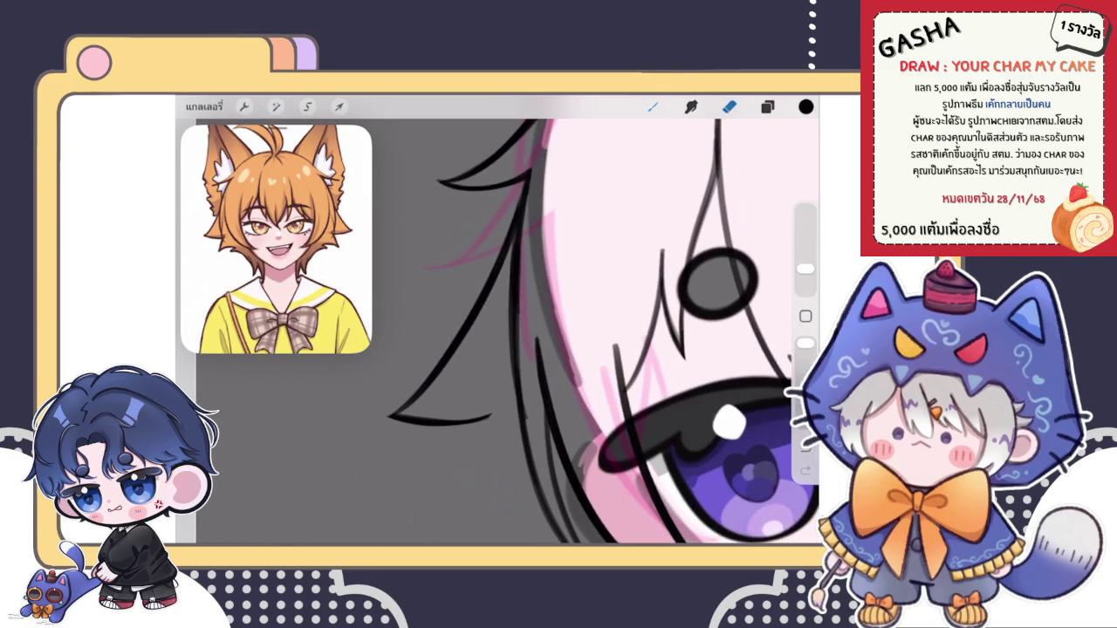
Step: With a different inking brush, add two short hair flicks from the strand tip
{"action": "left_click", "coordinate": [653, 106]}
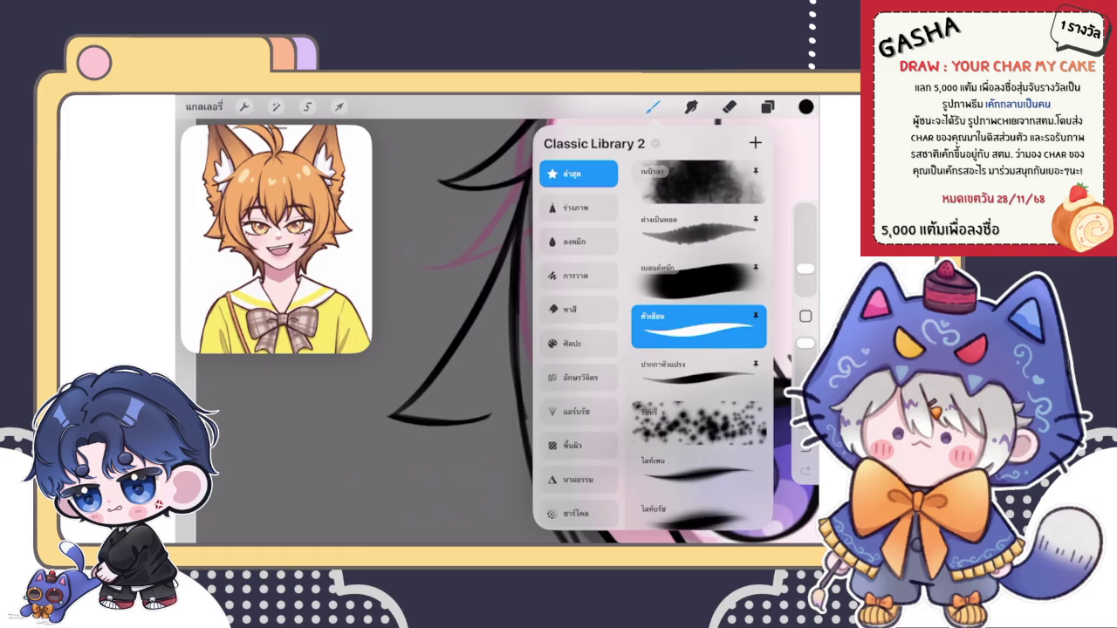
{"action": "left_click", "coordinate": [698, 374]}
{"action": "scroll", "coordinate": [594, 331], "scroll_direction": "up", "scroll_amount": 3}
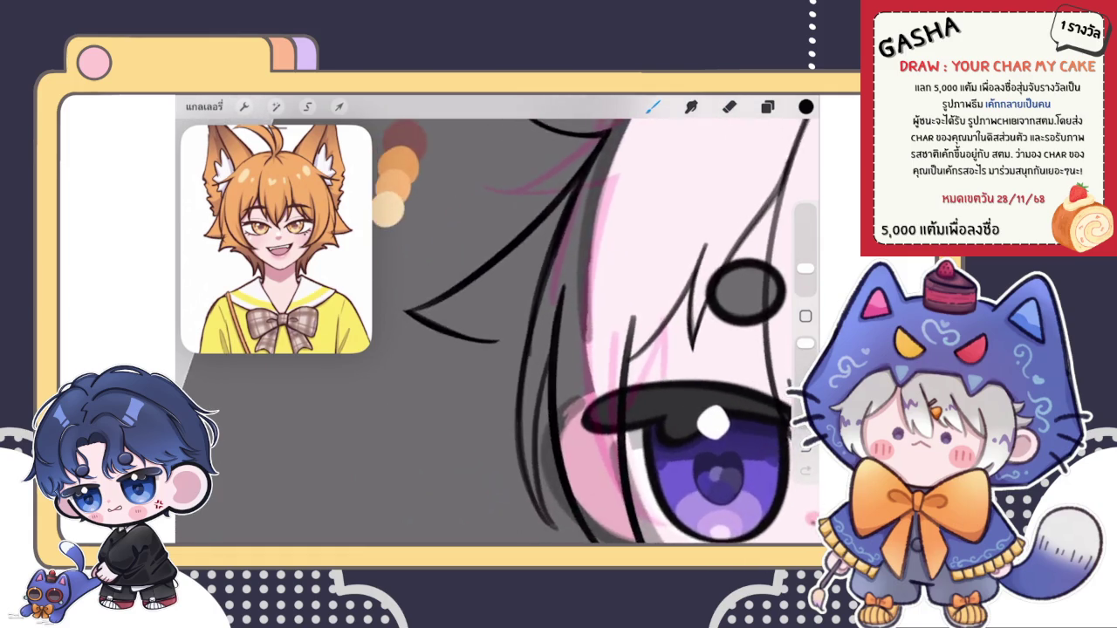
{"action": "scroll", "coordinate": [611, 332], "scroll_direction": "down", "scroll_amount": 3}
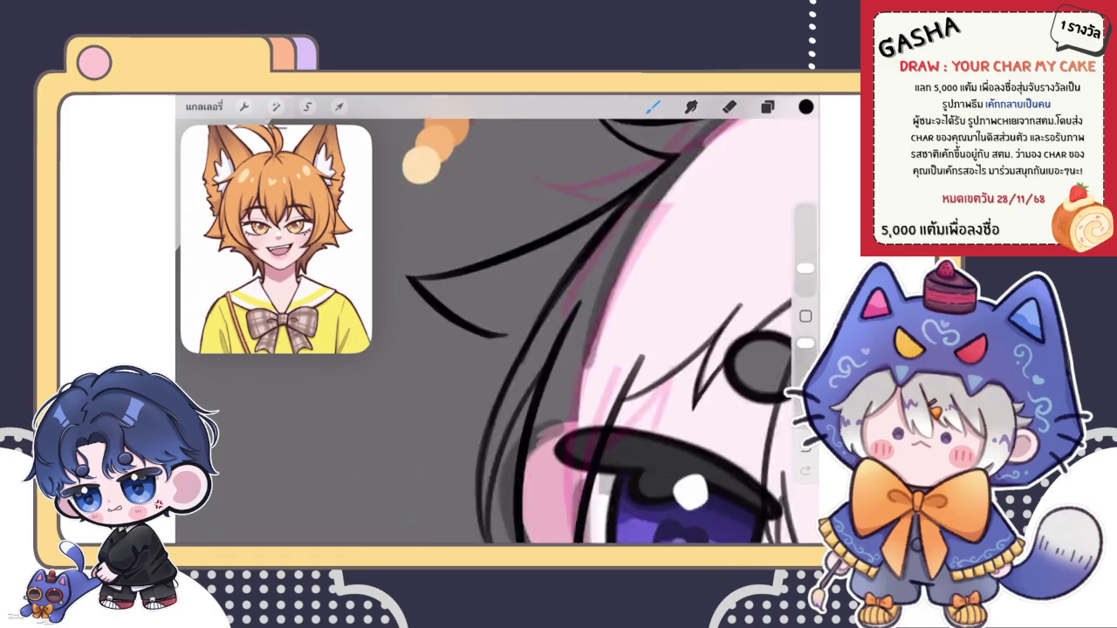
{"action": "scroll", "coordinate": [593, 332], "scroll_direction": "down", "scroll_amount": 2}
{"action": "scroll", "coordinate": [594, 332], "scroll_direction": "down", "scroll_amount": 2}
{"action": "left_click_drag", "start_coordinate": [484, 258], "coordinate": [437, 340]}
{"action": "scroll", "coordinate": [594, 332], "scroll_direction": "up", "scroll_amount": 2}
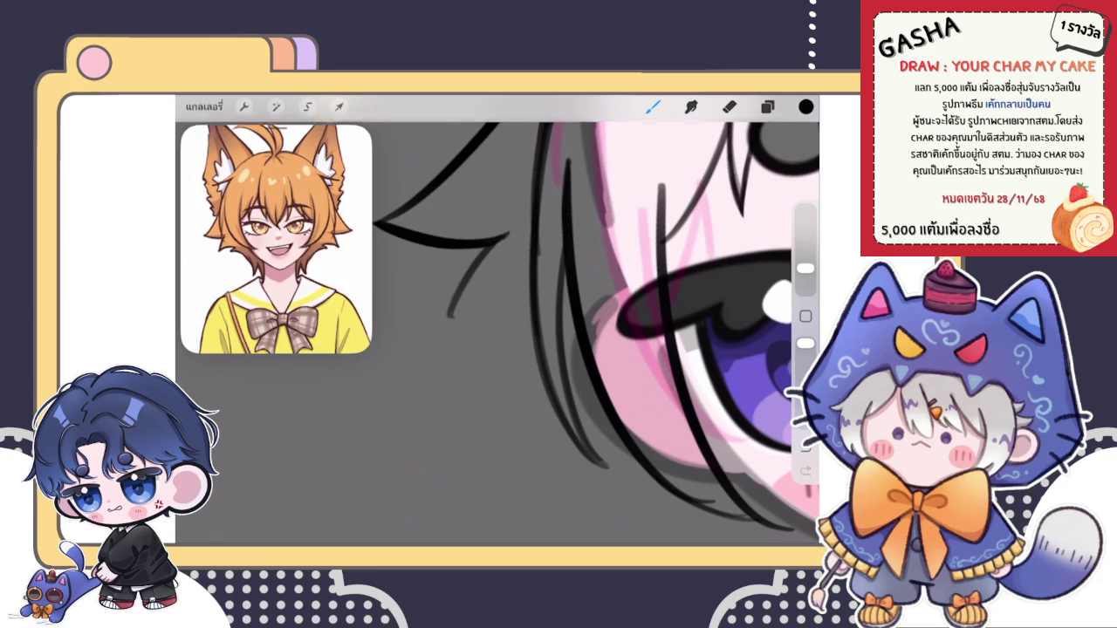
{"action": "left_click_drag", "start_coordinate": [440, 327], "coordinate": [502, 313]}
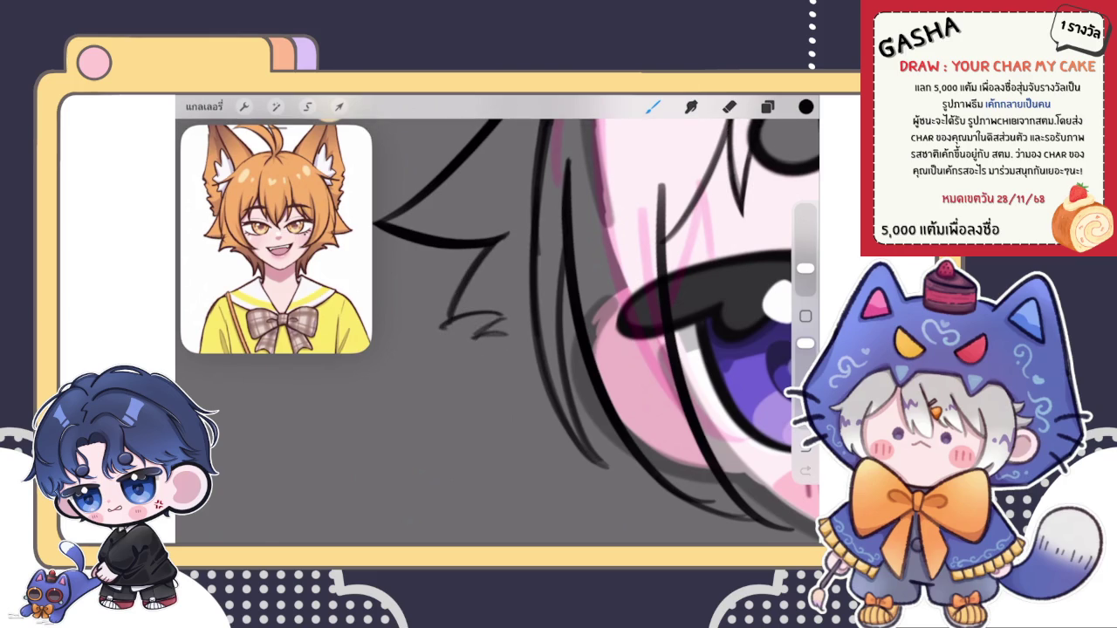
{"action": "scroll", "coordinate": [594, 331], "scroll_direction": "down", "scroll_amount": 3}
{"action": "scroll", "coordinate": [541, 323], "scroll_direction": "down", "scroll_amount": 3}
{"action": "scroll", "coordinate": [550, 323], "scroll_direction": "down", "scroll_amount": 3}
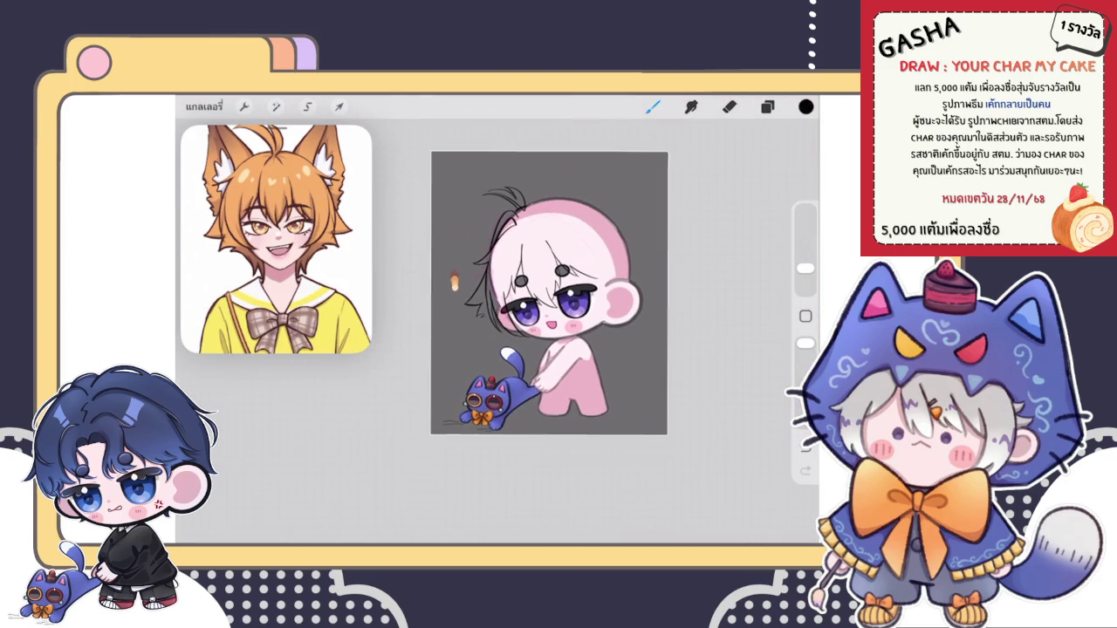
Step: Warp the black hair lock beside the left cheek into a new curve
{"action": "scroll", "coordinate": [550, 293], "scroll_direction": "up", "scroll_amount": 5}
{"action": "scroll", "coordinate": [594, 306], "scroll_direction": "up", "scroll_amount": 3}
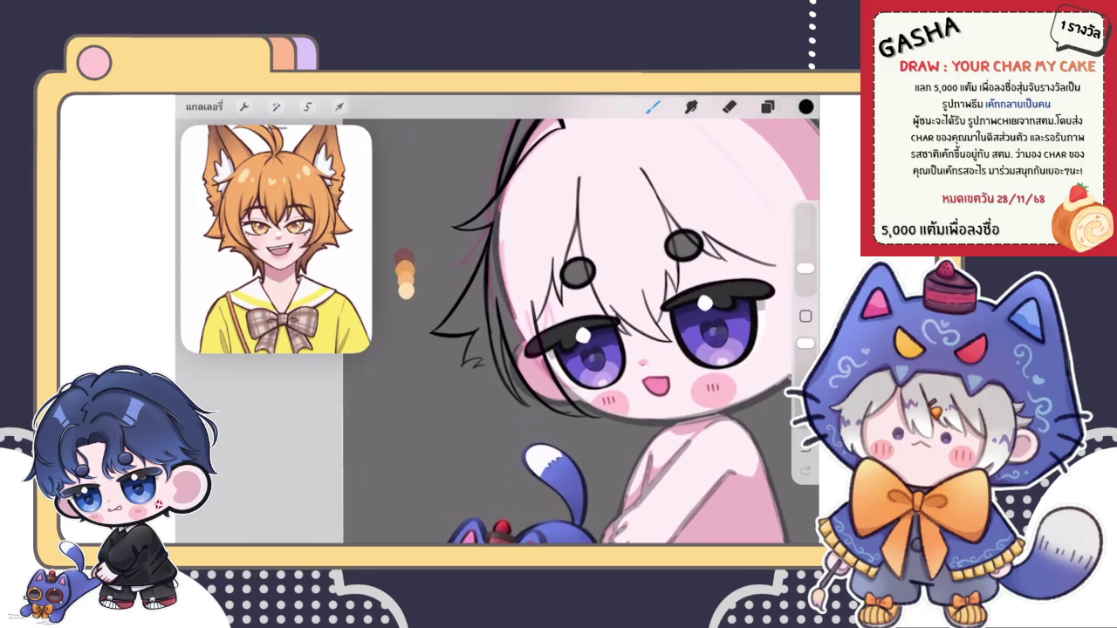
{"action": "left_click", "coordinate": [339, 105]}
{"action": "left_click", "coordinate": [591, 479]}
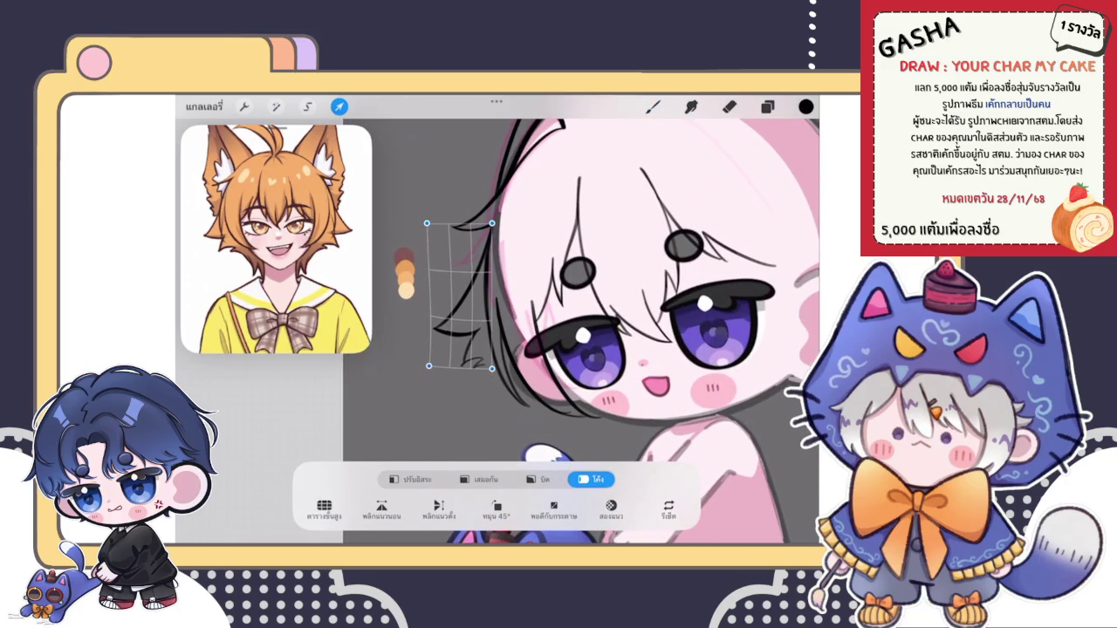
{"action": "key", "text": "b"}
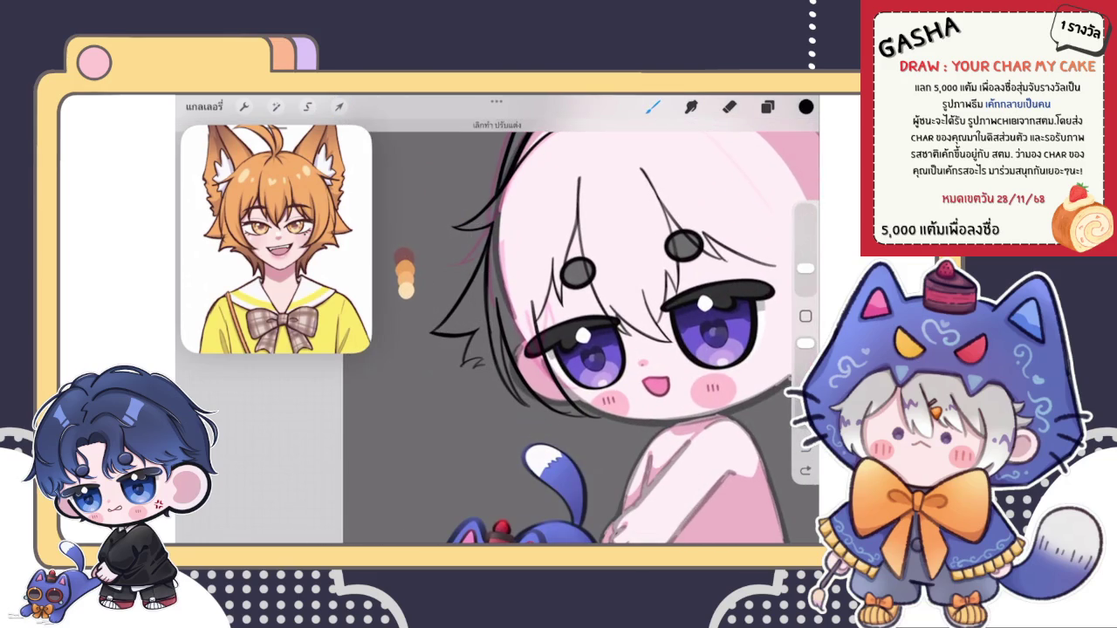
{"action": "scroll", "coordinate": [567, 332], "scroll_direction": "down", "scroll_amount": 5}
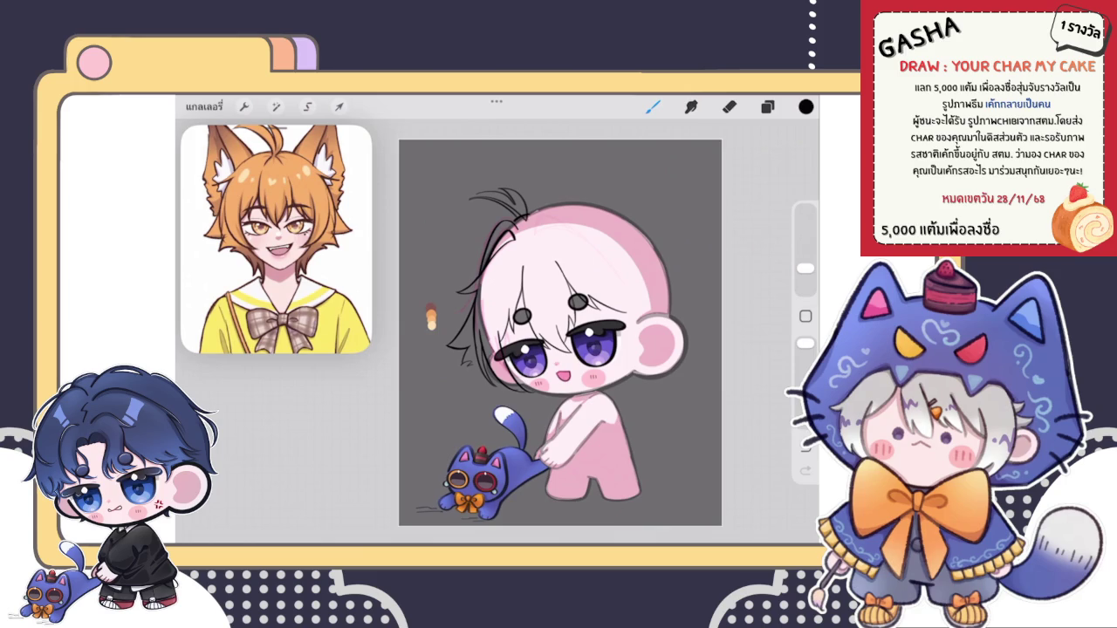
{"action": "scroll", "coordinate": [559, 331], "scroll_direction": "up", "scroll_amount": 5}
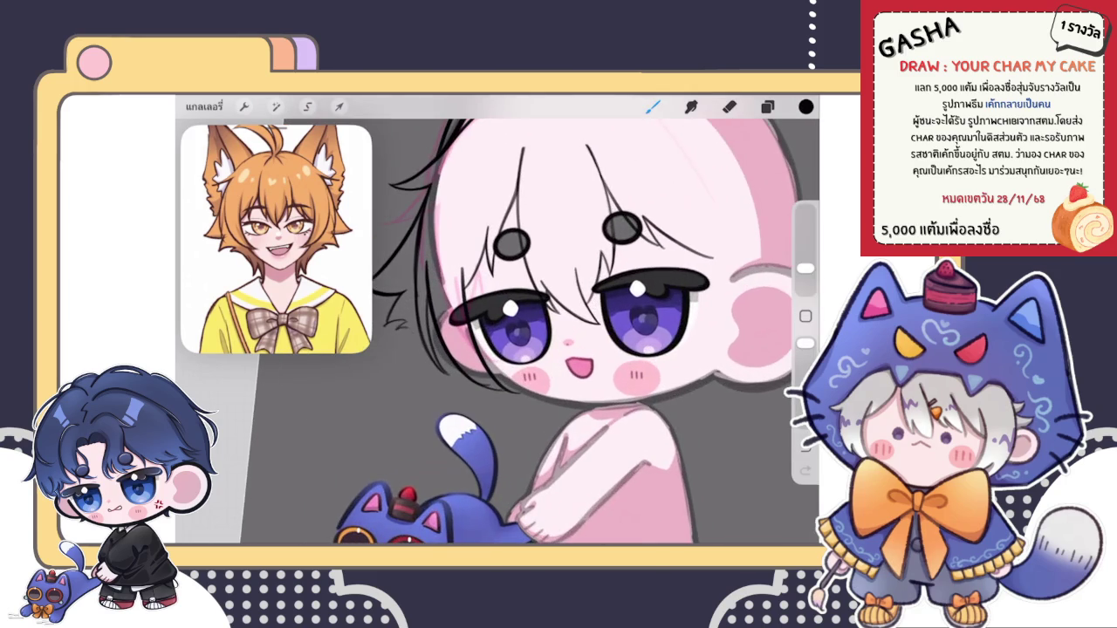
Step: Draw short dark hair strands left of the face, undoing a stray erase
{"action": "scroll", "coordinate": [576, 332], "scroll_direction": "up", "scroll_amount": 3}
{"action": "left_click_drag", "start_coordinate": [452, 302], "coordinate": [412, 322]}
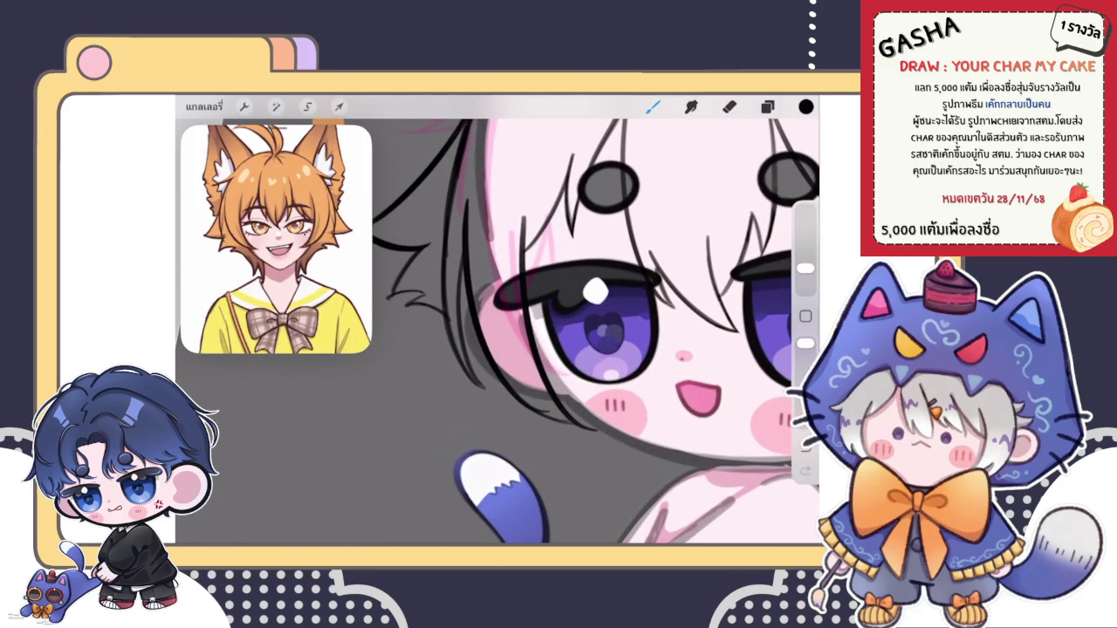
{"action": "mouse_move", "coordinate": [489, 347]}
{"action": "left_mouse_down"}
{"action": "mouse_move", "coordinate": [407, 304]}
{"action": "mouse_move", "coordinate": [499, 363]}
{"action": "left_mouse_up"}
{"action": "left_click_drag", "start_coordinate": [433, 288], "coordinate": [479, 328]}
{"action": "key", "text": "ctrl+z"}
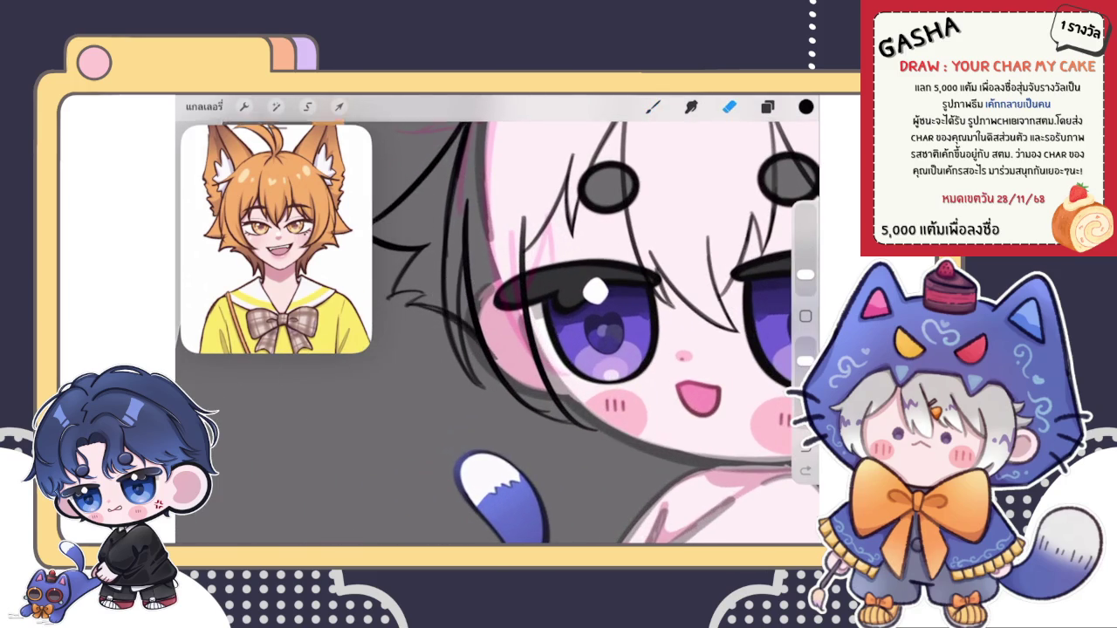
Step: Make the eraser slightly smaller, switch between eraser and brush, and dismiss the low-battery alert
{"action": "scroll", "coordinate": [576, 332], "scroll_direction": "up", "scroll_amount": 2}
{"action": "left_click_drag", "start_coordinate": [805, 274], "coordinate": [805, 279]}
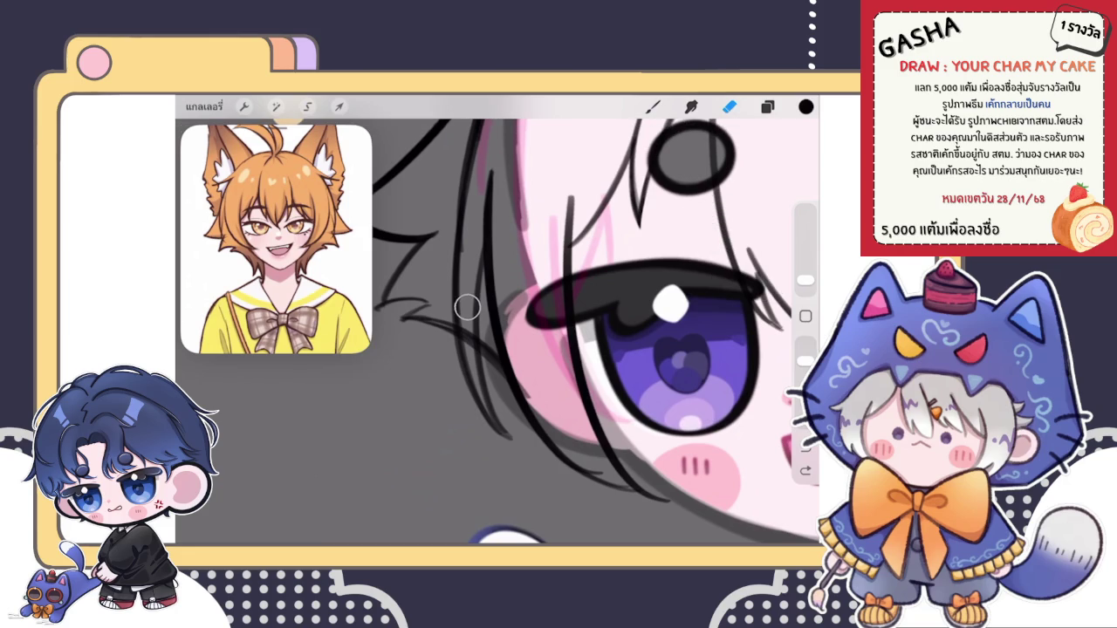
{"action": "left_click", "coordinate": [653, 106]}
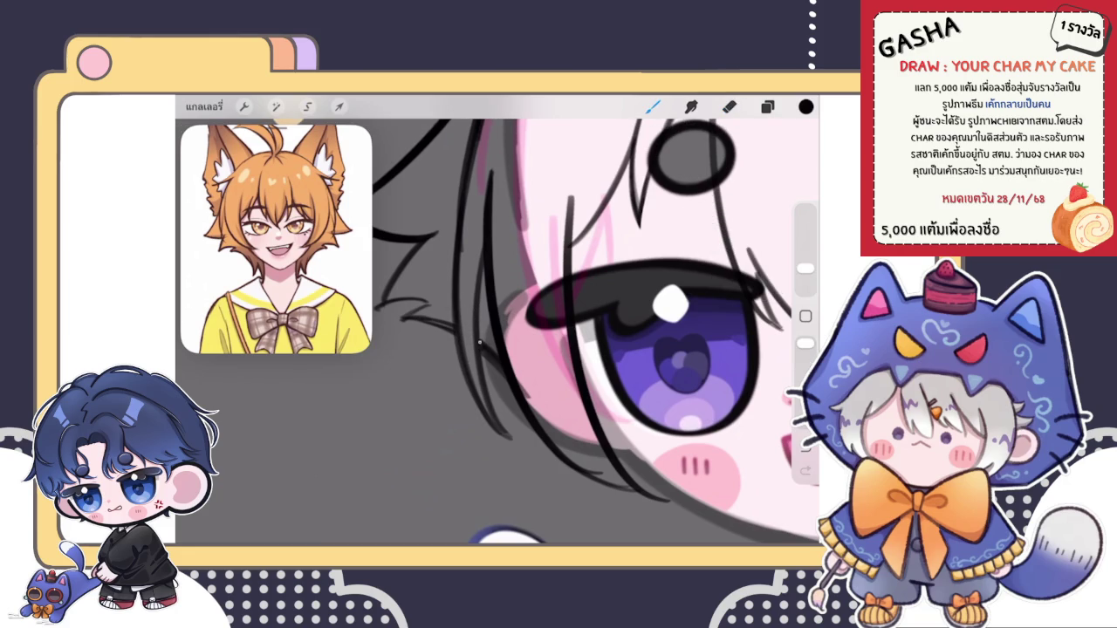
{"action": "left_click", "coordinate": [729, 107]}
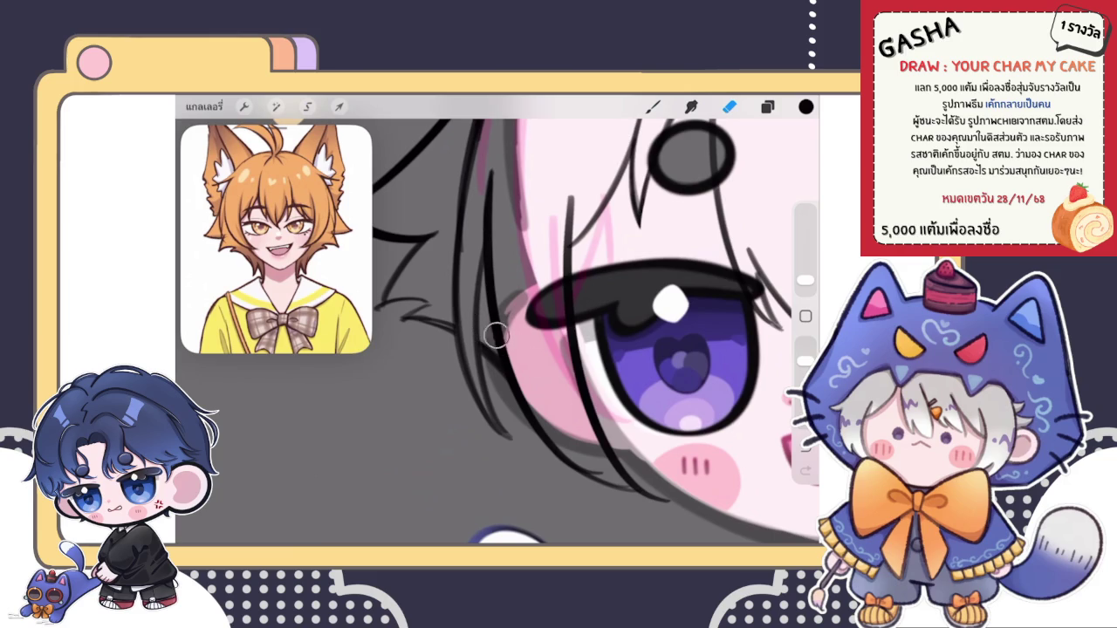
{"action": "left_click", "coordinate": [653, 106]}
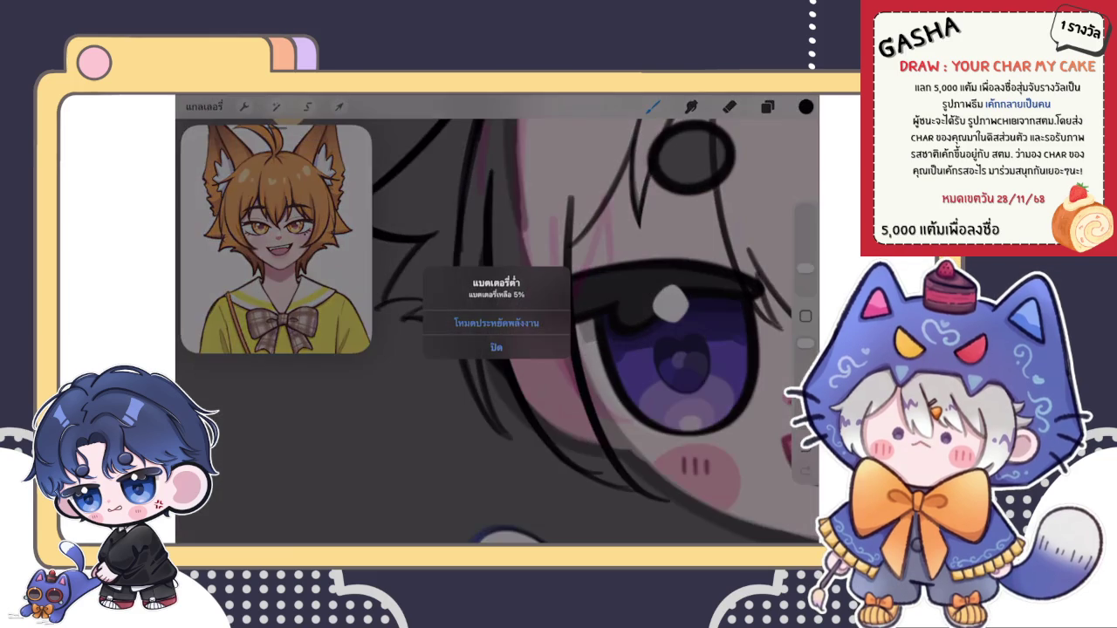
{"action": "left_click", "coordinate": [496, 347]}
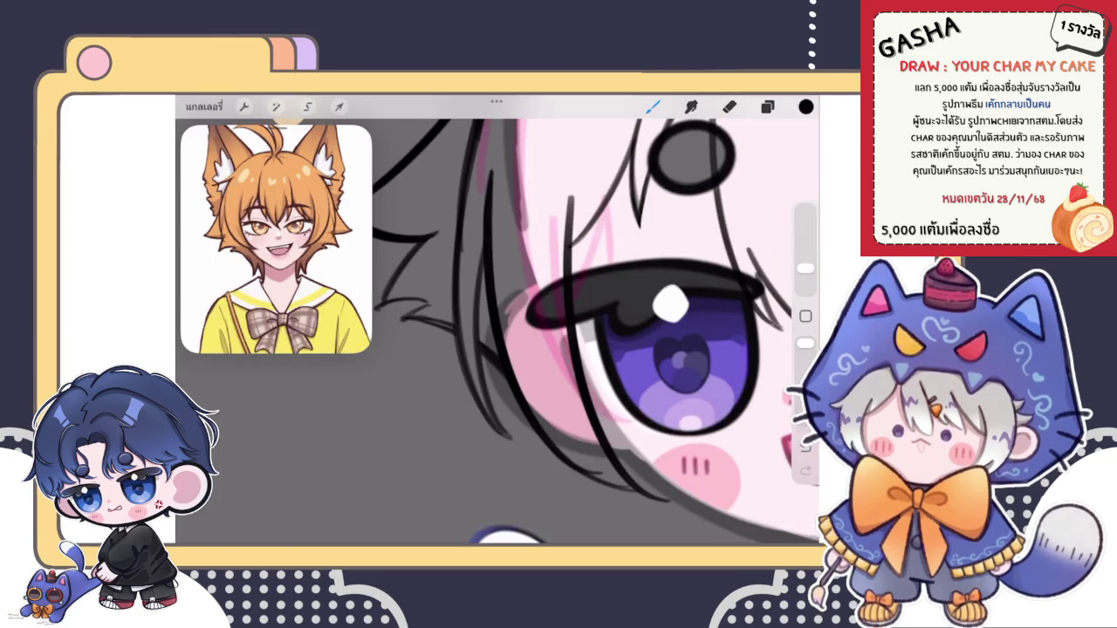
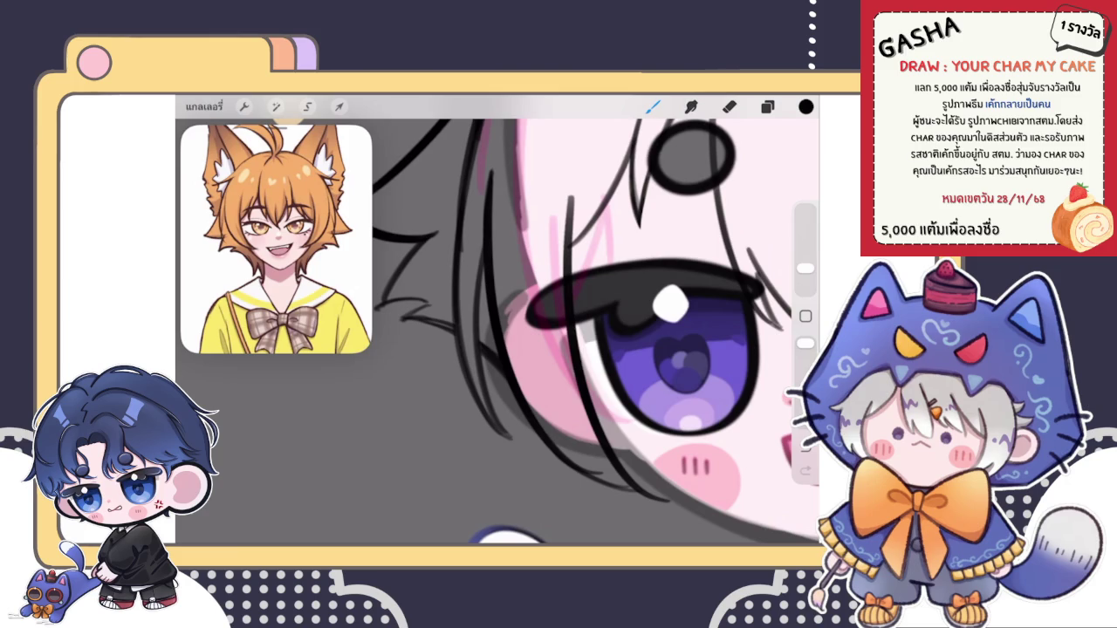
Step: Draw dark hair strands hanging below the left side of the face, using the eraser to clean up
{"action": "scroll", "coordinate": [543, 309], "scroll_direction": "down", "scroll_amount": 5}
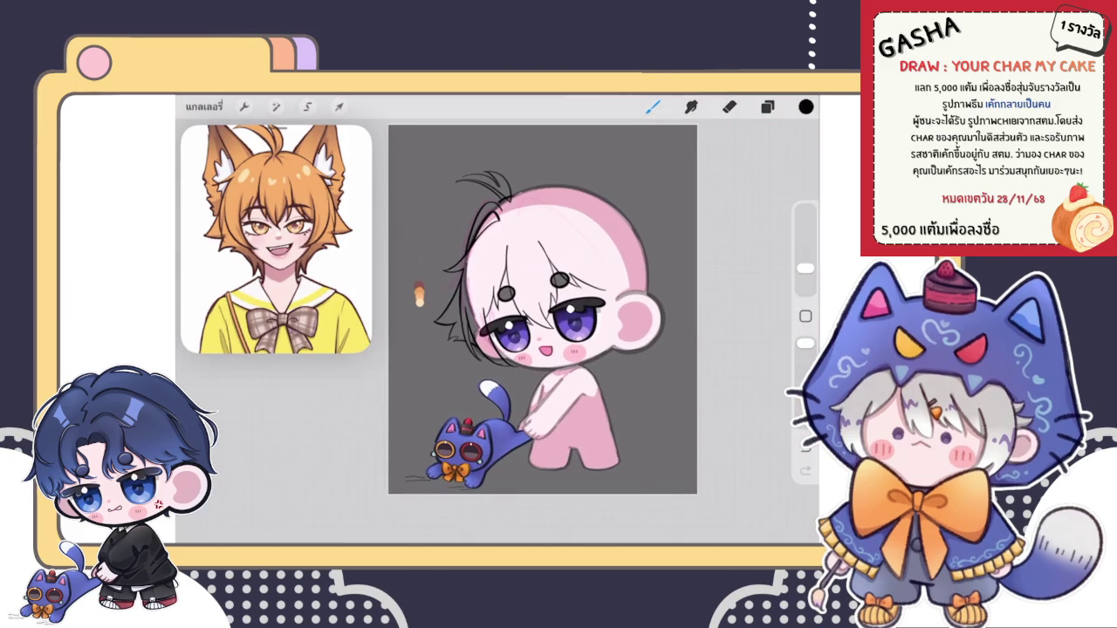
{"action": "scroll", "coordinate": [558, 288], "scroll_direction": "up", "scroll_amount": 5}
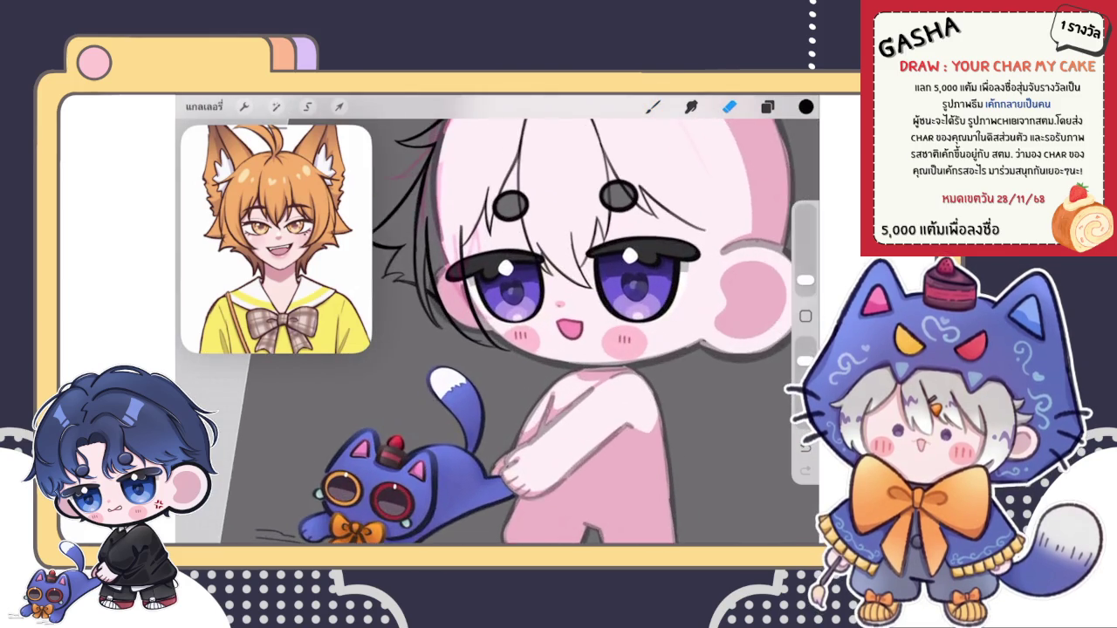
{"action": "key", "text": "e"}
{"action": "key", "text": "b"}
{"action": "scroll", "coordinate": [558, 332], "scroll_direction": "up", "scroll_amount": 3}
{"action": "scroll", "coordinate": [559, 332], "scroll_direction": "up", "scroll_amount": 2}
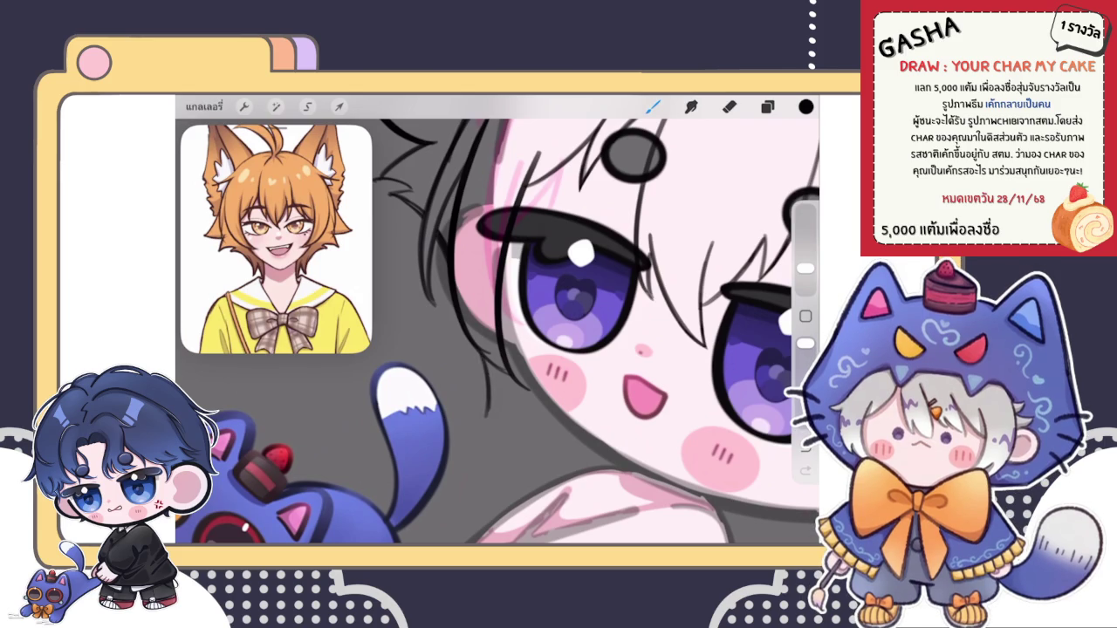
{"action": "scroll", "coordinate": [497, 318], "scroll_direction": "down", "scroll_amount": 5}
{"action": "scroll", "coordinate": [503, 352], "scroll_direction": "up", "scroll_amount": 3}
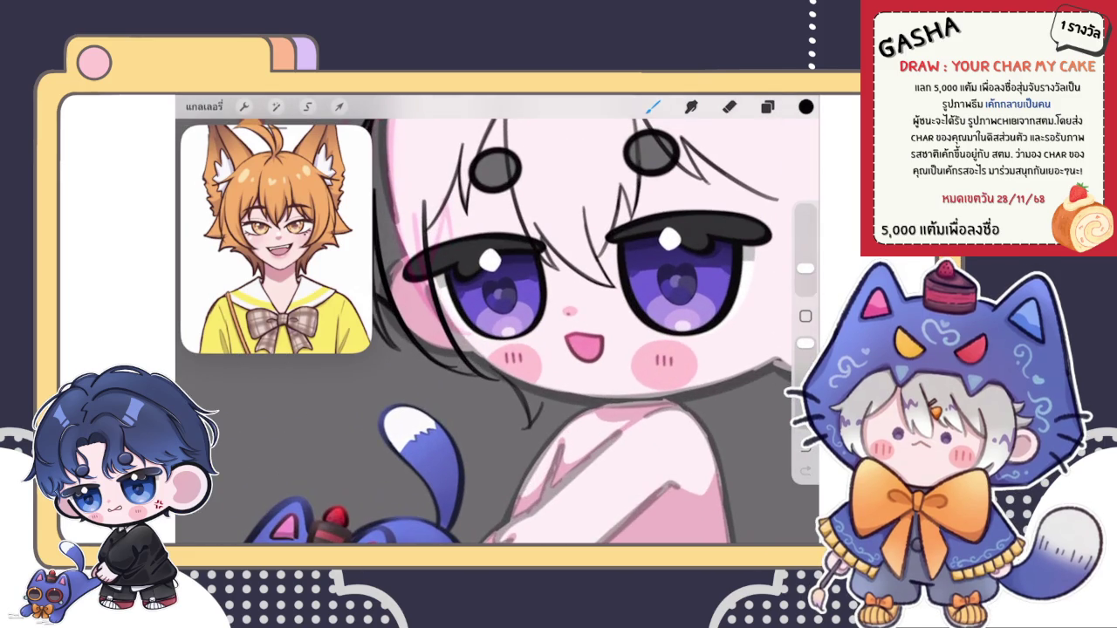
{"action": "scroll", "coordinate": [572, 437], "scroll_direction": "up", "scroll_amount": 3}
{"action": "mouse_move", "coordinate": [515, 353]}
{"action": "left_mouse_down"}
{"action": "mouse_move", "coordinate": [535, 394]}
{"action": "mouse_move", "coordinate": [553, 405]}
{"action": "left_mouse_up"}
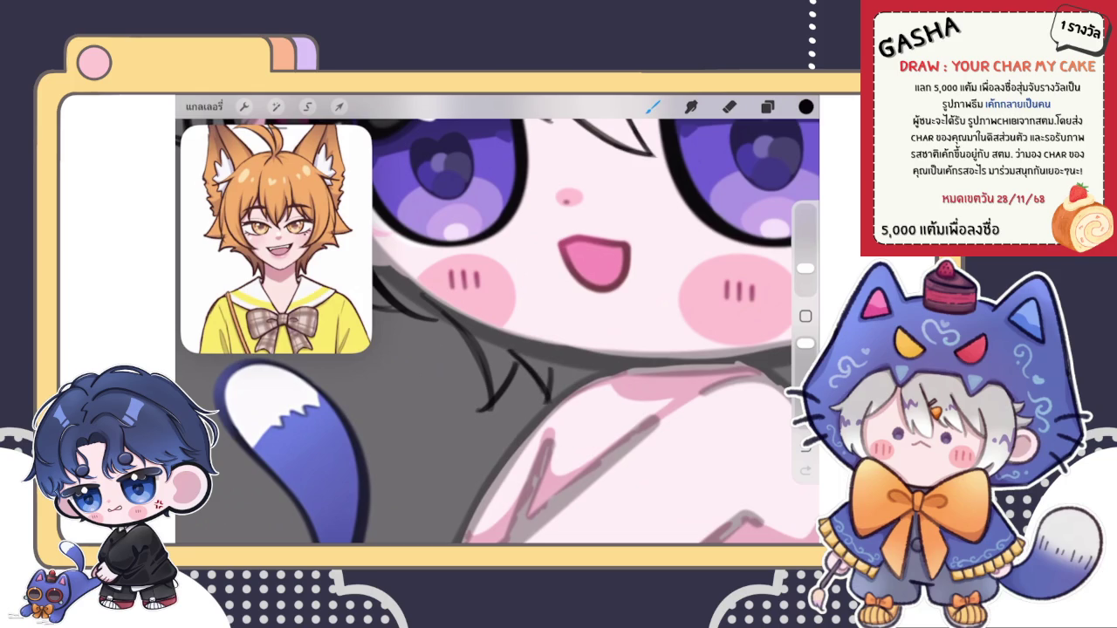
{"action": "key", "text": "e"}
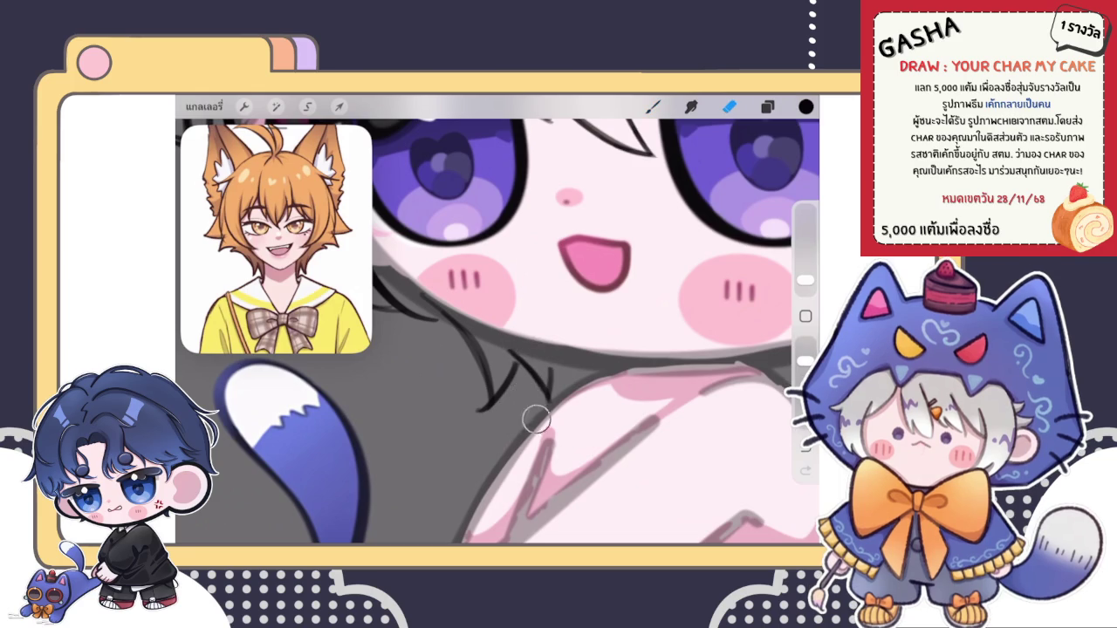
{"action": "key", "text": "b"}
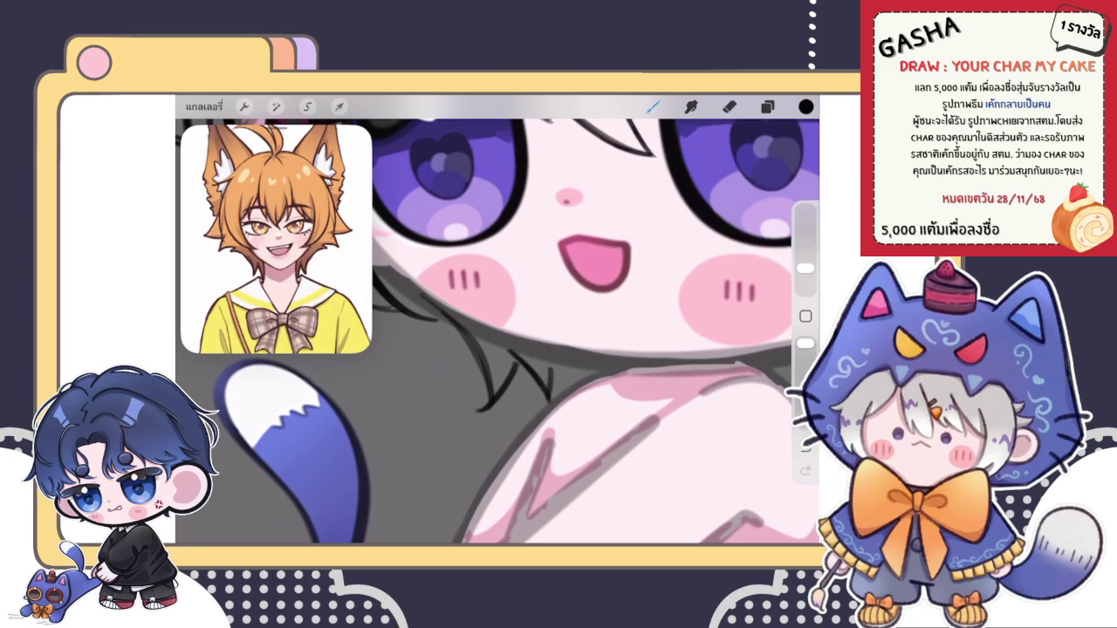
{"action": "scroll", "coordinate": [497, 331], "scroll_direction": "down", "scroll_amount": 5}
{"action": "scroll", "coordinate": [498, 331], "scroll_direction": "up", "scroll_amount": 5}
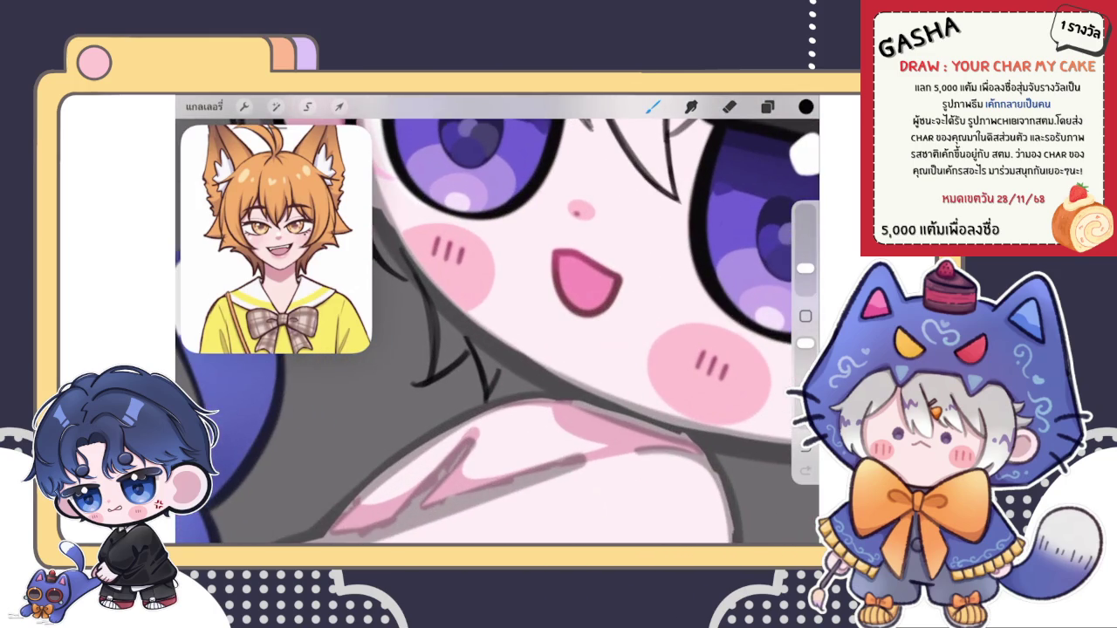
Step: Extend the hair outline further down toward the shoulder and erase the excess
{"action": "left_click_drag", "start_coordinate": [499, 365], "coordinate": [487, 400]}
{"action": "scroll", "coordinate": [497, 320], "scroll_direction": "down", "scroll_amount": 5}
{"action": "scroll", "coordinate": [497, 319], "scroll_direction": "down", "scroll_amount": 3}
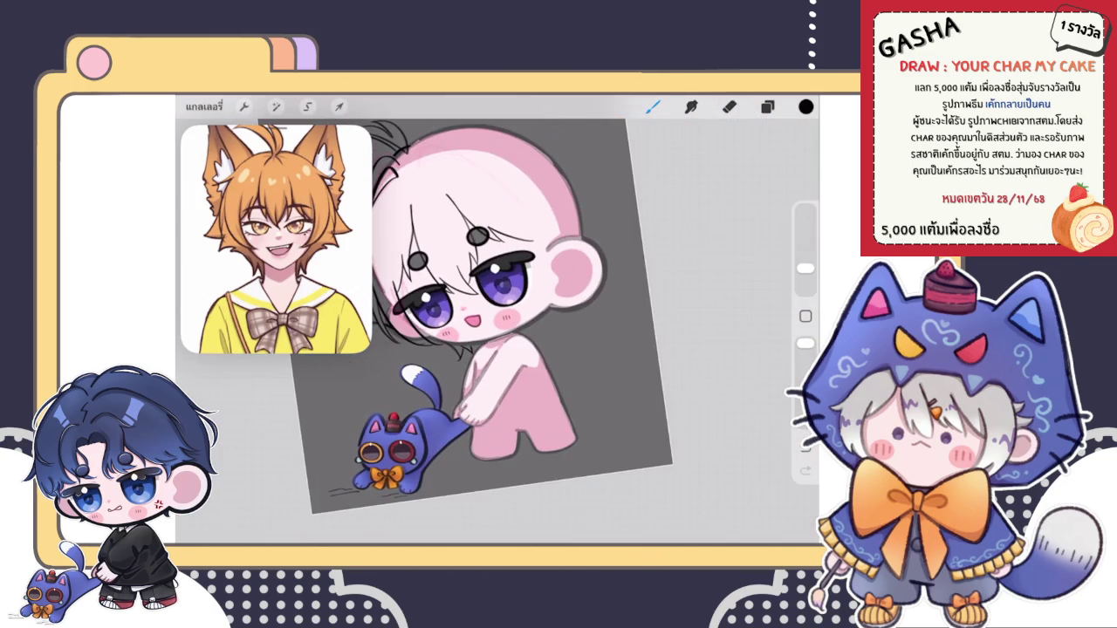
{"action": "scroll", "coordinate": [488, 297], "scroll_direction": "up", "scroll_amount": 5}
{"action": "scroll", "coordinate": [489, 297], "scroll_direction": "up", "scroll_amount": 5}
{"action": "scroll", "coordinate": [489, 297], "scroll_direction": "up", "scroll_amount": 1}
{"action": "scroll", "coordinate": [498, 331], "scroll_direction": "down", "scroll_amount": 3}
{"action": "key", "text": "e"}
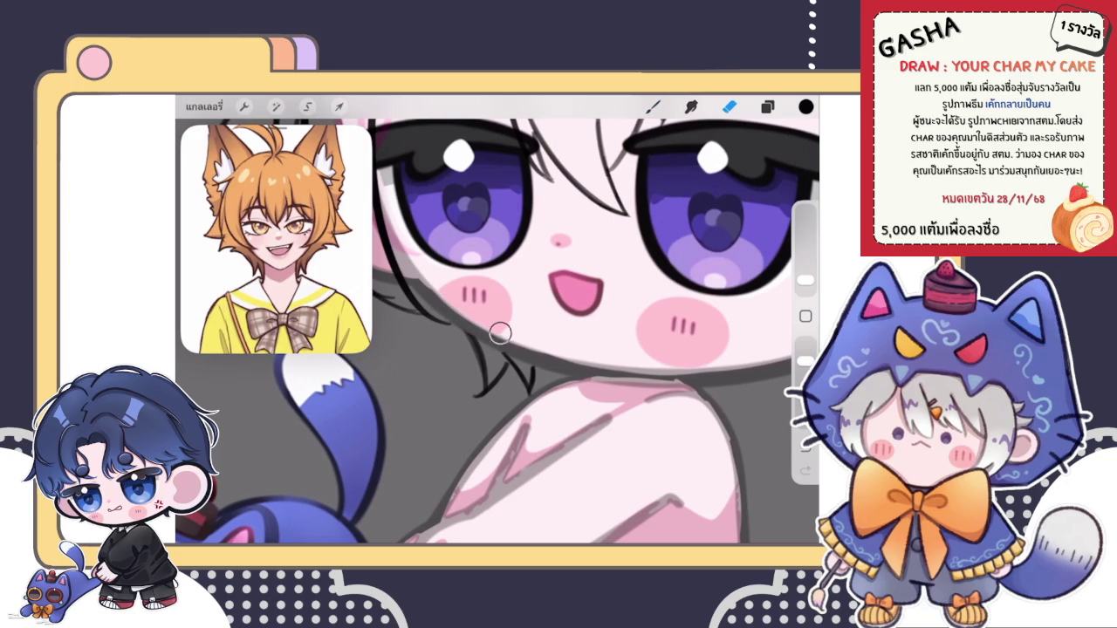
{"action": "scroll", "coordinate": [536, 352], "scroll_direction": "down", "scroll_amount": 5}
{"action": "key", "text": "b"}
{"action": "scroll", "coordinate": [487, 284], "scroll_direction": "up", "scroll_amount": 1}
{"action": "scroll", "coordinate": [487, 285], "scroll_direction": "up", "scroll_amount": 4}
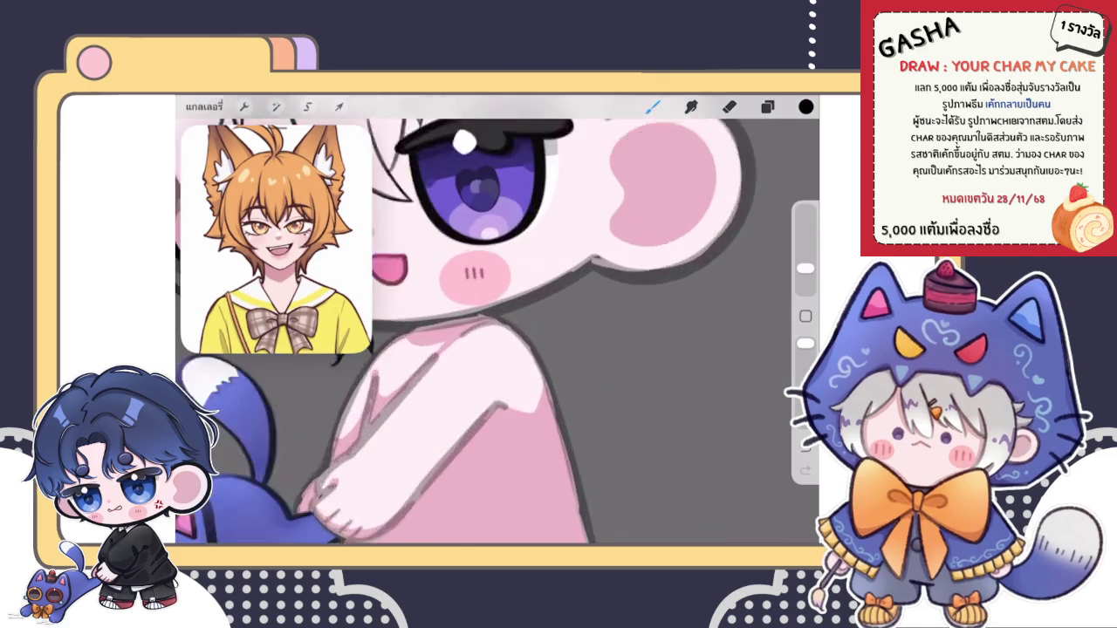
{"action": "scroll", "coordinate": [489, 279], "scroll_direction": "down", "scroll_amount": 2}
{"action": "scroll", "coordinate": [489, 280], "scroll_direction": "down", "scroll_amount": 2}
{"action": "scroll", "coordinate": [488, 279], "scroll_direction": "down", "scroll_amount": 2}
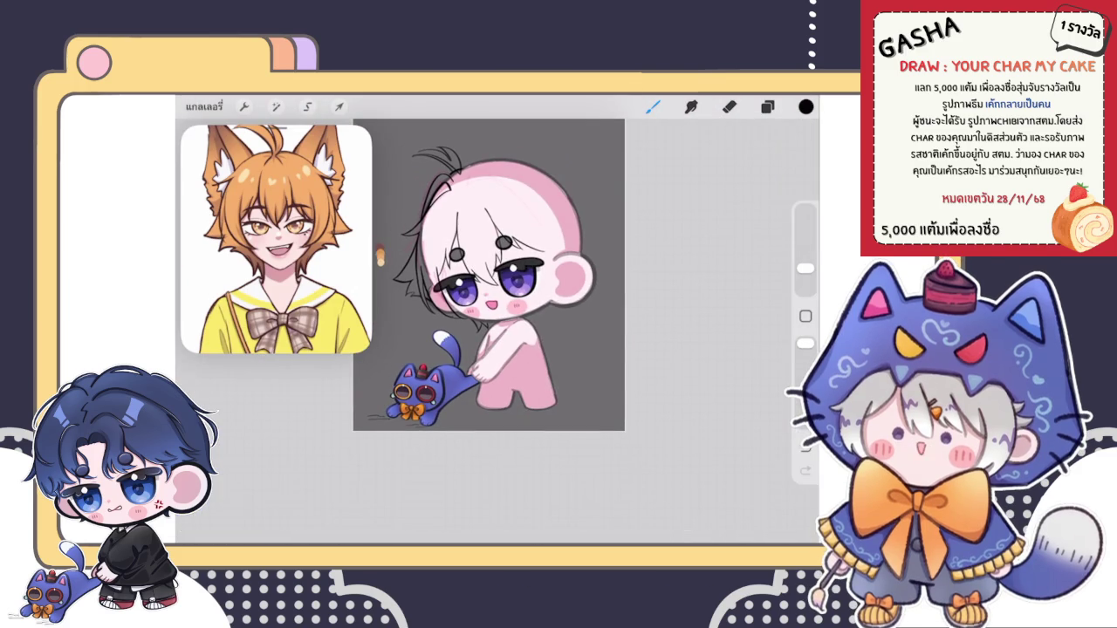
{"action": "scroll", "coordinate": [515, 275], "scroll_direction": "up", "scroll_amount": 3}
{"action": "scroll", "coordinate": [515, 275], "scroll_direction": "up", "scroll_amount": 3}
{"action": "scroll", "coordinate": [515, 274], "scroll_direction": "up", "scroll_amount": 2}
Step: Erase stray hair lines beside the eye and draw a new black hair stroke
{"action": "key", "text": "e"}
{"action": "left_click_drag", "start_coordinate": [489, 316], "coordinate": [494, 374]}
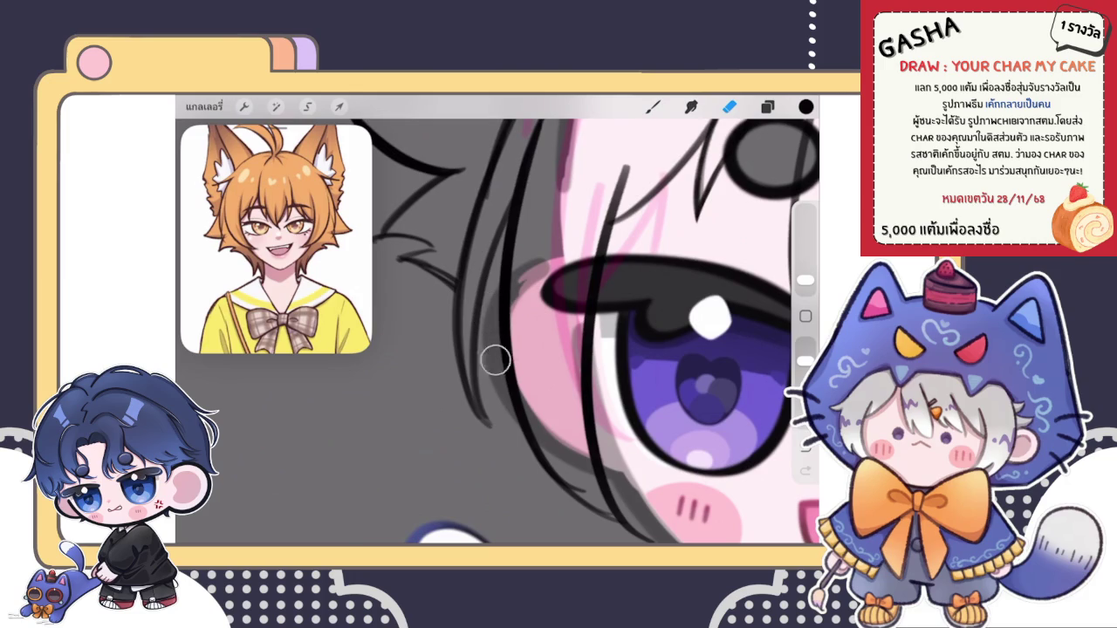
{"action": "key", "text": "b"}
{"action": "left_click_drag", "start_coordinate": [400, 258], "coordinate": [457, 287]}
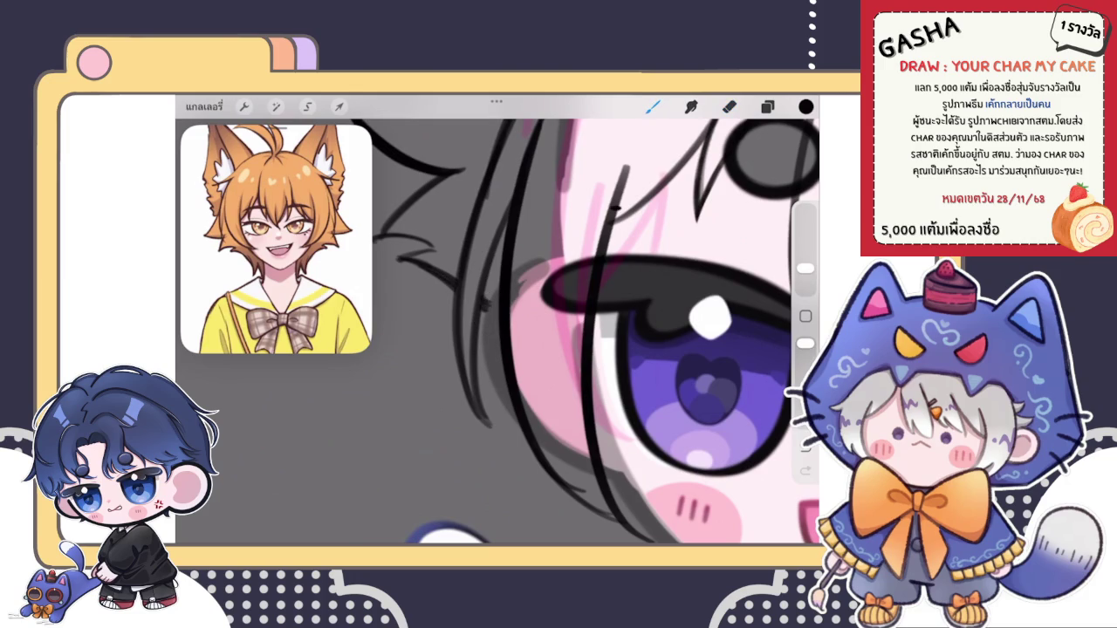
{"action": "key", "text": "e"}
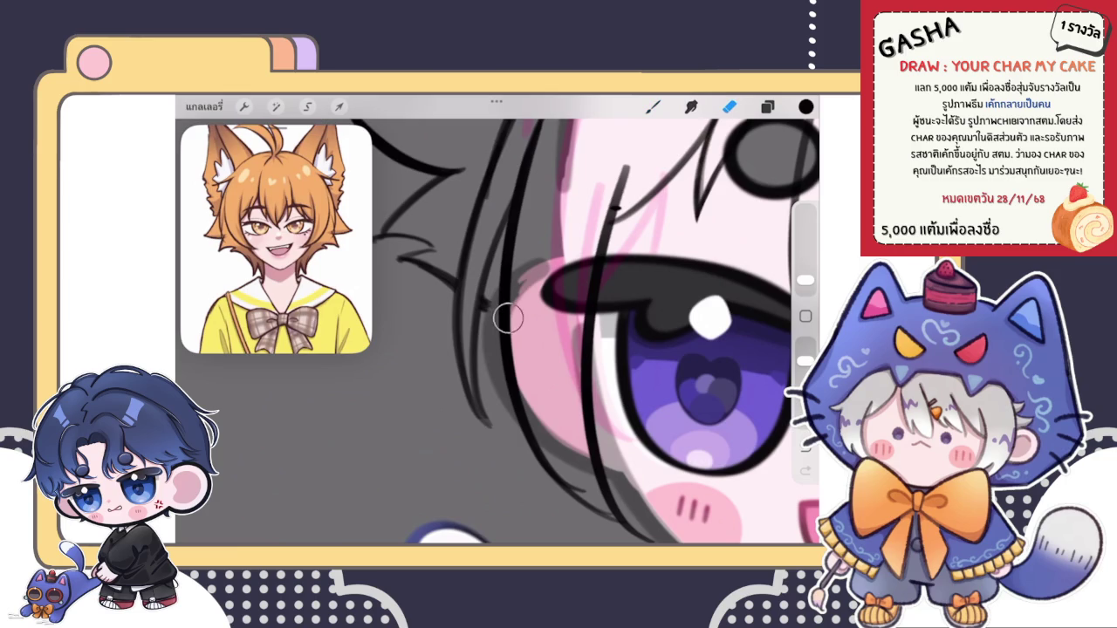
{"action": "key", "text": "b"}
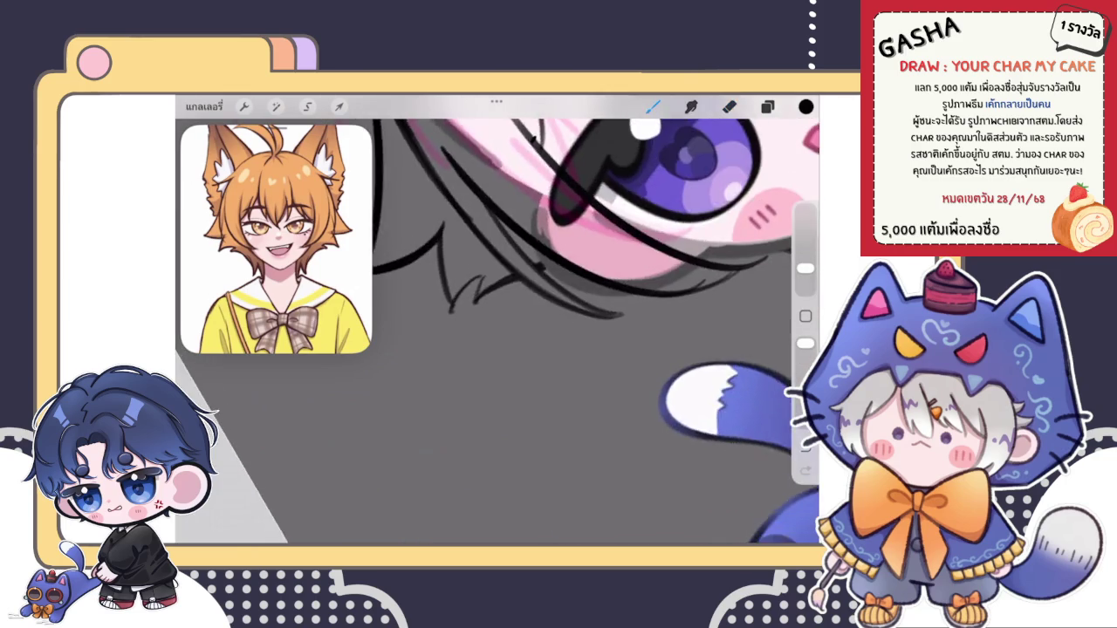
Step: Add a jagged segment to the zigzag hair tuft beside the face
{"action": "mouse_move", "coordinate": [472, 284]}
{"action": "left_mouse_down"}
{"action": "mouse_move", "coordinate": [460, 376]}
{"action": "mouse_move", "coordinate": [550, 264]}
{"action": "left_mouse_up"}
{"action": "key", "text": "e"}
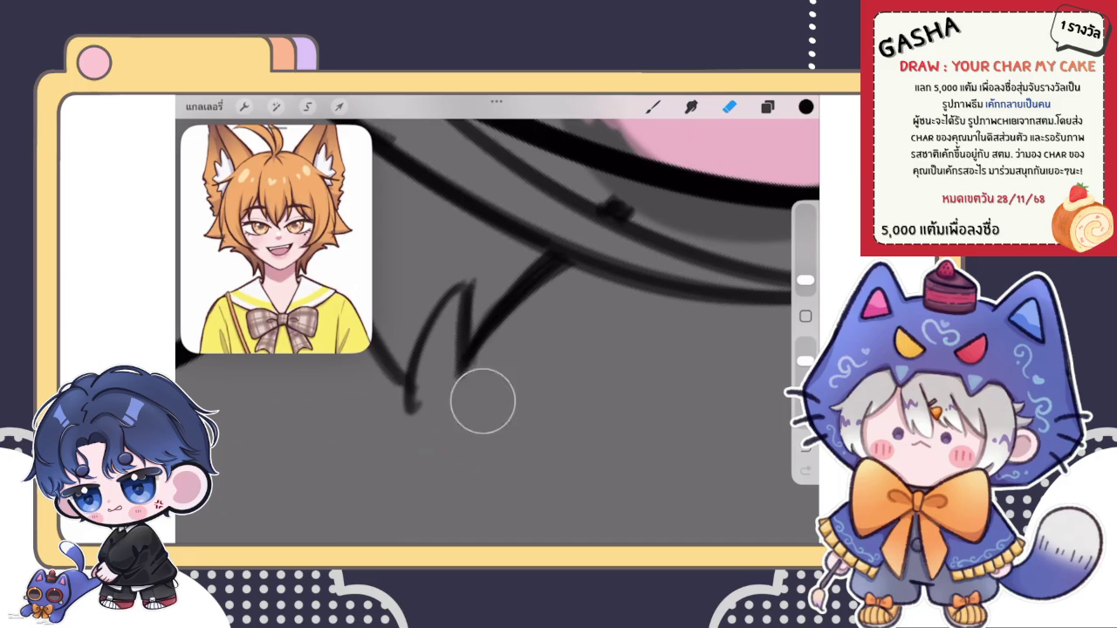
{"action": "key", "text": "b"}
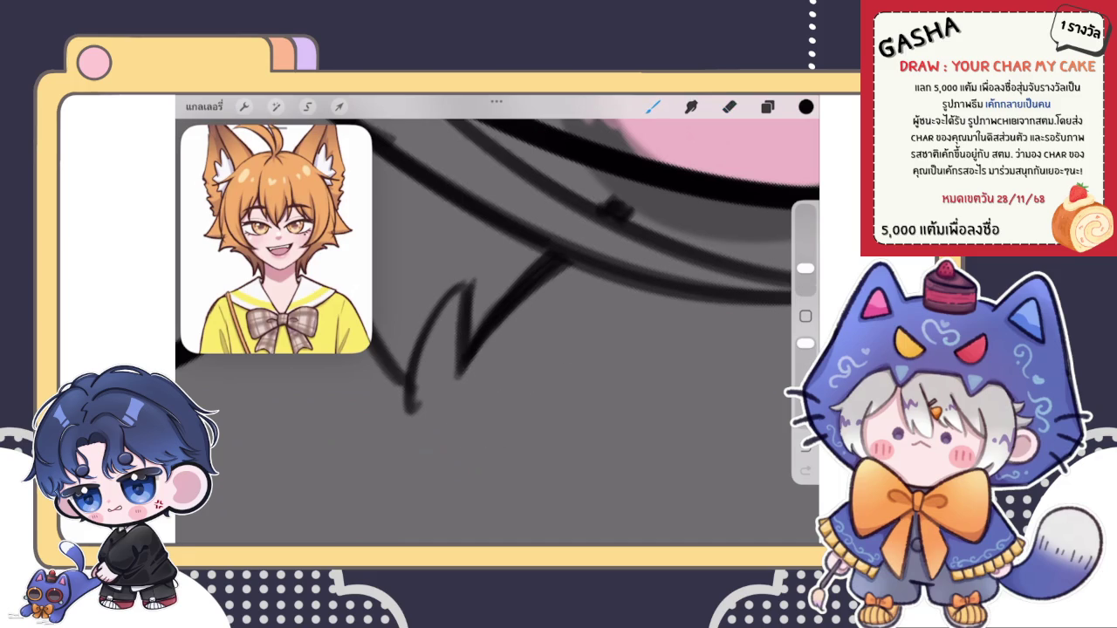
{"action": "left_click_drag", "start_coordinate": [406, 402], "coordinate": [478, 371]}
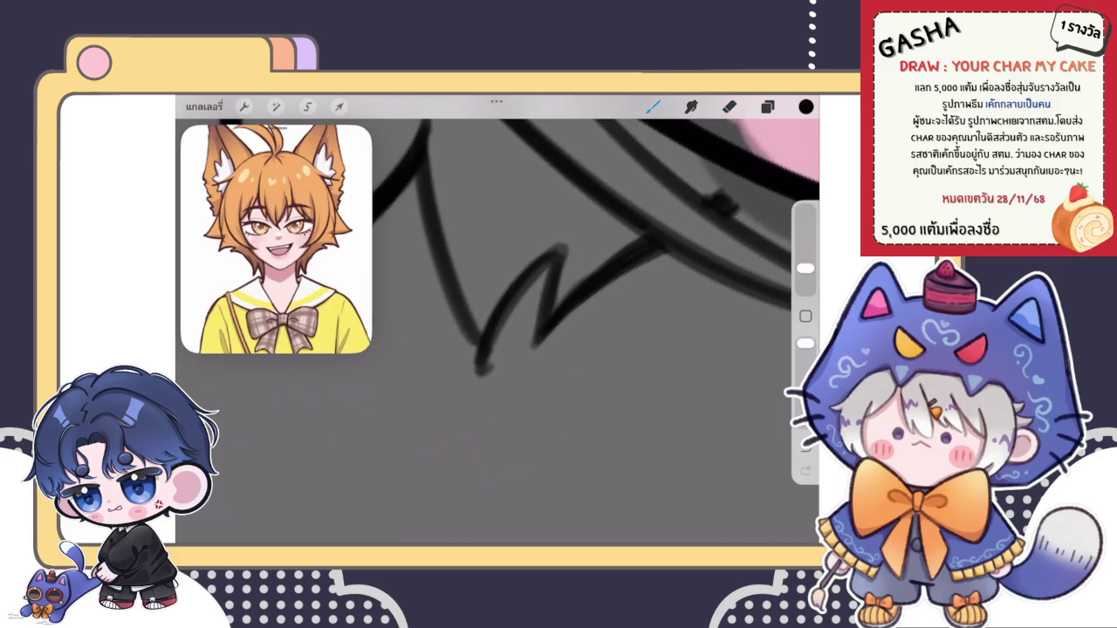
Step: Shrink the eraser, redraw the zigzag's left stroke darker, and trim its thin upper tip
{"action": "key", "text": "e"}
{"action": "left_click_drag", "start_coordinate": [806, 280], "coordinate": [806, 284]}
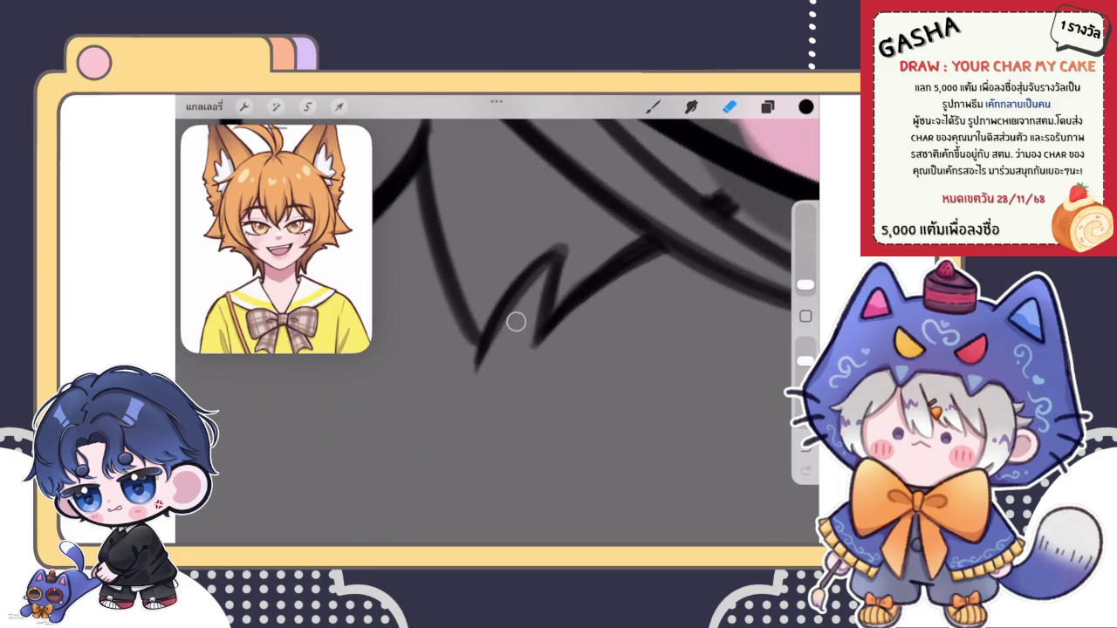
{"action": "scroll", "coordinate": [593, 331], "scroll_direction": "up", "scroll_amount": 2}
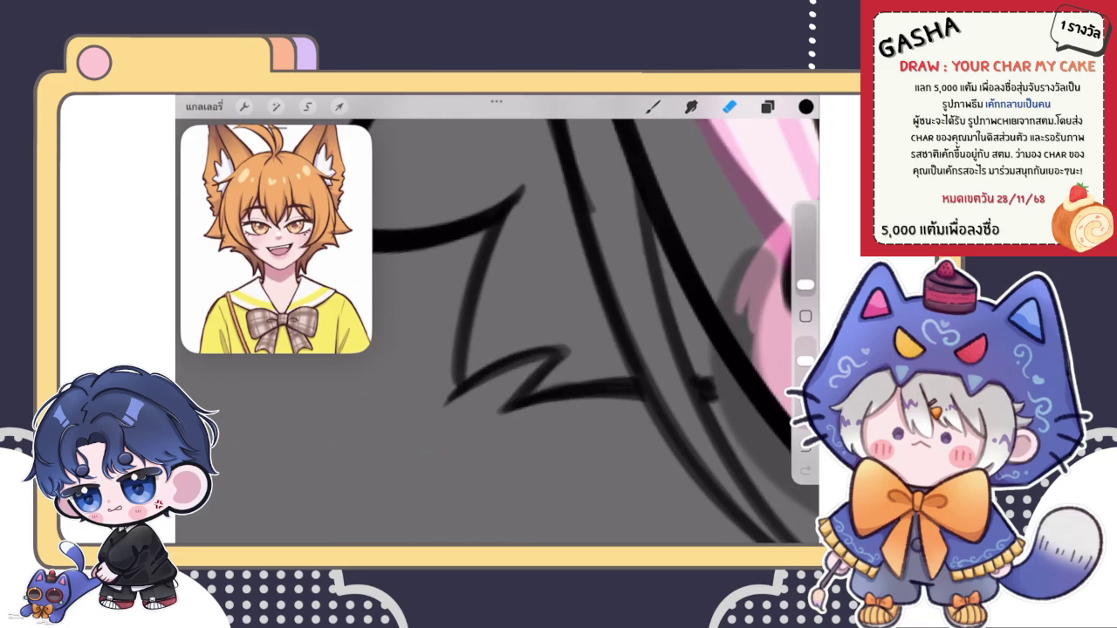
{"action": "key", "text": "b"}
{"action": "left_click_drag", "start_coordinate": [469, 307], "coordinate": [454, 392]}
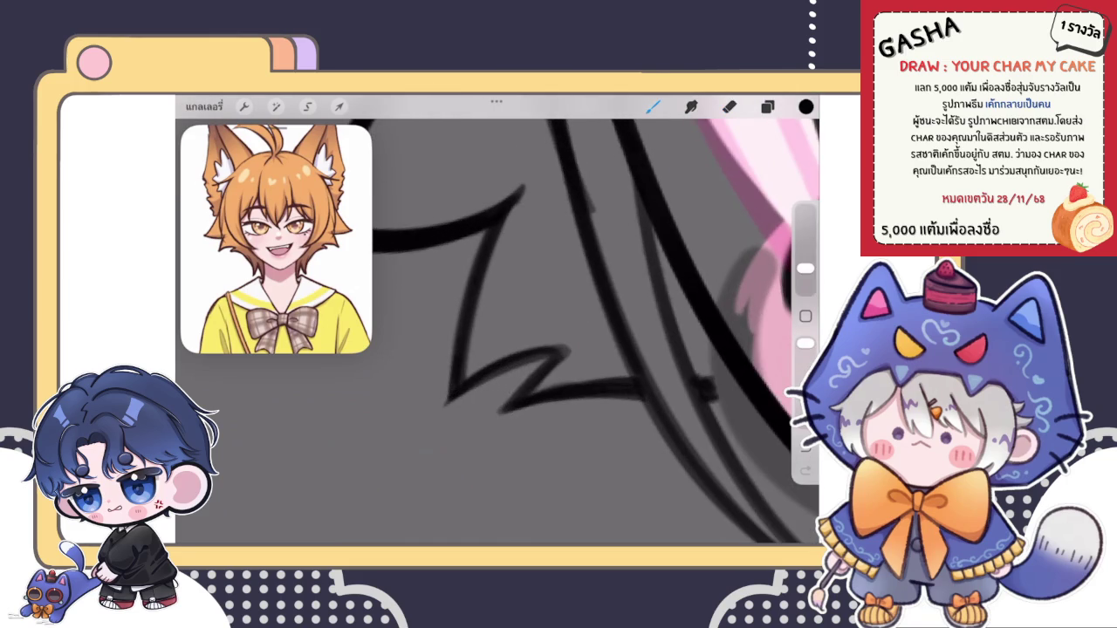
{"action": "left_click", "coordinate": [730, 107]}
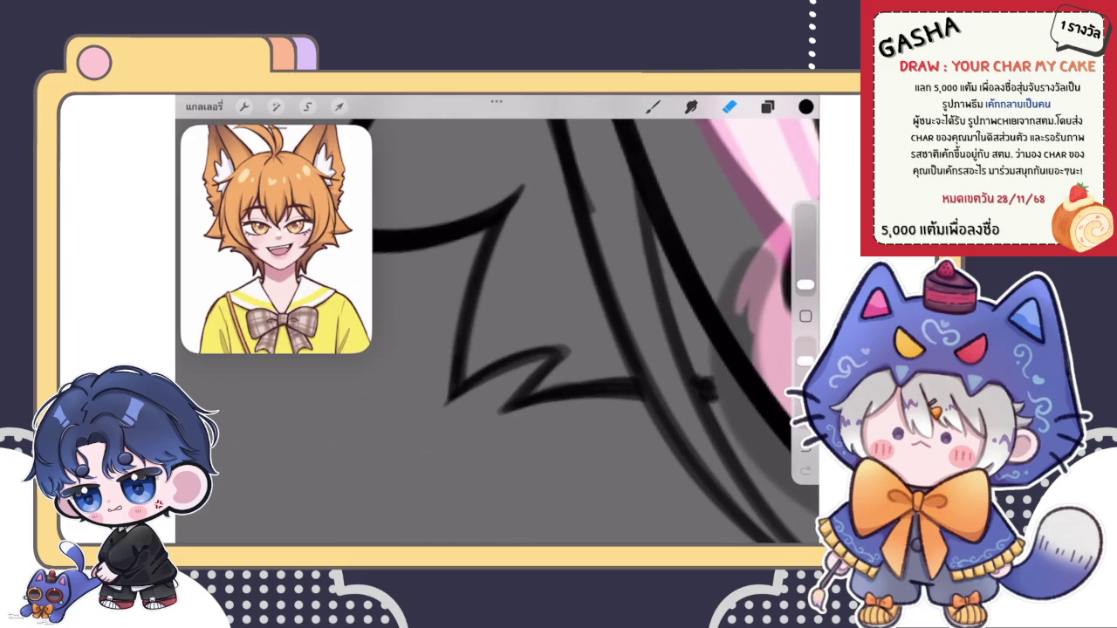
{"action": "mouse_move", "coordinate": [516, 216]}
{"action": "left_mouse_down"}
{"action": "mouse_move", "coordinate": [531, 180]}
{"action": "mouse_move", "coordinate": [449, 402]}
{"action": "left_mouse_up"}
{"action": "left_click", "coordinate": [653, 107]}
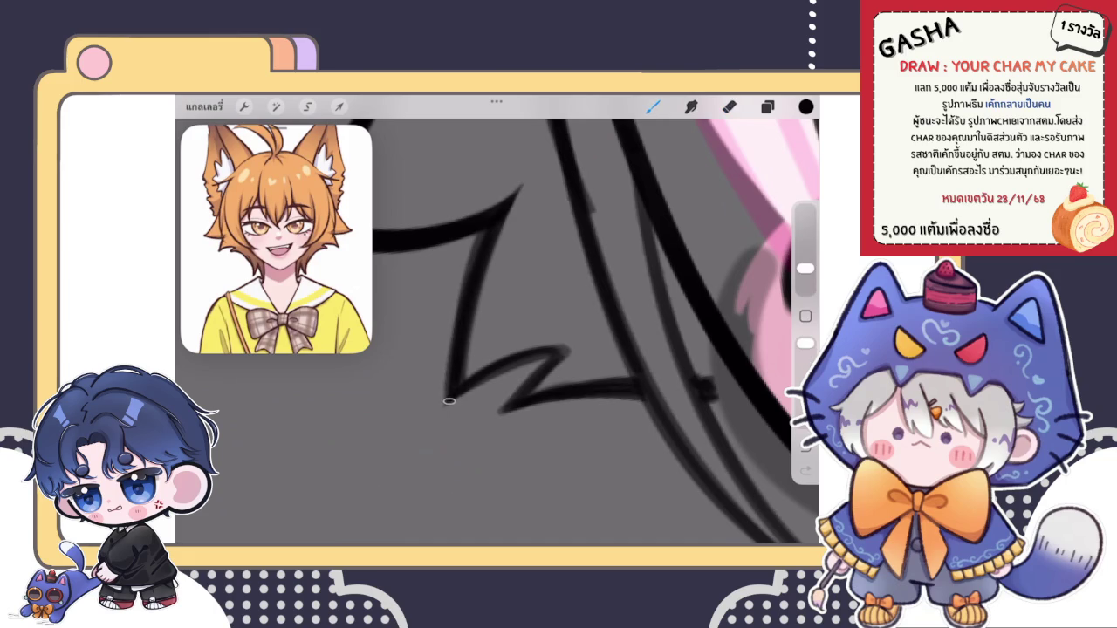
{"action": "scroll", "coordinate": [541, 288], "scroll_direction": "down", "scroll_amount": 5}
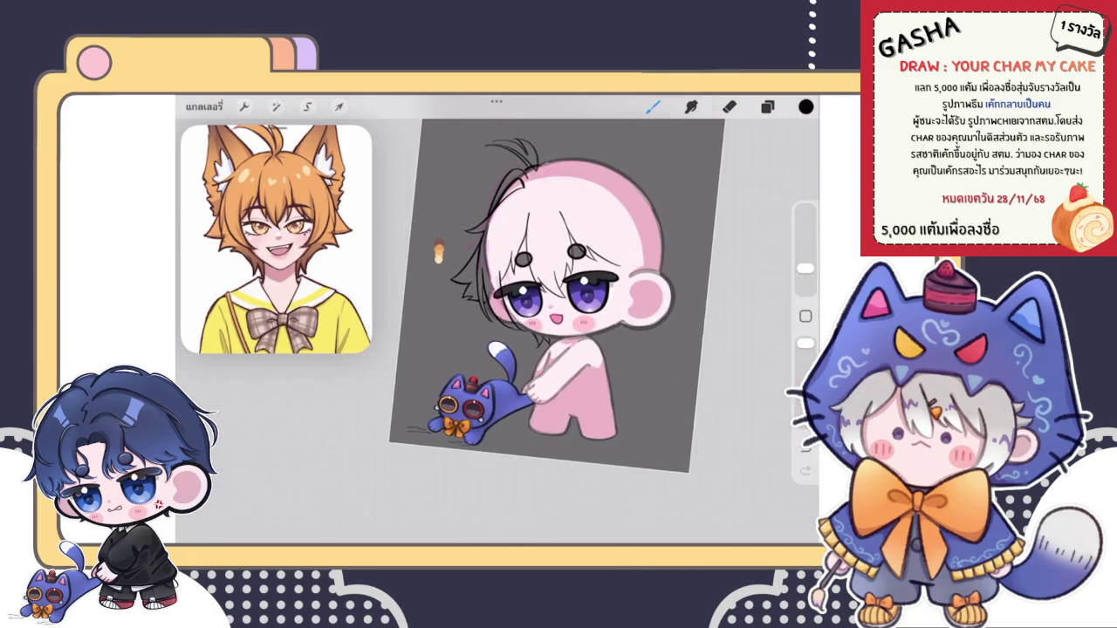
Step: Briefly check the brush library and layer list, then close them
{"action": "scroll", "coordinate": [558, 297], "scroll_direction": "down", "scroll_amount": 3}
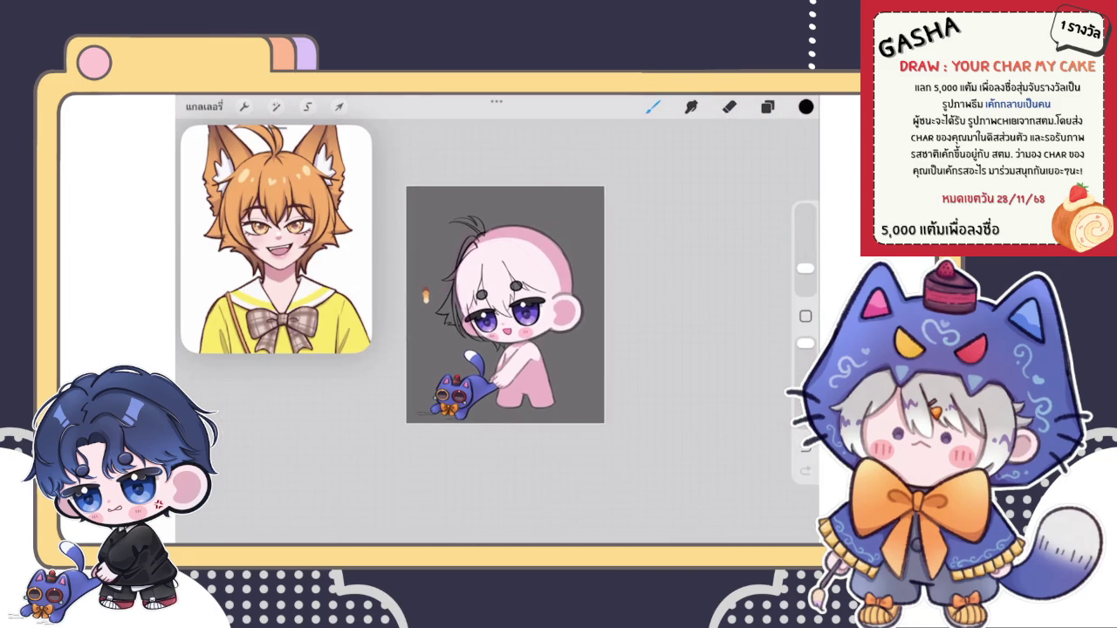
{"action": "scroll", "coordinate": [501, 314], "scroll_direction": "up", "scroll_amount": 2}
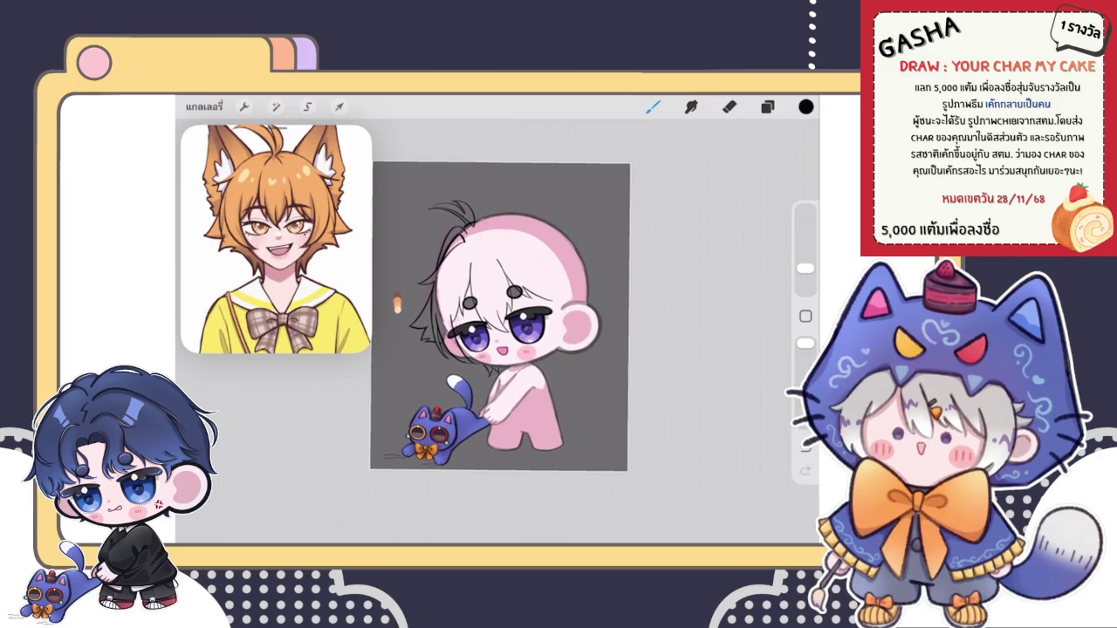
{"action": "left_click", "coordinate": [653, 107]}
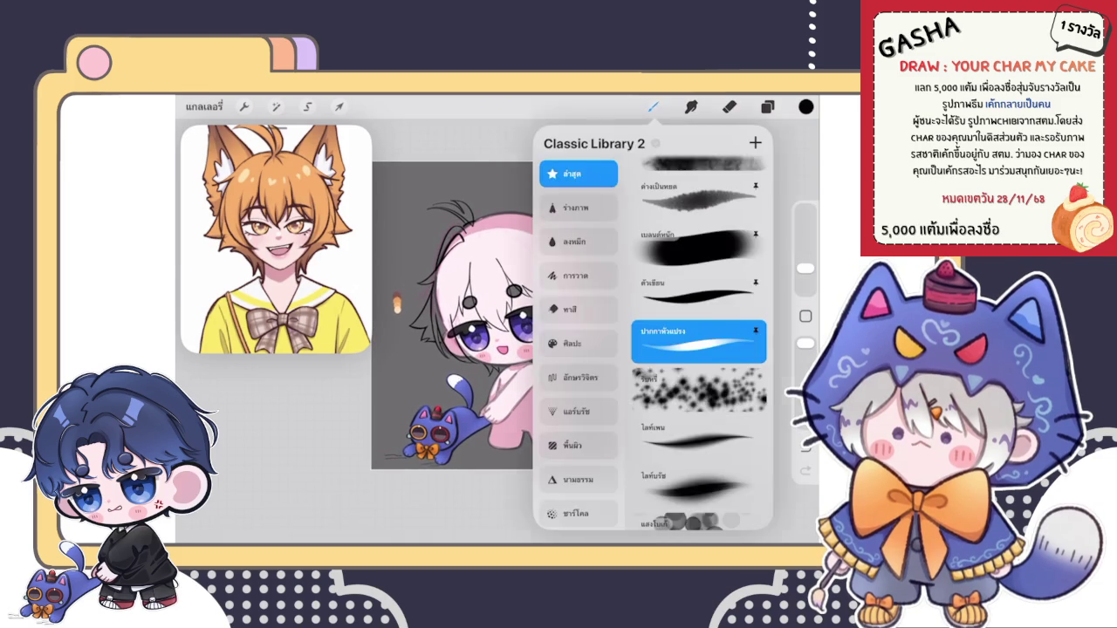
{"action": "left_click", "coordinate": [652, 107]}
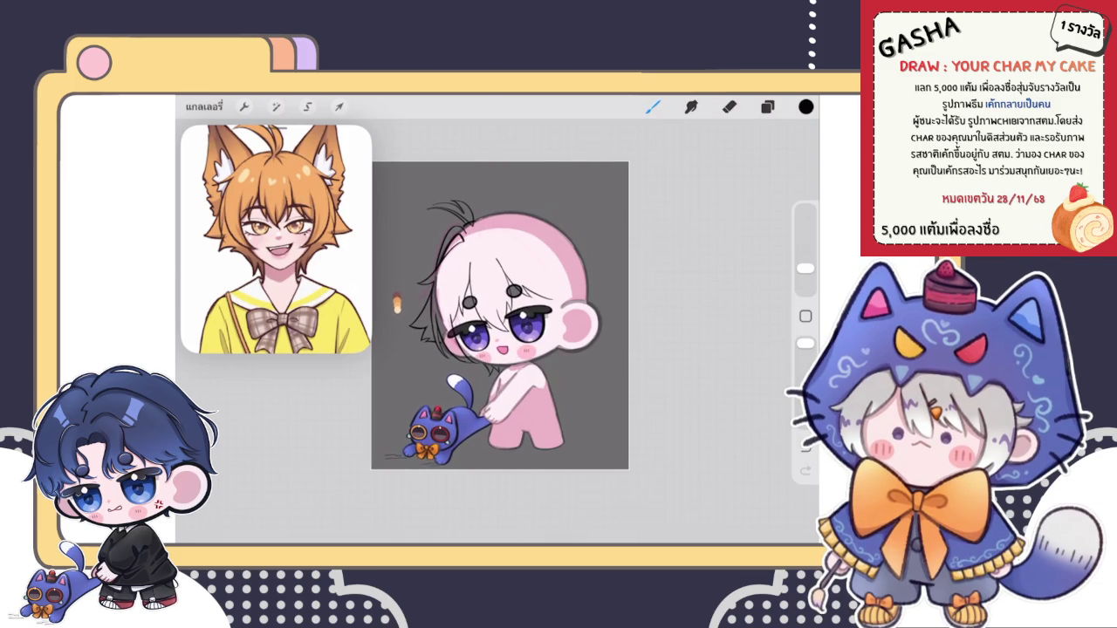
{"action": "left_click", "coordinate": [768, 107]}
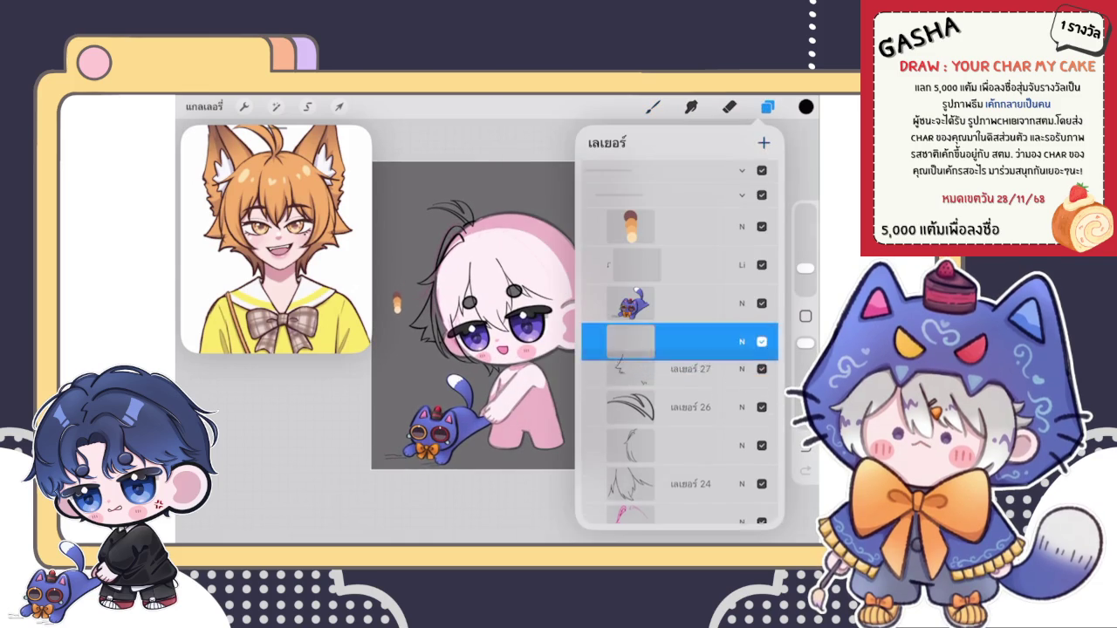
{"action": "left_click", "coordinate": [767, 106]}
{"action": "left_click", "coordinate": [653, 106]}
{"action": "left_click", "coordinate": [653, 107]}
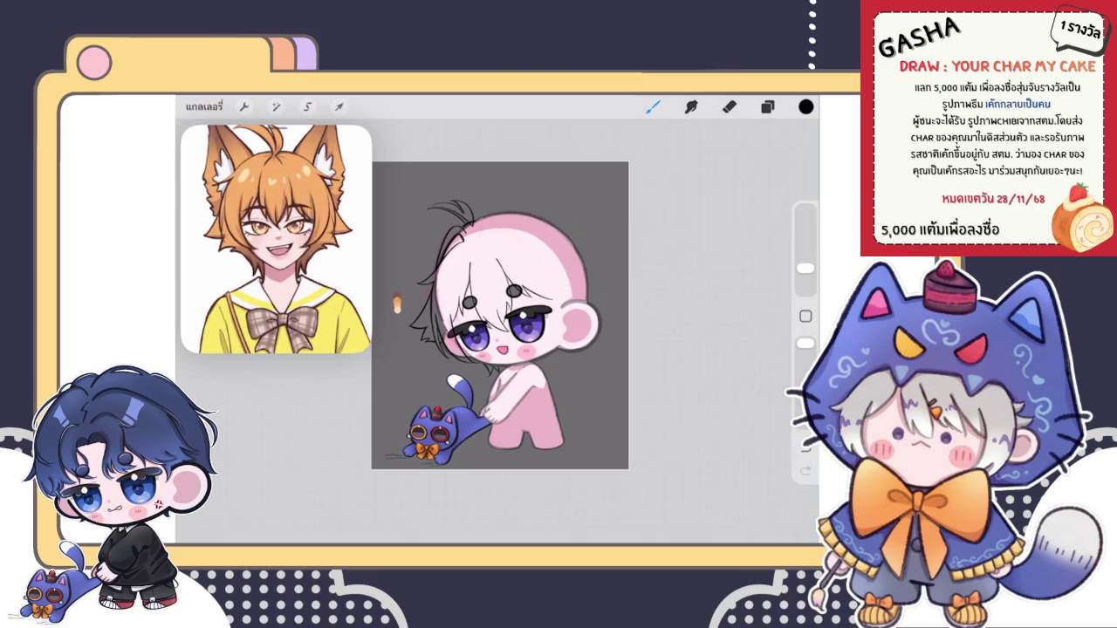
Step: Sketch a few thin hair strands near the tufts on top of the head
{"action": "scroll", "coordinate": [541, 366], "scroll_direction": "up", "scroll_amount": 3}
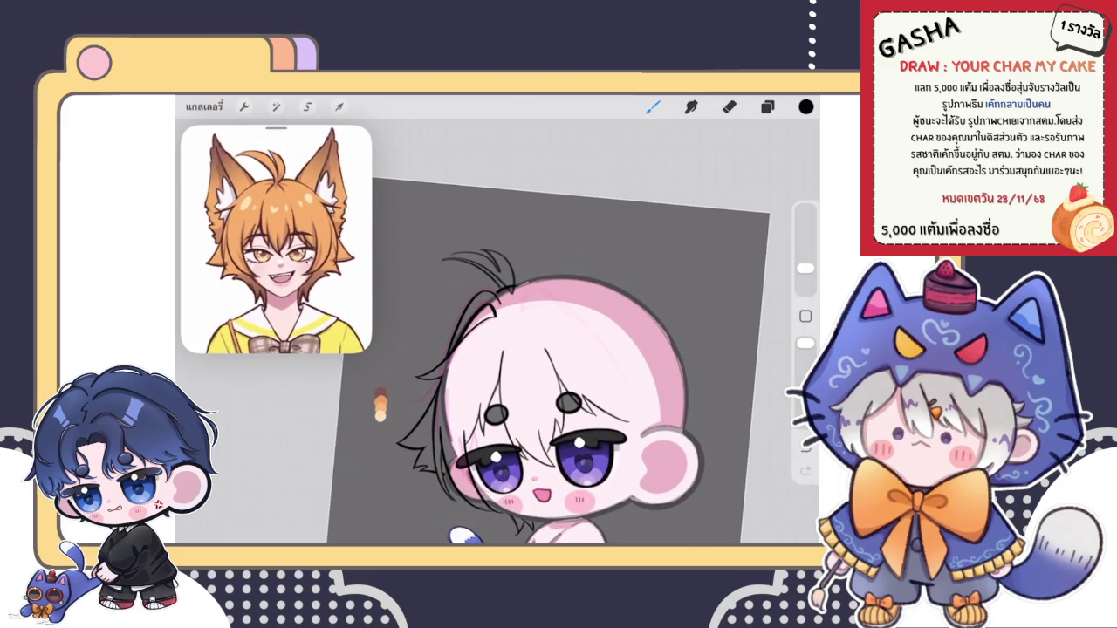
{"action": "scroll", "coordinate": [583, 339], "scroll_direction": "up", "scroll_amount": 3}
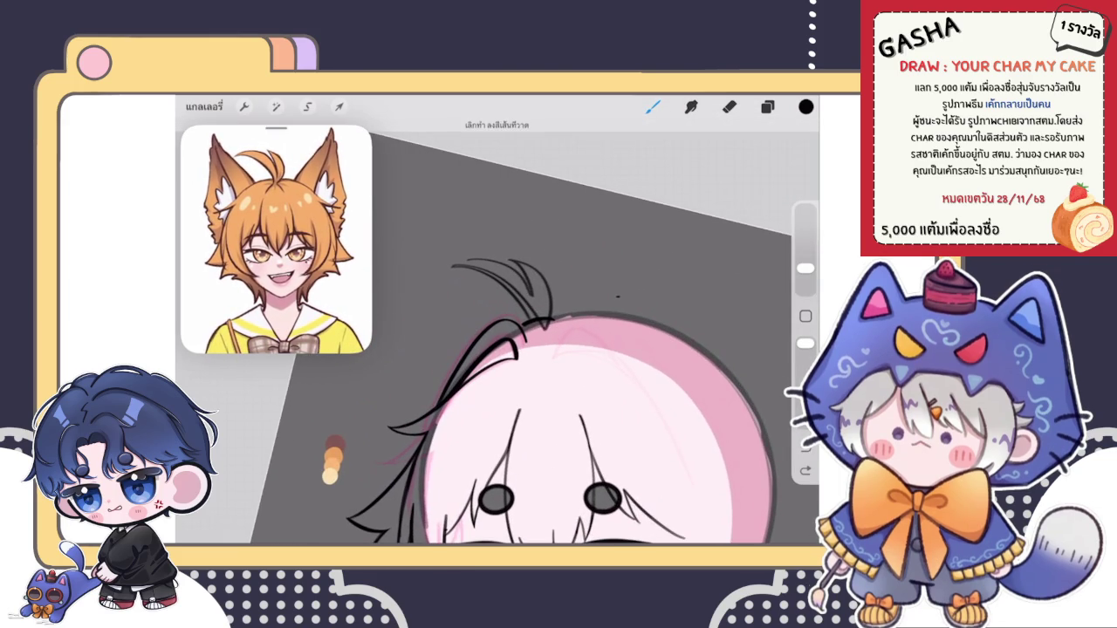
{"action": "left_click_drag", "start_coordinate": [477, 262], "coordinate": [496, 314]}
{"action": "left_click_drag", "start_coordinate": [461, 243], "coordinate": [494, 312]}
{"action": "scroll", "coordinate": [535, 339], "scroll_direction": "down", "scroll_amount": 3}
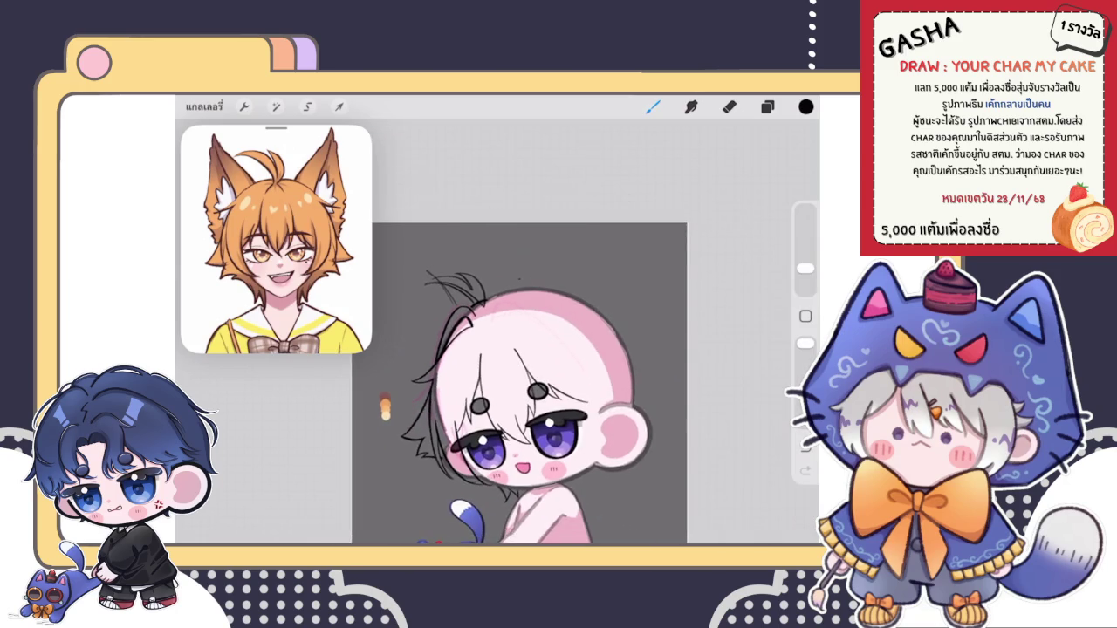
{"action": "scroll", "coordinate": [535, 338], "scroll_direction": "up", "scroll_amount": 3}
Step: Enlarge the eraser, remove a stray stroke near the tufts, and return to the brush
{"action": "left_click", "coordinate": [729, 106]}
{"action": "left_click_drag", "start_coordinate": [804, 285], "coordinate": [805, 272]}
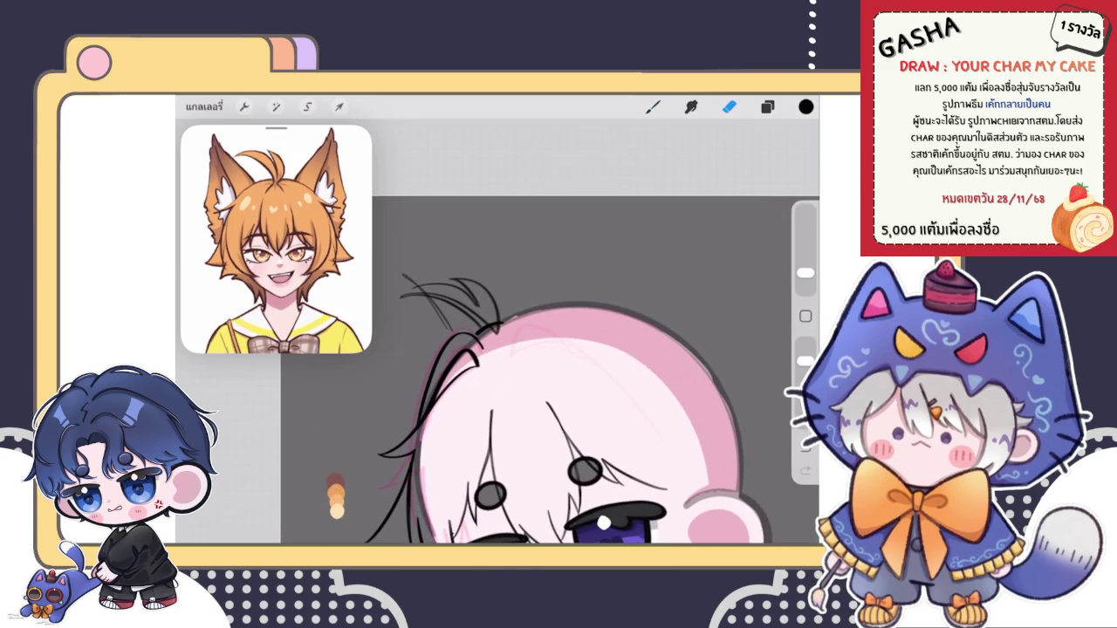
{"action": "left_click_drag", "start_coordinate": [428, 266], "coordinate": [403, 281]}
{"action": "scroll", "coordinate": [549, 370], "scroll_direction": "down", "scroll_amount": 3}
{"action": "left_click", "coordinate": [653, 107]}
{"action": "scroll", "coordinate": [549, 370], "scroll_direction": "up", "scroll_amount": 3}
{"action": "left_click", "coordinate": [767, 106]}
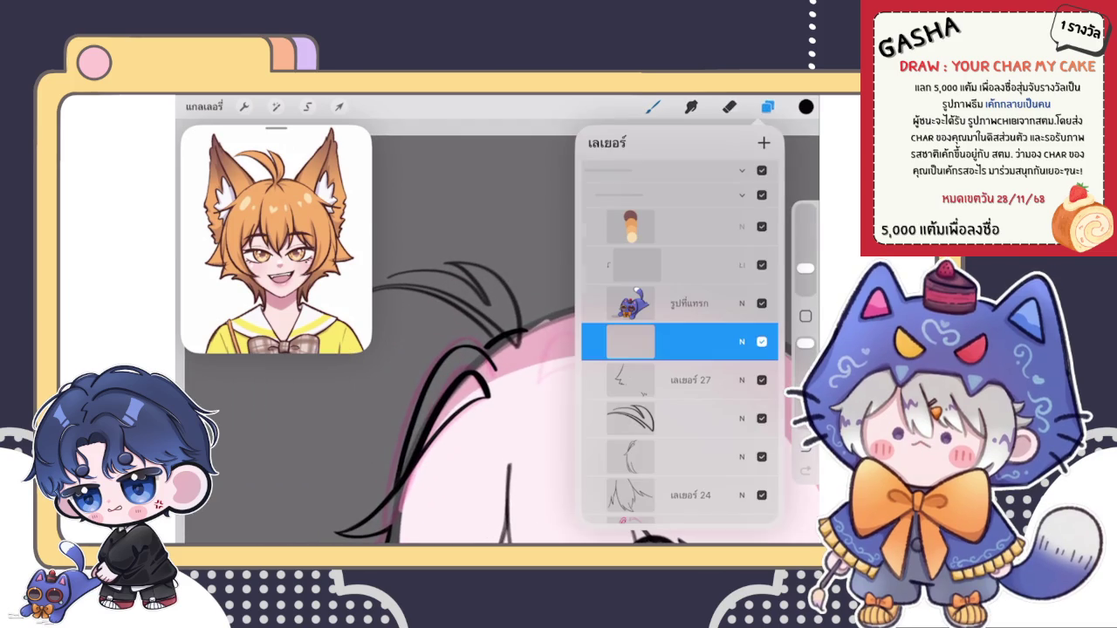
Step: Select the sketch layer below the hair strokes, try a small erasure, and undo it
{"action": "scroll", "coordinate": [680, 342], "scroll_direction": "down", "scroll_amount": 3}
{"action": "left_click", "coordinate": [680, 348]}
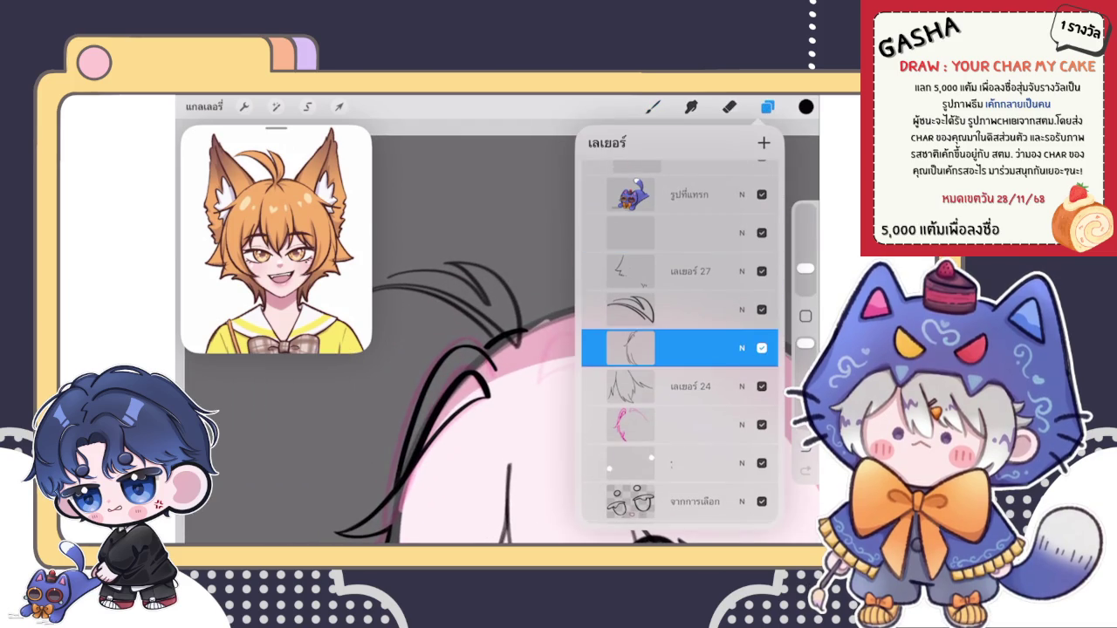
{"action": "left_click", "coordinate": [729, 106]}
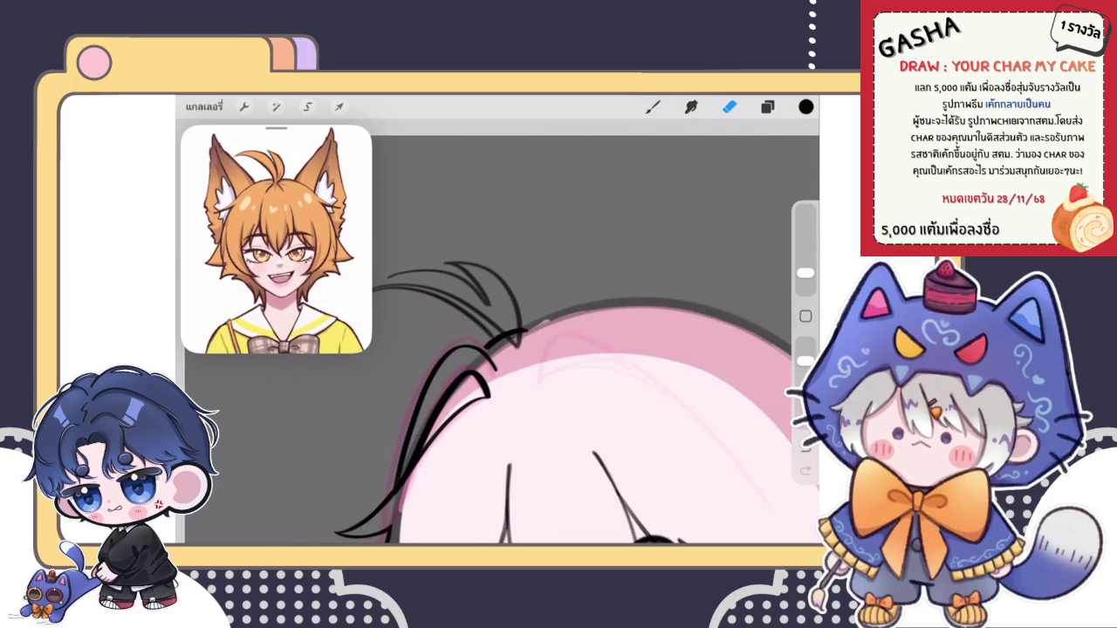
{"action": "scroll", "coordinate": [497, 375], "scroll_direction": "up", "scroll_amount": 3}
{"action": "left_click_drag", "start_coordinate": [806, 273], "coordinate": [806, 284]}
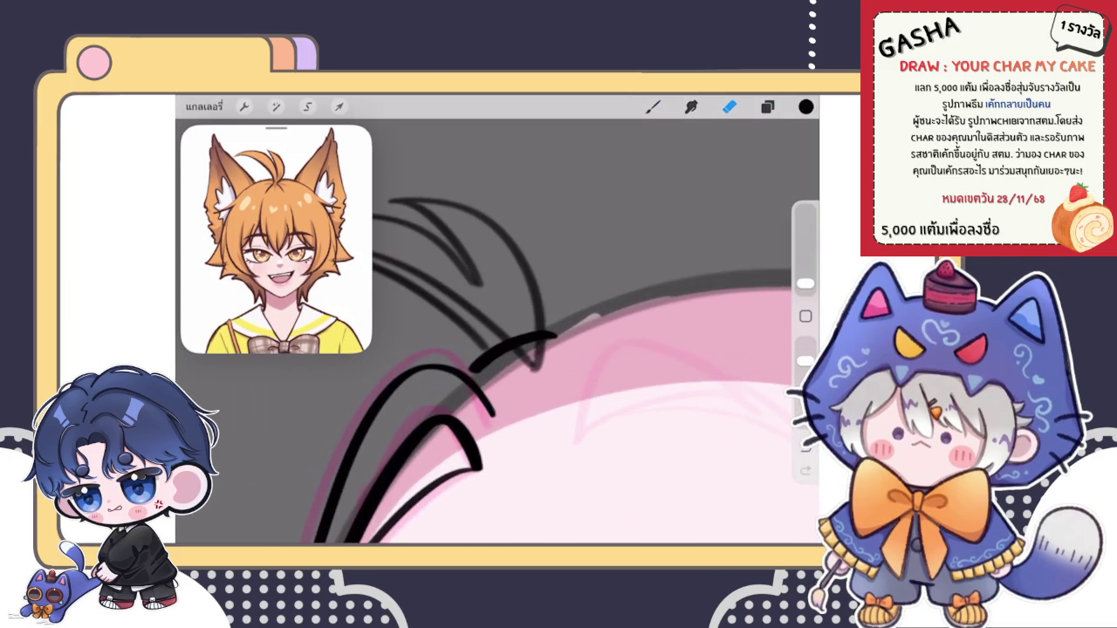
{"action": "mouse_move", "coordinate": [535, 343]}
{"action": "left_mouse_down"}
{"action": "mouse_move", "coordinate": [522, 350]}
{"action": "mouse_move", "coordinate": [535, 335]}
{"action": "mouse_move", "coordinate": [531, 344]}
{"action": "left_mouse_up"}
{"action": "key", "text": "ctrl+z"}
{"action": "scroll", "coordinate": [567, 392], "scroll_direction": "down", "scroll_amount": 5}
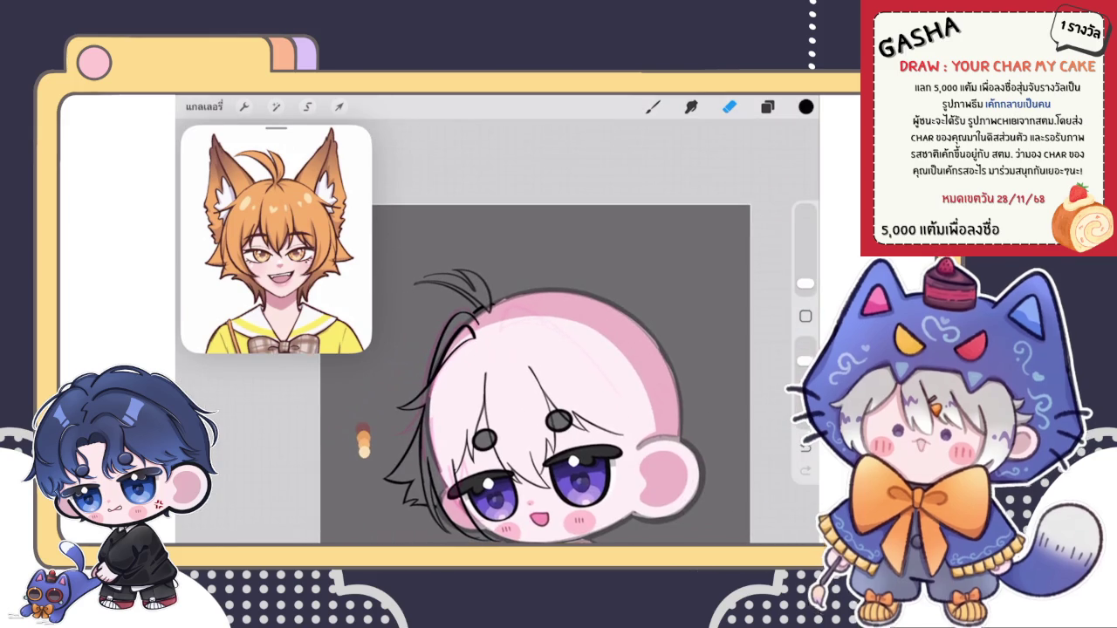
Step: On Layer 29, draw the pointed left fox-ear outline above the head
{"action": "left_click", "coordinate": [767, 106]}
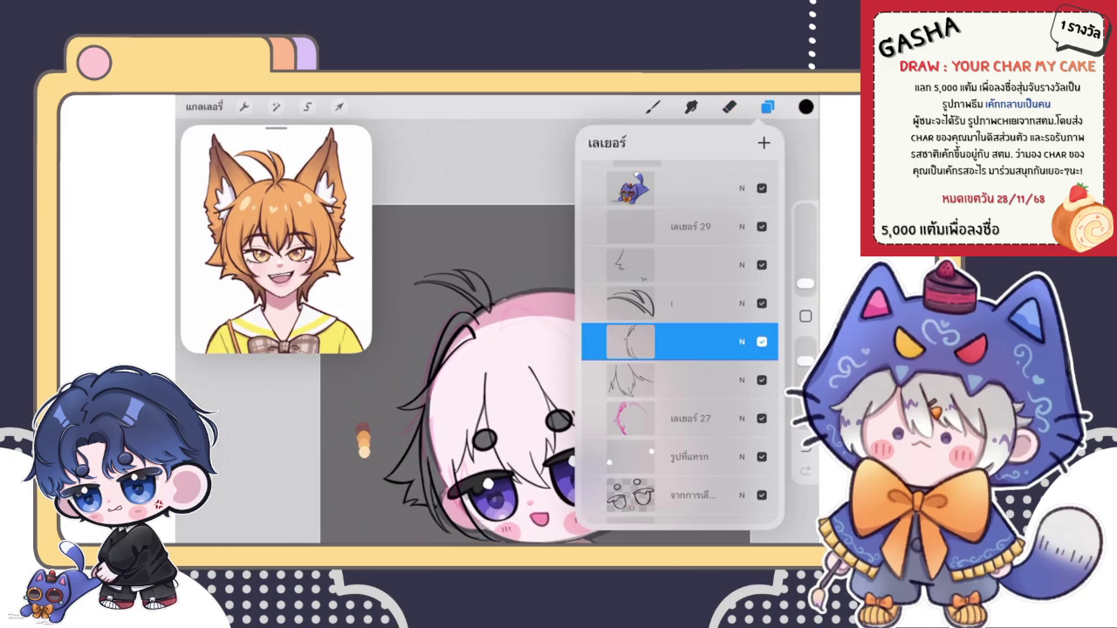
{"action": "left_click", "coordinate": [680, 226]}
{"action": "left_click", "coordinate": [768, 106]}
{"action": "left_click", "coordinate": [653, 105]}
{"action": "scroll", "coordinate": [541, 393], "scroll_direction": "up", "scroll_amount": 3}
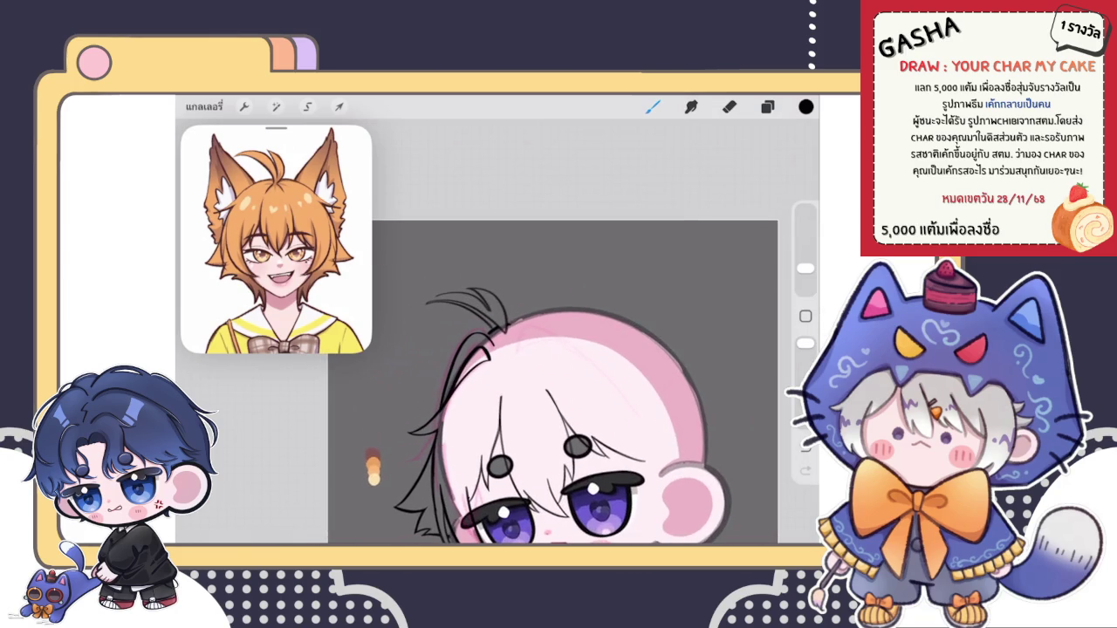
{"action": "mouse_move", "coordinate": [437, 388]}
{"action": "left_mouse_down"}
{"action": "mouse_move", "coordinate": [421, 257]}
{"action": "mouse_move", "coordinate": [477, 320]}
{"action": "left_mouse_up"}
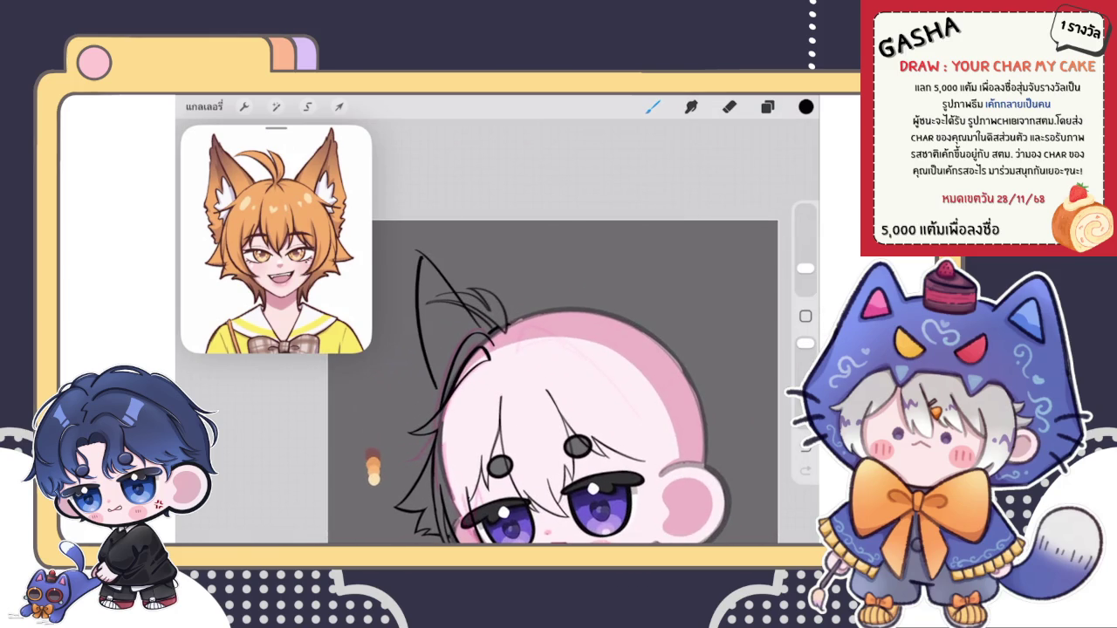
{"action": "key", "text": "ctrl+z"}
{"action": "left_click_drag", "start_coordinate": [425, 259], "coordinate": [482, 324]}
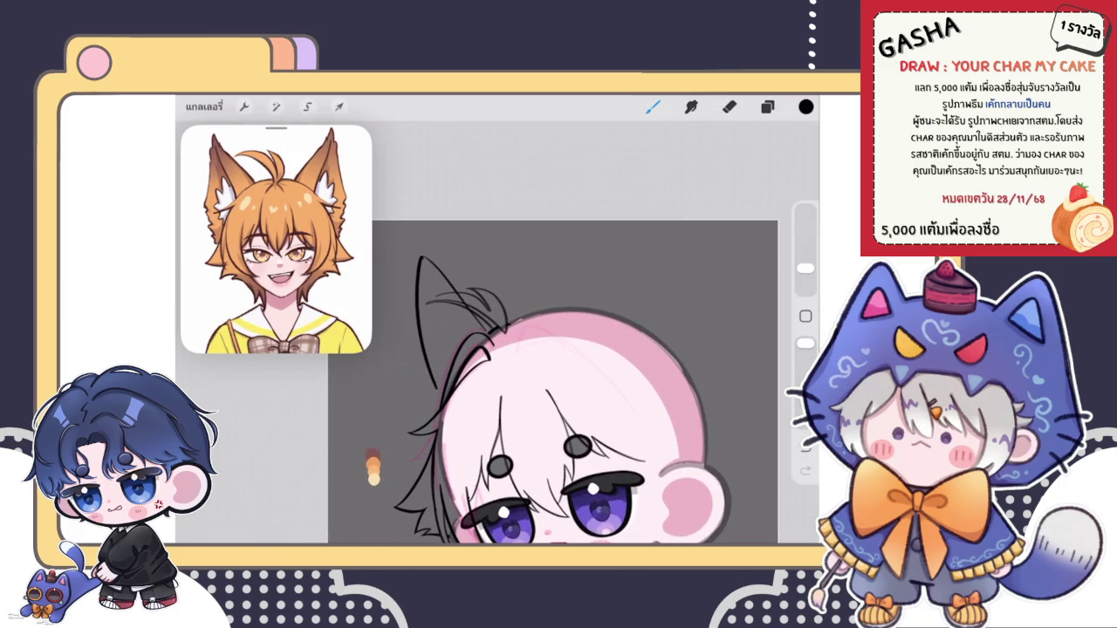
{"action": "scroll", "coordinate": [567, 384], "scroll_direction": "down", "scroll_amount": 3}
{"action": "scroll", "coordinate": [541, 384], "scroll_direction": "up", "scroll_amount": 3}
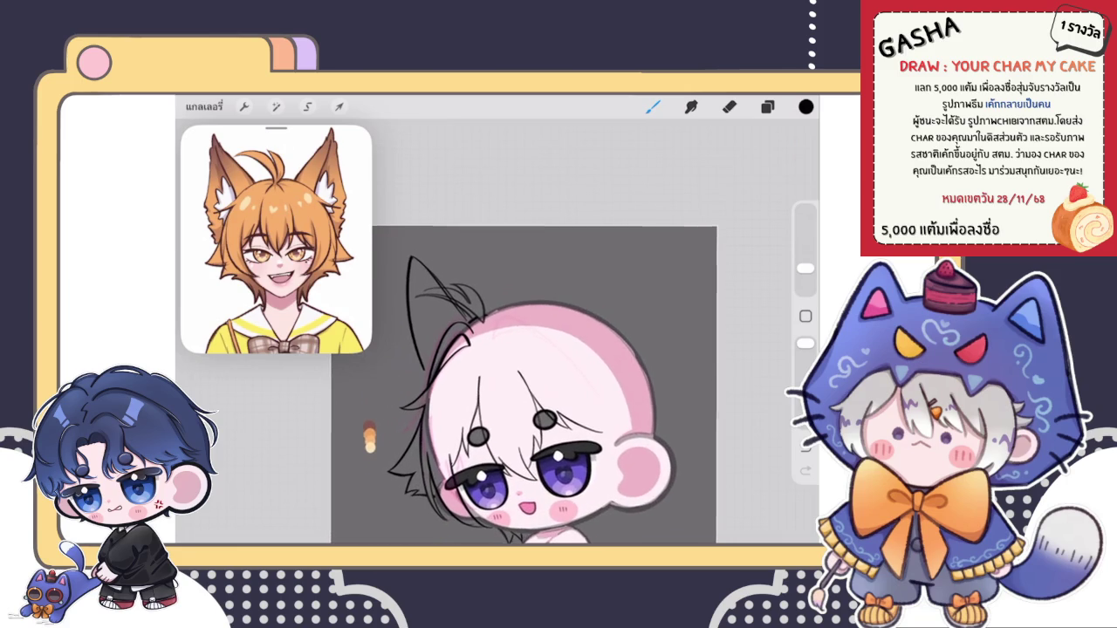
Step: Draw the pointed right ear outline with an inner line and a thicker edge stroke
{"action": "mouse_move", "coordinate": [528, 307]}
{"action": "left_mouse_down"}
{"action": "mouse_move", "coordinate": [580, 234]}
{"action": "mouse_move", "coordinate": [606, 337]}
{"action": "left_mouse_up"}
{"action": "left_click_drag", "start_coordinate": [583, 232], "coordinate": [607, 338]}
{"action": "left_click_drag", "start_coordinate": [574, 250], "coordinate": [552, 321]}
{"action": "left_click_drag", "start_coordinate": [590, 247], "coordinate": [610, 344]}
{"action": "scroll", "coordinate": [524, 384], "scroll_direction": "up", "scroll_amount": 3}
{"action": "key", "text": "ctrl+z"}
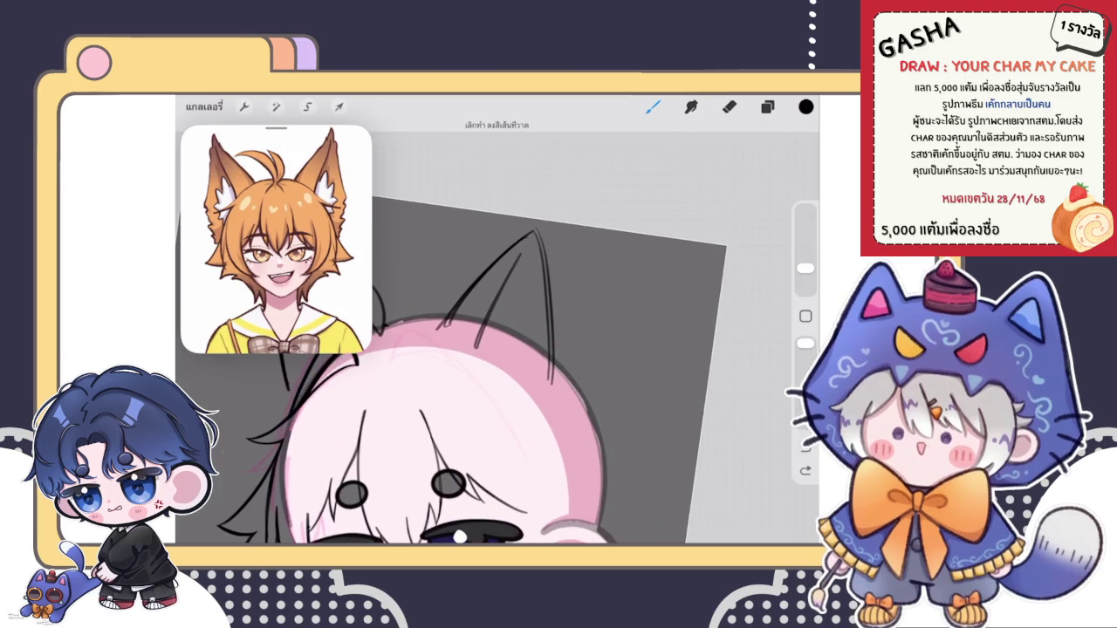
{"action": "key", "text": "ctrl+shift+z"}
{"action": "key", "text": "ctrl+z"}
{"action": "left_click_drag", "start_coordinate": [536, 234], "coordinate": [557, 393]}
Step: Resize the eraser and clean up the lower right-ear line
{"action": "left_click", "coordinate": [728, 106]}
{"action": "left_click_drag", "start_coordinate": [805, 284], "coordinate": [805, 277]}
{"action": "left_click_drag", "start_coordinate": [534, 246], "coordinate": [550, 402]}
{"action": "left_click_drag", "start_coordinate": [543, 346], "coordinate": [546, 390]}
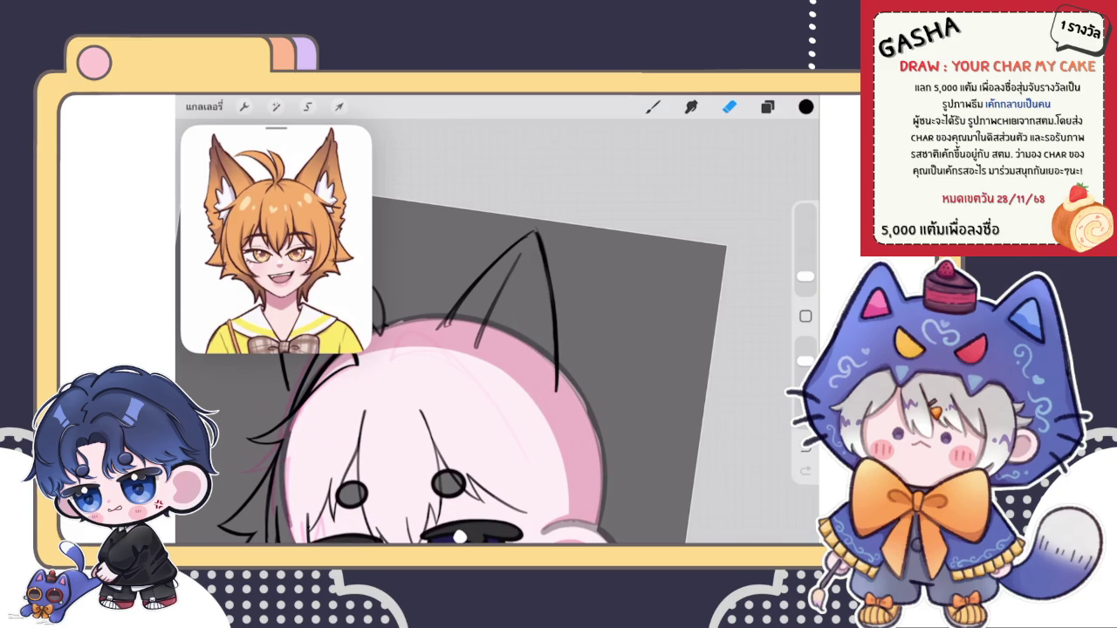
{"action": "left_click", "coordinate": [653, 107]}
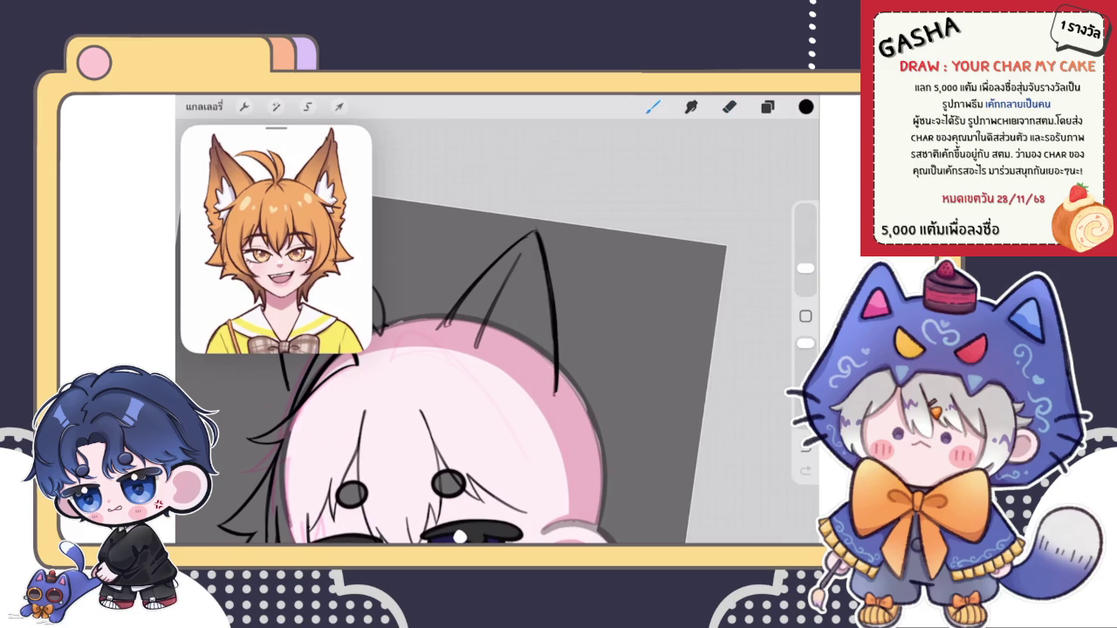
{"action": "scroll", "coordinate": [451, 370], "scroll_direction": "down", "scroll_amount": 3}
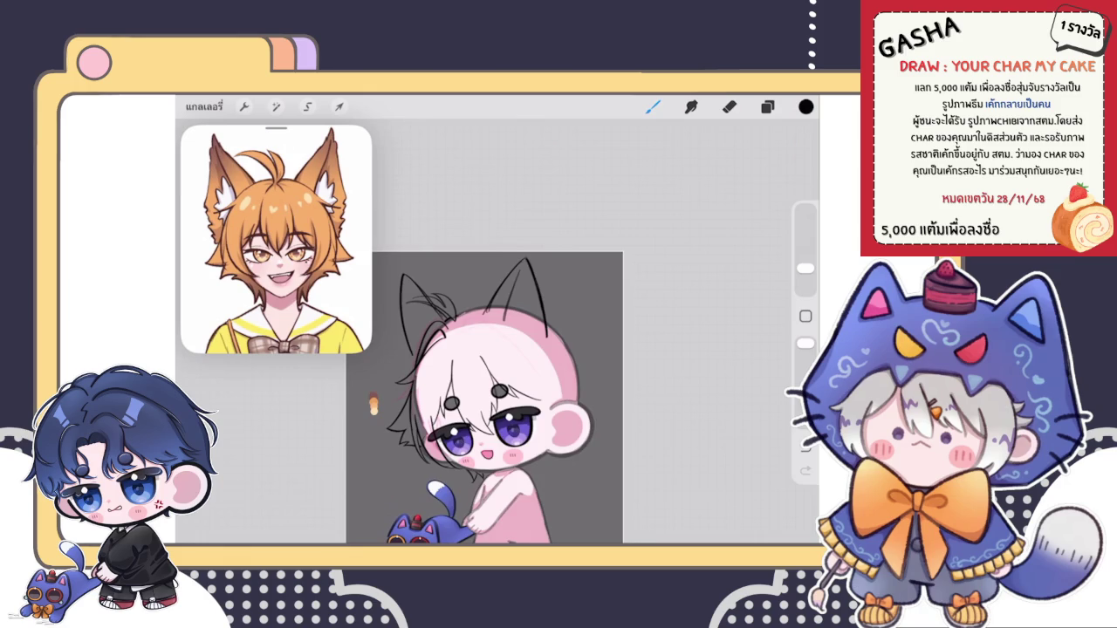
Step: Lasso the right ear strokes and warp the ear so it bends up and outward
{"action": "left_click", "coordinate": [307, 106]}
{"action": "left_click_drag", "start_coordinate": [482, 269], "coordinate": [569, 391]}
{"action": "left_click", "coordinate": [339, 107]}
{"action": "left_click_drag", "start_coordinate": [537, 288], "coordinate": [547, 281]}
{"action": "left_click_drag", "start_coordinate": [569, 391], "coordinate": [571, 392]}
{"action": "left_click", "coordinate": [338, 107]}
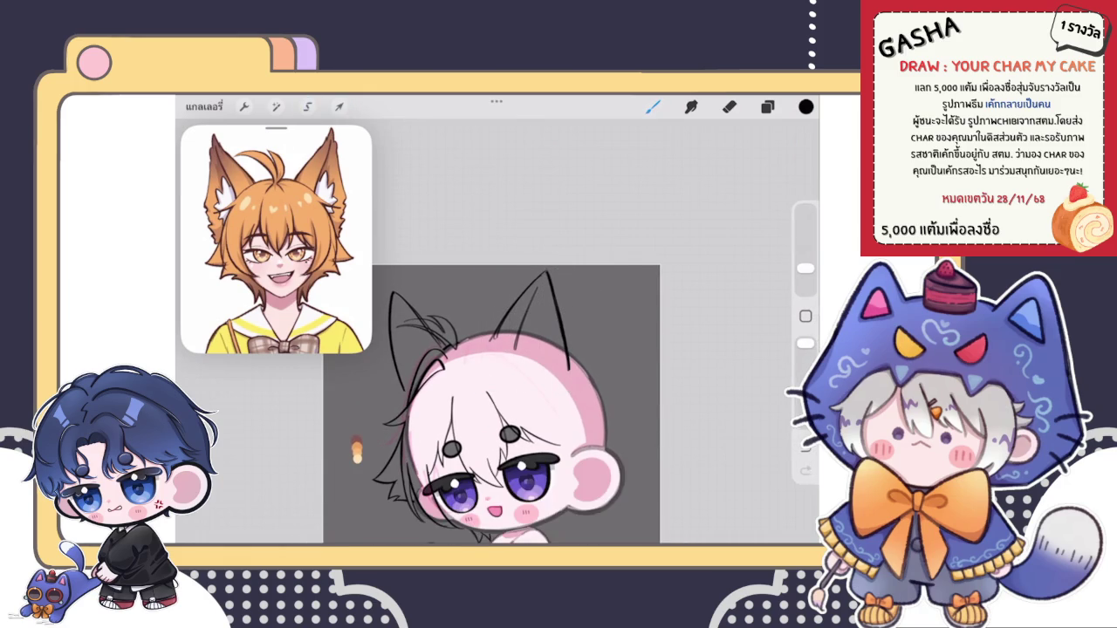
{"action": "scroll", "coordinate": [491, 405], "scroll_direction": "down", "scroll_amount": 3}
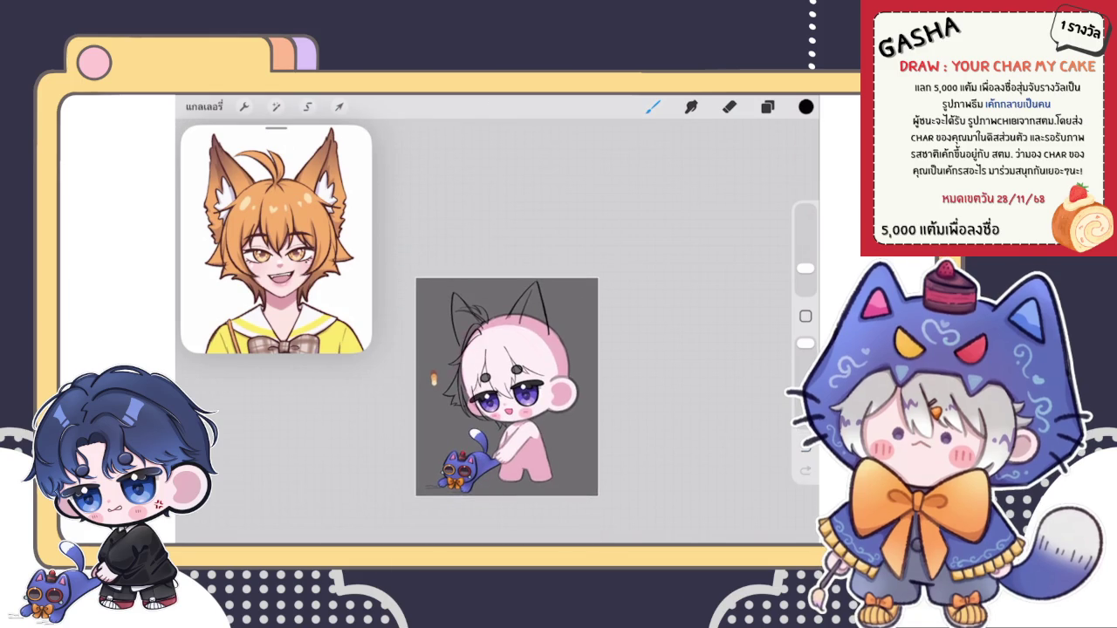
{"action": "scroll", "coordinate": [463, 349], "scroll_direction": "up", "scroll_amount": 3}
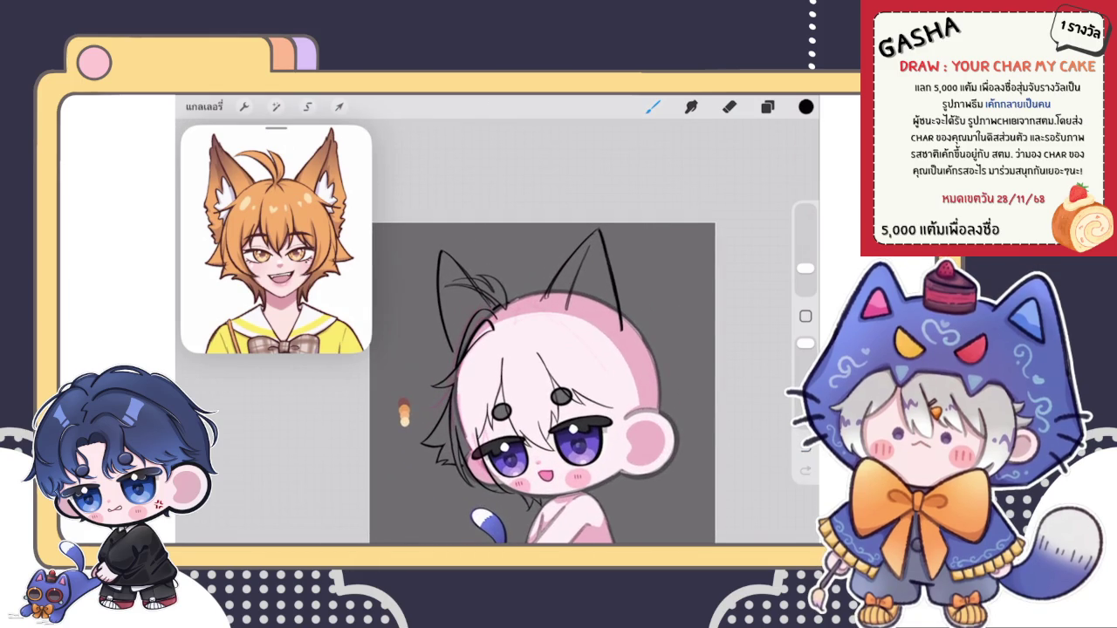
{"action": "scroll", "coordinate": [594, 366], "scroll_direction": "up", "scroll_amount": 3}
Step: Lasso the left ear strokes, warp and bend the ear shape, and commit it
{"action": "key", "text": "s"}
{"action": "left_click_drag", "start_coordinate": [441, 196], "coordinate": [441, 393]}
{"action": "left_click", "coordinate": [339, 107]}
{"action": "left_click_drag", "start_coordinate": [524, 288], "coordinate": [534, 295]}
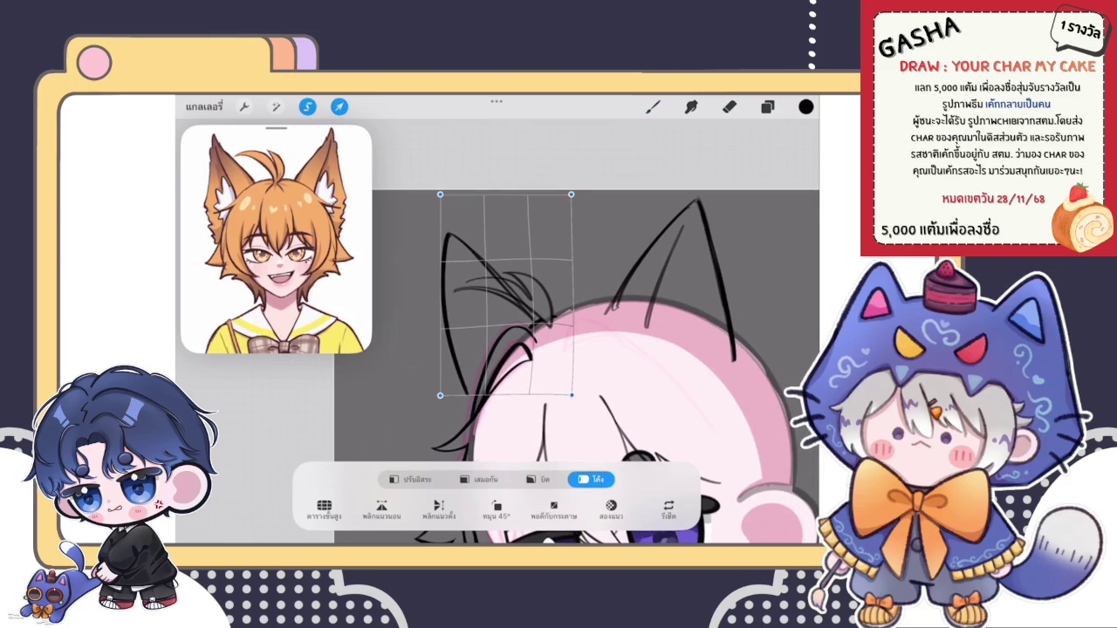
{"action": "left_click_drag", "start_coordinate": [454, 331], "coordinate": [445, 345]}
{"action": "left_click", "coordinate": [653, 107]}
{"action": "scroll", "coordinate": [576, 367], "scroll_direction": "down", "scroll_amount": 5}
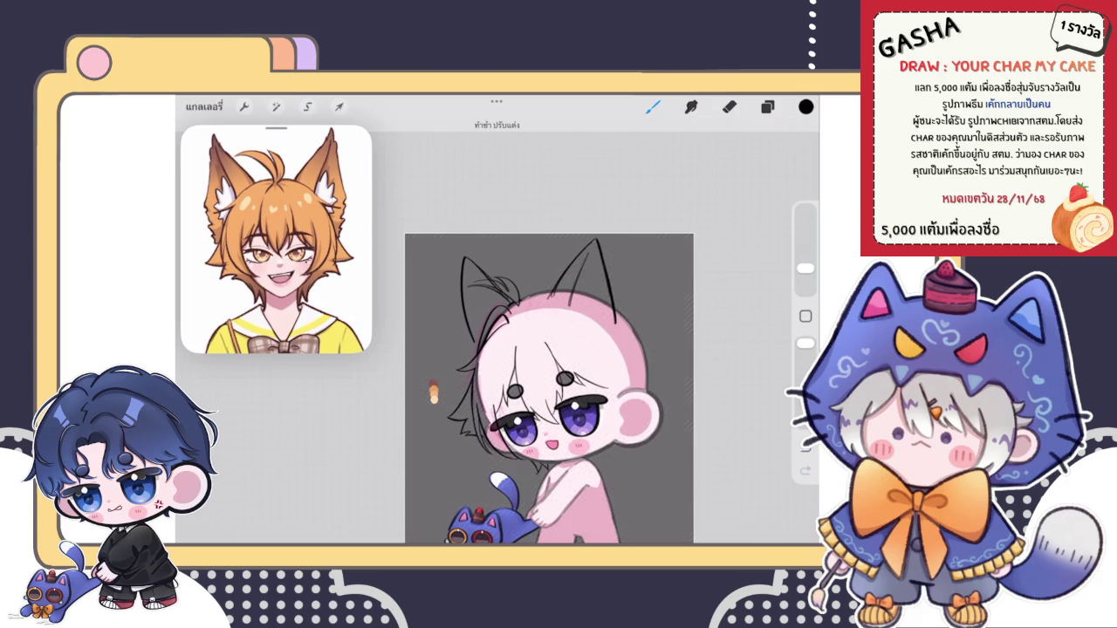
{"action": "scroll", "coordinate": [532, 367], "scroll_direction": "down", "scroll_amount": 3}
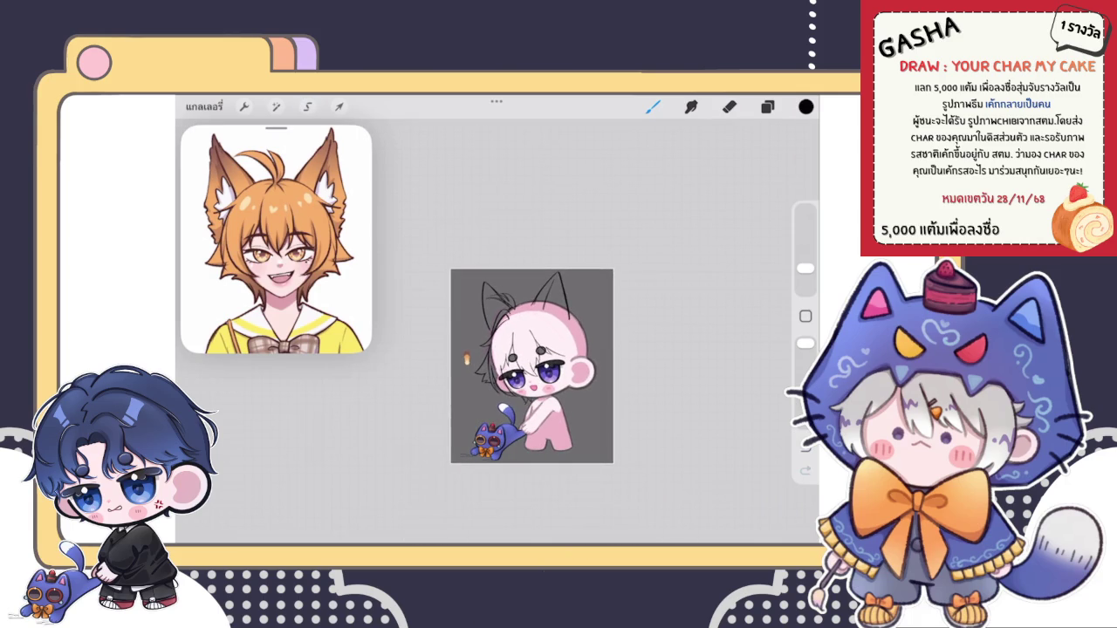
{"action": "scroll", "coordinate": [532, 366], "scroll_direction": "up", "scroll_amount": 5}
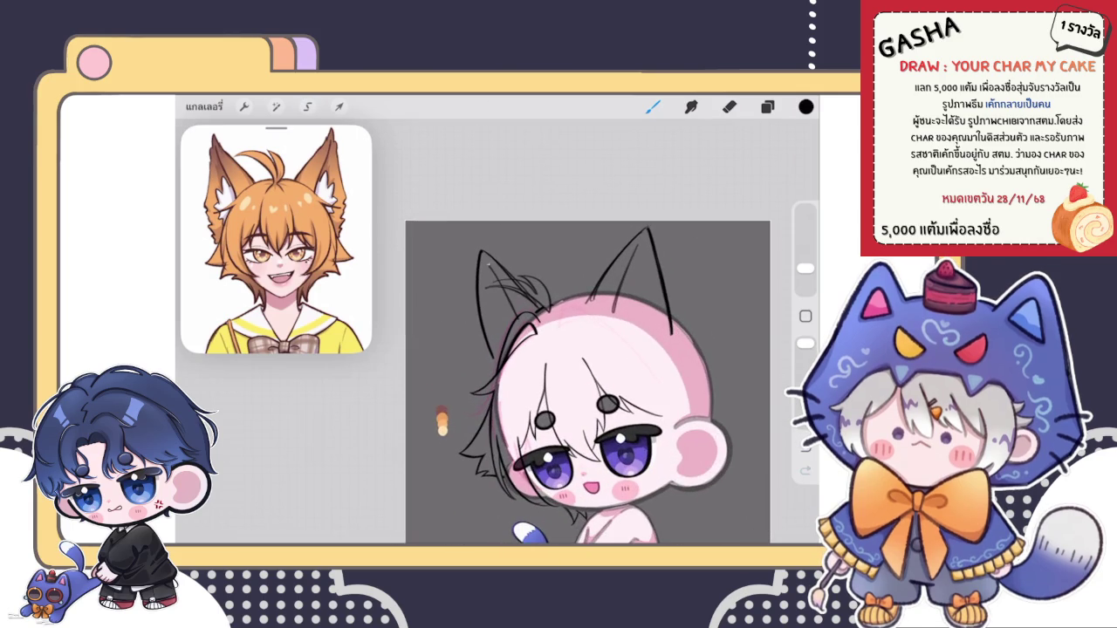
{"action": "scroll", "coordinate": [584, 384], "scroll_direction": "up", "scroll_amount": 5}
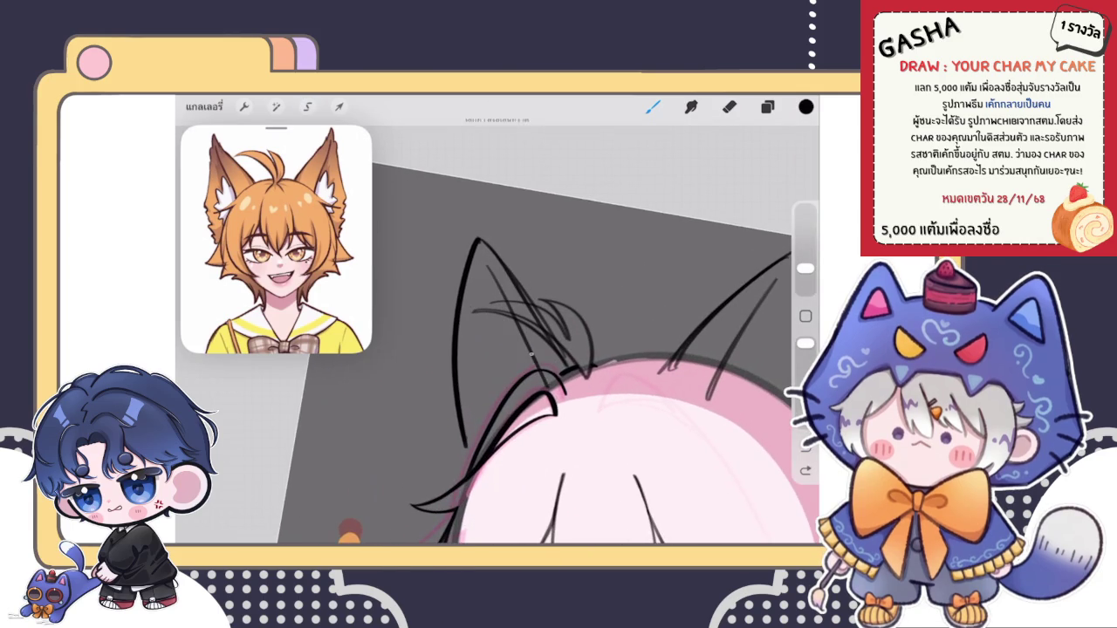
{"action": "scroll", "coordinate": [563, 384], "scroll_direction": "down", "scroll_amount": 5}
{"action": "scroll", "coordinate": [564, 382], "scroll_direction": "down", "scroll_amount": 3}
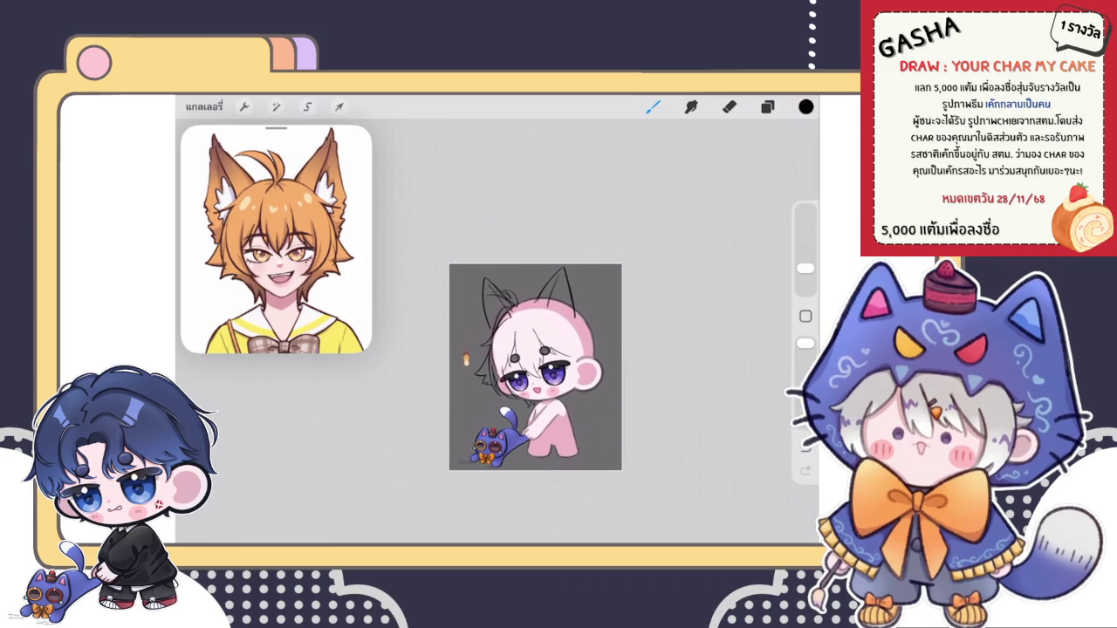
{"action": "scroll", "coordinate": [536, 366], "scroll_direction": "up", "scroll_amount": 5}
{"action": "scroll", "coordinate": [536, 367], "scroll_direction": "up", "scroll_amount": 3}
Step: Reselect the left ear strokes and nudge the ear tip up and right
{"action": "key", "text": "s"}
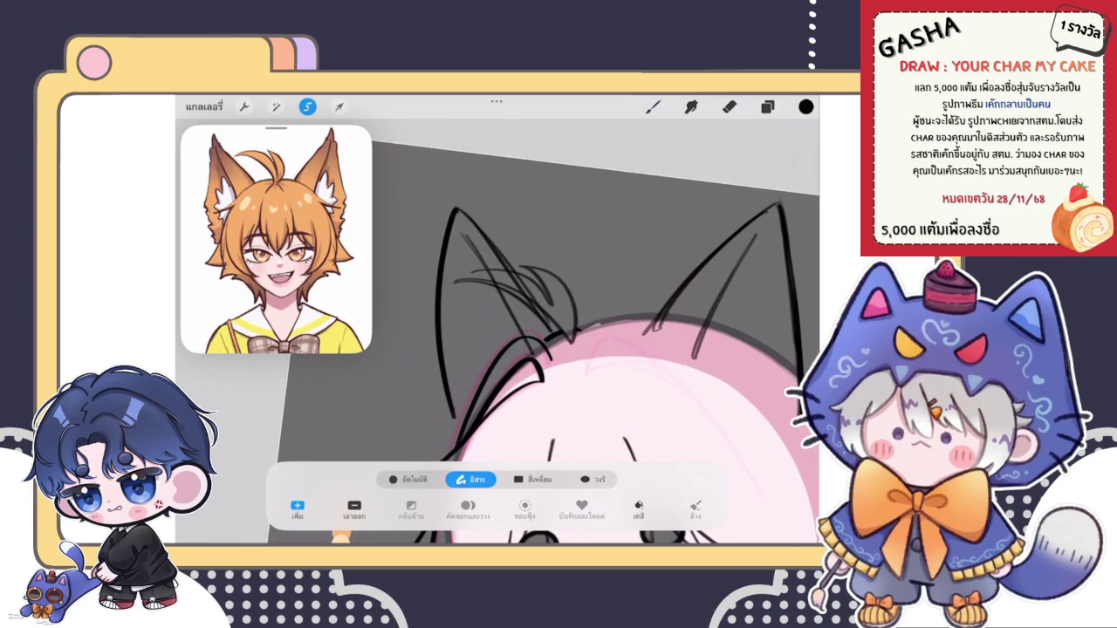
{"action": "left_click_drag", "start_coordinate": [477, 237], "coordinate": [539, 377]}
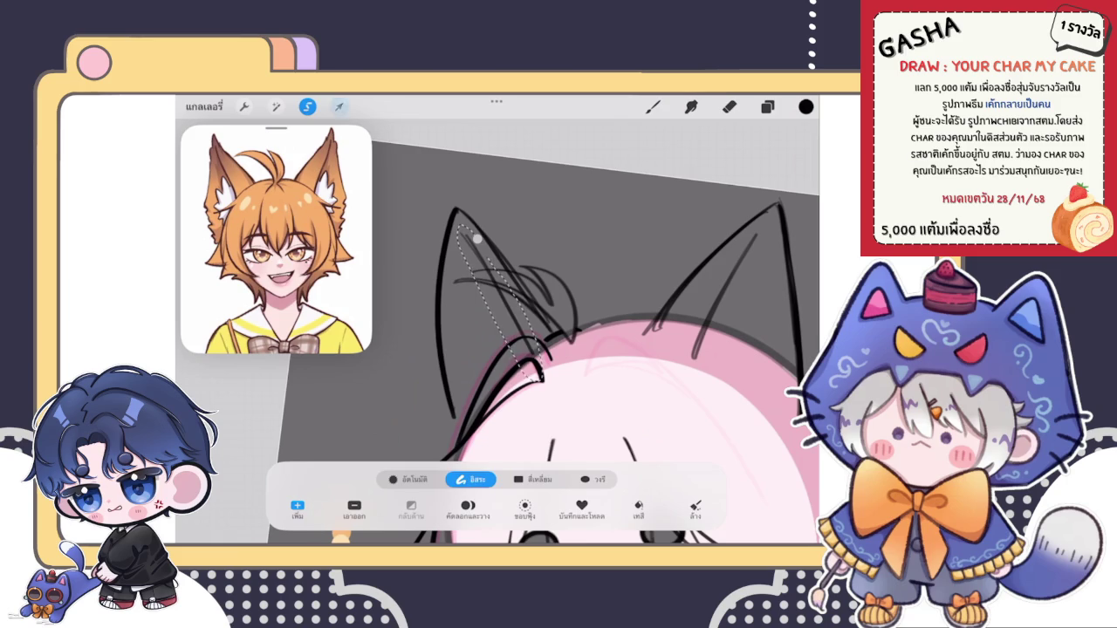
{"action": "key", "text": "v"}
{"action": "left_click_drag", "start_coordinate": [458, 224], "coordinate": [460, 220]}
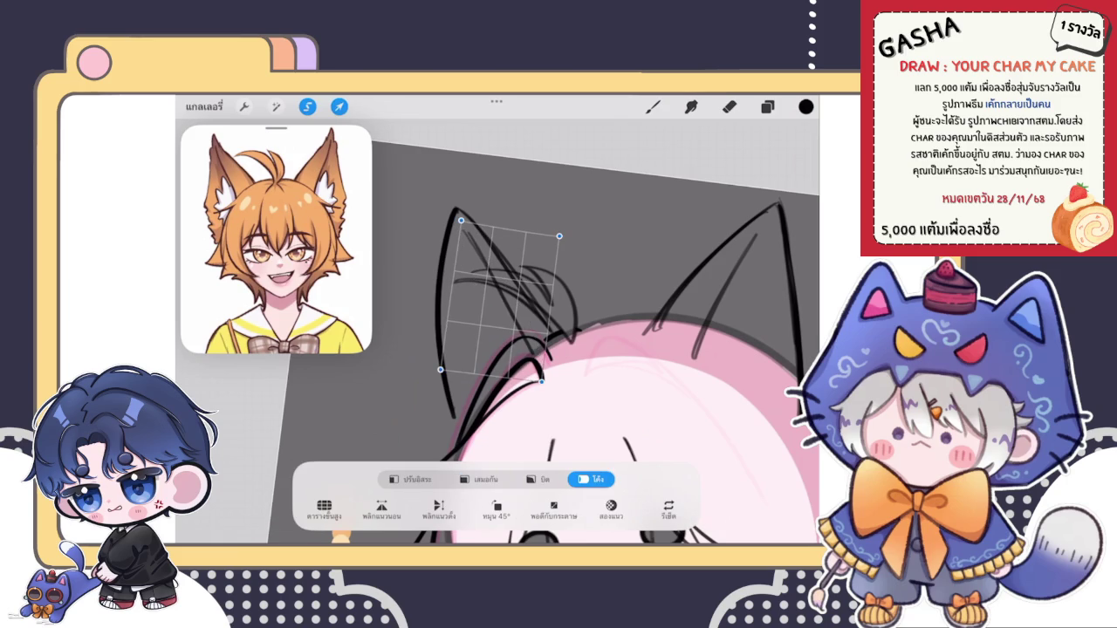
{"action": "left_click", "coordinate": [653, 107]}
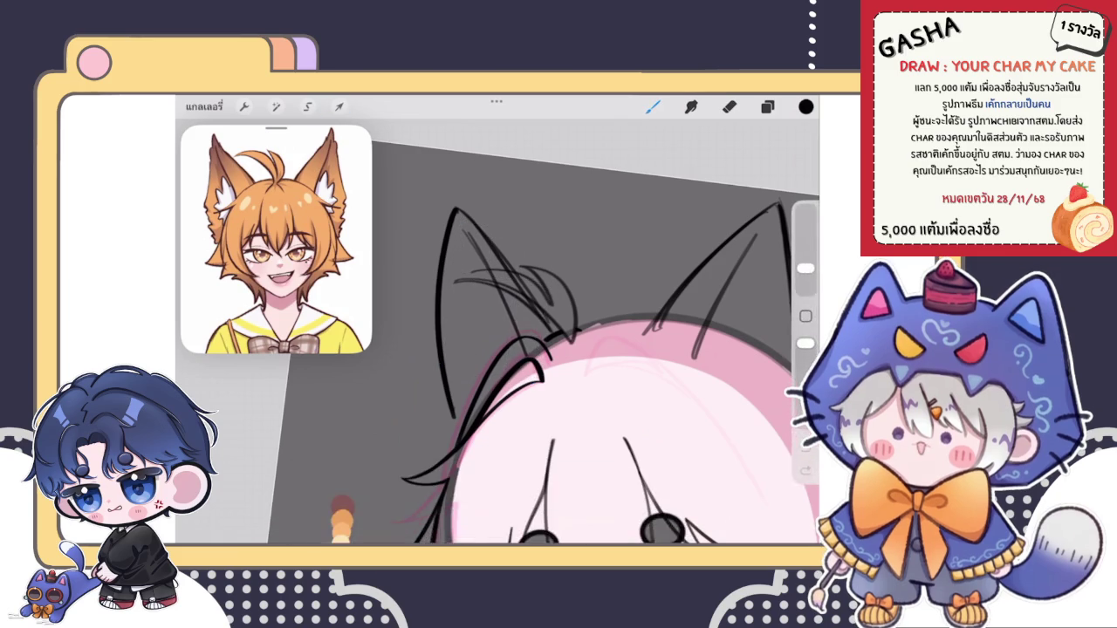
{"action": "scroll", "coordinate": [568, 366], "scroll_direction": "down", "scroll_amount": 5}
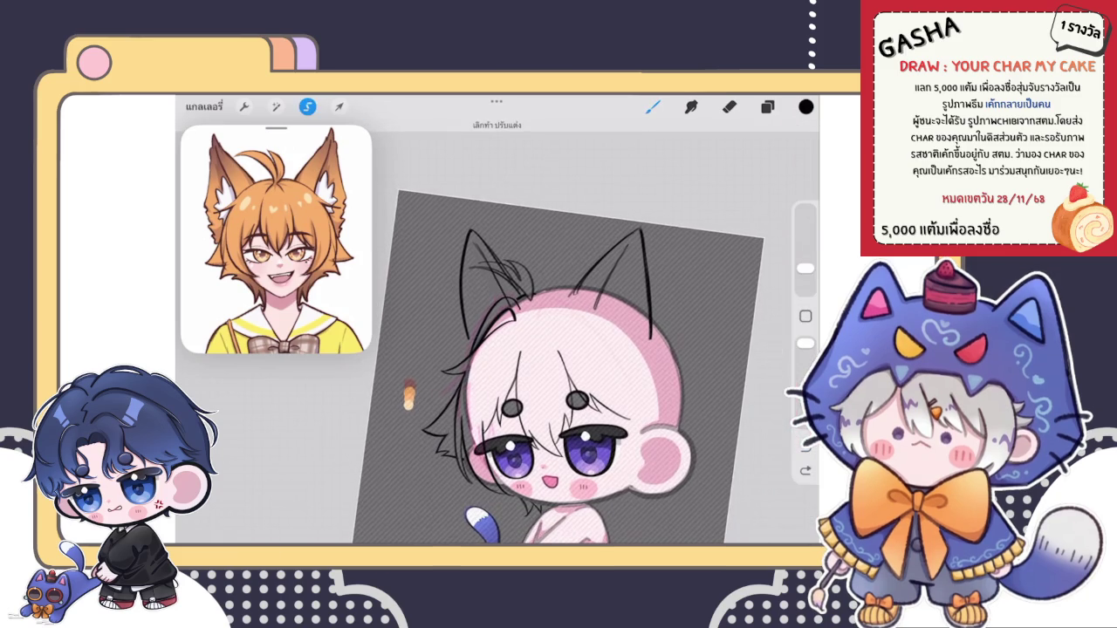
{"action": "scroll", "coordinate": [559, 350], "scroll_direction": "up", "scroll_amount": 3}
{"action": "scroll", "coordinate": [576, 349], "scroll_direction": "up", "scroll_amount": 2}
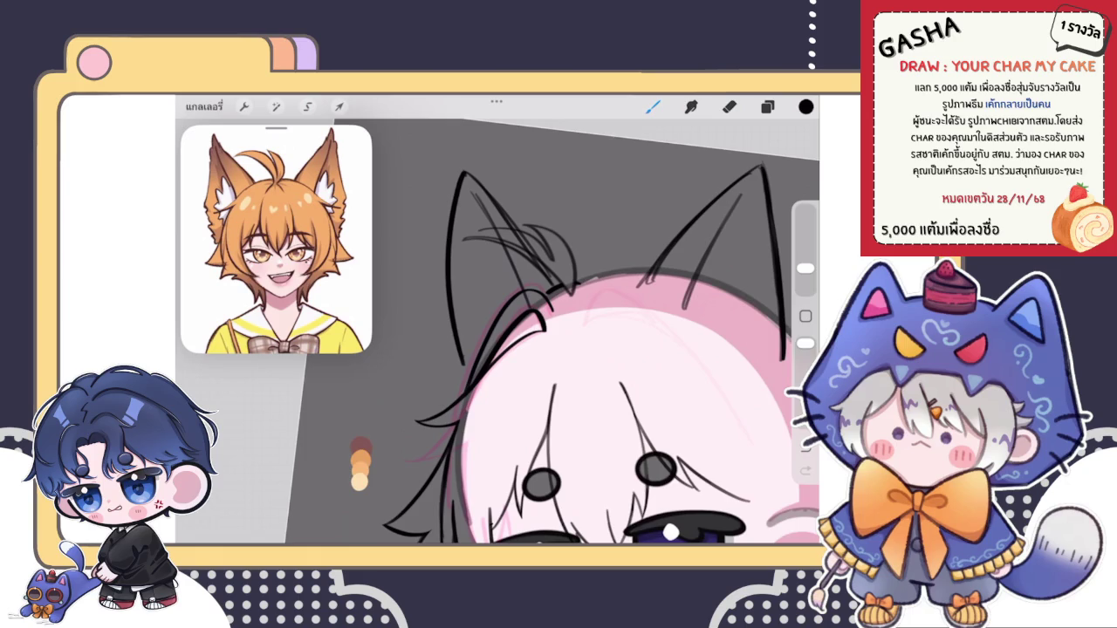
{"action": "left_click", "coordinate": [768, 107]}
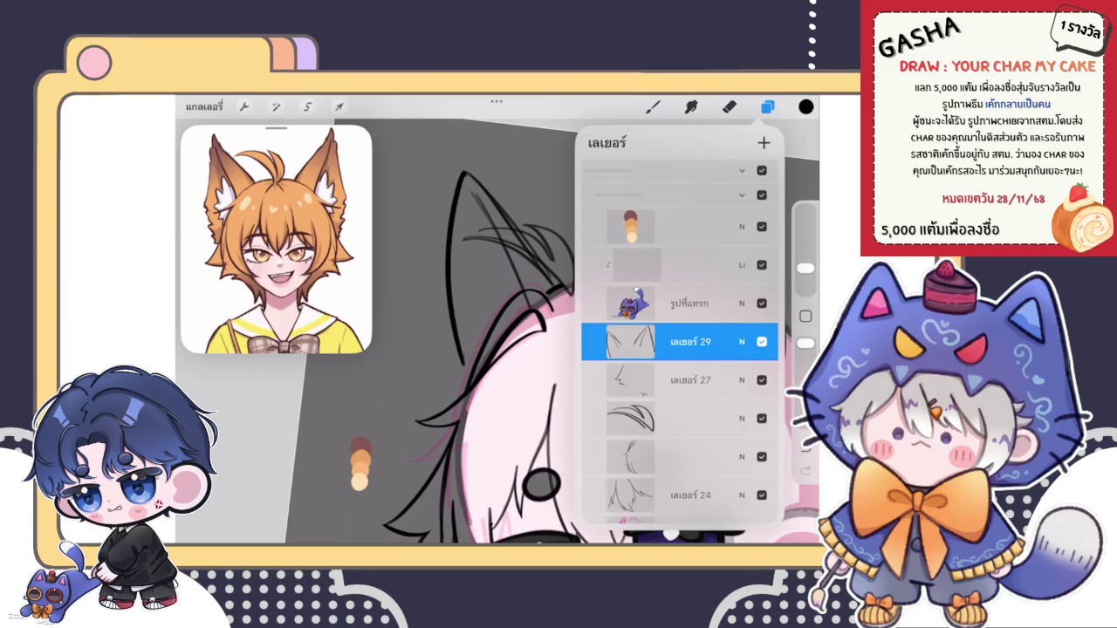
Step: Check the ear sketch layer's blend mode and opacity, then return to the canvas
{"action": "left_click", "coordinate": [742, 342]}
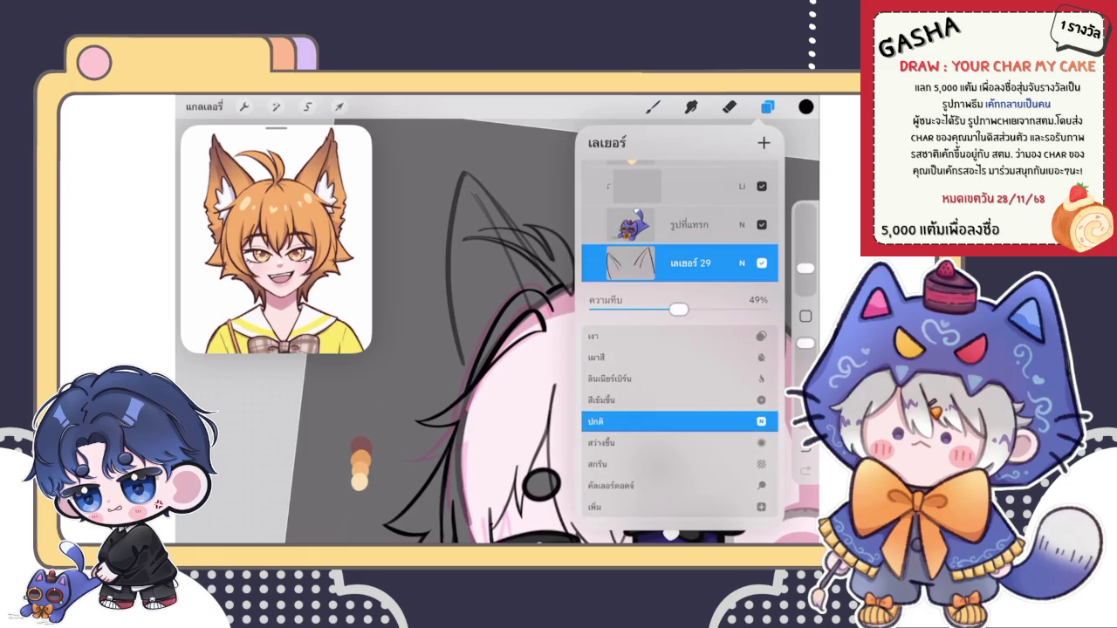
{"action": "left_click", "coordinate": [742, 263]}
{"action": "left_click", "coordinate": [630, 263]}
{"action": "left_click", "coordinate": [652, 106]}
Step: Ink the pointed tip and outer edge of the left fox ear
{"action": "scroll", "coordinate": [576, 349], "scroll_direction": "up", "scroll_amount": 2}
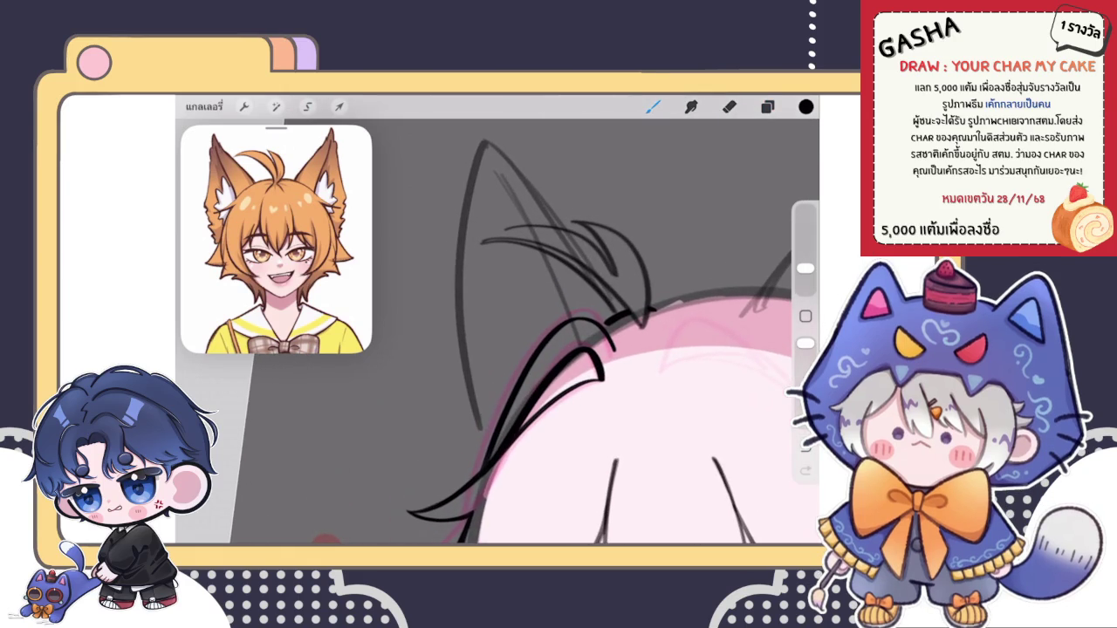
{"action": "scroll", "coordinate": [611, 349], "scroll_direction": "down", "scroll_amount": 1}
{"action": "scroll", "coordinate": [611, 349], "scroll_direction": "down", "scroll_amount": 1}
{"action": "mouse_move", "coordinate": [470, 229]}
{"action": "left_mouse_down"}
{"action": "mouse_move", "coordinate": [496, 249]}
{"action": "mouse_move", "coordinate": [462, 248]}
{"action": "mouse_move", "coordinate": [456, 277]}
{"action": "left_mouse_up"}
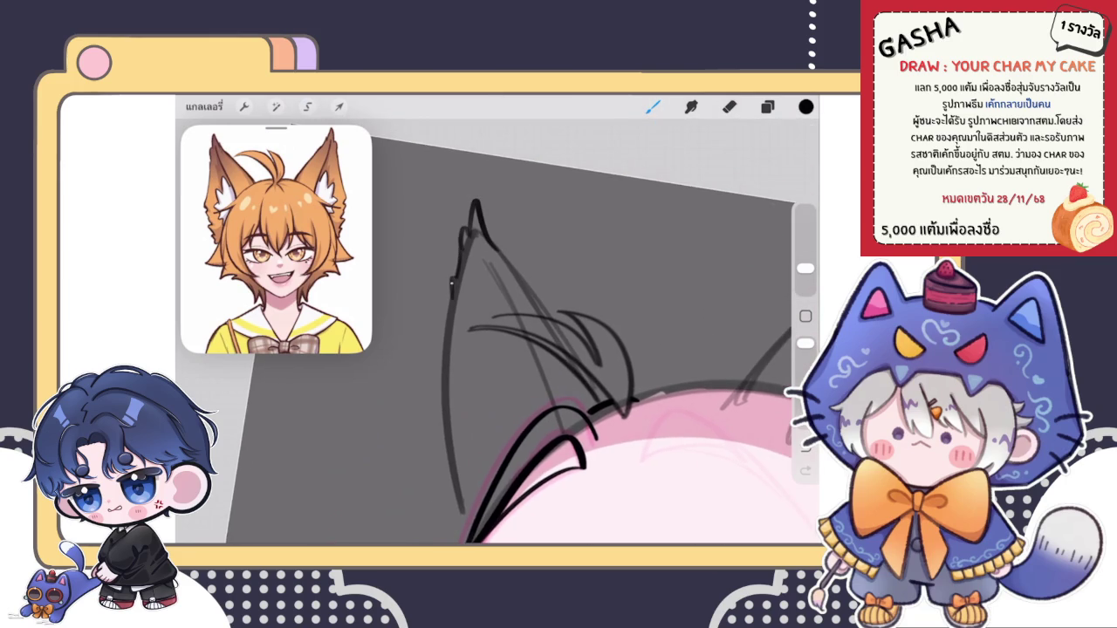
{"action": "scroll", "coordinate": [597, 370], "scroll_direction": "down", "scroll_amount": 2}
{"action": "scroll", "coordinate": [562, 319], "scroll_direction": "up", "scroll_amount": 2}
{"action": "scroll", "coordinate": [562, 319], "scroll_direction": "up", "scroll_amount": 1}
{"action": "left_click_drag", "start_coordinate": [459, 229], "coordinate": [439, 335]}
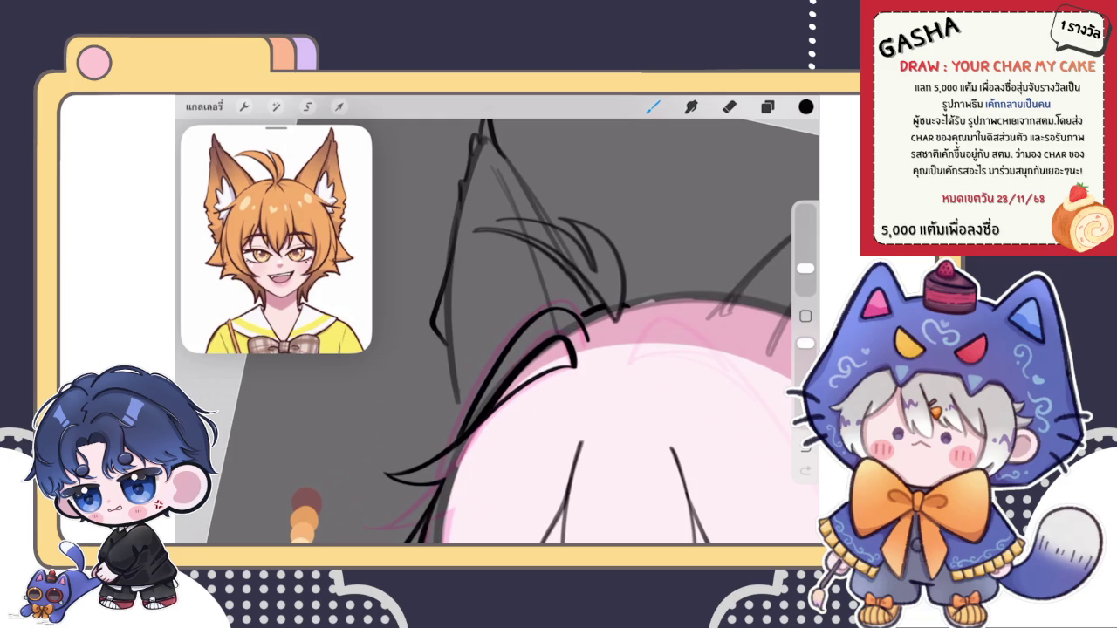
{"action": "scroll", "coordinate": [601, 332], "scroll_direction": "up", "scroll_amount": 1}
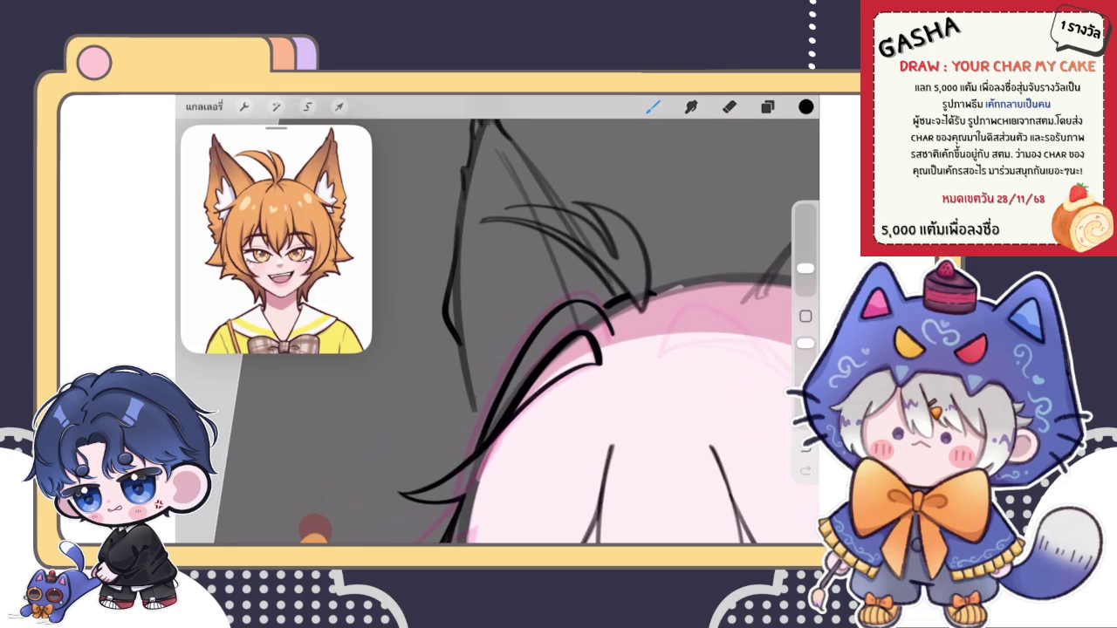
{"action": "key", "text": "ctrl+z"}
{"action": "key", "text": "ctrl+shift+z"}
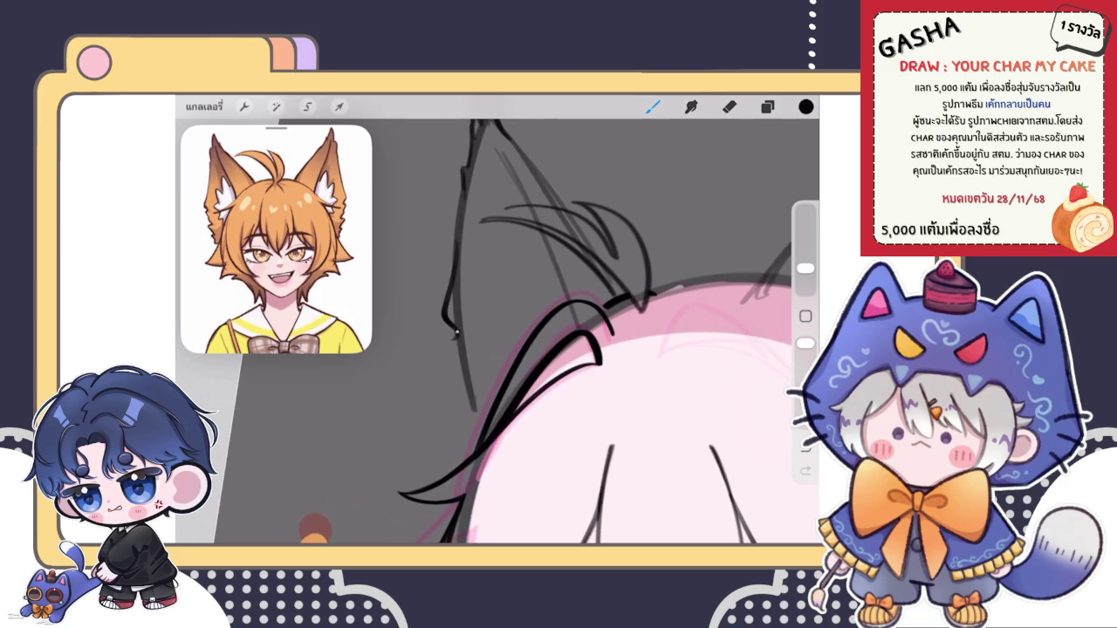
Step: Extend the left ear outline downward, redrawing the lower stroke
{"action": "left_click_drag", "start_coordinate": [445, 360], "coordinate": [463, 393]}
{"action": "left_click_drag", "start_coordinate": [461, 408], "coordinate": [478, 435]}
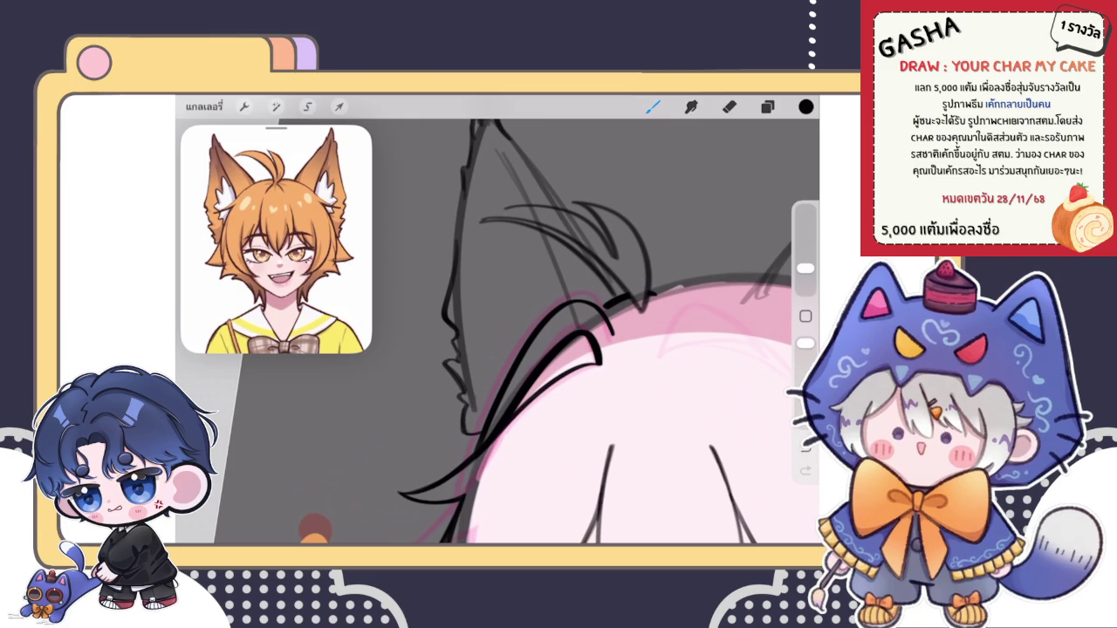
{"action": "scroll", "coordinate": [576, 331], "scroll_direction": "up", "scroll_amount": 2}
{"action": "key", "text": "ctrl+z"}
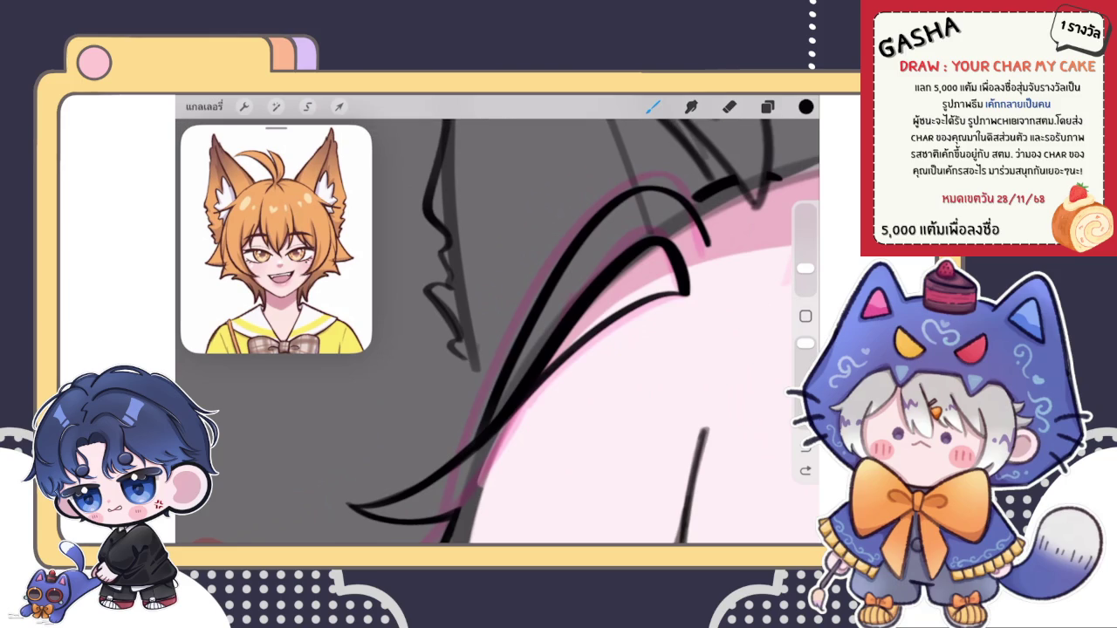
{"action": "left_click_drag", "start_coordinate": [456, 358], "coordinate": [485, 405]}
{"action": "scroll", "coordinate": [498, 331], "scroll_direction": "down", "scroll_amount": 3}
{"action": "scroll", "coordinate": [498, 332], "scroll_direction": "up", "scroll_amount": 3}
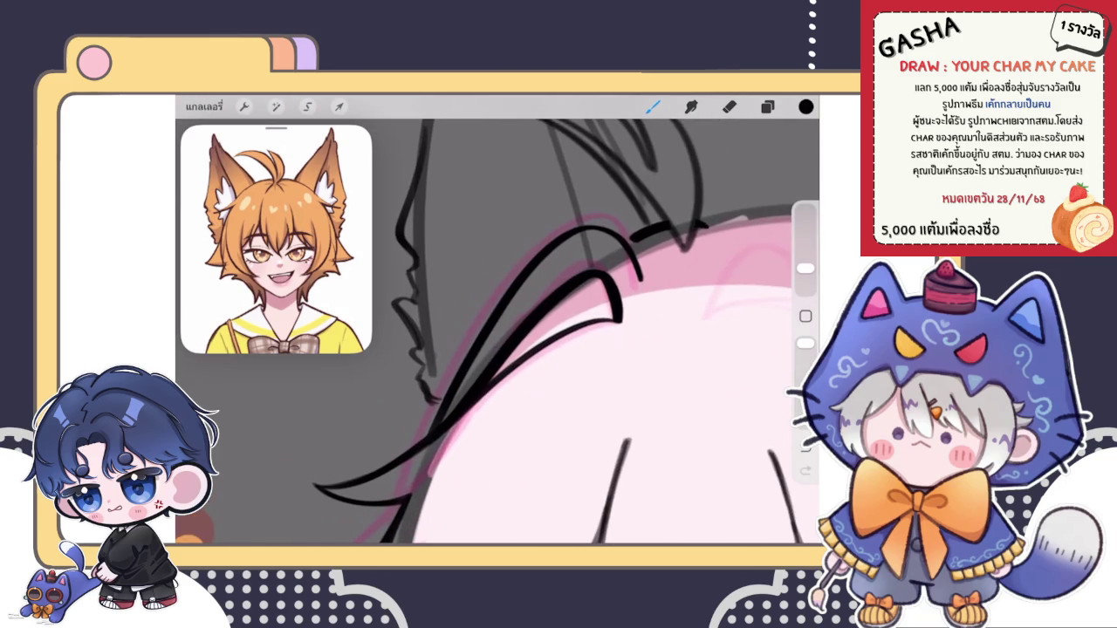
Step: Erase stray marks with a smaller eraser and add a fur tuft along the ear edge
{"action": "key", "text": "e"}
{"action": "left_click_drag", "start_coordinate": [441, 358], "coordinate": [463, 384]}
{"action": "scroll", "coordinate": [524, 331], "scroll_direction": "up", "scroll_amount": 3}
{"action": "left_click_drag", "start_coordinate": [805, 276], "coordinate": [805, 281]}
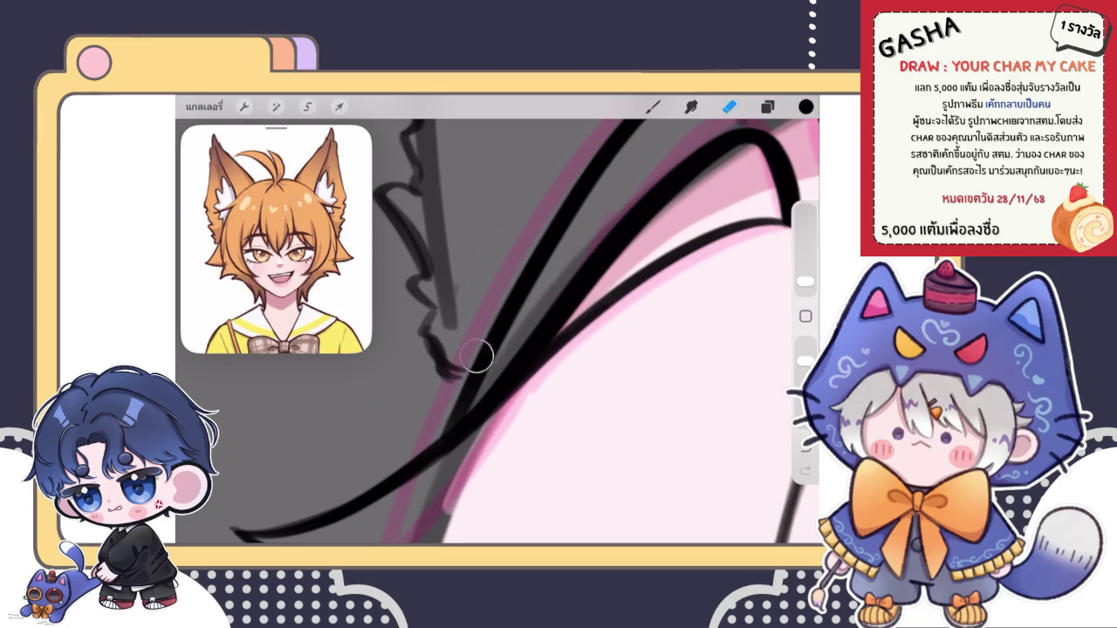
{"action": "left_click_drag", "start_coordinate": [474, 353], "coordinate": [451, 352]}
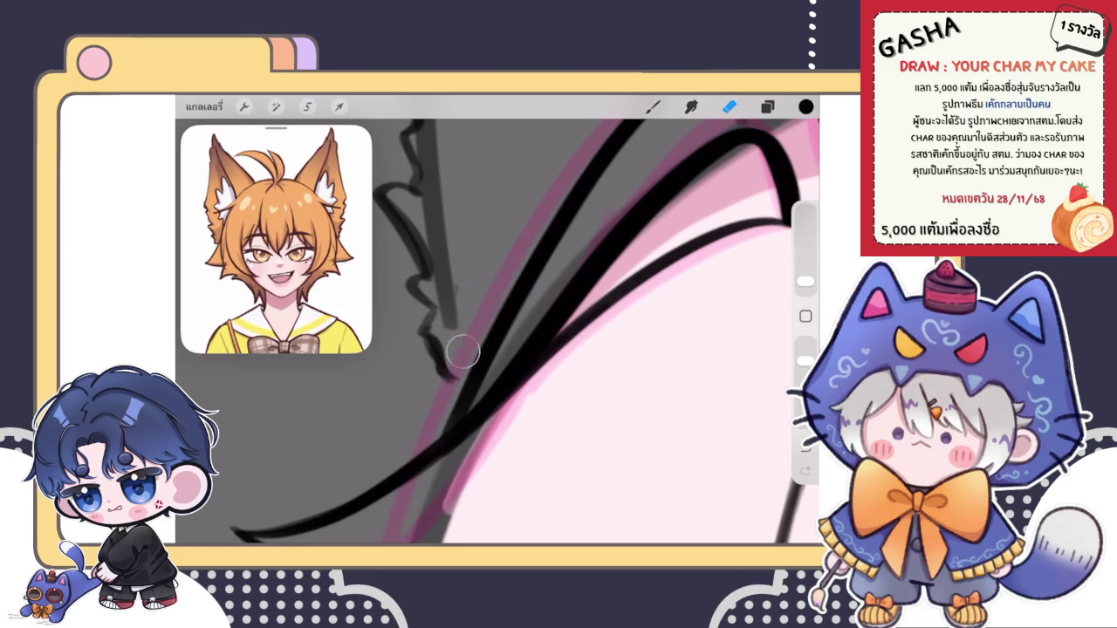
{"action": "key", "text": "b"}
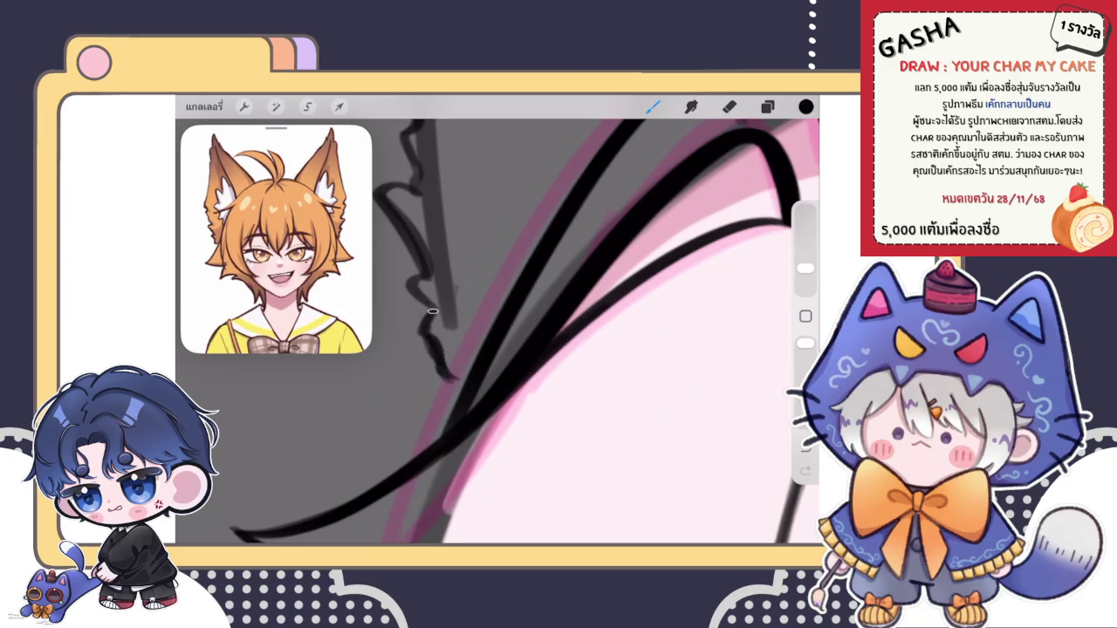
{"action": "left_click_drag", "start_coordinate": [436, 357], "coordinate": [455, 378]}
{"action": "key", "text": "e"}
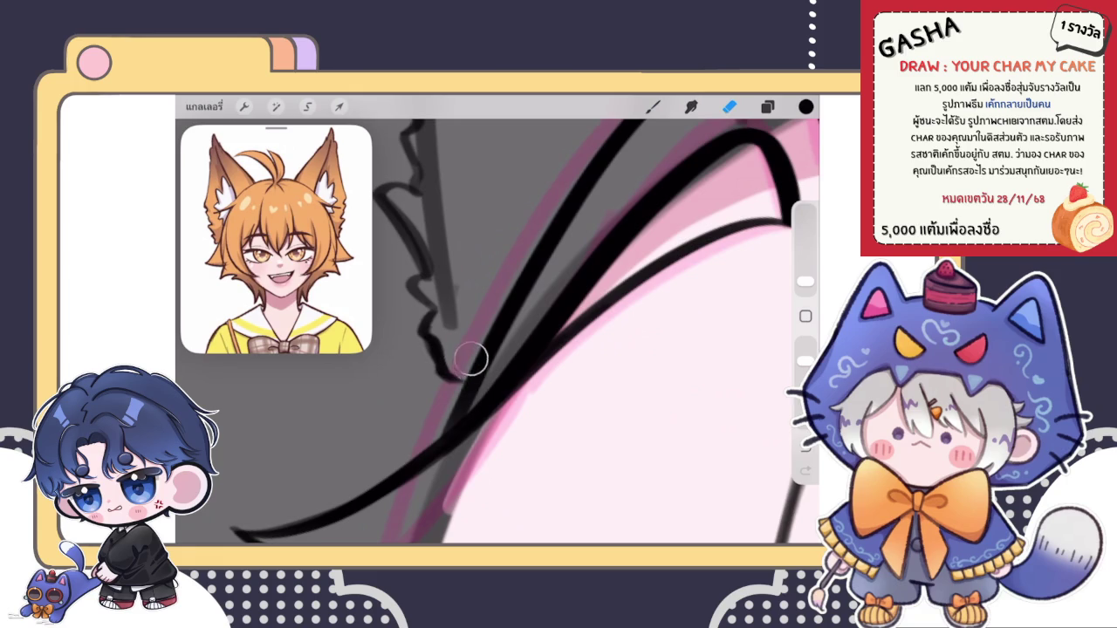
{"action": "key", "text": "b"}
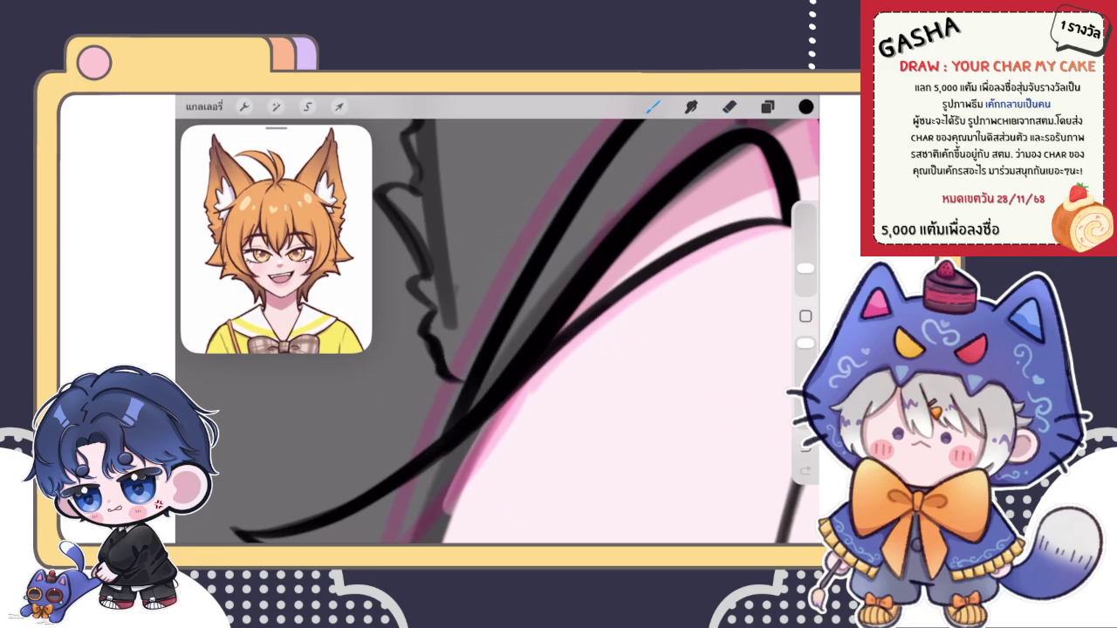
{"action": "scroll", "coordinate": [523, 331], "scroll_direction": "up", "scroll_amount": 2}
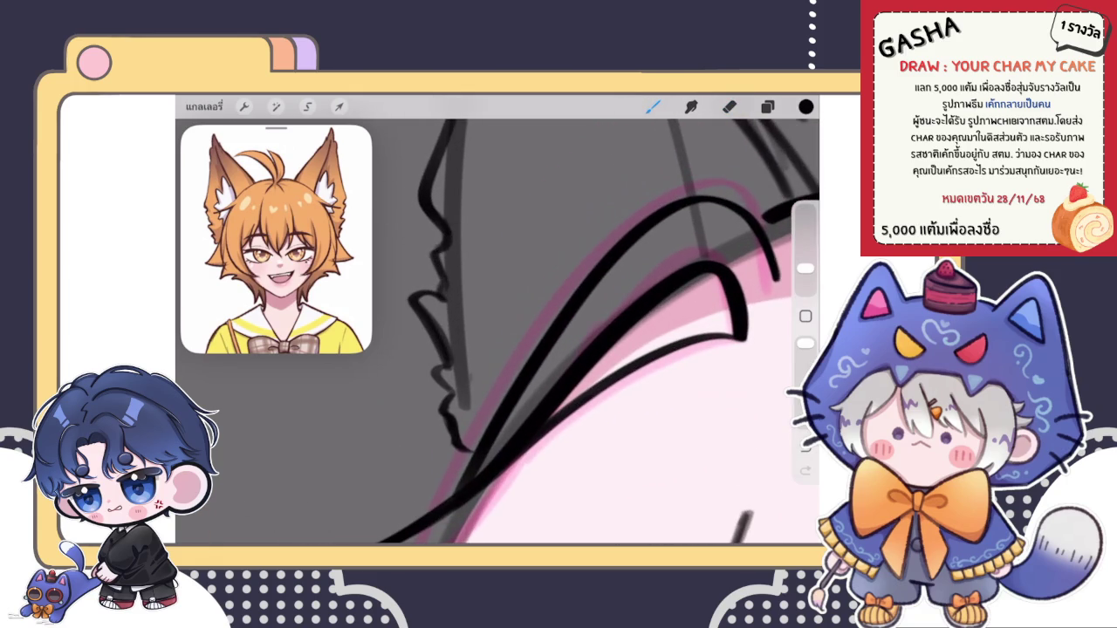
{"action": "scroll", "coordinate": [568, 349], "scroll_direction": "down", "scroll_amount": 5}
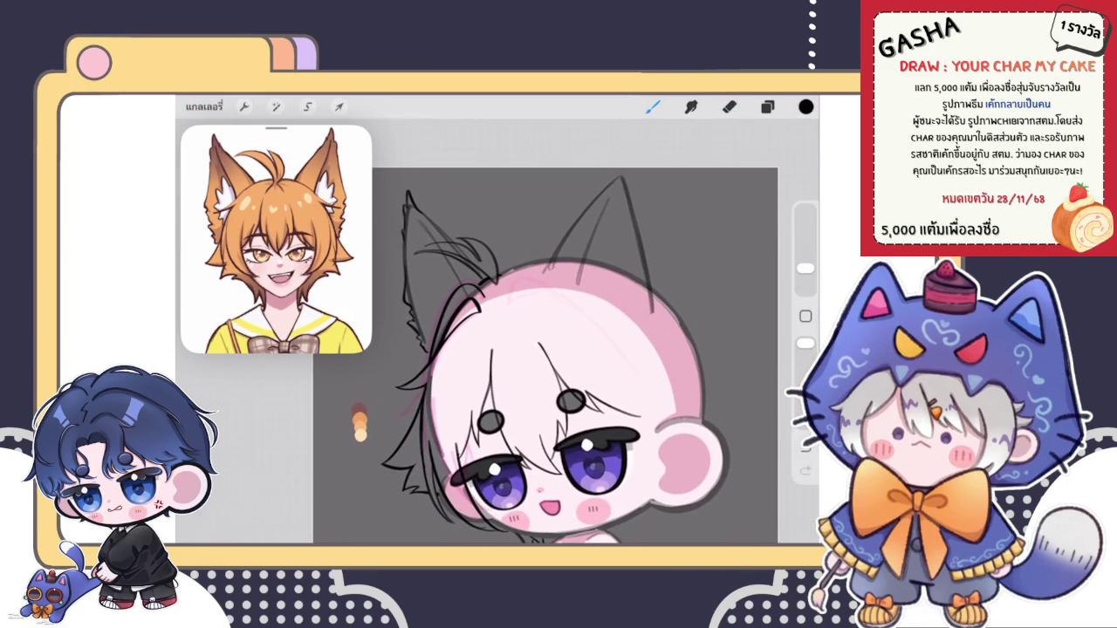
Step: Sketch fur tufts inside the left ear, undoing the unsatisfactory curl strokes
{"action": "scroll", "coordinate": [533, 332], "scroll_direction": "up", "scroll_amount": 5}
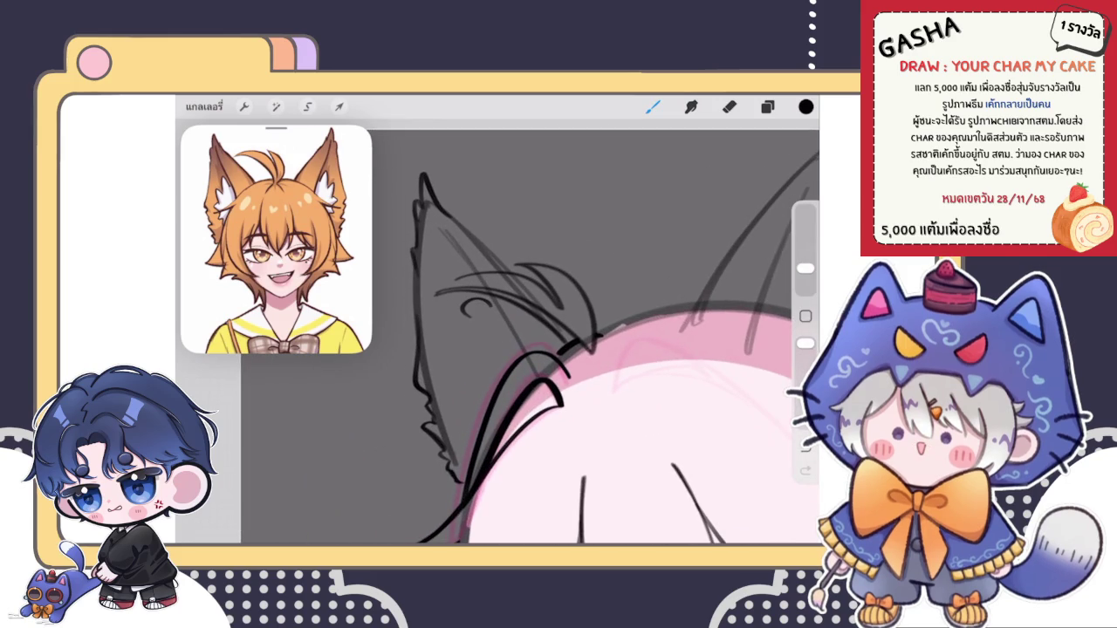
{"action": "key", "text": "ctrl+z"}
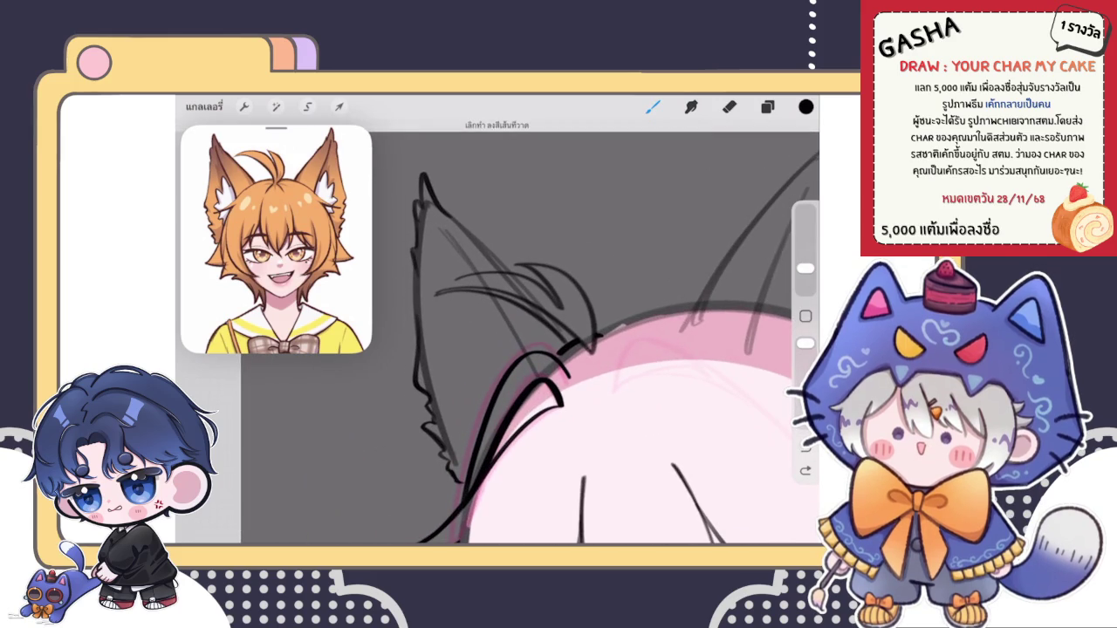
{"action": "left_click", "coordinate": [767, 107]}
{"action": "left_click", "coordinate": [768, 107]}
{"action": "scroll", "coordinate": [467, 375], "scroll_direction": "up", "scroll_amount": 3}
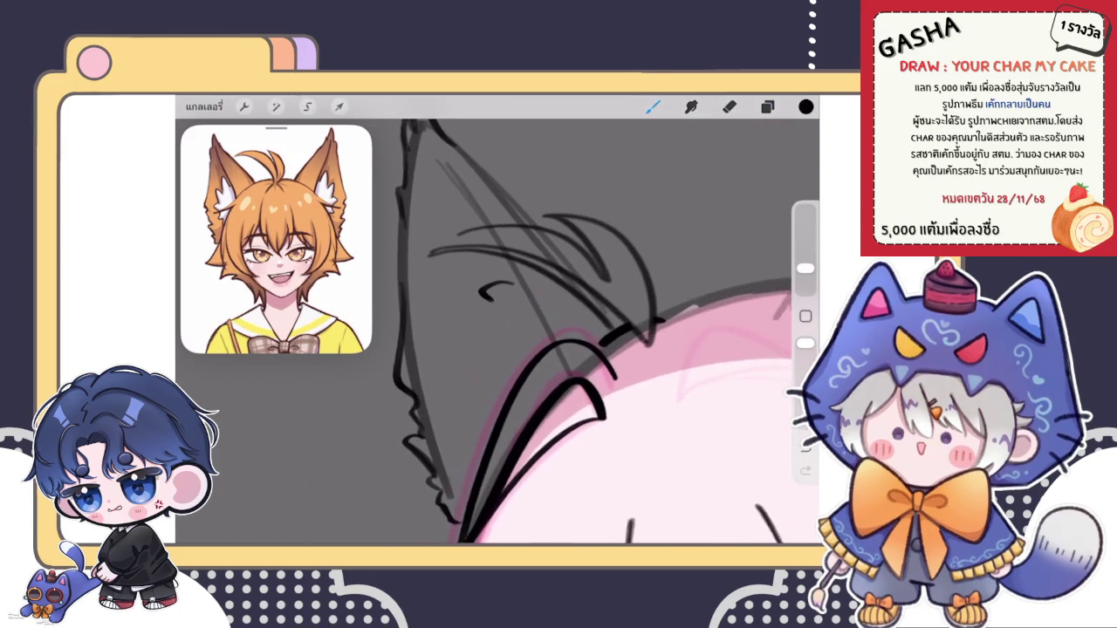
{"action": "left_click_drag", "start_coordinate": [489, 301], "coordinate": [467, 353]}
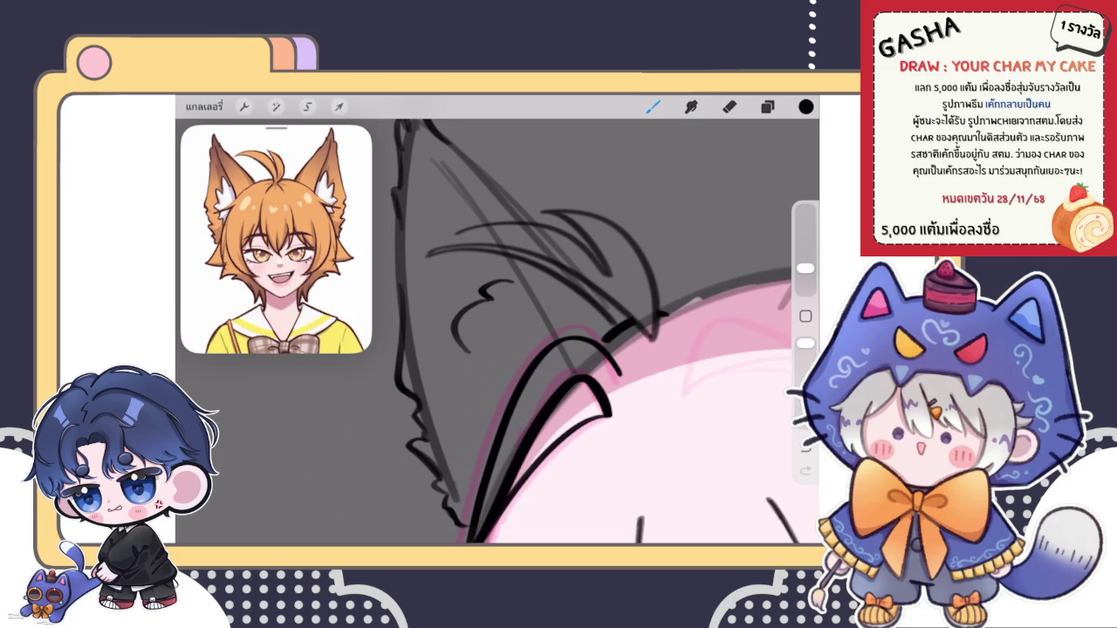
{"action": "key", "text": "ctrl+z"}
{"action": "key", "text": "ctrl+z"}
{"action": "mouse_move", "coordinate": [511, 278]}
{"action": "left_mouse_down"}
{"action": "mouse_move", "coordinate": [466, 299]}
{"action": "mouse_move", "coordinate": [449, 342]}
{"action": "left_mouse_up"}
{"action": "key", "text": "ctrl+z"}
{"action": "key", "text": "ctrl+z"}
{"action": "mouse_move", "coordinate": [499, 293]}
{"action": "left_mouse_down"}
{"action": "mouse_move", "coordinate": [442, 325]}
{"action": "mouse_move", "coordinate": [441, 424]}
{"action": "left_mouse_up"}
{"action": "key", "text": "ctrl+z"}
{"action": "left_click_drag", "start_coordinate": [441, 316], "coordinate": [452, 375]}
Step: Switch the active layer to the one just below in the Layers list
{"action": "scroll", "coordinate": [594, 331], "scroll_direction": "down", "scroll_amount": 3}
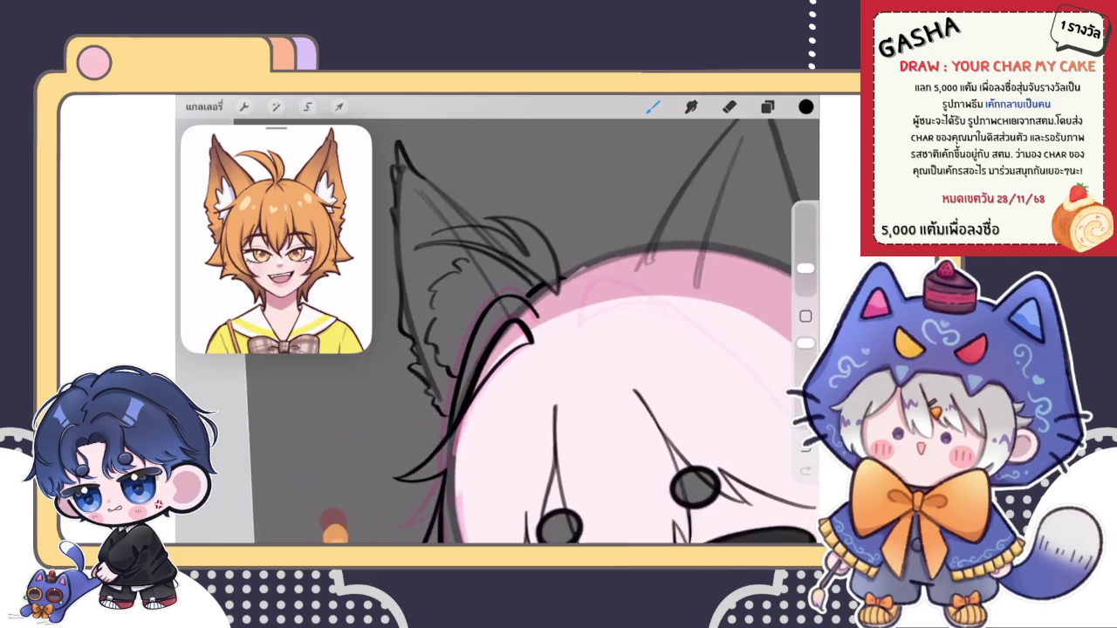
{"action": "scroll", "coordinate": [506, 393], "scroll_direction": "down", "scroll_amount": 3}
{"action": "scroll", "coordinate": [506, 393], "scroll_direction": "down", "scroll_amount": 3}
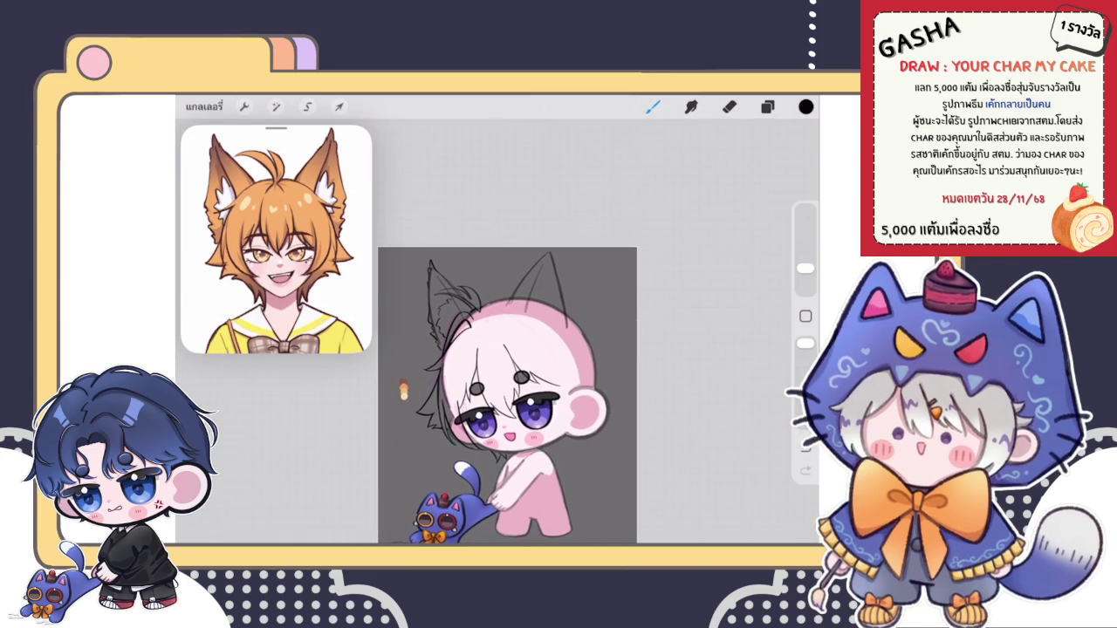
{"action": "scroll", "coordinate": [403, 390], "scroll_direction": "up", "scroll_amount": 3}
{"action": "scroll", "coordinate": [403, 391], "scroll_direction": "down", "scroll_amount": 3}
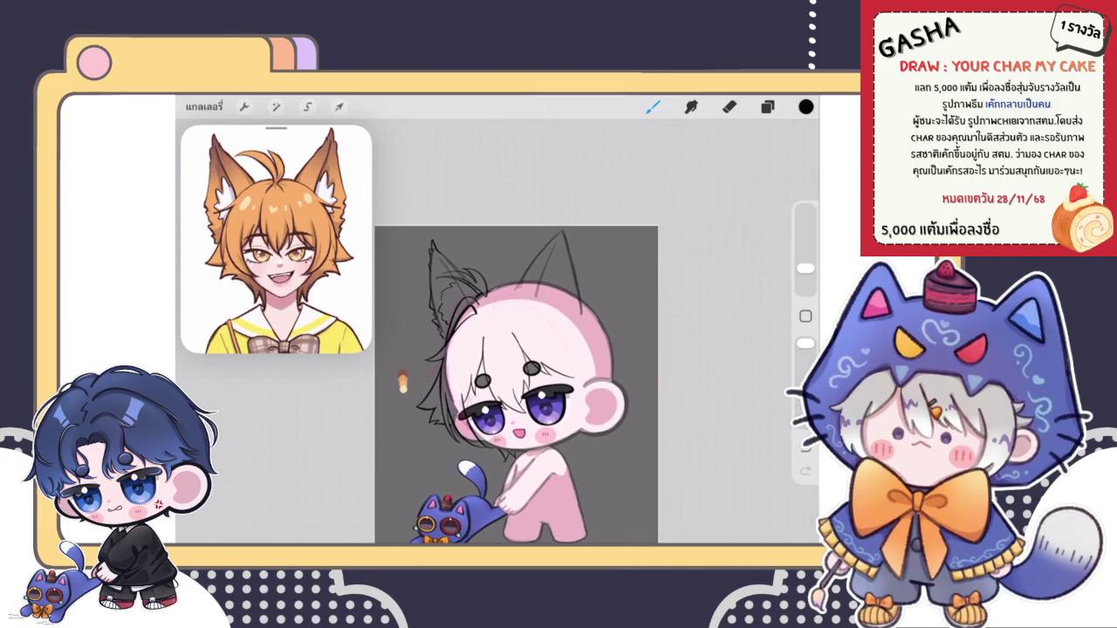
{"action": "scroll", "coordinate": [401, 378], "scroll_direction": "up", "scroll_amount": 1}
{"action": "scroll", "coordinate": [402, 378], "scroll_direction": "up", "scroll_amount": 3}
{"action": "scroll", "coordinate": [299, 417], "scroll_direction": "down", "scroll_amount": 2}
{"action": "scroll", "coordinate": [314, 407], "scroll_direction": "up", "scroll_amount": 2}
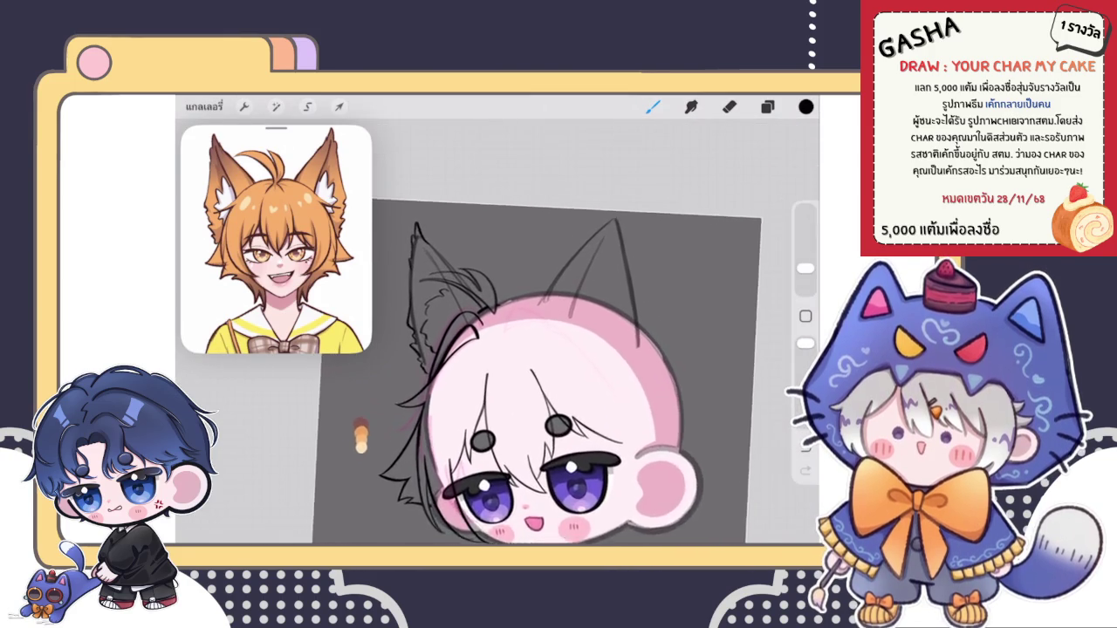
{"action": "scroll", "coordinate": [568, 376], "scroll_direction": "up", "scroll_amount": 3}
{"action": "left_click", "coordinate": [767, 106]}
{"action": "left_click", "coordinate": [767, 106]}
{"action": "left_click", "coordinate": [767, 105]}
{"action": "left_click", "coordinate": [707, 379]}
{"action": "left_click", "coordinate": [767, 106]}
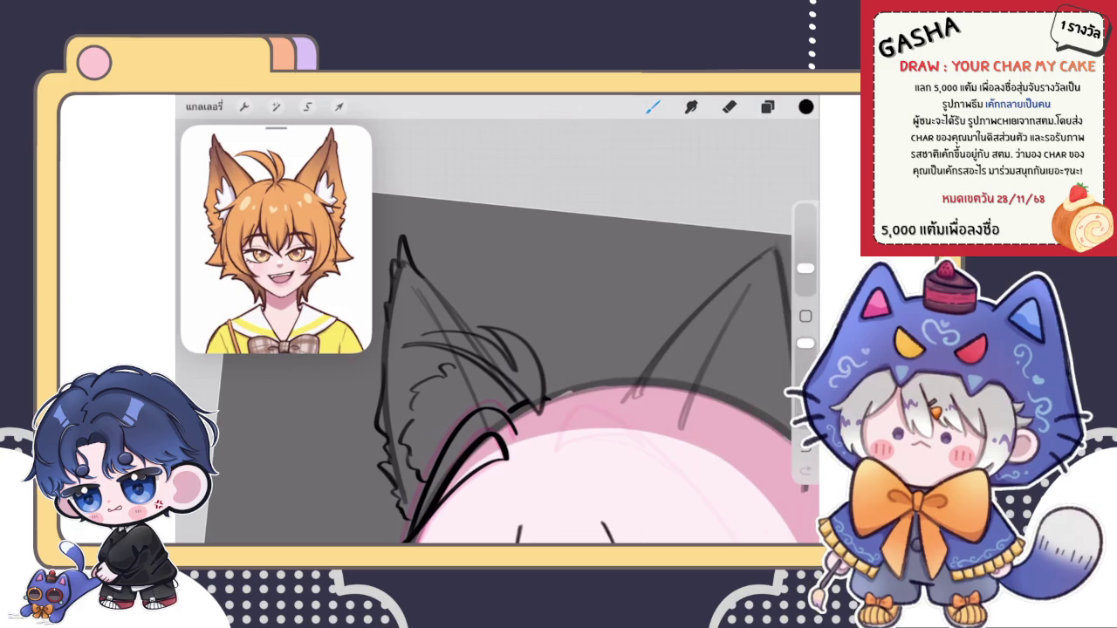
Step: Draw the left ear's tip and add short fur strokes along it
{"action": "scroll", "coordinate": [497, 332], "scroll_direction": "up", "scroll_amount": 2}
{"action": "left_click_drag", "start_coordinate": [426, 192], "coordinate": [441, 301]}
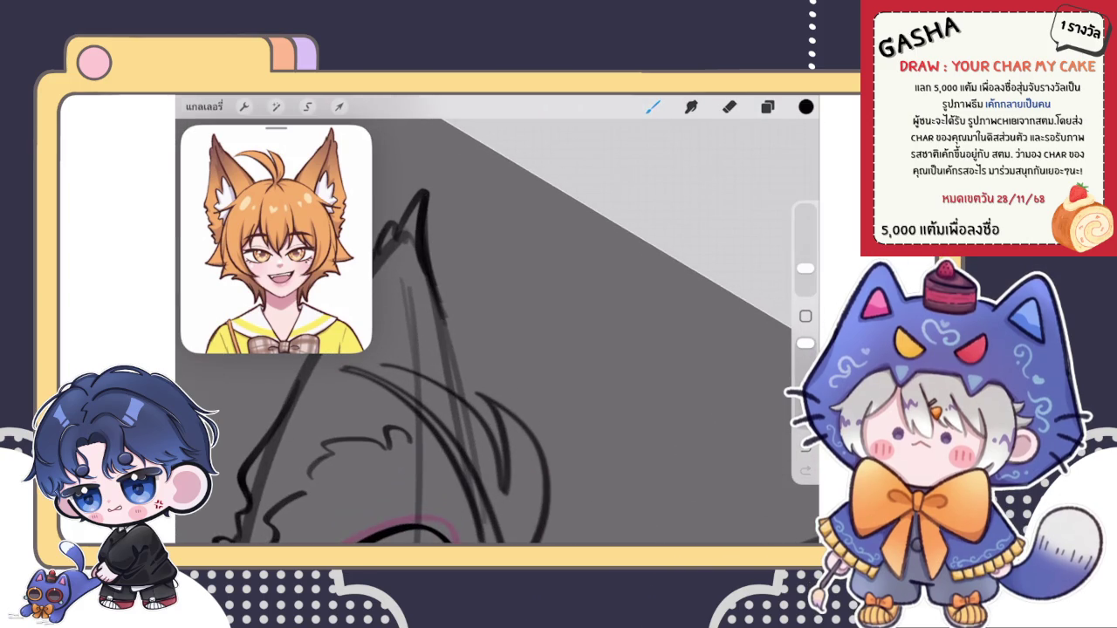
{"action": "left_click", "coordinate": [729, 106]}
{"action": "left_click", "coordinate": [653, 106]}
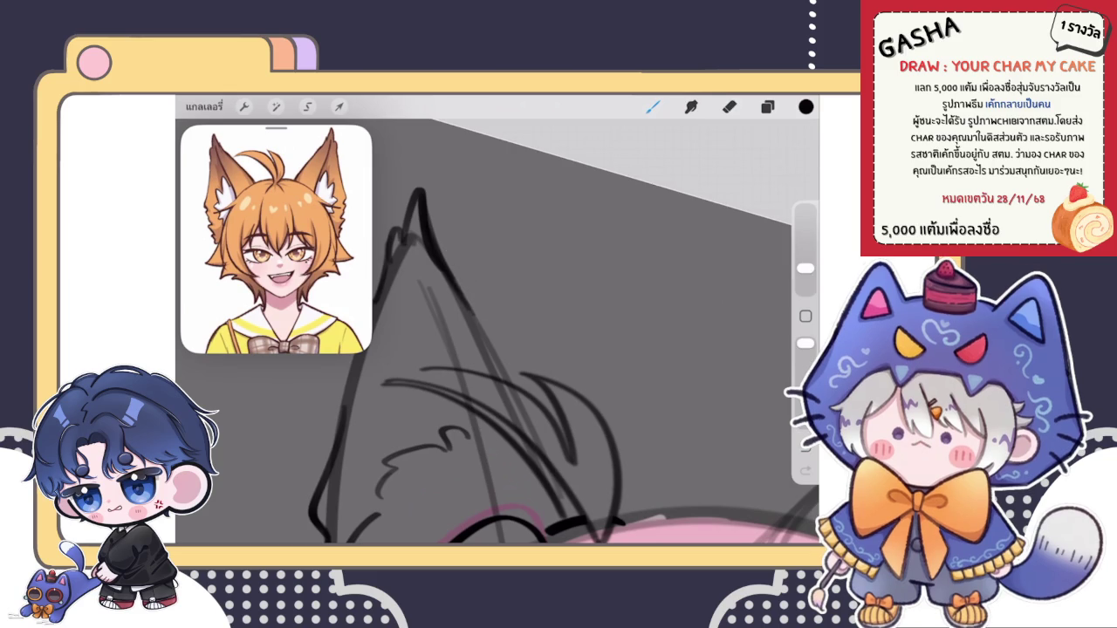
{"action": "scroll", "coordinate": [497, 332], "scroll_direction": "down", "scroll_amount": 2}
{"action": "left_click_drag", "start_coordinate": [450, 260], "coordinate": [511, 368]}
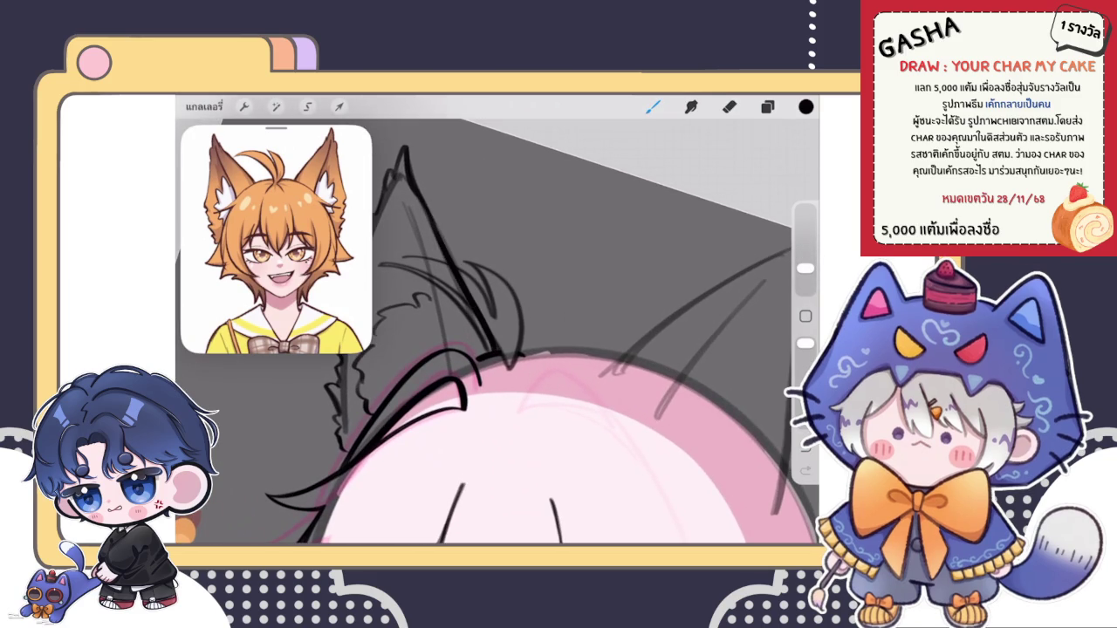
Step: Ink a dark stroke along the left ear and start transforming it
{"action": "left_click_drag", "start_coordinate": [524, 349], "coordinate": [507, 375]}
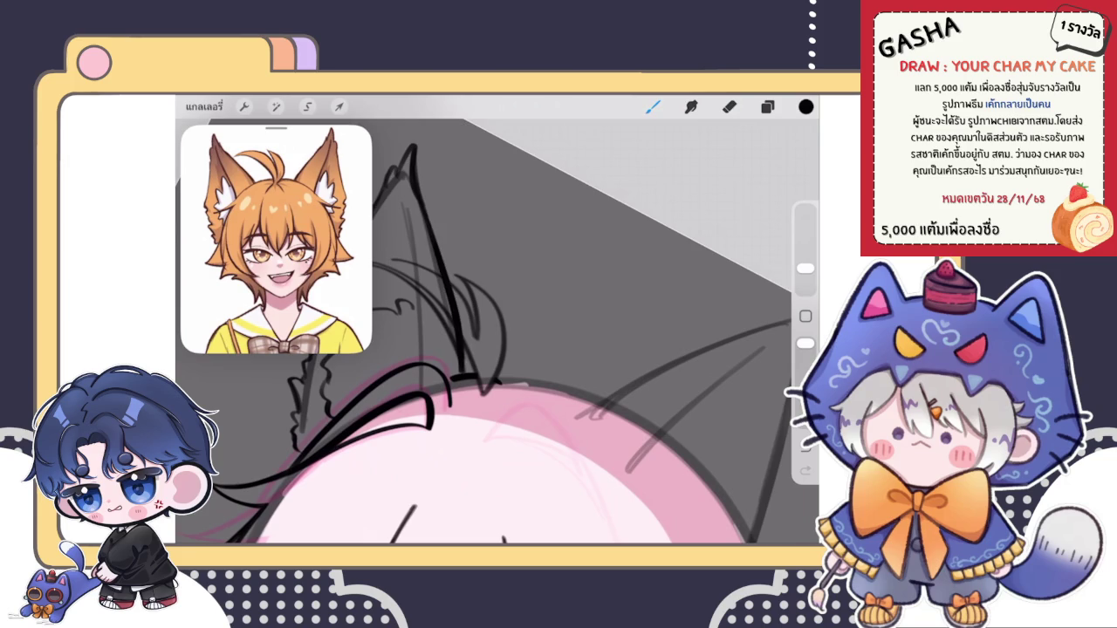
{"action": "mouse_move", "coordinate": [423, 209]}
{"action": "left_mouse_down"}
{"action": "mouse_move", "coordinate": [480, 367]}
{"action": "mouse_move", "coordinate": [576, 376]}
{"action": "left_mouse_up"}
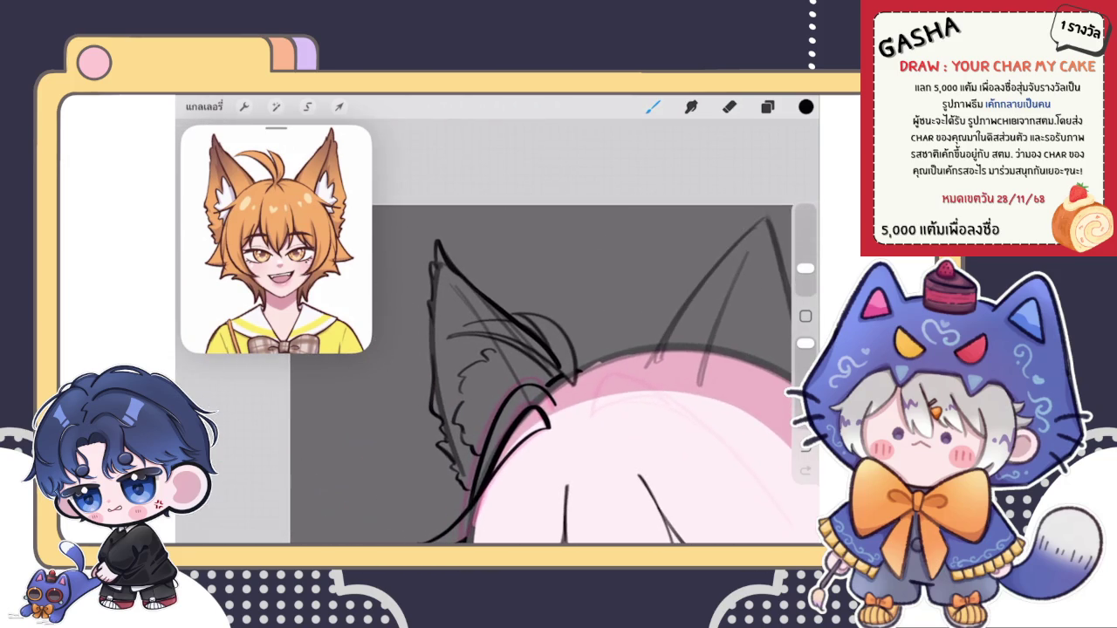
{"action": "left_click_drag", "start_coordinate": [524, 349], "coordinate": [489, 375]}
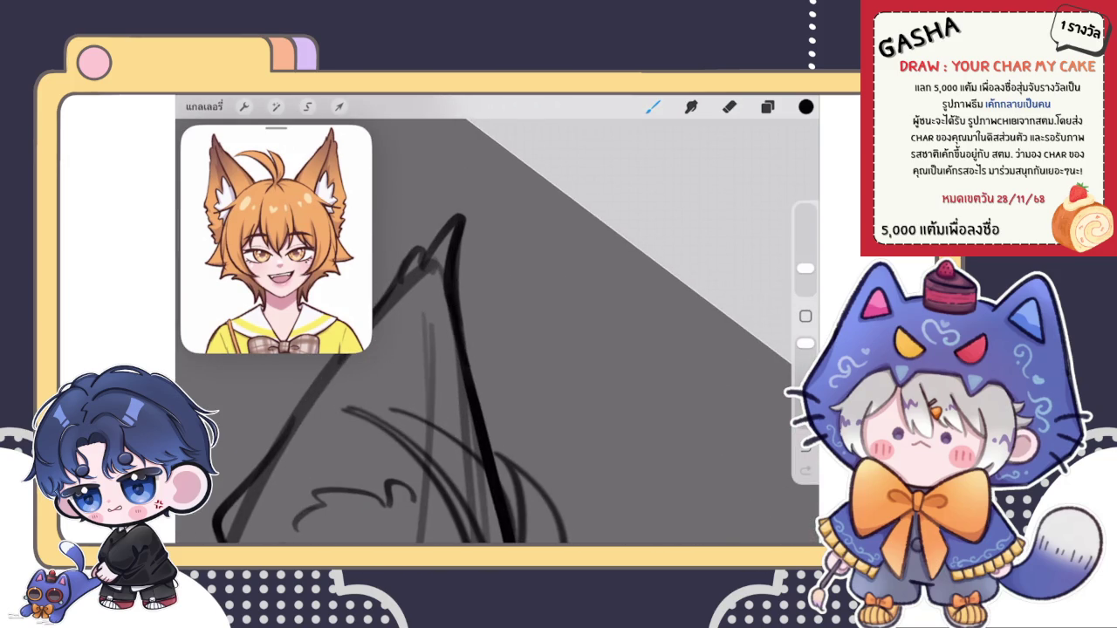
{"action": "left_click_drag", "start_coordinate": [524, 350], "coordinate": [559, 375]}
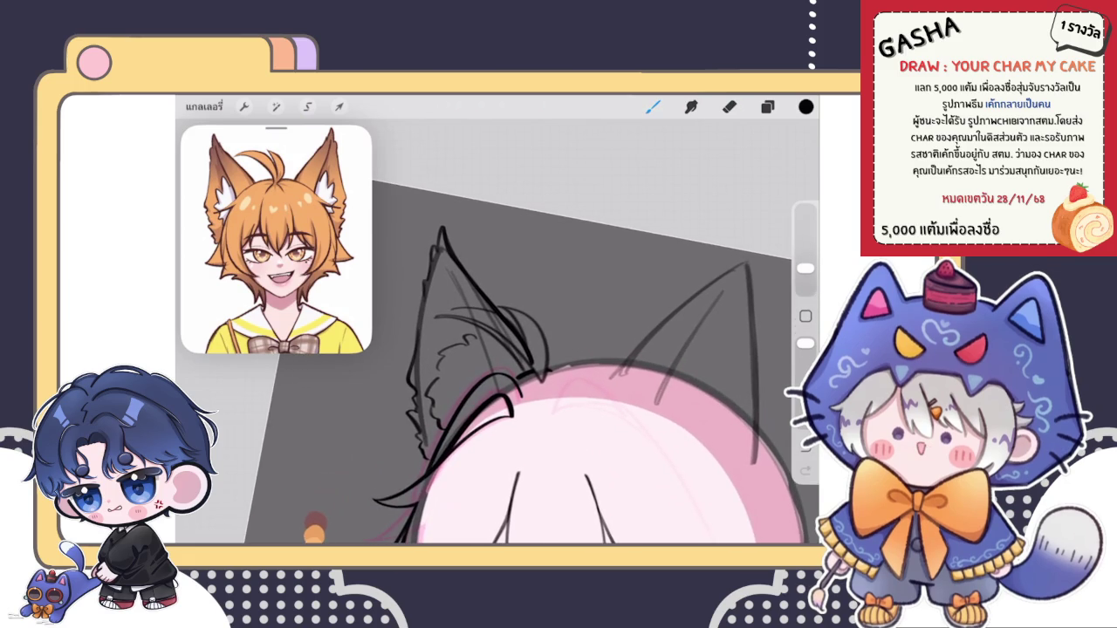
{"action": "left_click", "coordinate": [339, 106]}
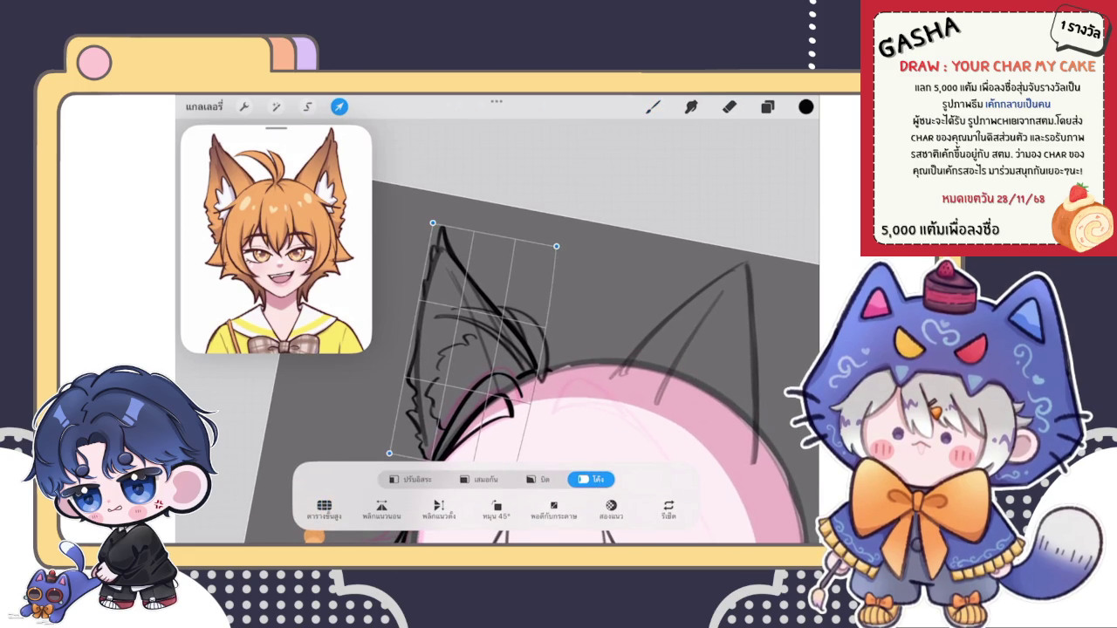
Step: Warp the left ear tip slightly upward and commit the transform
{"action": "left_click_drag", "start_coordinate": [433, 223], "coordinate": [433, 221]}
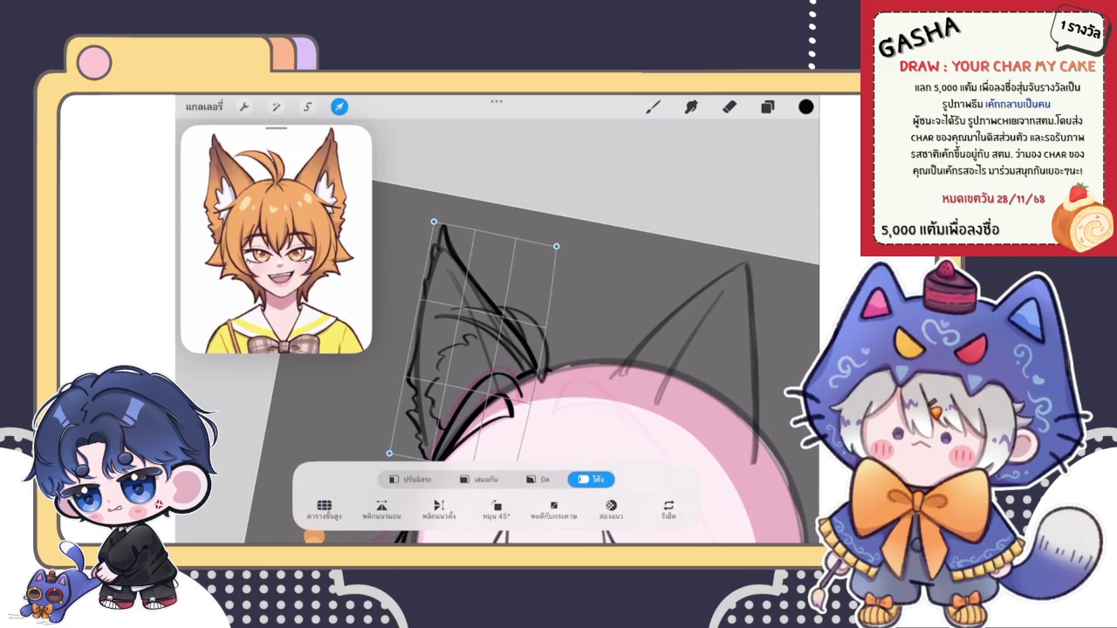
{"action": "left_click", "coordinate": [653, 106]}
{"action": "scroll", "coordinate": [524, 366], "scroll_direction": "down", "scroll_amount": 5}
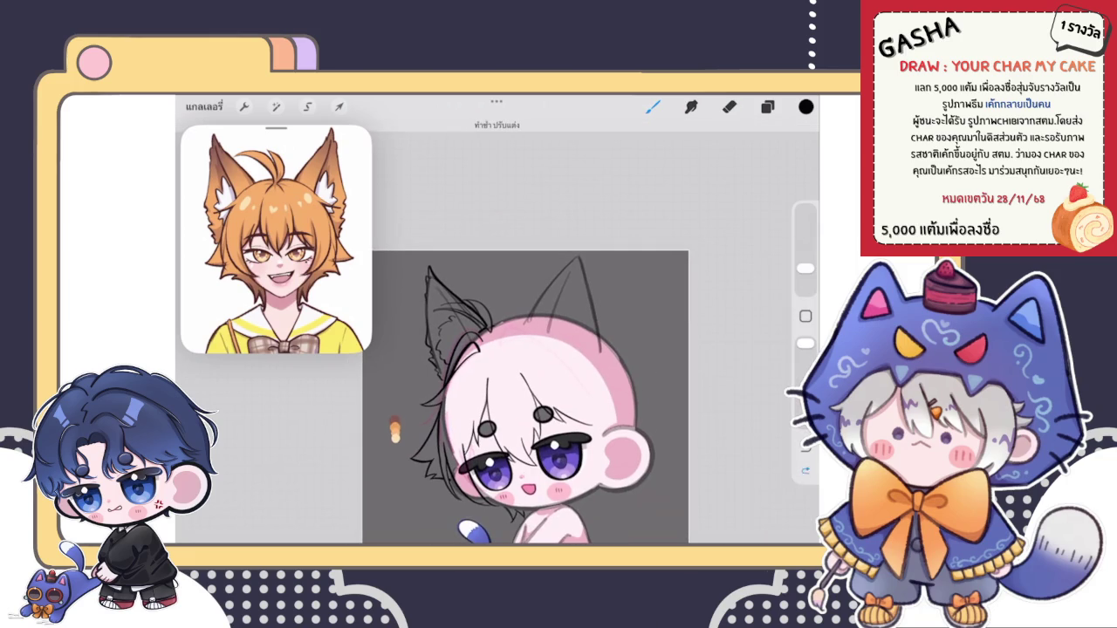
Step: Try short and vertical strokes on the left ear, undoing the ones that don't fit
{"action": "scroll", "coordinate": [541, 376], "scroll_direction": "up", "scroll_amount": 3}
{"action": "scroll", "coordinate": [488, 332], "scroll_direction": "up", "scroll_amount": 3}
{"action": "left_click_drag", "start_coordinate": [485, 229], "coordinate": [508, 390]}
{"action": "scroll", "coordinate": [524, 349], "scroll_direction": "up", "scroll_amount": 1}
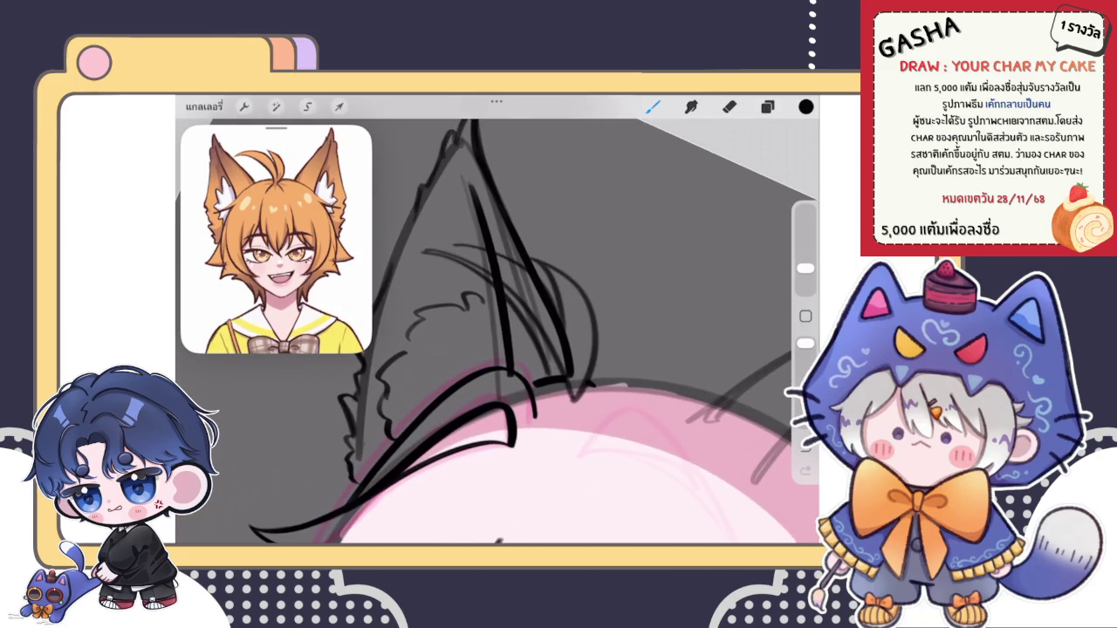
{"action": "key", "text": "ctrl+z"}
{"action": "left_click_drag", "start_coordinate": [476, 179], "coordinate": [497, 368]}
{"action": "key", "text": "ctrl+z"}
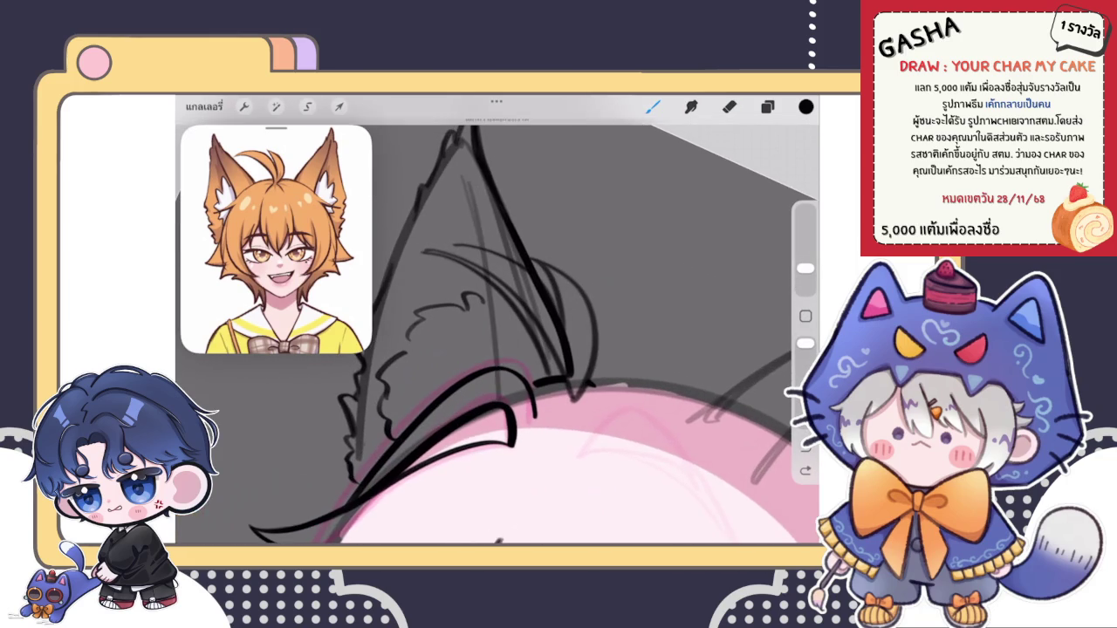
{"action": "key", "text": "ctrl+shift+z"}
{"action": "key", "text": "ctrl+z"}
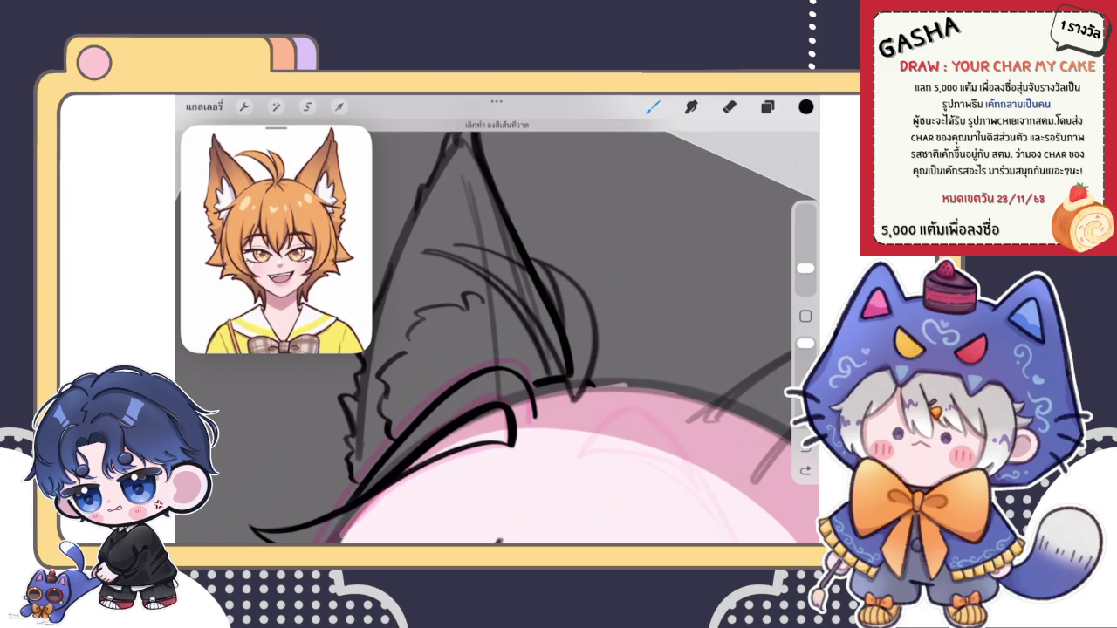
{"action": "left_click_drag", "start_coordinate": [475, 185], "coordinate": [487, 358]}
{"action": "scroll", "coordinate": [498, 349], "scroll_direction": "up", "scroll_amount": 1}
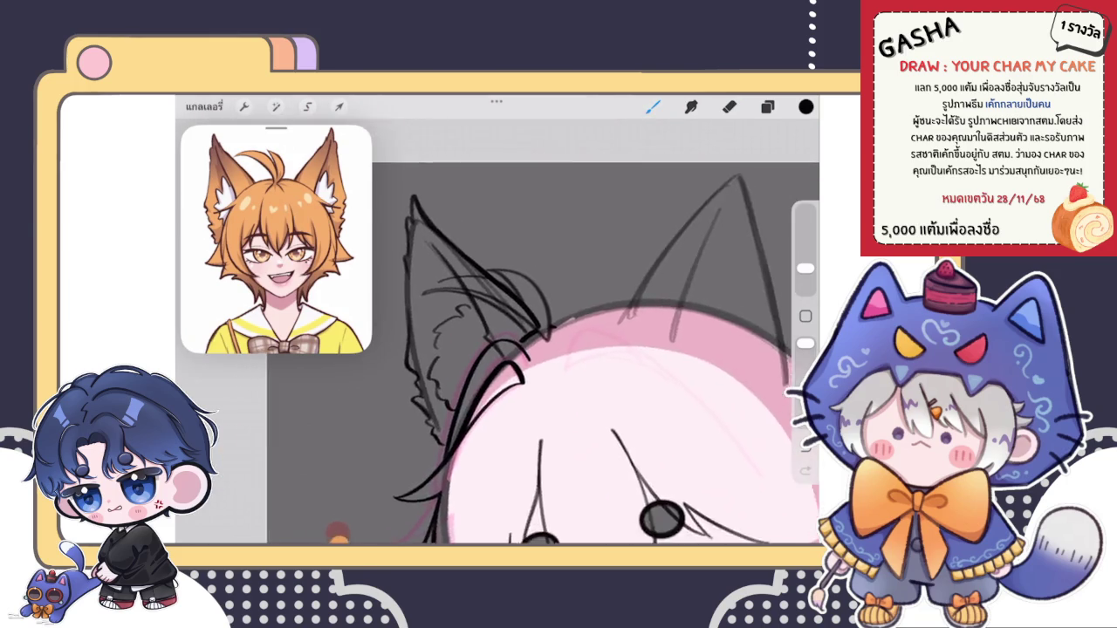
{"action": "key", "text": "ctrl+z"}
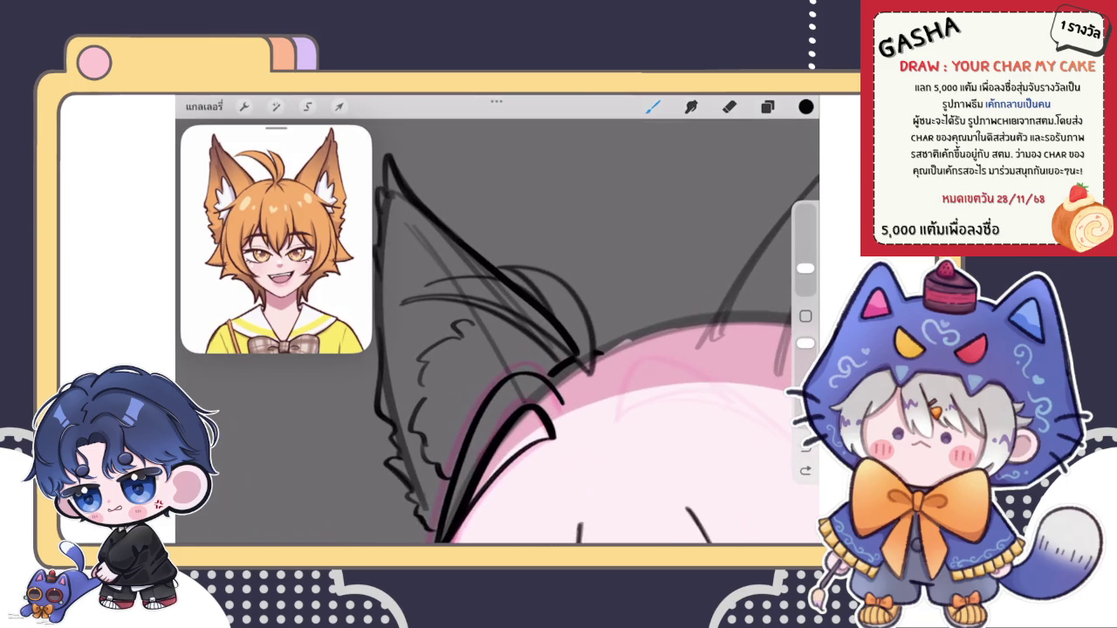
Step: Draw the diagonal ear edge and add thin diagonal fur strokes
{"action": "left_click_drag", "start_coordinate": [407, 223], "coordinate": [513, 371]}
{"action": "key", "text": "ctrl+z"}
{"action": "left_click_drag", "start_coordinate": [406, 221], "coordinate": [534, 371]}
{"action": "key", "text": "ctrl+z"}
{"action": "left_click_drag", "start_coordinate": [407, 223], "coordinate": [522, 375]}
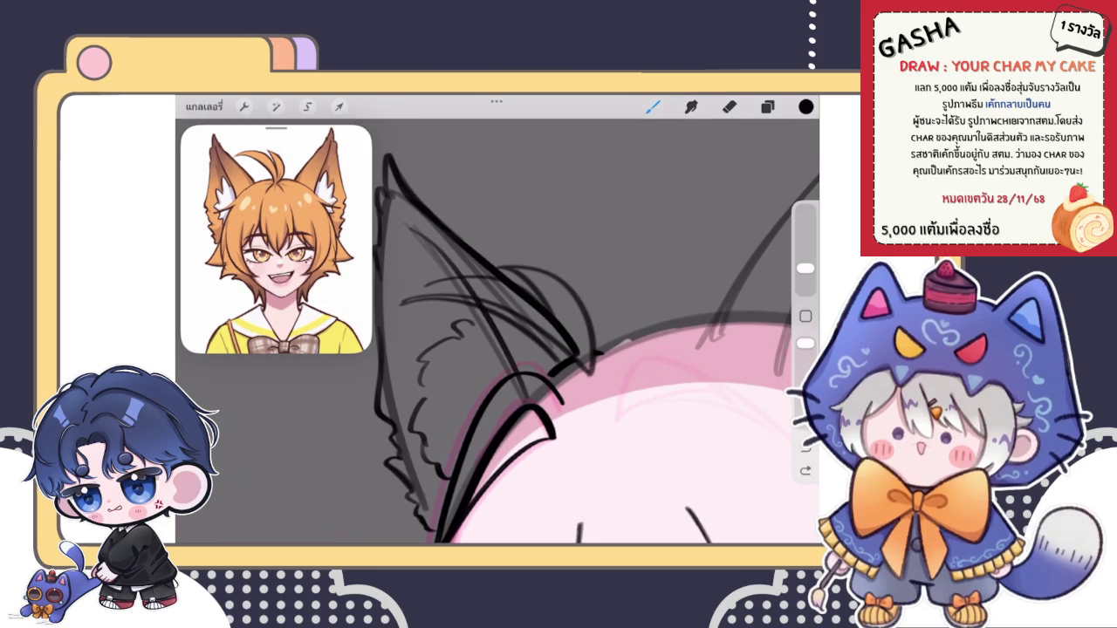
{"action": "mouse_move", "coordinate": [498, 331]}
{"action": "left_mouse_down"}
{"action": "mouse_move", "coordinate": [454, 288]}
{"action": "mouse_move", "coordinate": [523, 262]}
{"action": "left_mouse_up"}
{"action": "left_click_drag", "start_coordinate": [524, 306], "coordinate": [489, 262]}
{"action": "left_click_drag", "start_coordinate": [389, 434], "coordinate": [597, 254]}
{"action": "left_click_drag", "start_coordinate": [412, 420], "coordinate": [618, 243]}
Step: Redraw the long diagonal fur edge, then switch to the eraser and view the whole head
{"action": "left_click_drag", "start_coordinate": [523, 332], "coordinate": [489, 288]}
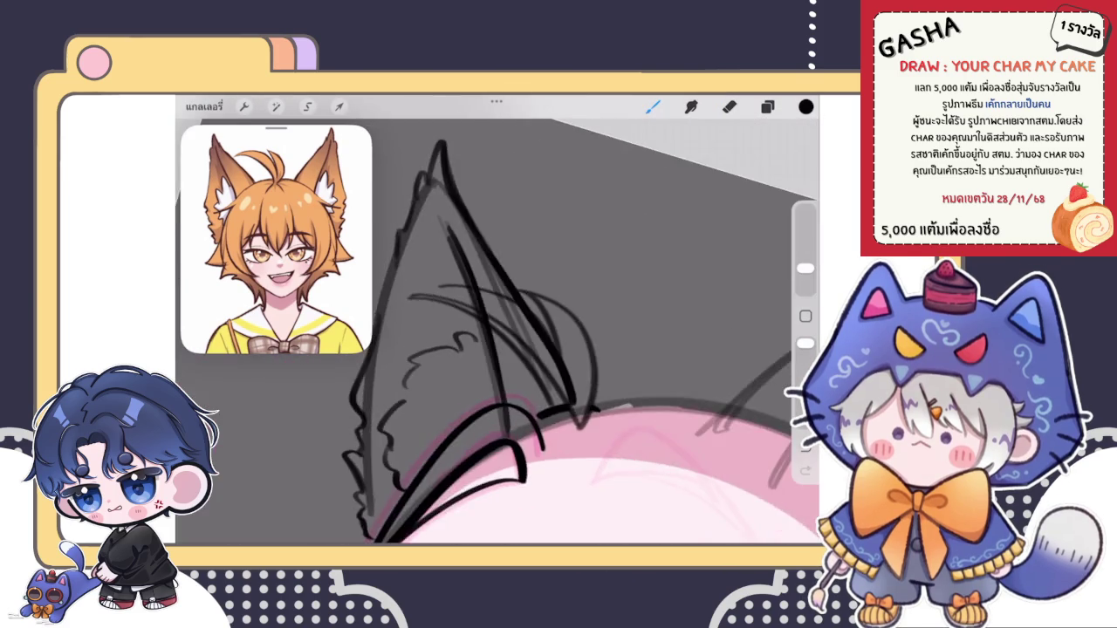
{"action": "left_click_drag", "start_coordinate": [523, 332], "coordinate": [489, 288]}
{"action": "key", "text": "ctrl+z"}
{"action": "left_click_drag", "start_coordinate": [366, 406], "coordinate": [585, 264]}
{"action": "key", "text": "ctrl+z"}
{"action": "left_click_drag", "start_coordinate": [366, 407], "coordinate": [541, 290]}
{"action": "key", "text": "ctrl+z"}
{"action": "left_click_drag", "start_coordinate": [374, 401], "coordinate": [567, 271]}
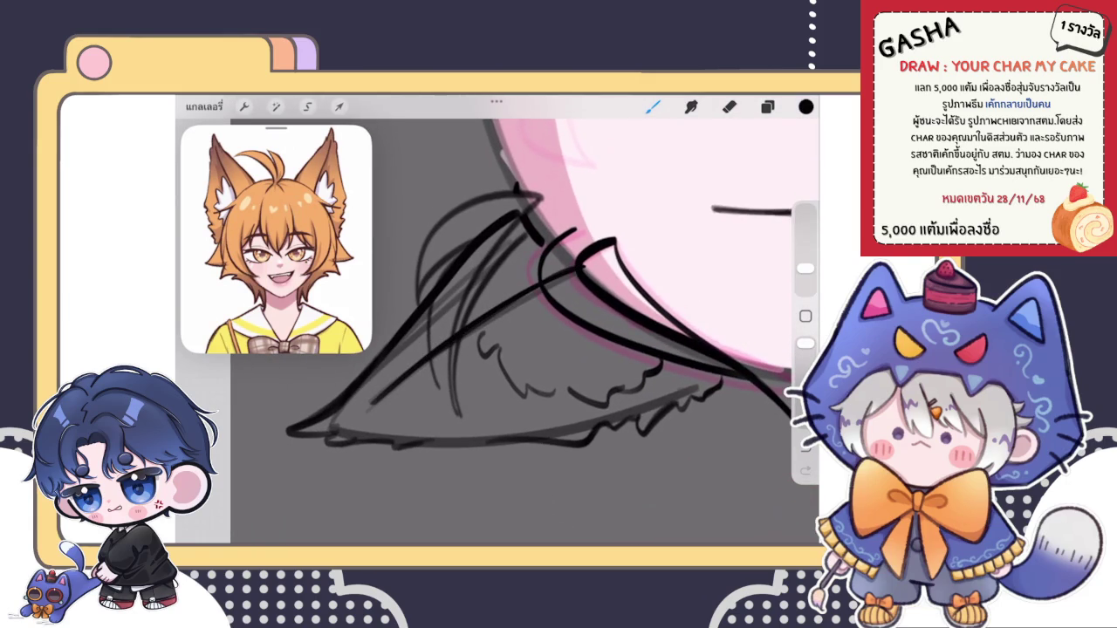
{"action": "left_click_drag", "start_coordinate": [524, 331], "coordinate": [489, 393]}
{"action": "left_click", "coordinate": [729, 106]}
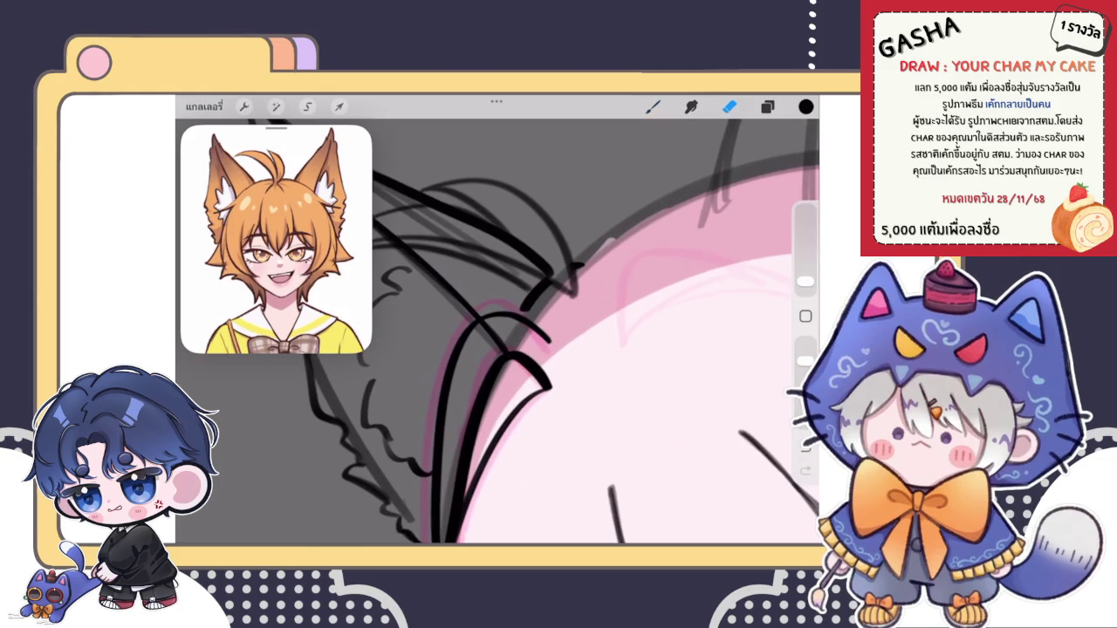
{"action": "left_click_drag", "start_coordinate": [482, 330], "coordinate": [340, 449]}
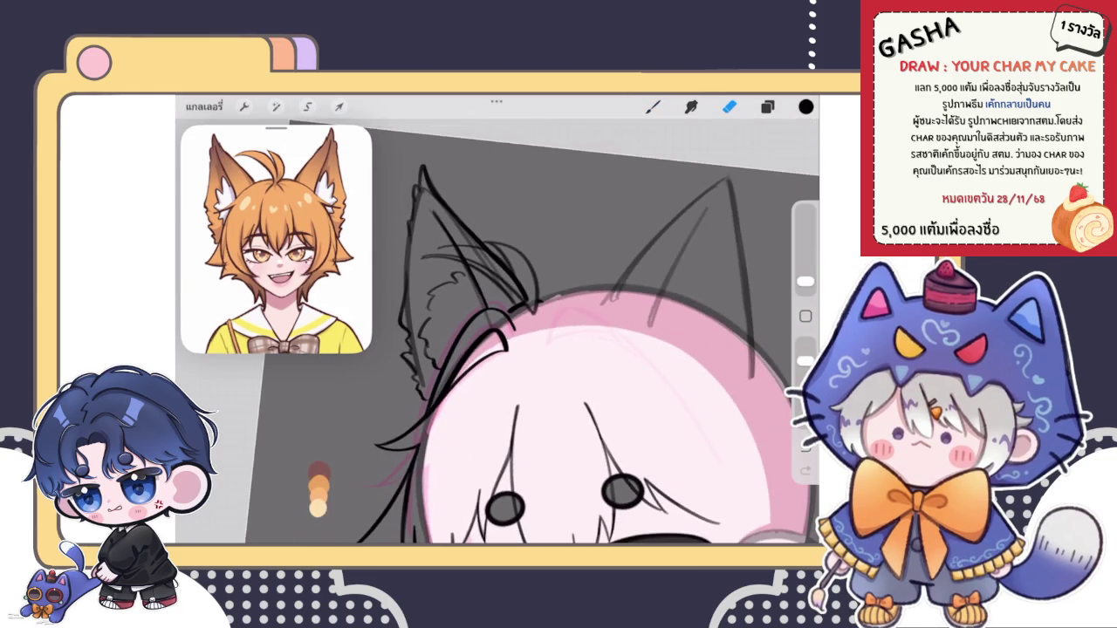
{"action": "left_click_drag", "start_coordinate": [524, 393], "coordinate": [489, 367]}
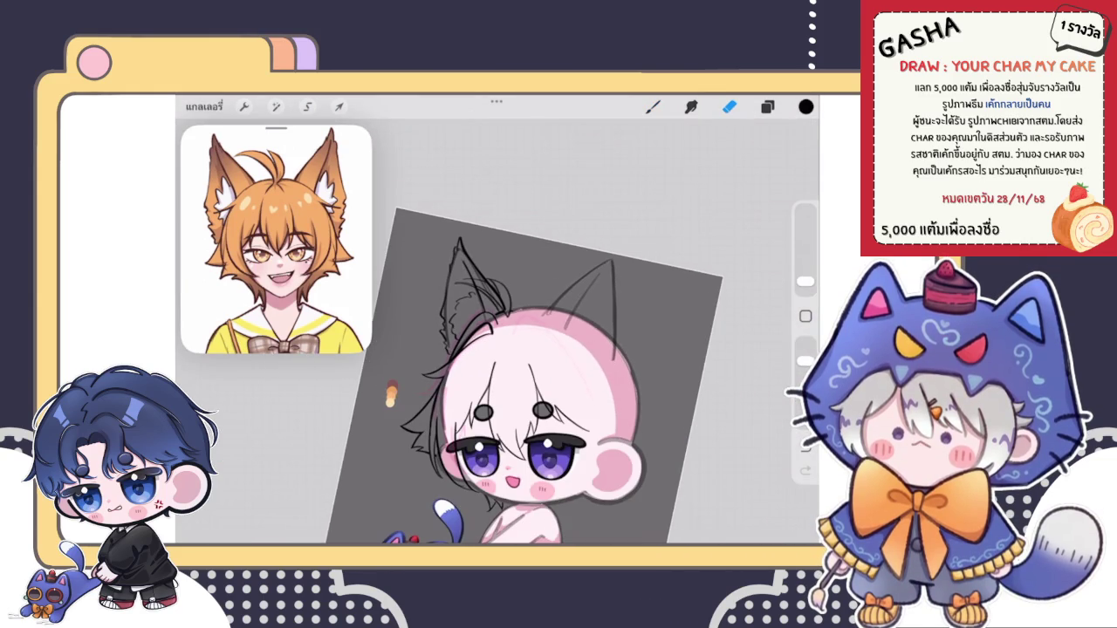
{"action": "left_click", "coordinate": [653, 107]}
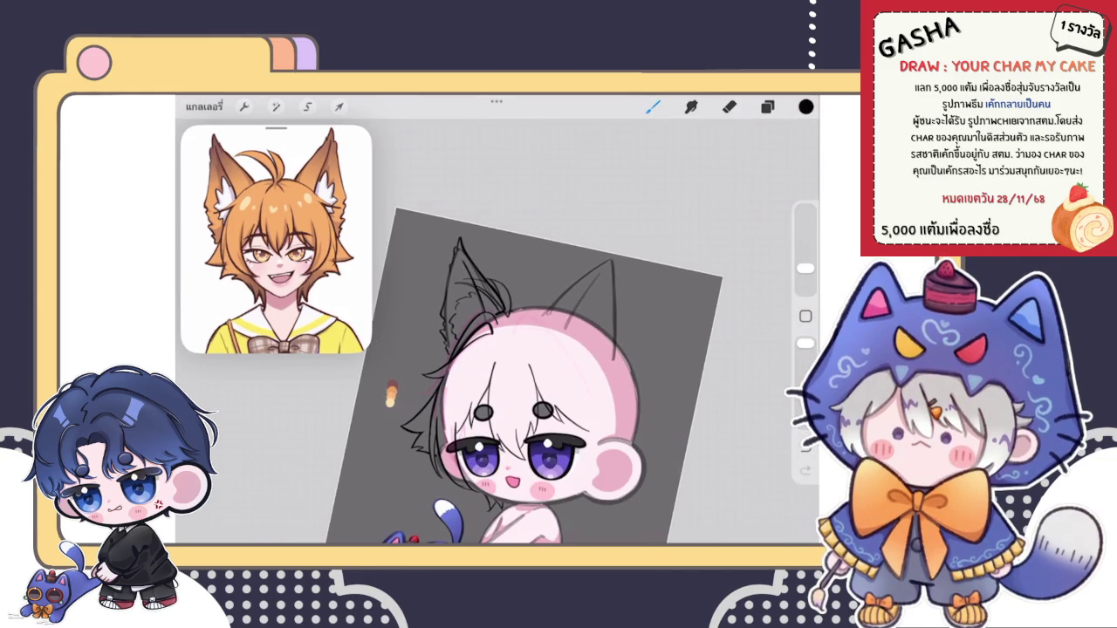
{"action": "left_click_drag", "start_coordinate": [559, 375], "coordinate": [509, 391]}
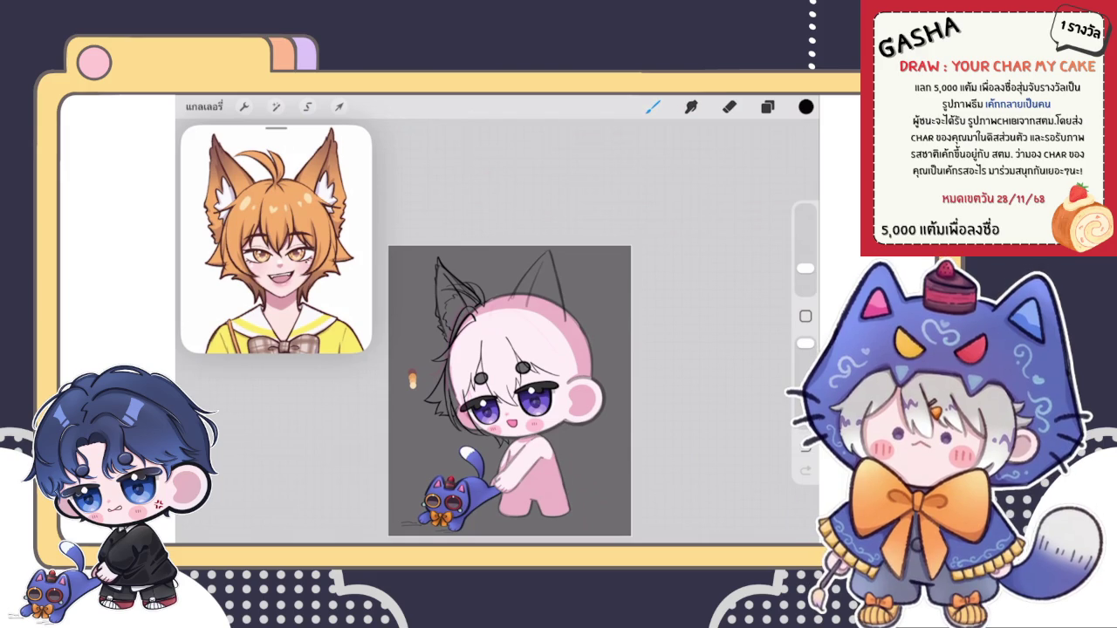
{"action": "left_click", "coordinate": [768, 107]}
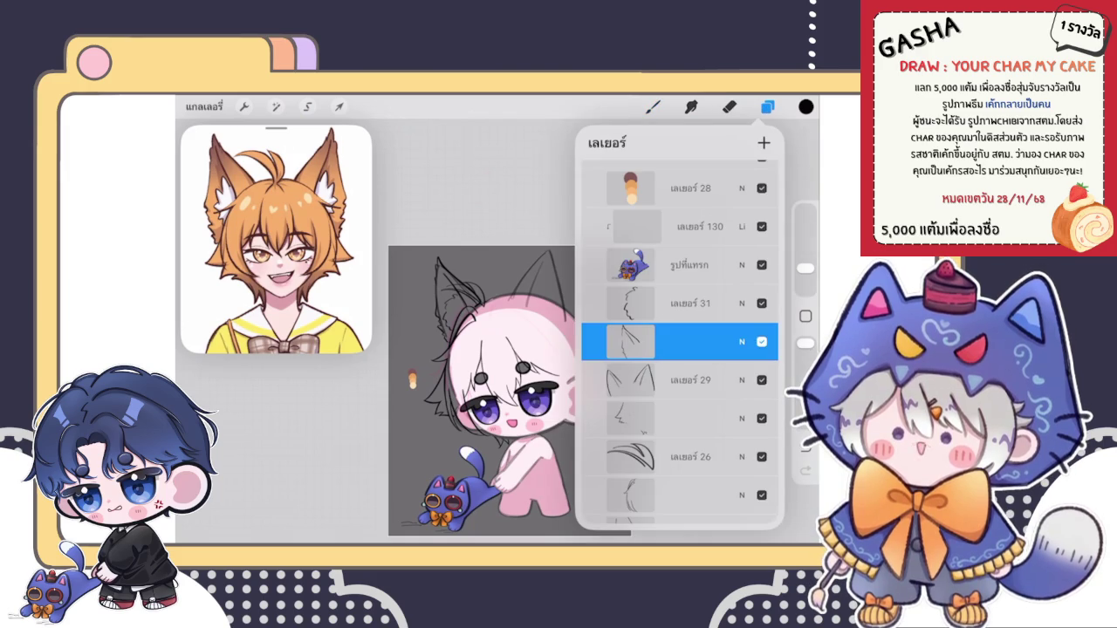
{"action": "left_click", "coordinate": [652, 107]}
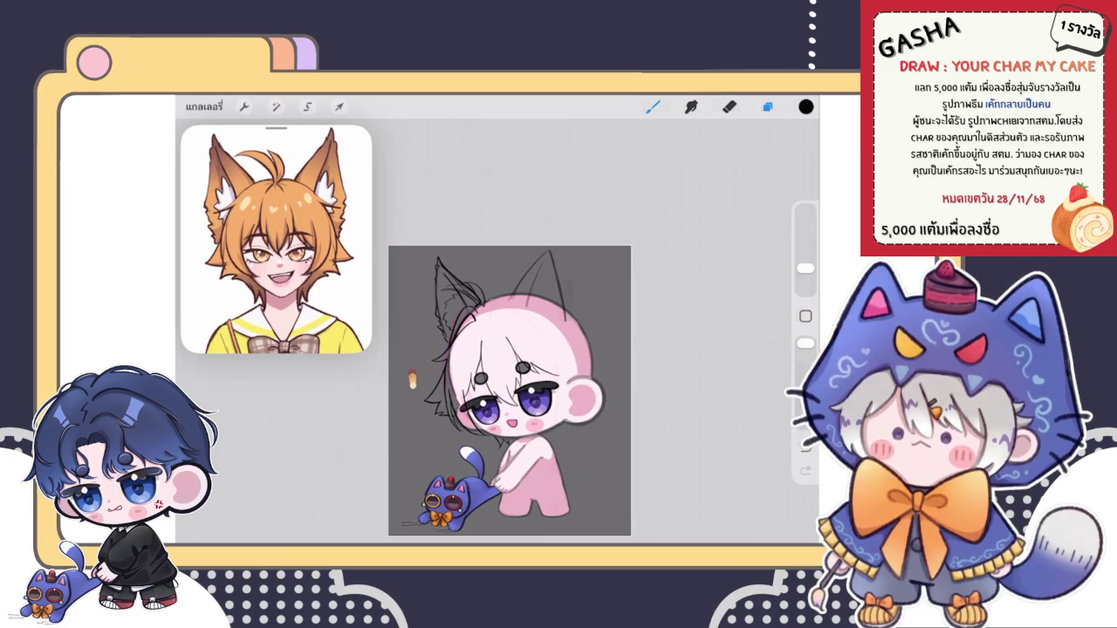
{"action": "left_click", "coordinate": [768, 107]}
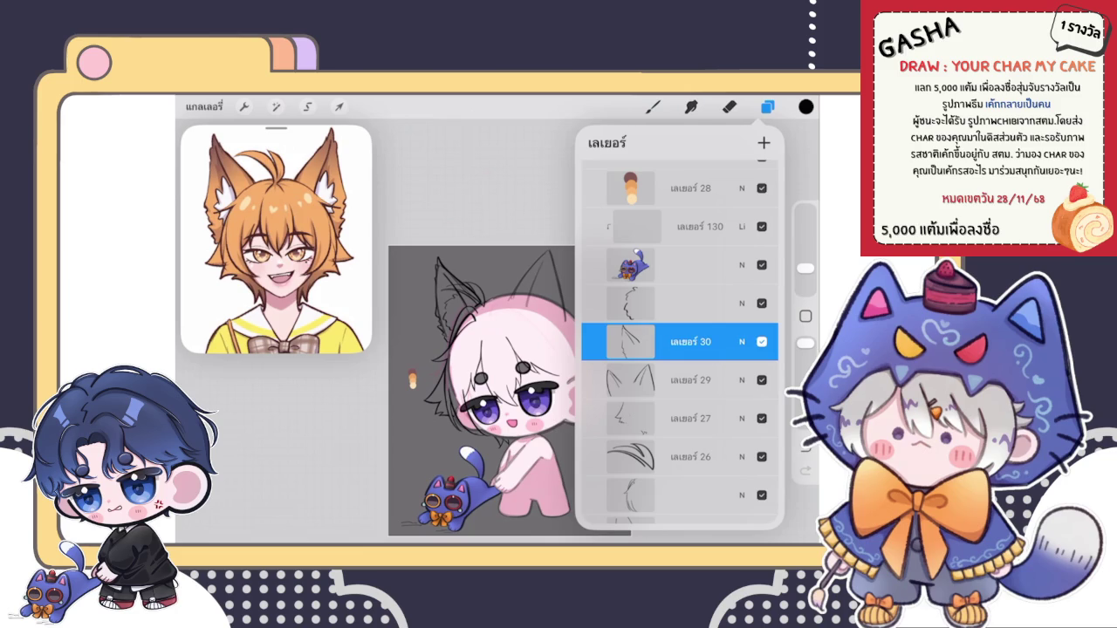
{"action": "left_click", "coordinate": [653, 107]}
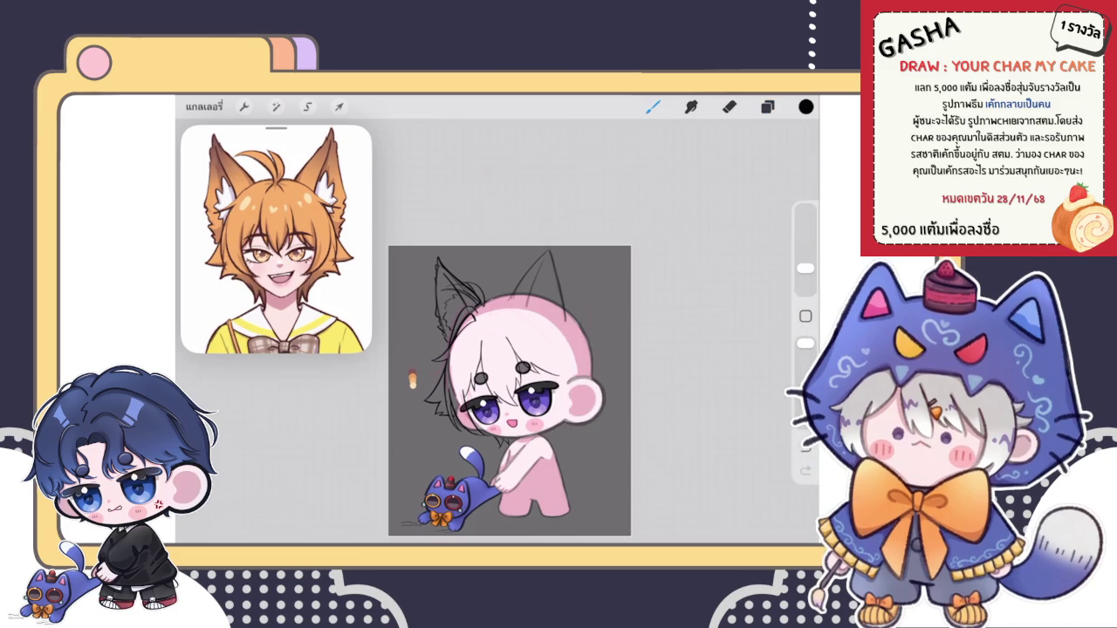
{"action": "scroll", "coordinate": [489, 367], "scroll_direction": "up", "scroll_amount": 5}
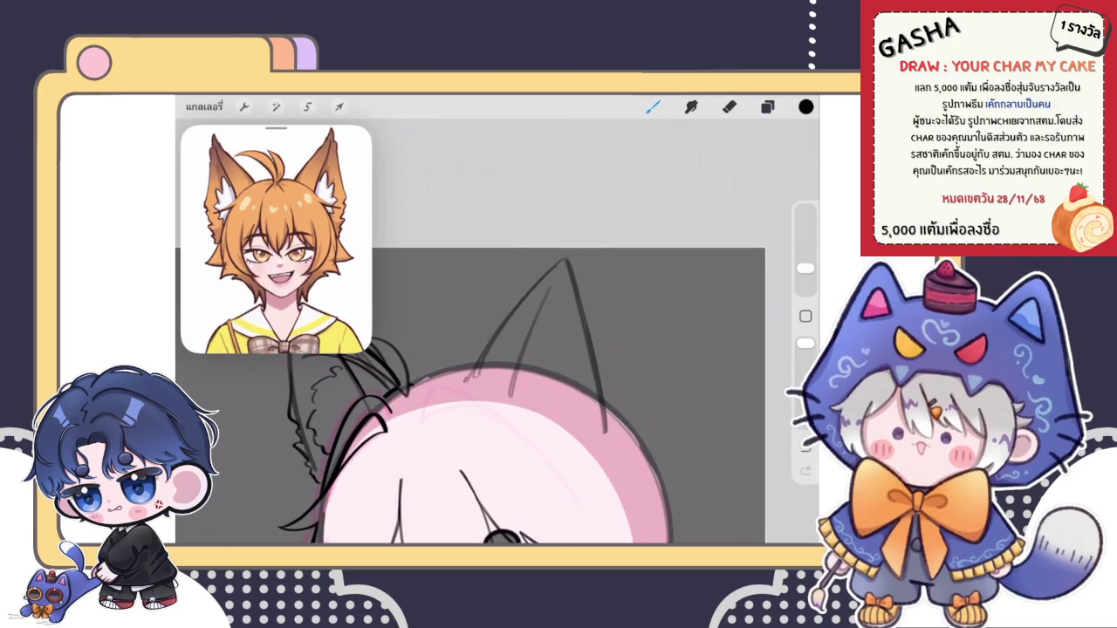
Step: Ink the right ear's left edge up to its tip, redrawing the tip stroke shorter
{"action": "scroll", "coordinate": [497, 376], "scroll_direction": "up", "scroll_amount": 3}
{"action": "left_click_drag", "start_coordinate": [417, 450], "coordinate": [563, 255]}
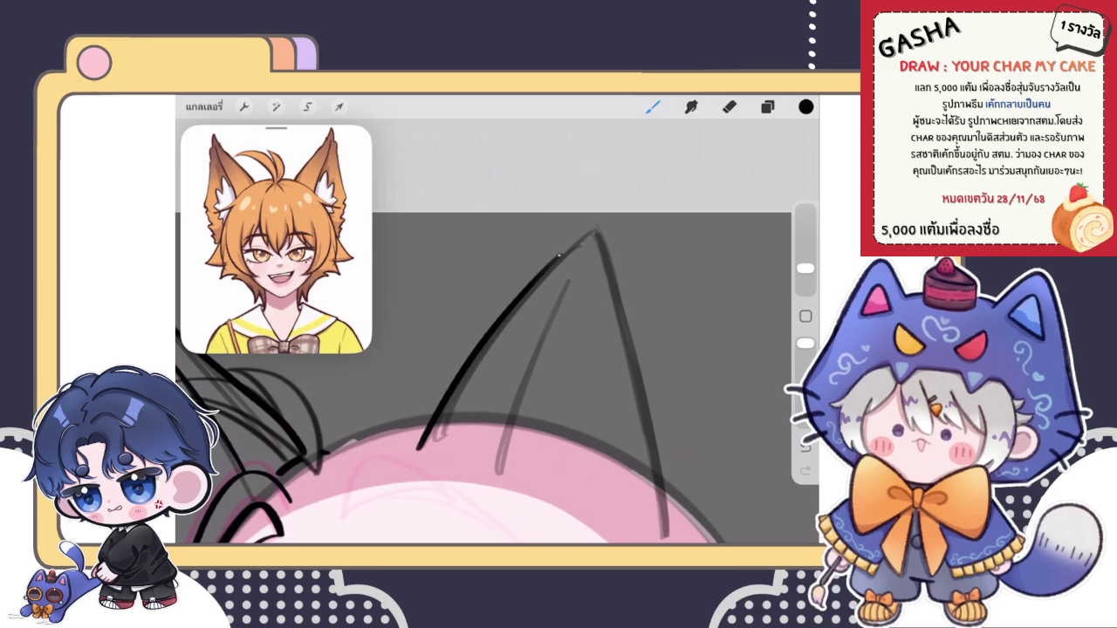
{"action": "mouse_move", "coordinate": [559, 258]}
{"action": "left_mouse_down"}
{"action": "mouse_move", "coordinate": [600, 214]}
{"action": "mouse_move", "coordinate": [604, 253]}
{"action": "left_mouse_up"}
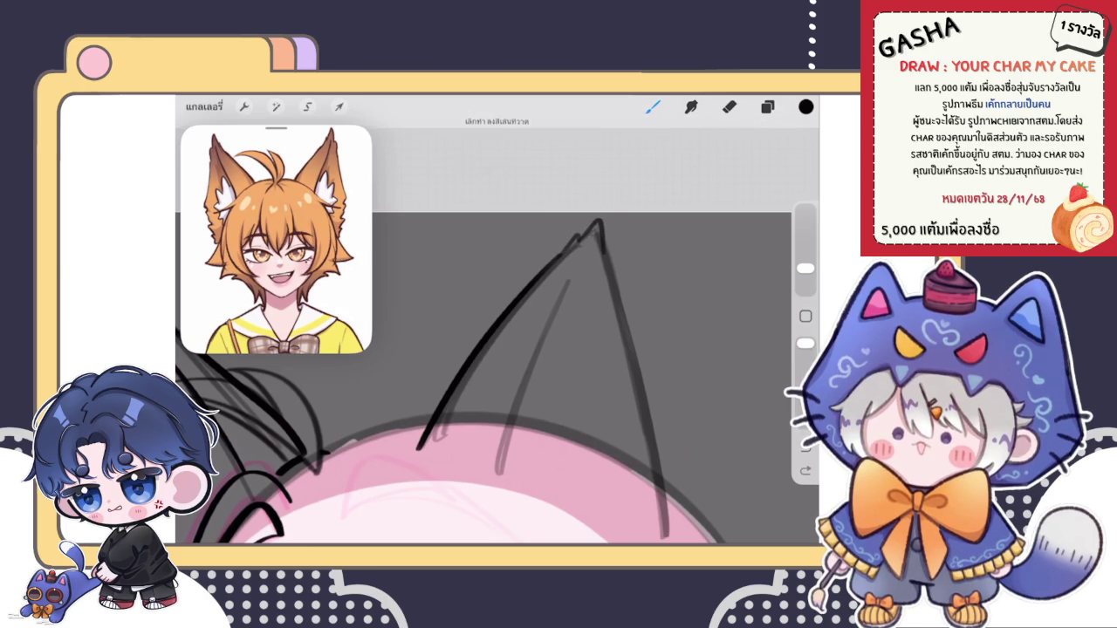
{"action": "key", "text": "ctrl+z"}
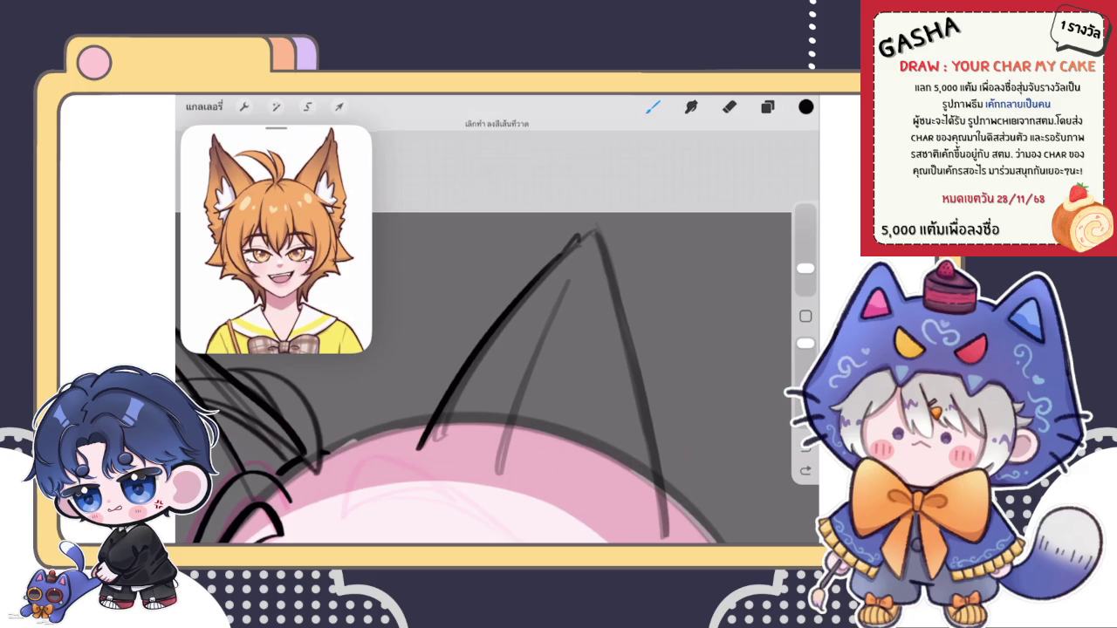
{"action": "key", "text": "ctrl+z"}
{"action": "left_click_drag", "start_coordinate": [536, 288], "coordinate": [553, 269]}
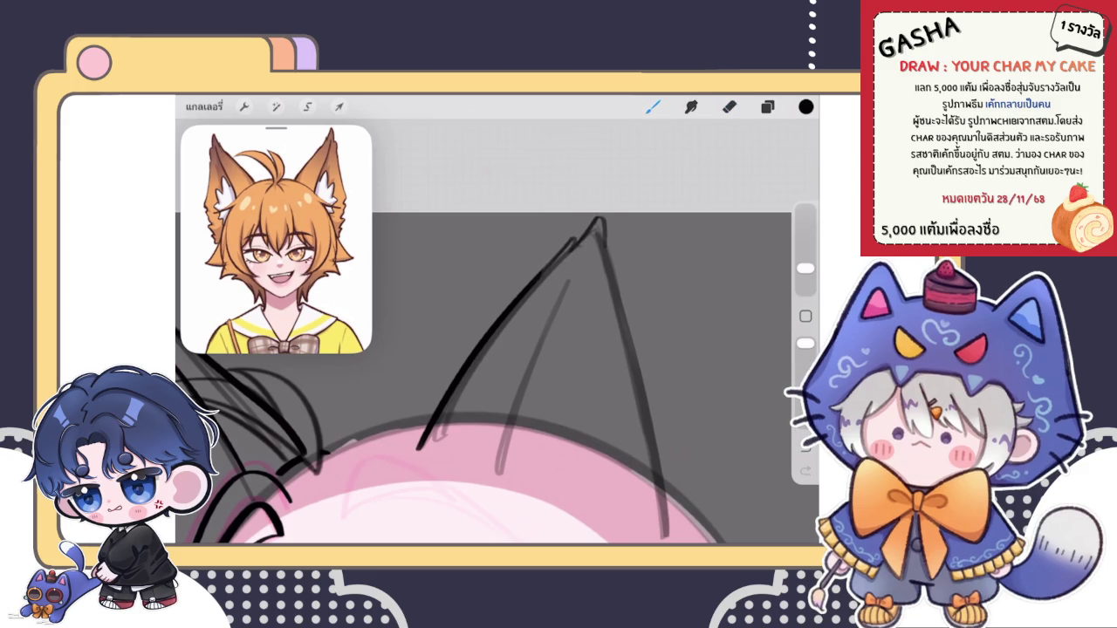
{"action": "mouse_move", "coordinate": [553, 248]}
{"action": "left_mouse_down"}
{"action": "mouse_move", "coordinate": [587, 212]}
{"action": "mouse_move", "coordinate": [614, 305]}
{"action": "left_mouse_up"}
Step: Add fur lines inside the right ear and a curved line down its edge
{"action": "scroll", "coordinate": [497, 375], "scroll_direction": "down", "scroll_amount": 5}
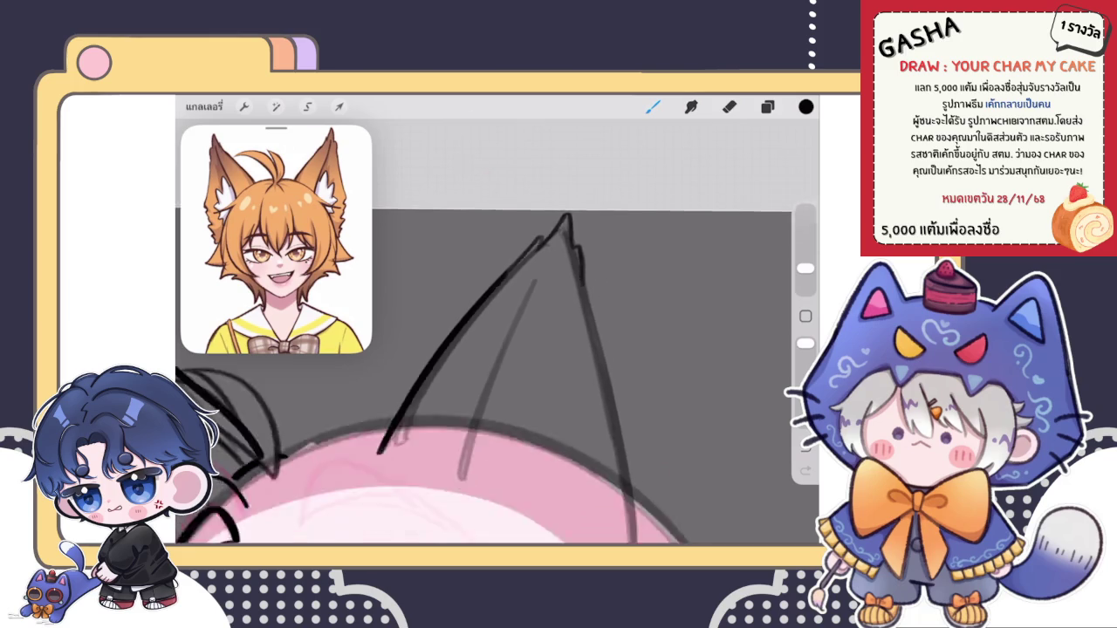
{"action": "scroll", "coordinate": [497, 376], "scroll_direction": "up", "scroll_amount": 3}
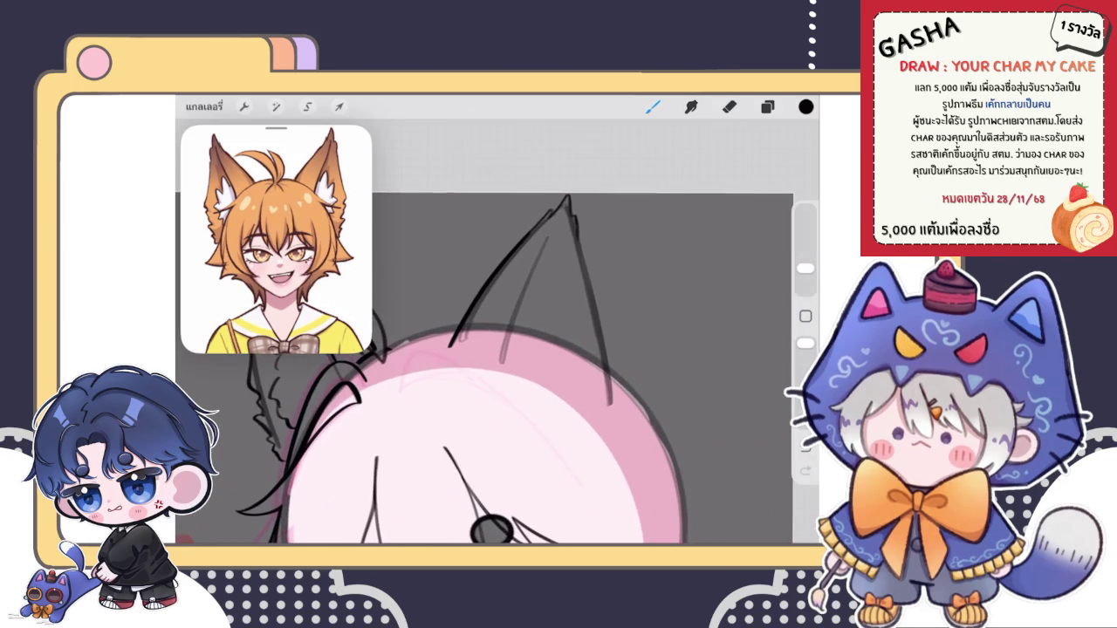
{"action": "left_click_drag", "start_coordinate": [553, 223], "coordinate": [509, 360]}
{"action": "left_click_drag", "start_coordinate": [550, 234], "coordinate": [501, 365]}
{"action": "scroll", "coordinate": [484, 367], "scroll_direction": "down", "scroll_amount": 5}
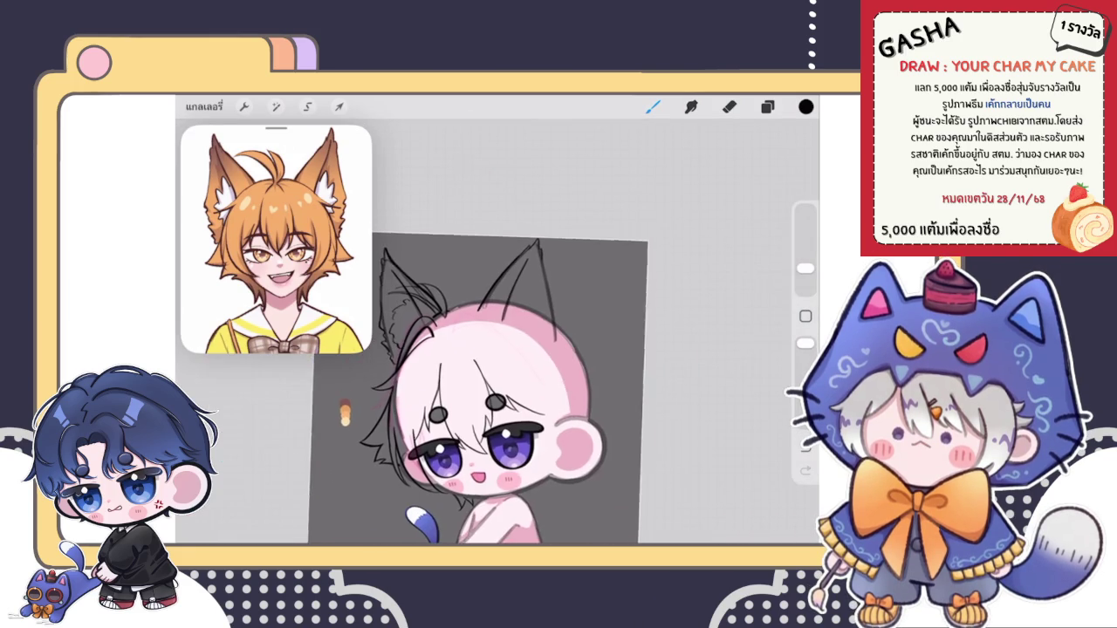
{"action": "scroll", "coordinate": [489, 375], "scroll_direction": "up", "scroll_amount": 5}
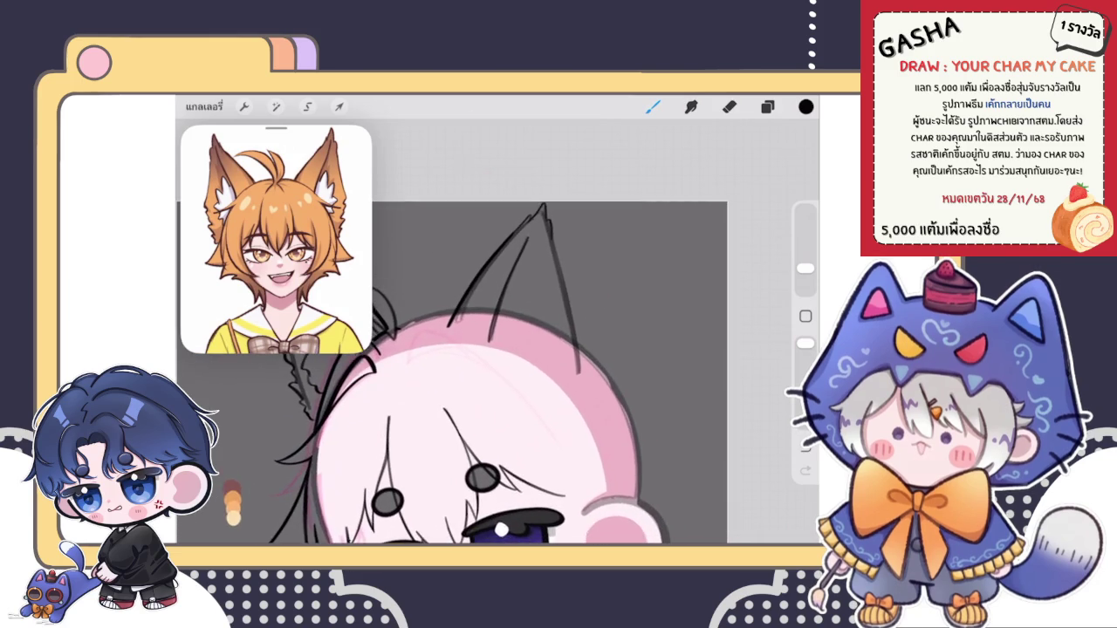
{"action": "scroll", "coordinate": [497, 332], "scroll_direction": "up", "scroll_amount": 3}
{"action": "key", "text": "ctrl+z"}
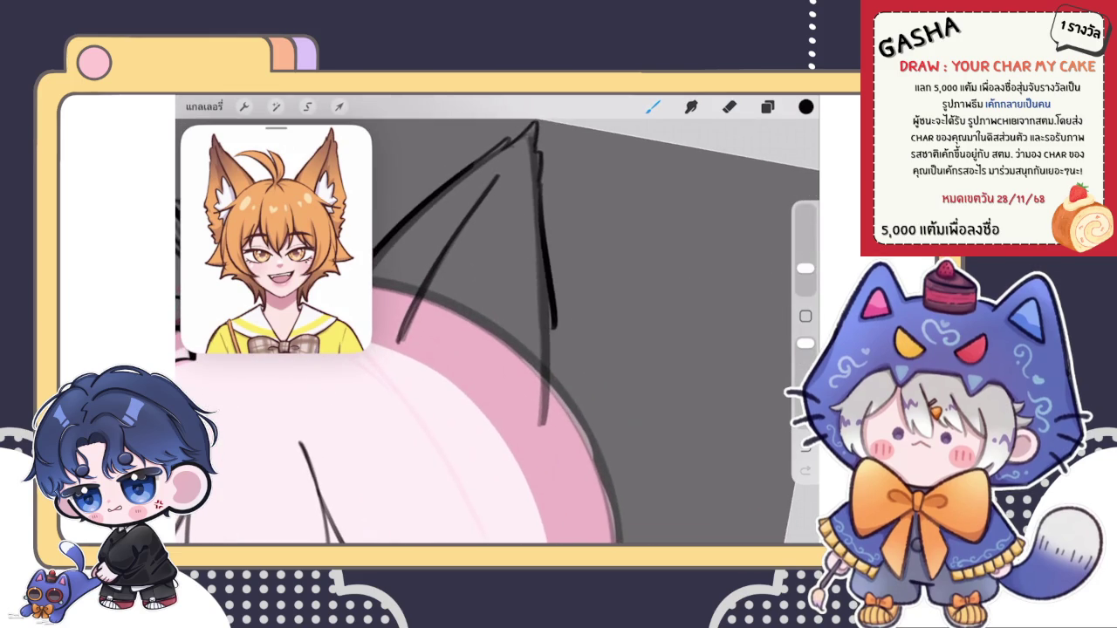
{"action": "left_click_drag", "start_coordinate": [534, 140], "coordinate": [547, 334]}
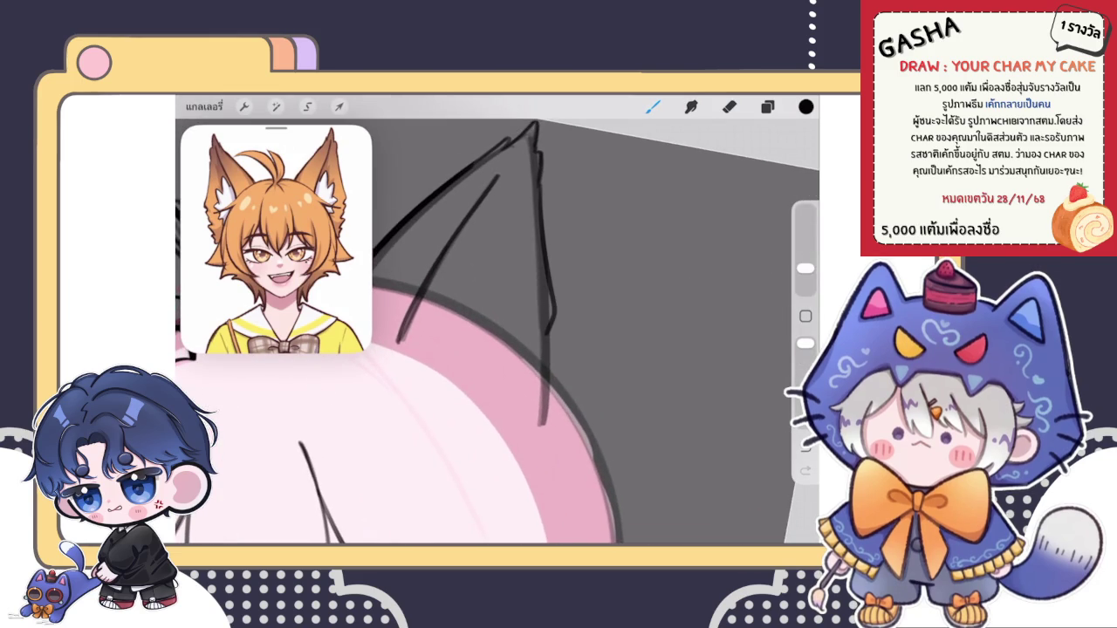
{"action": "scroll", "coordinate": [523, 331], "scroll_direction": "up", "scroll_amount": 2}
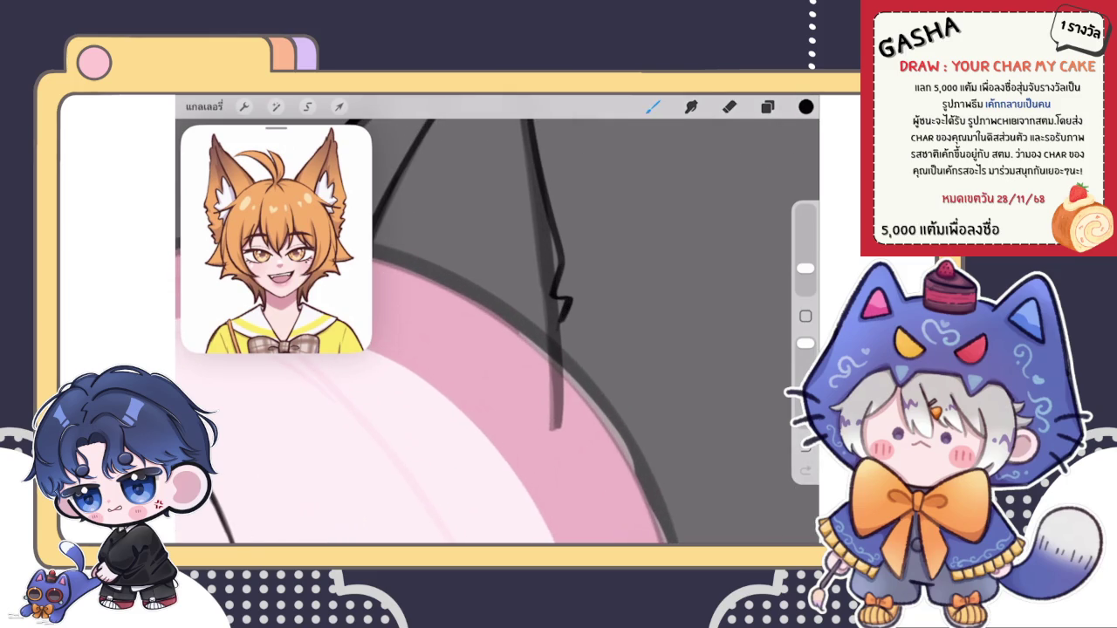
Step: Try extending the squiggly fur line down the right ear, then undo the attempt
{"action": "scroll", "coordinate": [480, 349], "scroll_direction": "down", "scroll_amount": 5}
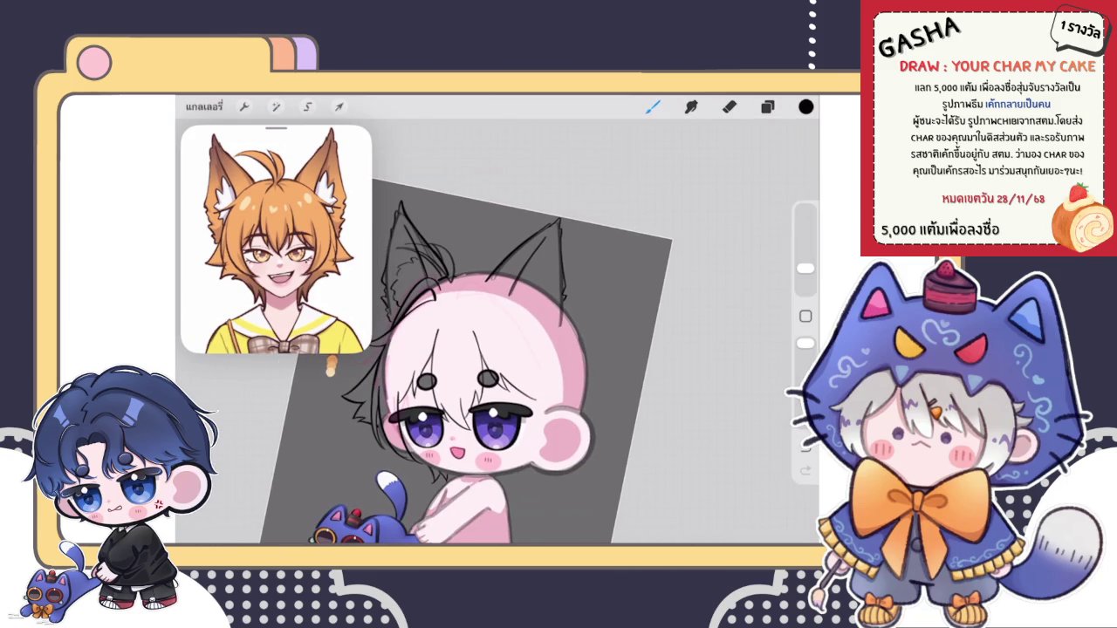
{"action": "scroll", "coordinate": [471, 349], "scroll_direction": "up", "scroll_amount": 3}
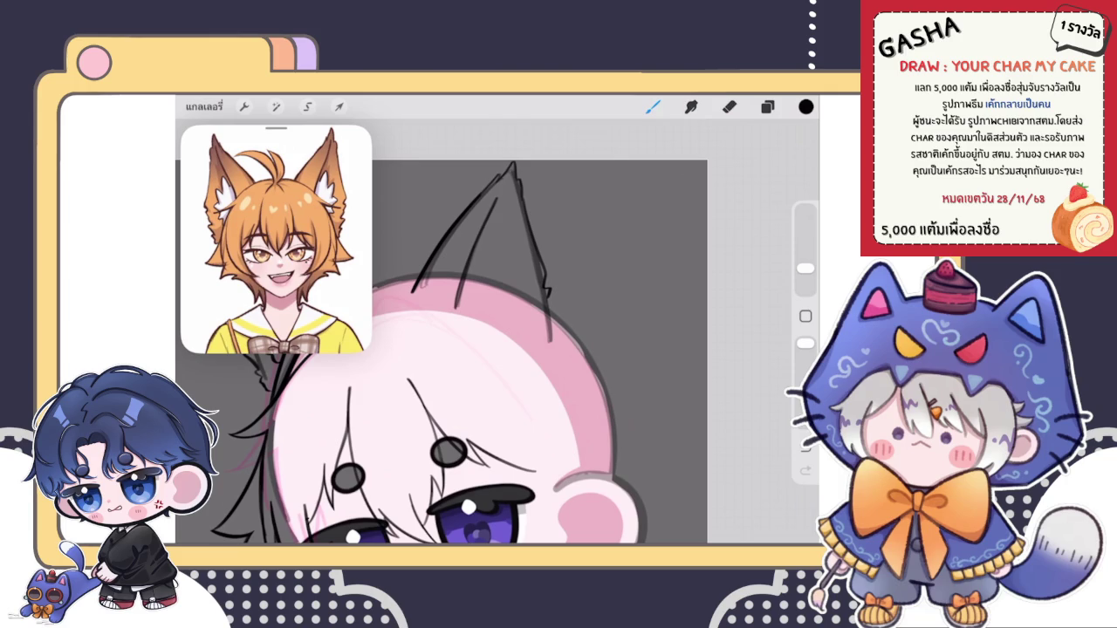
{"action": "scroll", "coordinate": [524, 332], "scroll_direction": "up", "scroll_amount": 3}
{"action": "scroll", "coordinate": [524, 332], "scroll_direction": "up", "scroll_amount": 1}
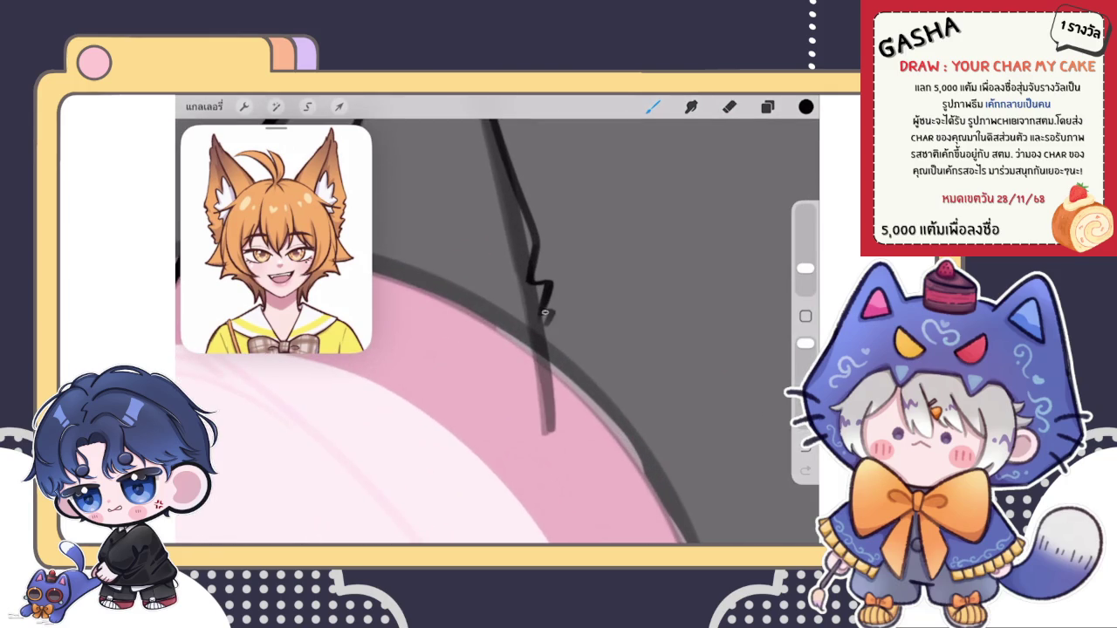
{"action": "left_click_drag", "start_coordinate": [545, 329], "coordinate": [559, 371]}
{"action": "key", "text": "ctrl+z"}
{"action": "key", "text": "ctrl+shift+z"}
{"action": "key", "text": "ctrl+z"}
{"action": "scroll", "coordinate": [498, 331], "scroll_direction": "down", "scroll_amount": 5}
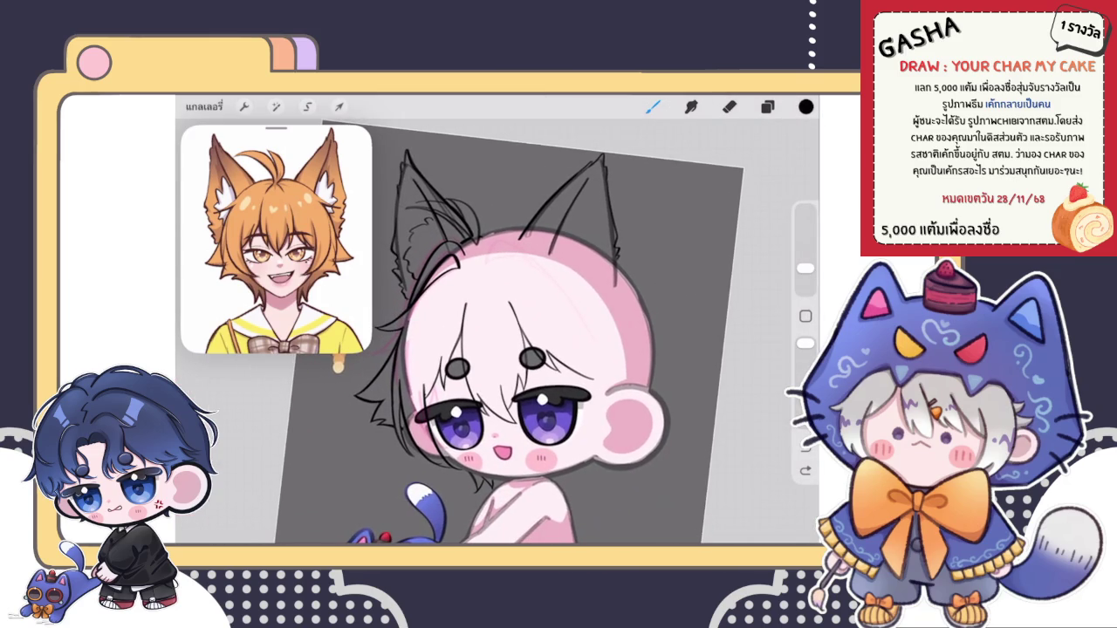
{"action": "scroll", "coordinate": [541, 261], "scroll_direction": "up", "scroll_amount": 3}
{"action": "scroll", "coordinate": [541, 262], "scroll_direction": "up", "scroll_amount": 3}
{"action": "scroll", "coordinate": [541, 262], "scroll_direction": "up", "scroll_amount": 2}
Step: Redraw the wavy fur line down to the head edge and thicken it along the edge
{"action": "left_click_drag", "start_coordinate": [541, 295], "coordinate": [540, 321]}
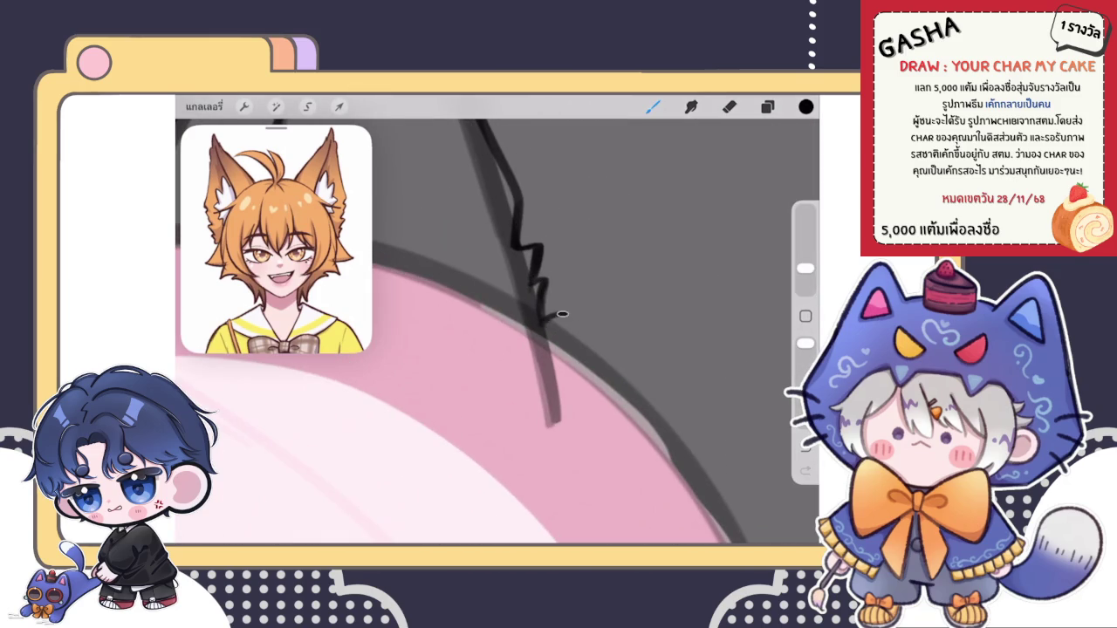
{"action": "scroll", "coordinate": [541, 323], "scroll_direction": "down", "scroll_amount": 3}
{"action": "scroll", "coordinate": [541, 323], "scroll_direction": "down", "scroll_amount": 3}
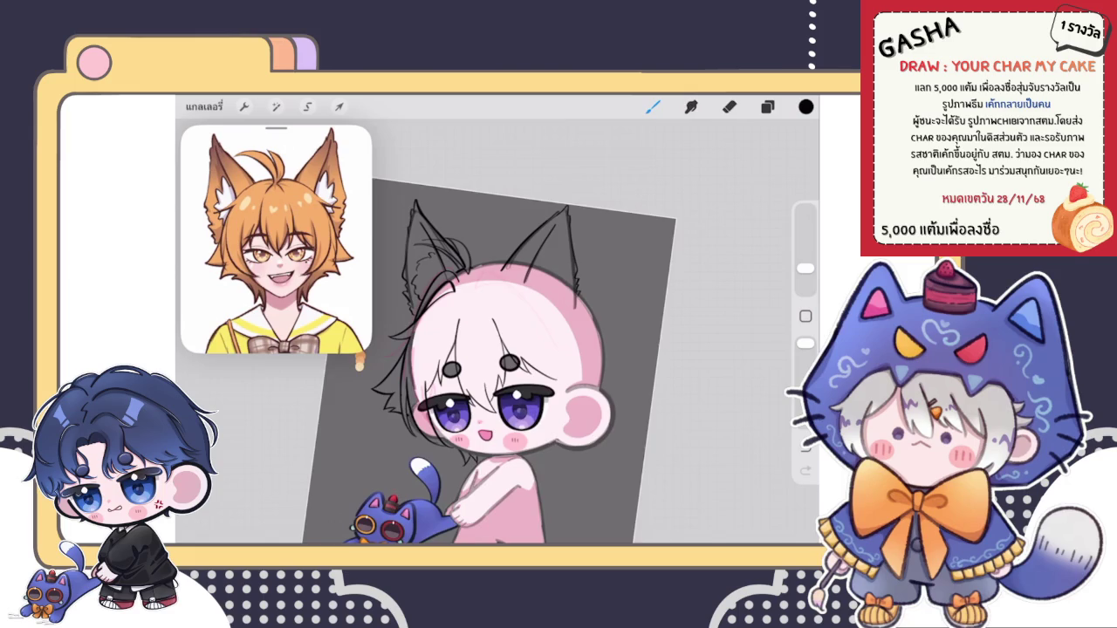
{"action": "scroll", "coordinate": [541, 323], "scroll_direction": "up", "scroll_amount": 3}
{"action": "scroll", "coordinate": [541, 323], "scroll_direction": "up", "scroll_amount": 3}
{"action": "key", "text": "ctrl+z"}
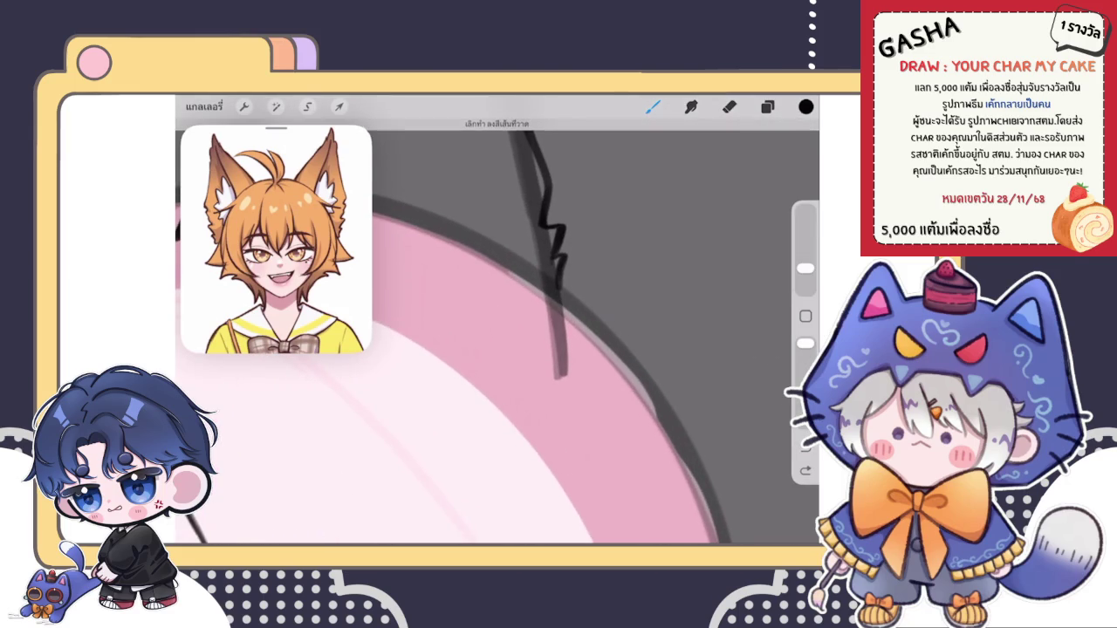
{"action": "left_click_drag", "start_coordinate": [564, 284], "coordinate": [560, 377]}
{"action": "mouse_move", "coordinate": [566, 312]}
{"action": "left_mouse_down"}
{"action": "mouse_move", "coordinate": [560, 370]}
{"action": "mouse_move", "coordinate": [559, 356]}
{"action": "left_mouse_up"}
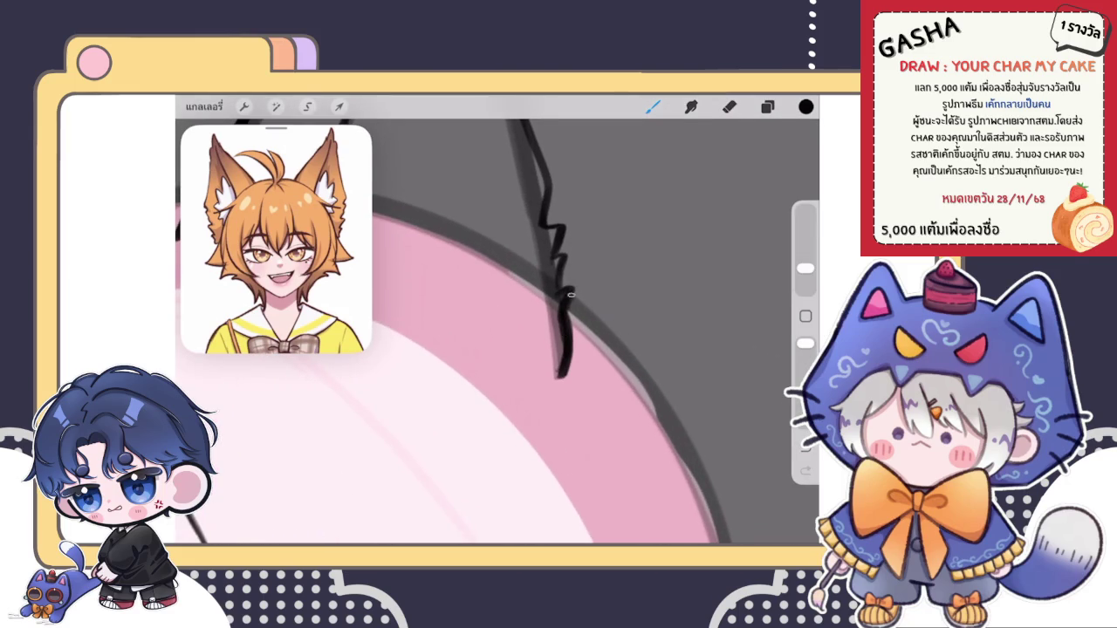
Step: Erase the soft grey edge beside the new fur line, then return to the brush
{"action": "key", "text": "e"}
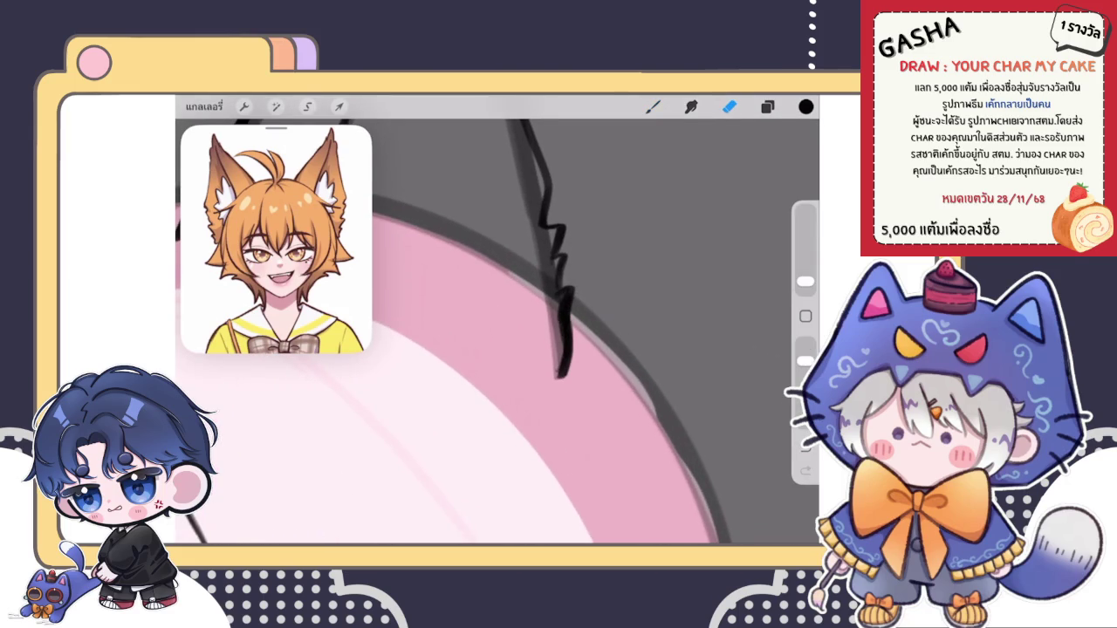
{"action": "left_click_drag", "start_coordinate": [548, 365], "coordinate": [550, 337]}
{"action": "scroll", "coordinate": [454, 332], "scroll_direction": "down", "scroll_amount": 5}
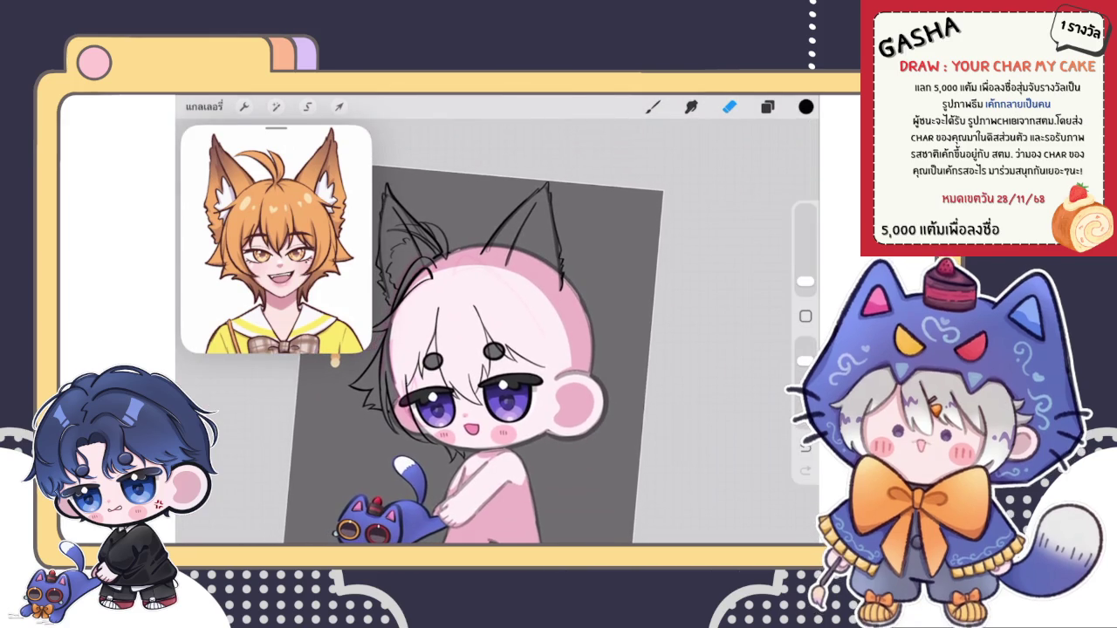
{"action": "scroll", "coordinate": [471, 358], "scroll_direction": "up", "scroll_amount": 3}
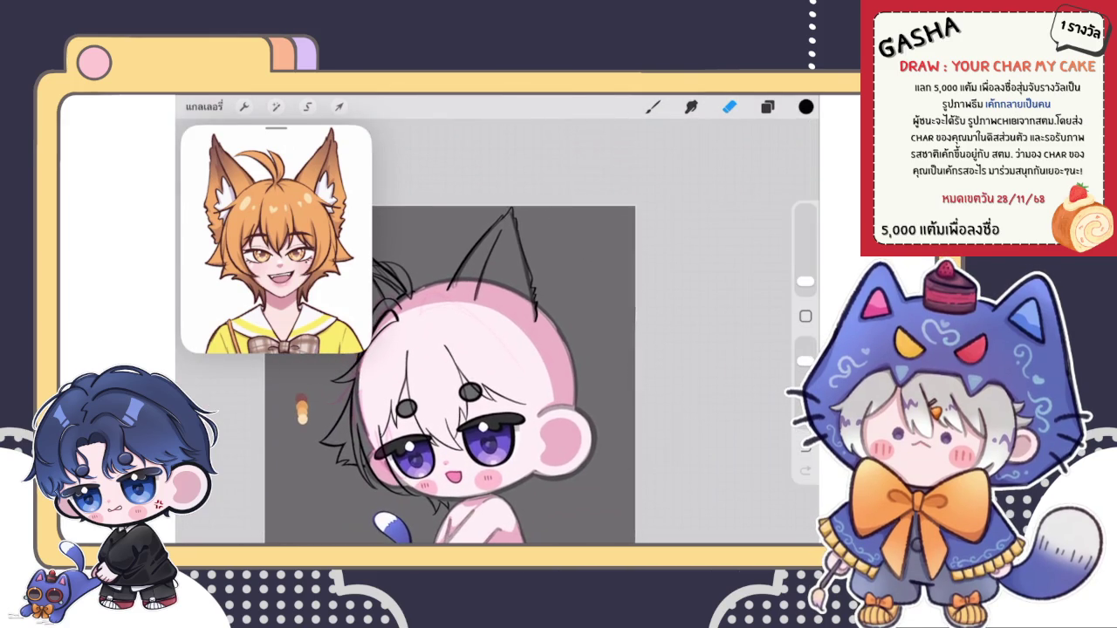
{"action": "key", "text": "b"}
{"action": "scroll", "coordinate": [454, 358], "scroll_direction": "up", "scroll_amount": 3}
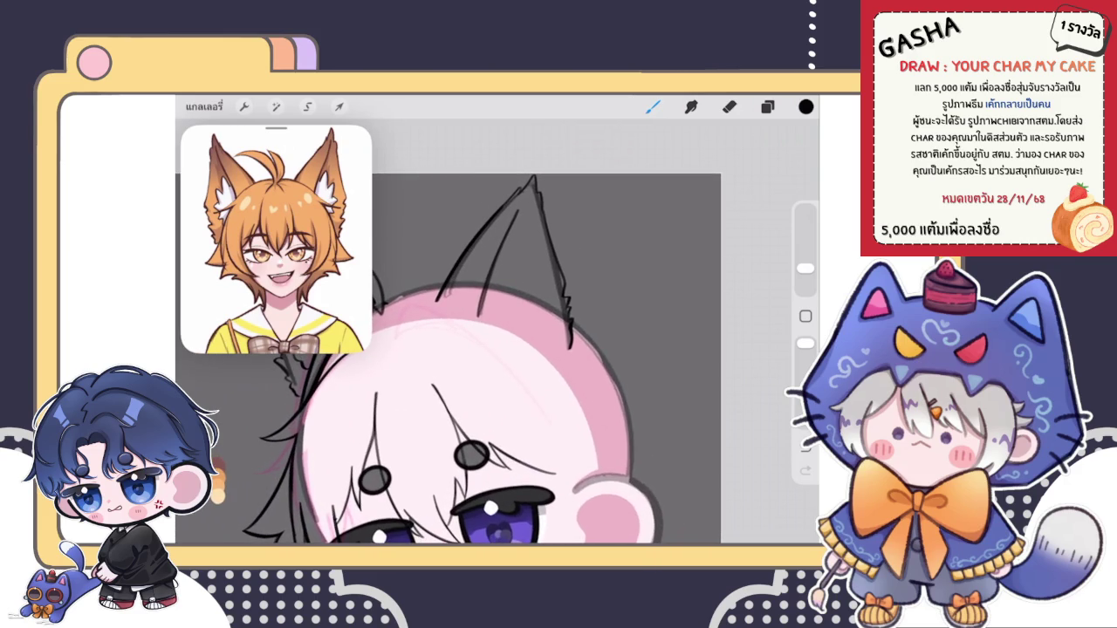
Step: Duplicate the fur-line layer in the Layers panel
{"action": "left_click", "coordinate": [767, 106]}
{"action": "left_click", "coordinate": [689, 302]}
{"action": "left_click_drag", "start_coordinate": [742, 303], "coordinate": [611, 303]}
{"action": "left_click", "coordinate": [709, 303]}
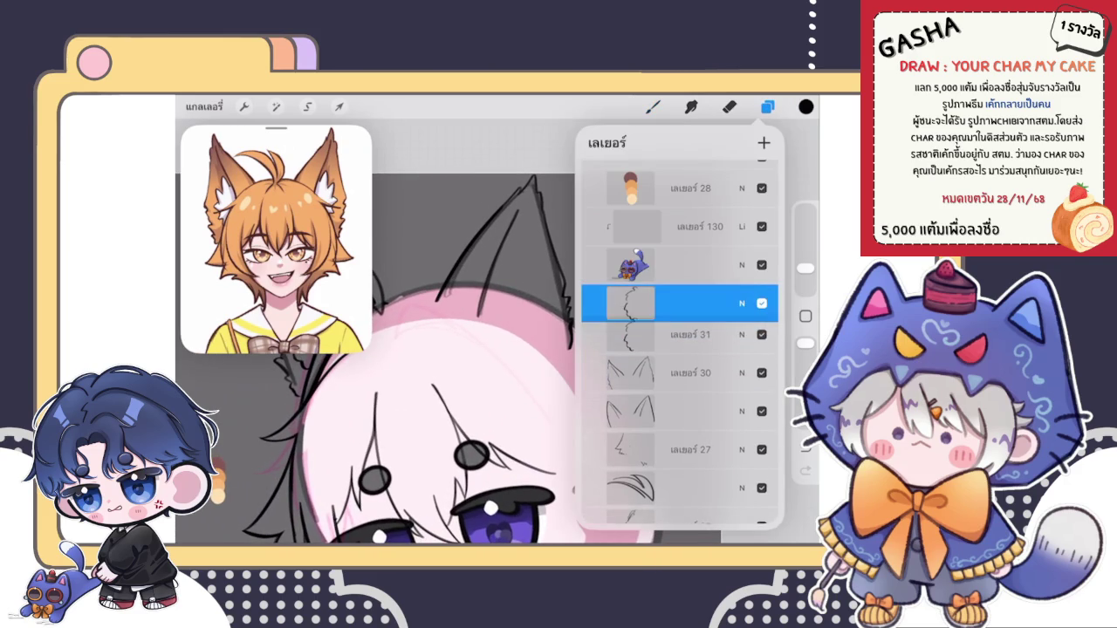
{"action": "left_click", "coordinate": [690, 303]}
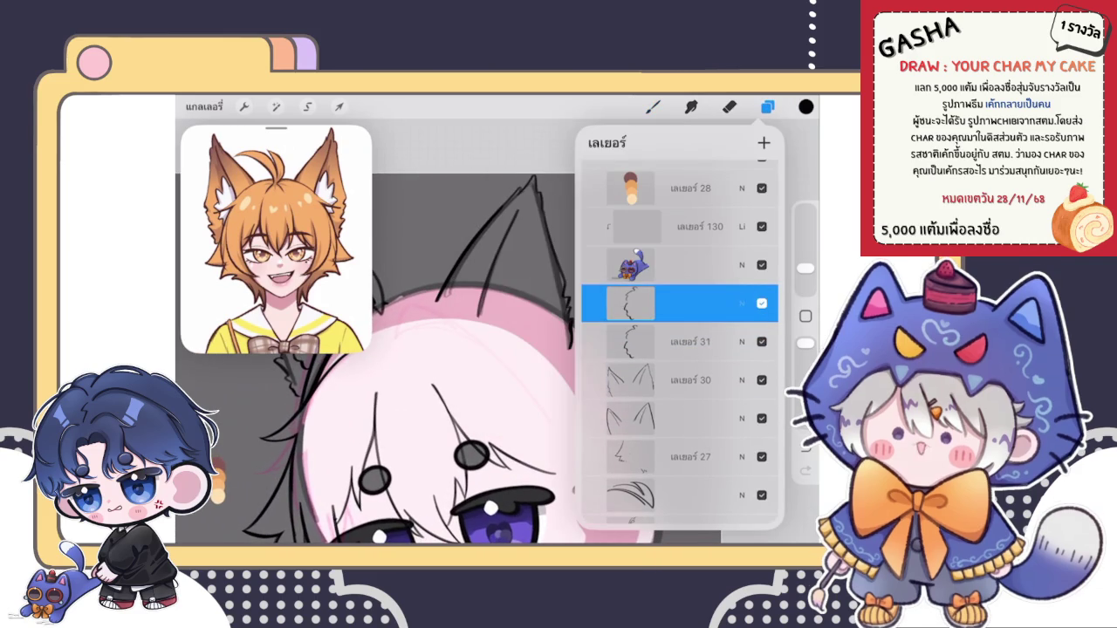
{"action": "left_click", "coordinate": [742, 303]}
{"action": "left_click", "coordinate": [630, 263]}
{"action": "left_click_drag", "start_coordinate": [699, 263], "coordinate": [611, 263]}
Step: Move the copied fur stroke onto the right ear tip with a Freeform transform
{"action": "left_click", "coordinate": [339, 106]}
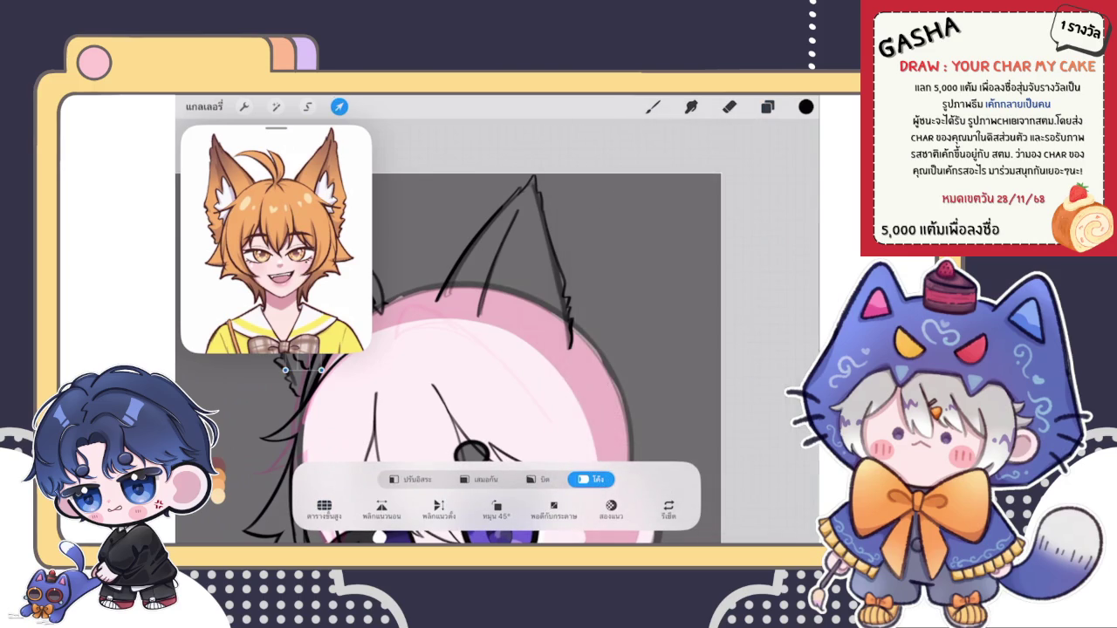
{"action": "left_click", "coordinate": [410, 479]}
{"action": "left_click_drag", "start_coordinate": [303, 367], "coordinate": [522, 284]}
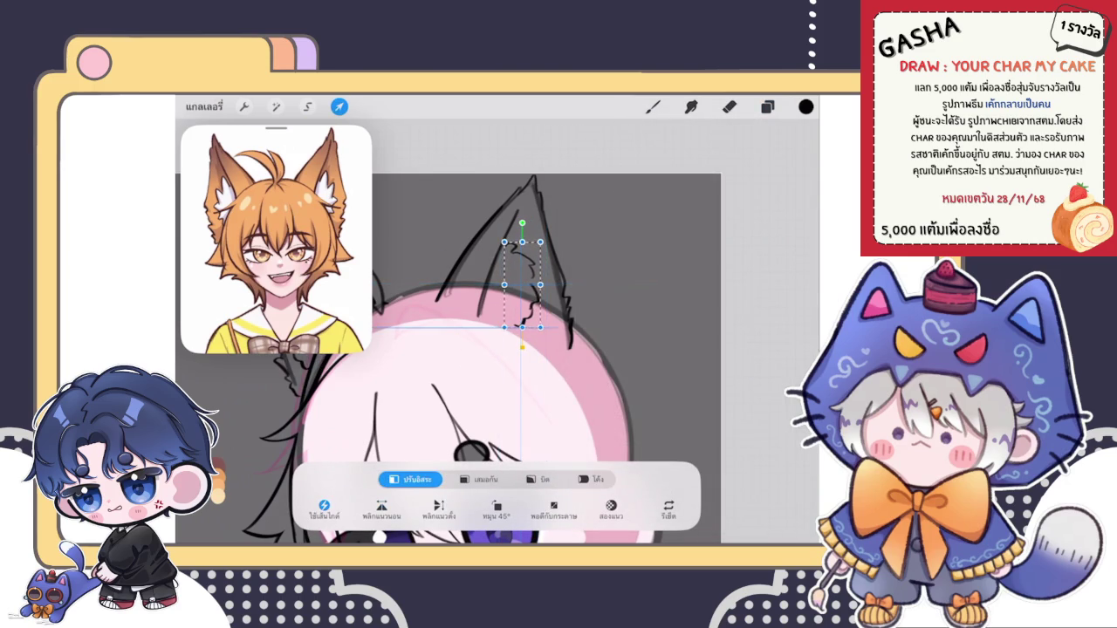
{"action": "left_click", "coordinate": [653, 105]}
{"action": "scroll", "coordinate": [506, 376], "scroll_direction": "down", "scroll_amount": 3}
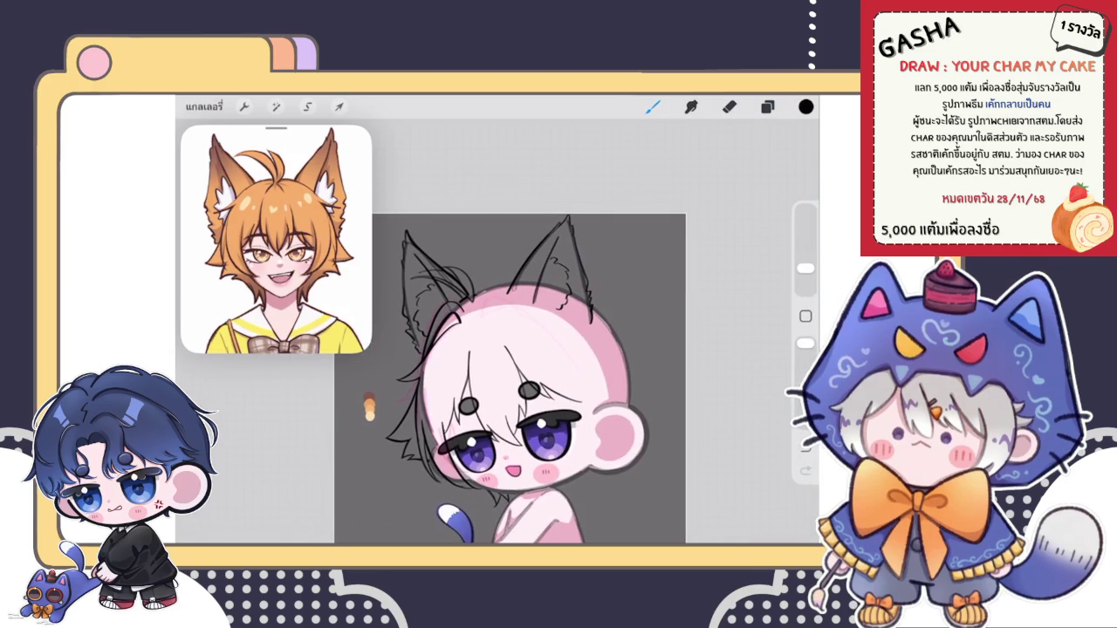
{"action": "scroll", "coordinate": [524, 376], "scroll_direction": "up", "scroll_amount": 1}
Step: Skew and nudge the ear-tip stroke so it follows the ear's shape
{"action": "left_click", "coordinate": [339, 106]}
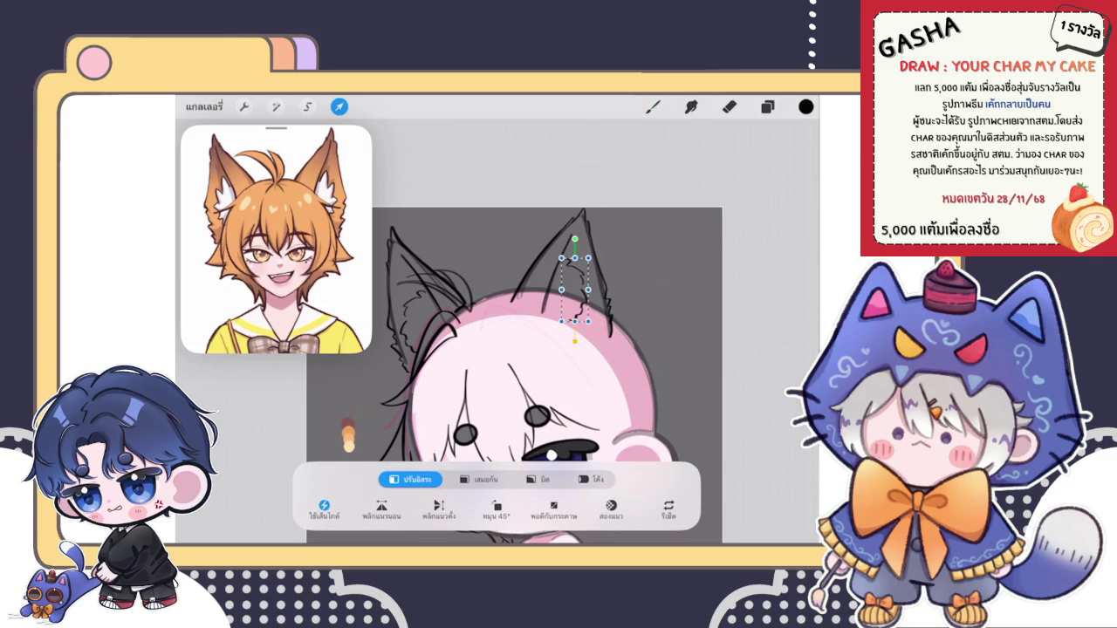
{"action": "left_click_drag", "start_coordinate": [577, 321], "coordinate": [586, 322]}
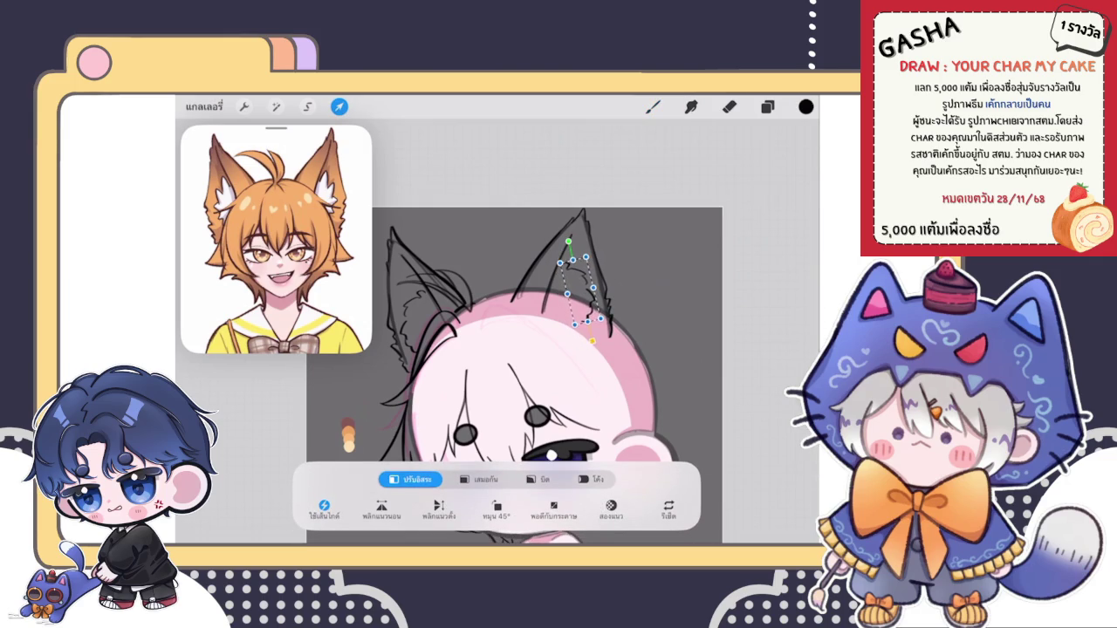
{"action": "left_click", "coordinate": [653, 106]}
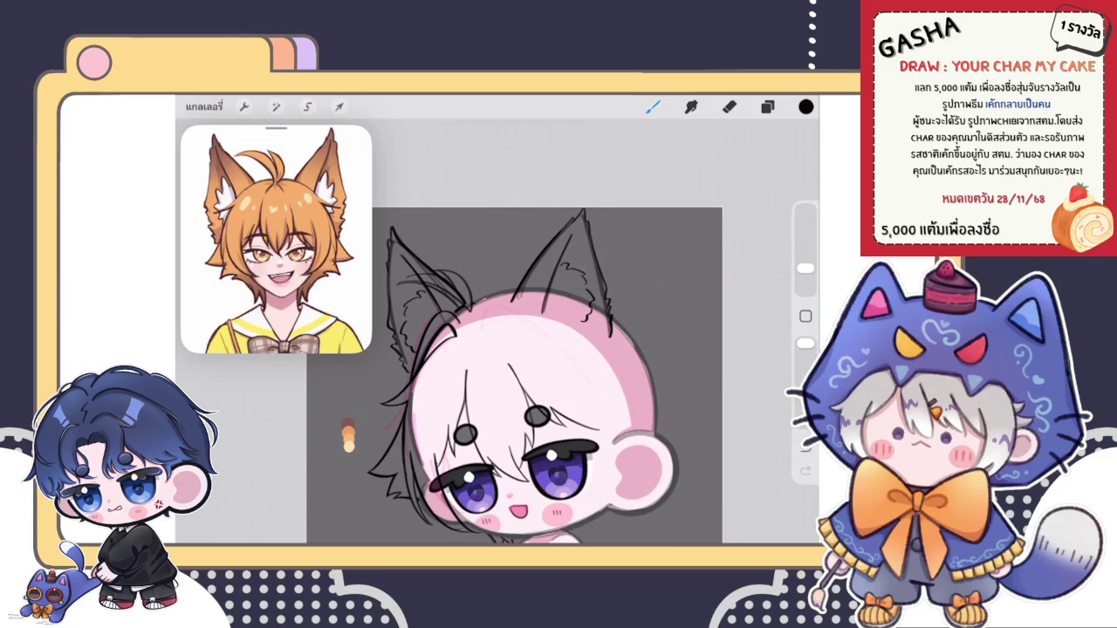
{"action": "scroll", "coordinate": [523, 375], "scroll_direction": "up", "scroll_amount": 2}
{"action": "left_click", "coordinate": [339, 106]}
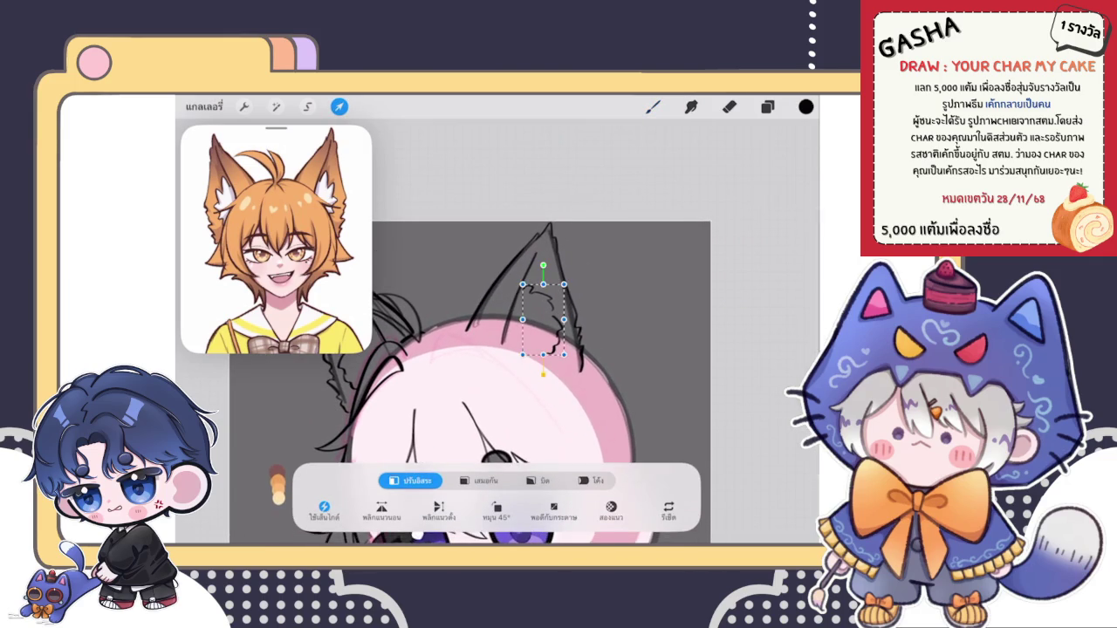
{"action": "left_click_drag", "start_coordinate": [522, 283], "coordinate": [529, 288]}
{"action": "left_click", "coordinate": [653, 106]}
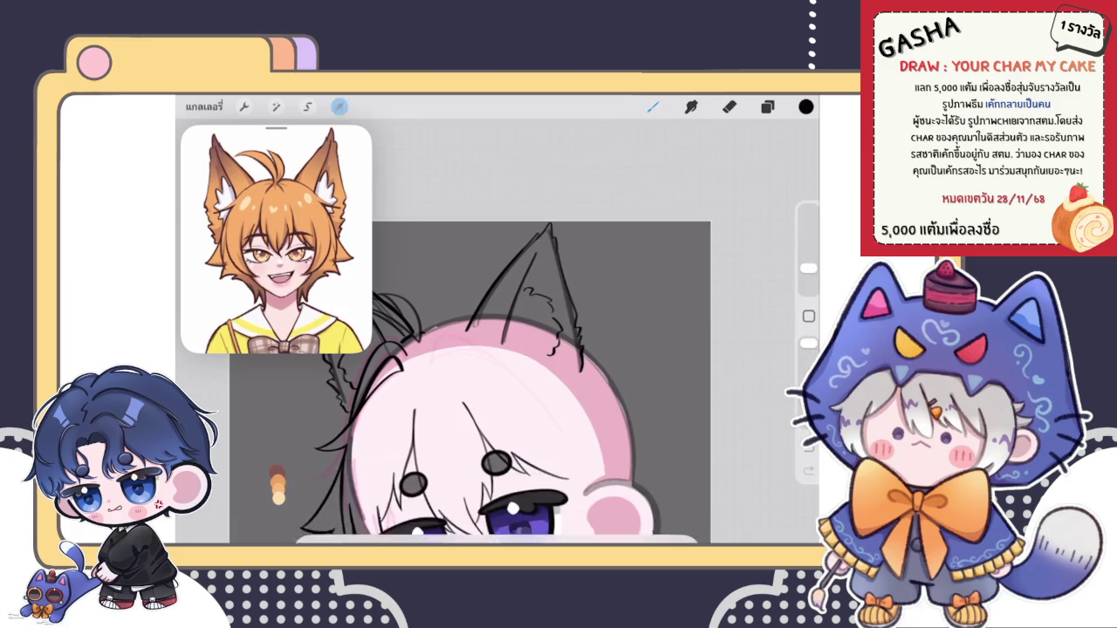
{"action": "scroll", "coordinate": [504, 367], "scroll_direction": "down", "scroll_amount": 3}
{"action": "scroll", "coordinate": [505, 363], "scroll_direction": "down", "scroll_amount": 2}
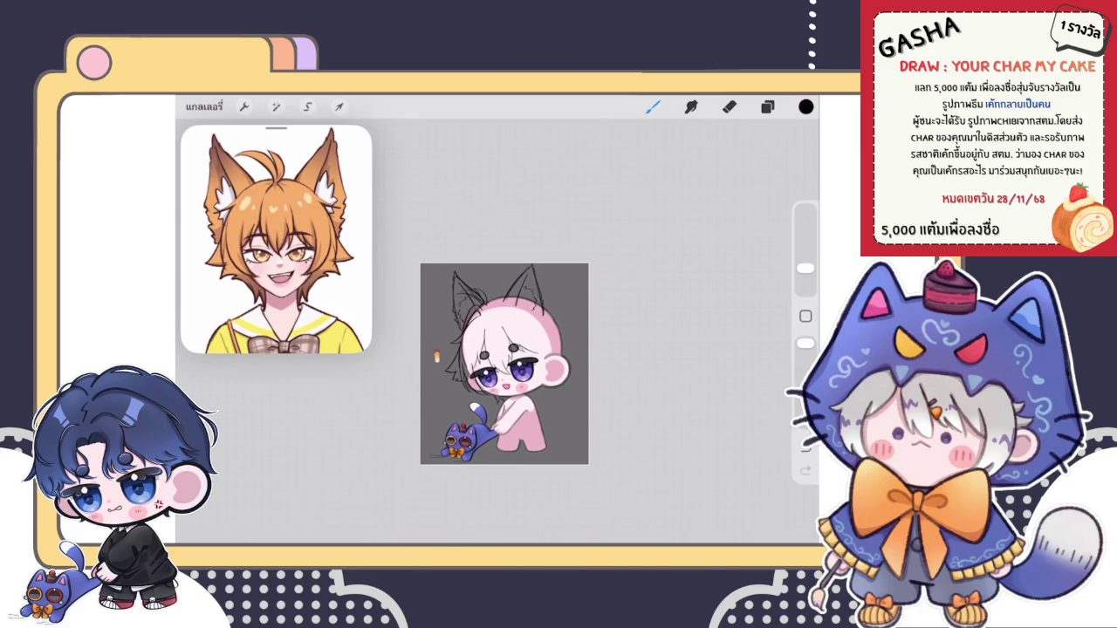
Step: Group layer 30 and the unnamed ear layer into an ear group
{"action": "left_click", "coordinate": [767, 106]}
{"action": "left_click", "coordinate": [690, 341]}
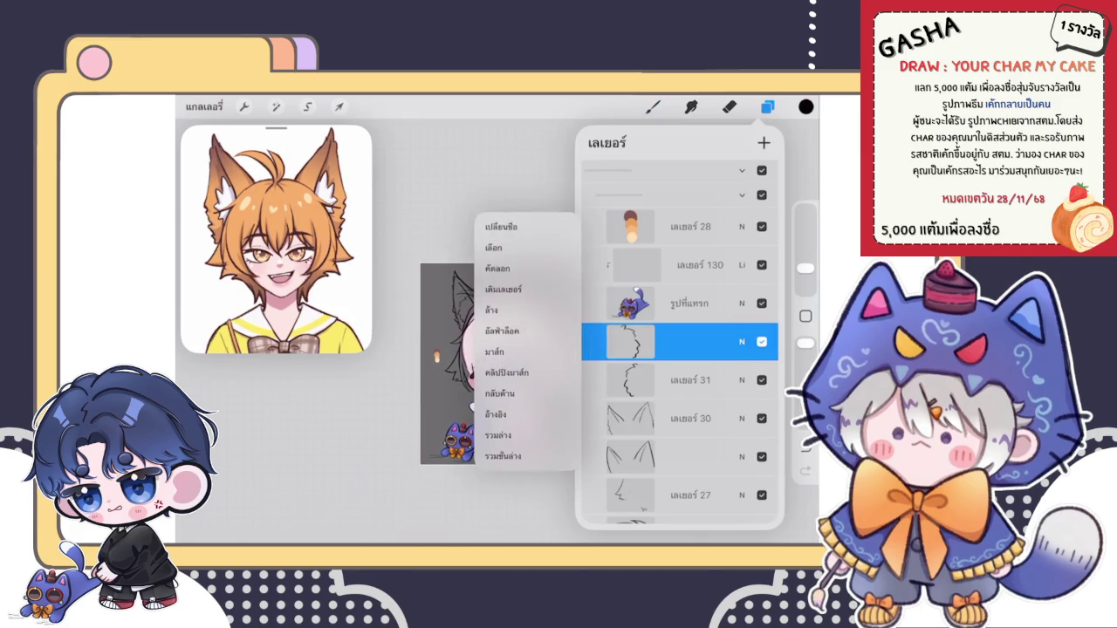
{"action": "left_click_drag", "start_coordinate": [680, 419], "coordinate": [681, 409]}
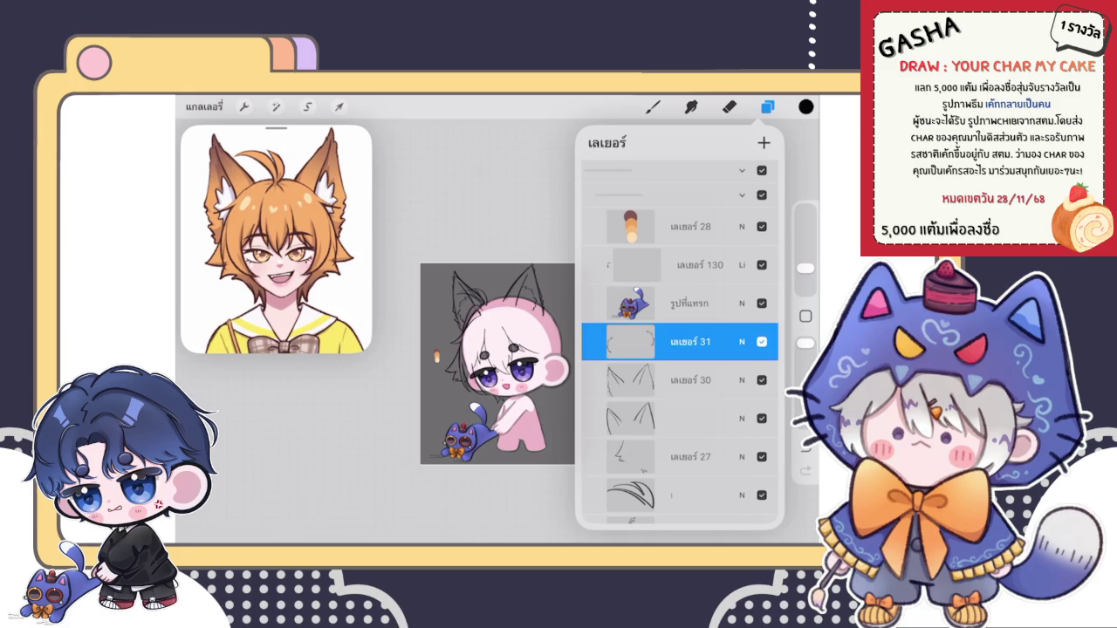
{"action": "left_click", "coordinate": [690, 379]}
{"action": "left_click", "coordinate": [689, 342]}
{"action": "left_click_drag", "start_coordinate": [628, 380], "coordinate": [698, 380]}
{"action": "left_click_drag", "start_coordinate": [629, 418], "coordinate": [698, 418]}
{"action": "left_click", "coordinate": [733, 143]}
{"action": "left_click", "coordinate": [741, 334]}
Step: Duplicate the ear group as a backup, flatten it, and set opacity to 62%
{"action": "left_click_drag", "start_coordinate": [733, 345], "coordinate": [629, 345]}
{"action": "left_click", "coordinate": [699, 345]}
{"action": "left_click", "coordinate": [762, 345]}
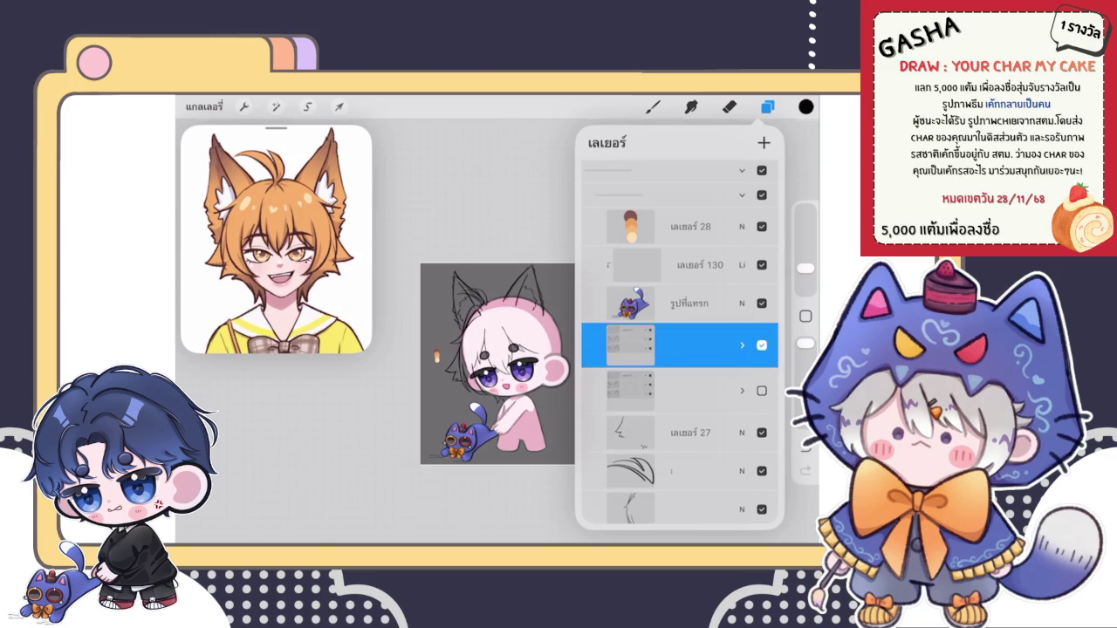
{"action": "left_click", "coordinate": [680, 345]}
{"action": "left_click", "coordinate": [515, 308]}
{"action": "left_click", "coordinate": [742, 263]}
{"action": "mouse_move", "coordinate": [766, 310]}
{"action": "left_mouse_down"}
{"action": "mouse_move", "coordinate": [646, 310]}
{"action": "mouse_move", "coordinate": [703, 309]}
{"action": "left_mouse_up"}
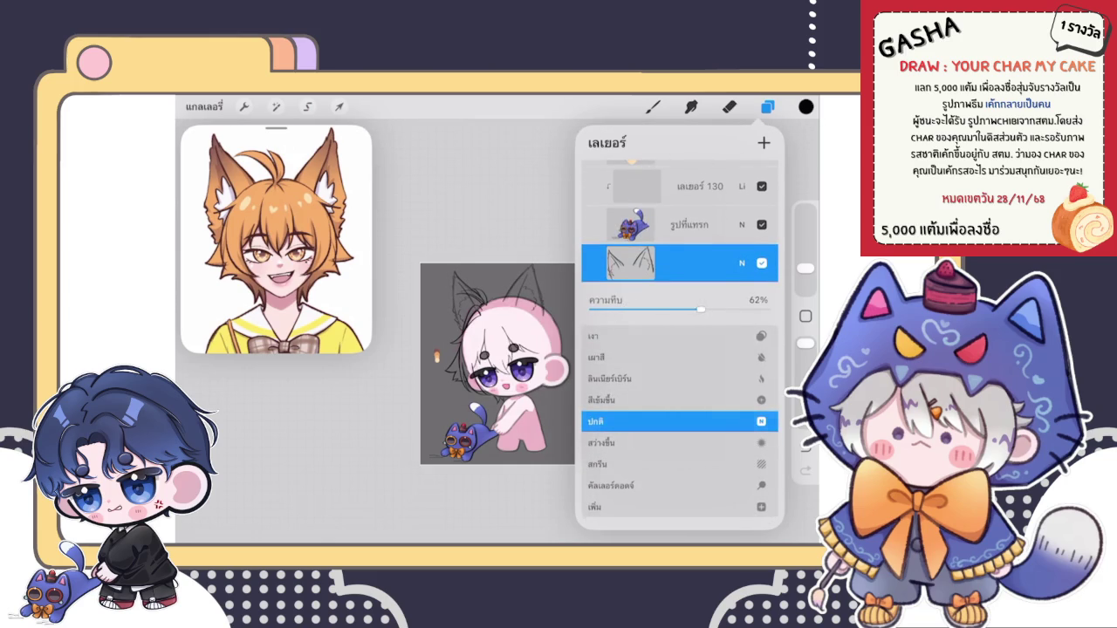
{"action": "left_click", "coordinate": [742, 263]}
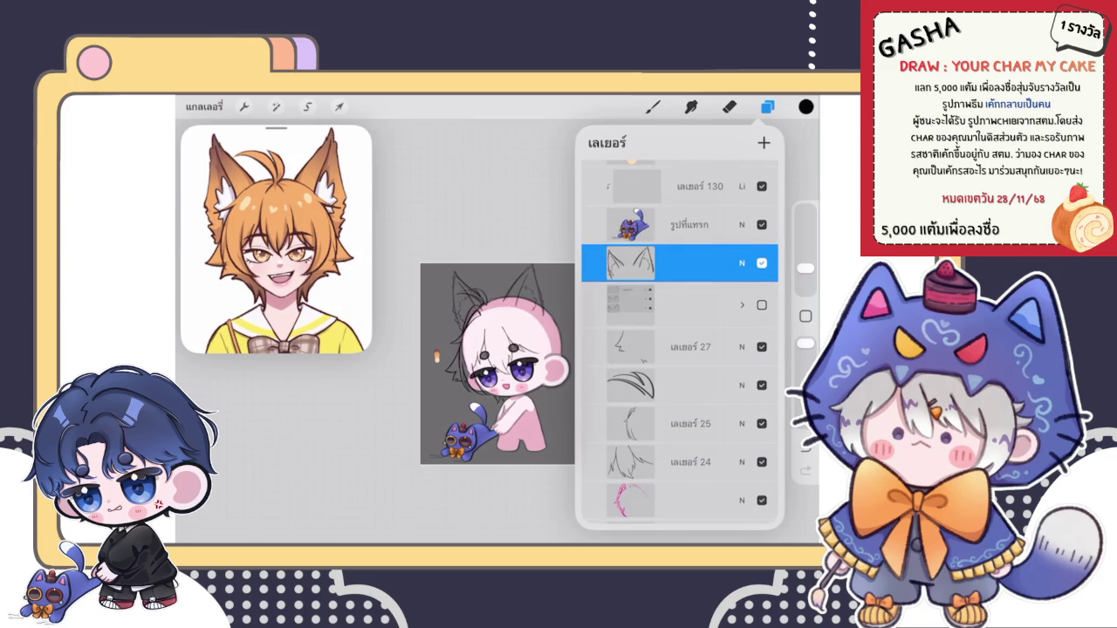
Step: Select a lower line-art layer and go back to drawing
{"action": "left_click", "coordinate": [681, 385]}
{"action": "left_click", "coordinate": [681, 347]}
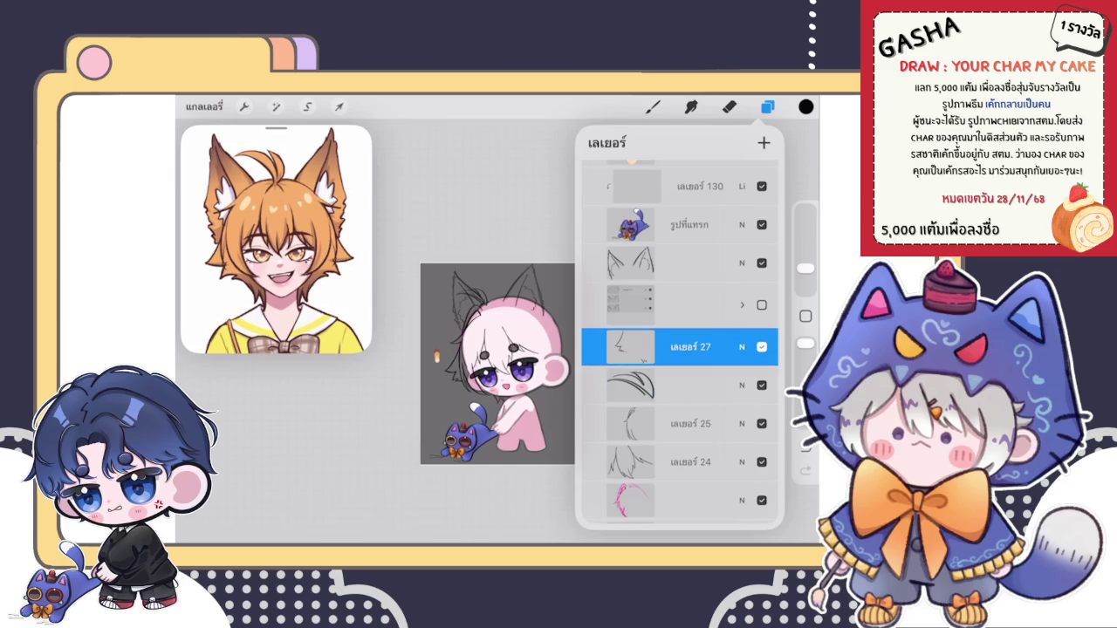
{"action": "left_click", "coordinate": [681, 424]}
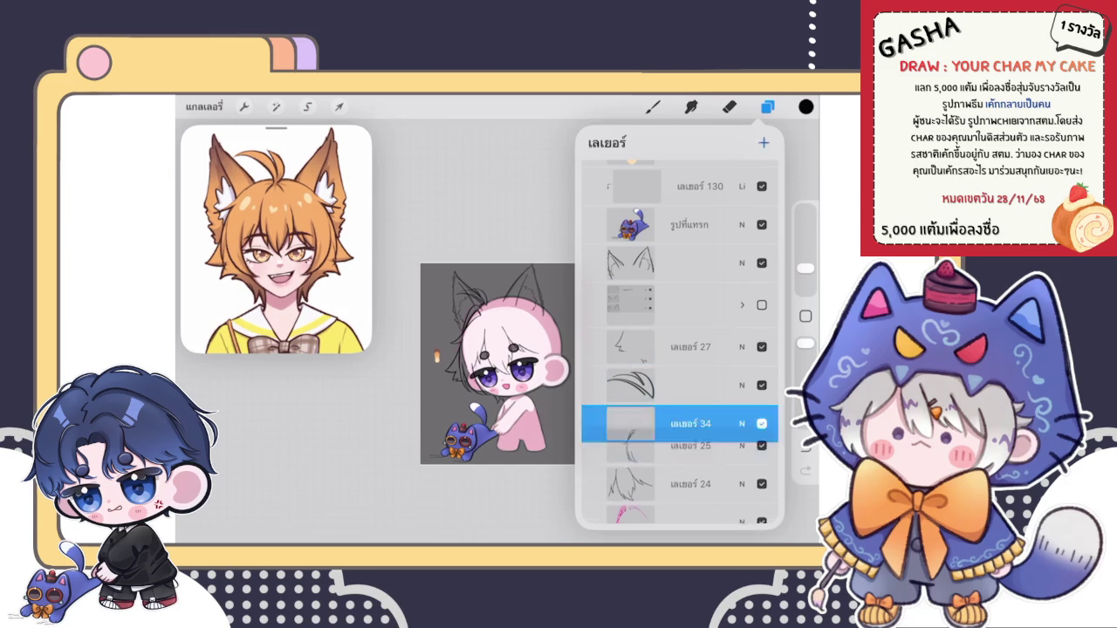
{"action": "left_click", "coordinate": [653, 107]}
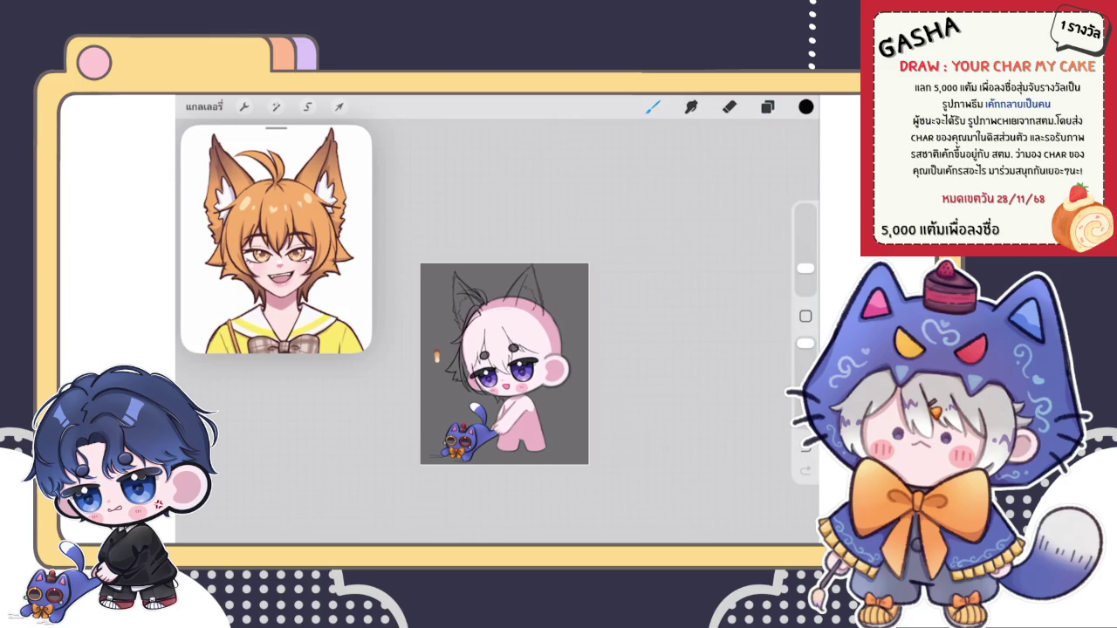
Step: Zoom in and draw the curved eyebrow strokes on the forehead
{"action": "scroll", "coordinate": [482, 323], "scroll_direction": "up", "scroll_amount": 5}
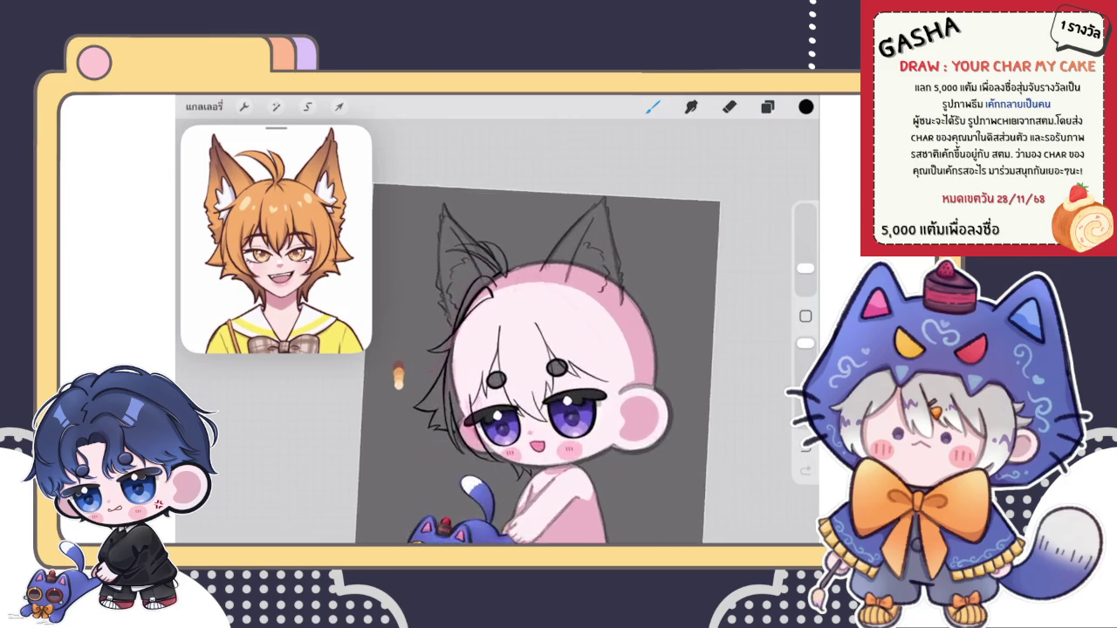
{"action": "scroll", "coordinate": [482, 324], "scroll_direction": "up", "scroll_amount": 3}
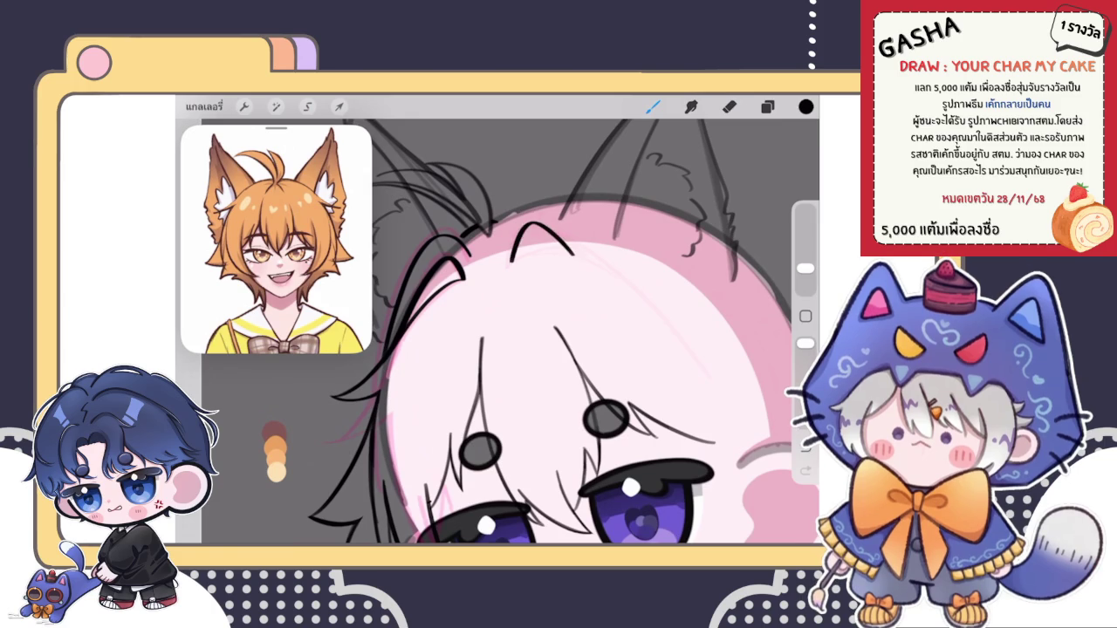
{"action": "scroll", "coordinate": [524, 332], "scroll_direction": "down", "scroll_amount": 1}
{"action": "scroll", "coordinate": [524, 331], "scroll_direction": "down", "scroll_amount": 2}
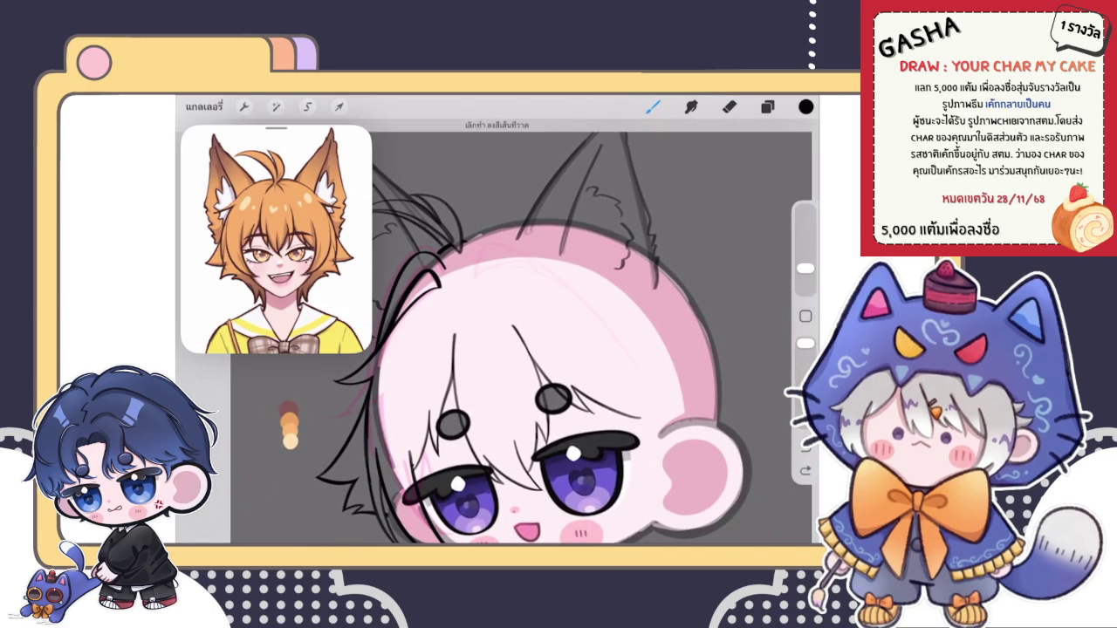
{"action": "scroll", "coordinate": [524, 332], "scroll_direction": "down", "scroll_amount": 3}
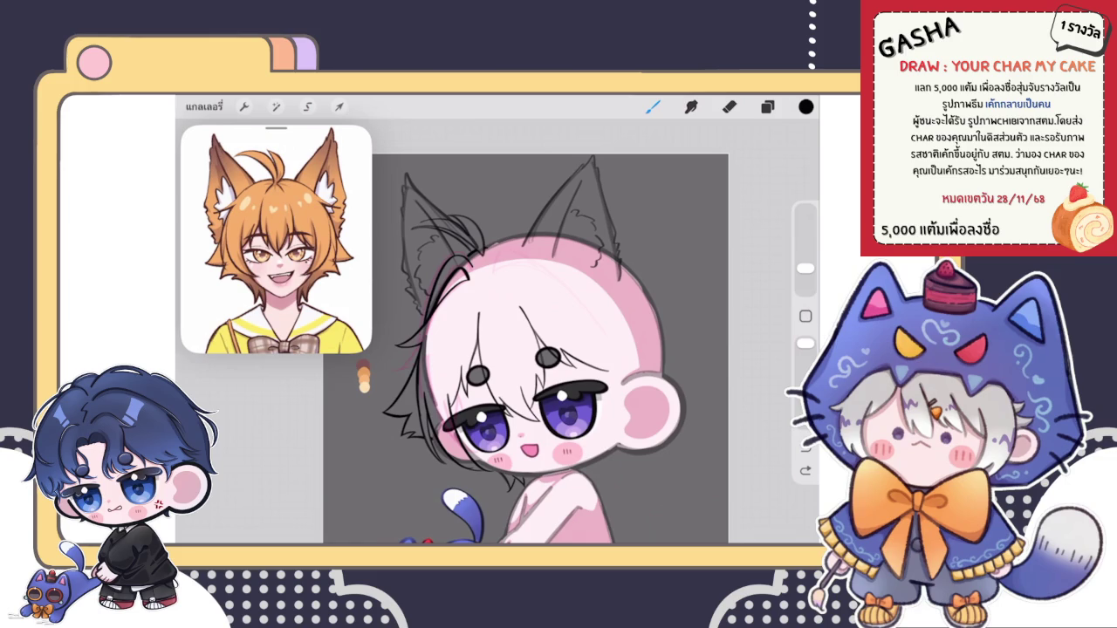
{"action": "scroll", "coordinate": [543, 212], "scroll_direction": "up", "scroll_amount": 3}
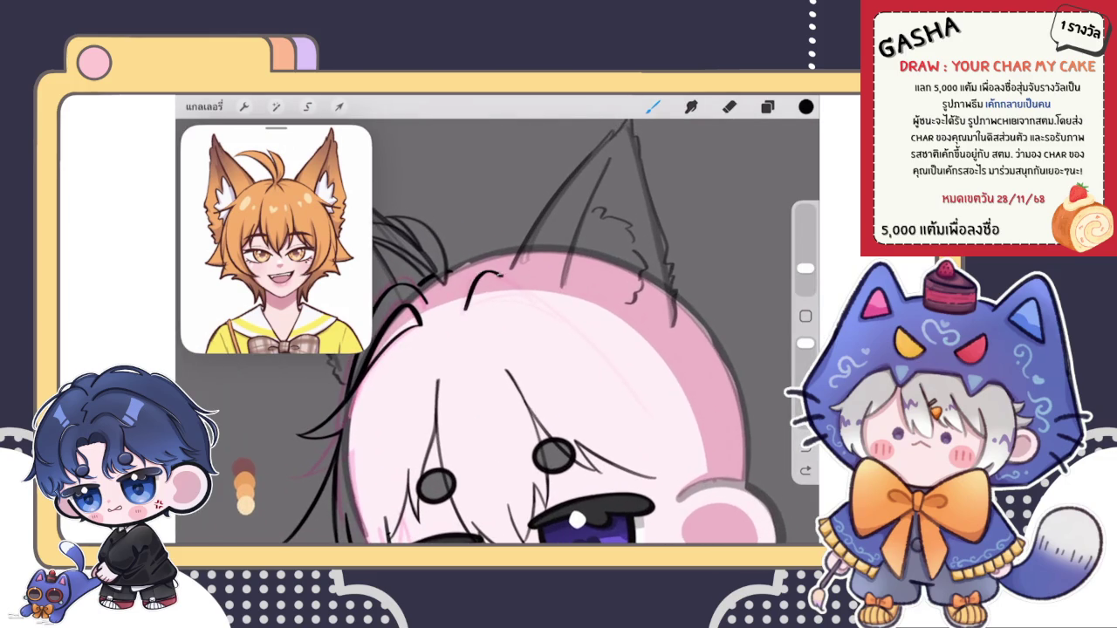
{"action": "scroll", "coordinate": [497, 332], "scroll_direction": "up", "scroll_amount": 3}
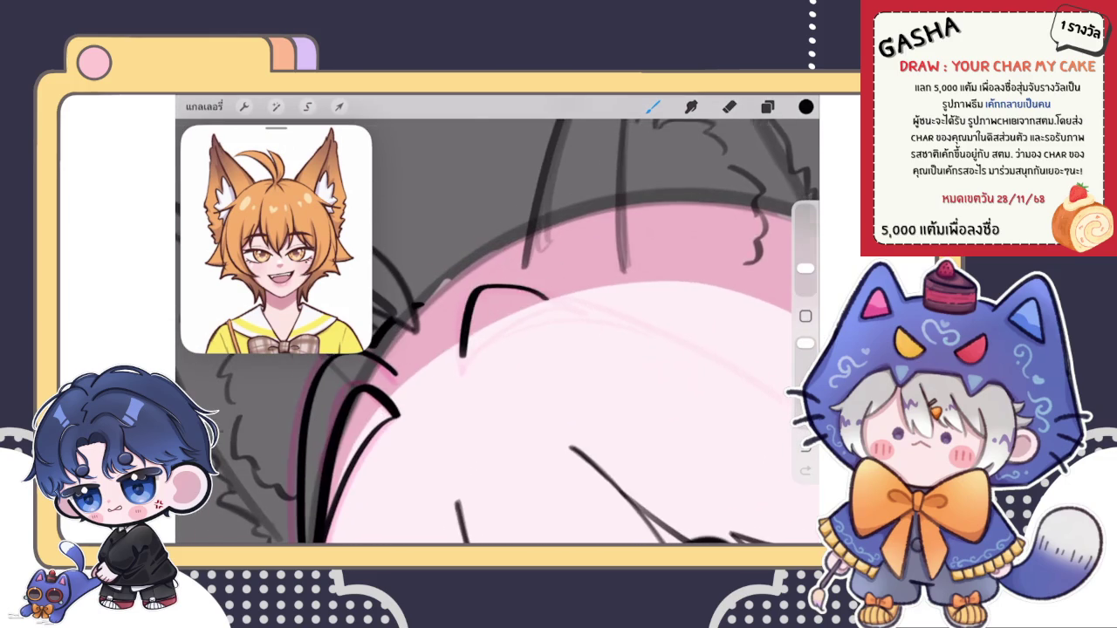
{"action": "mouse_move", "coordinate": [541, 306]}
{"action": "left_mouse_down"}
{"action": "mouse_move", "coordinate": [424, 405]}
{"action": "mouse_move", "coordinate": [642, 253]}
{"action": "left_mouse_up"}
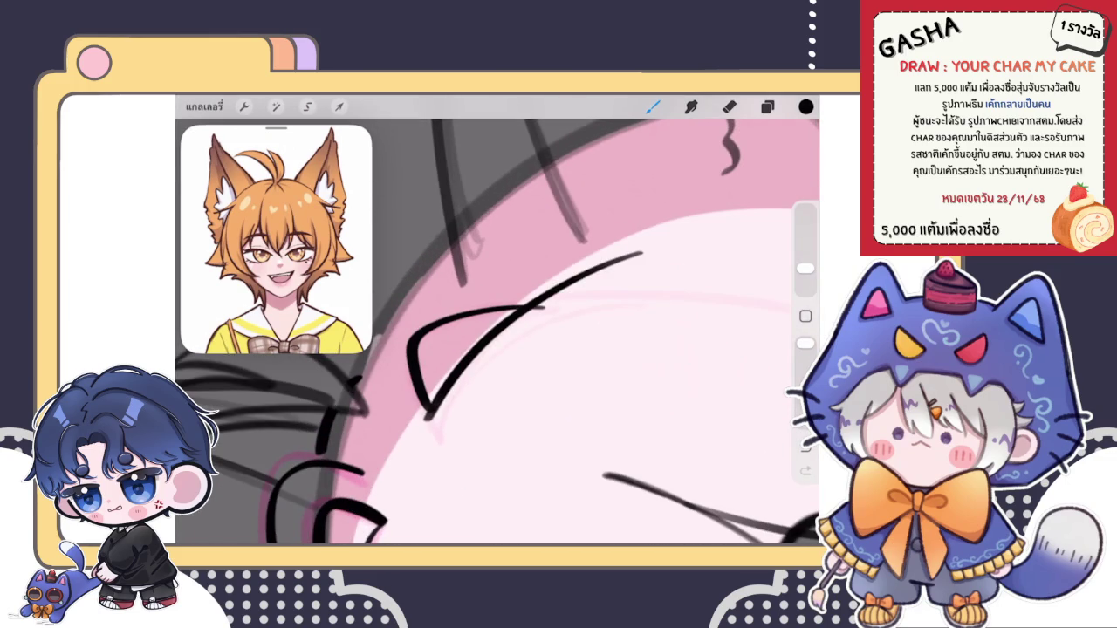
{"action": "scroll", "coordinate": [497, 332], "scroll_direction": "down", "scroll_amount": 2}
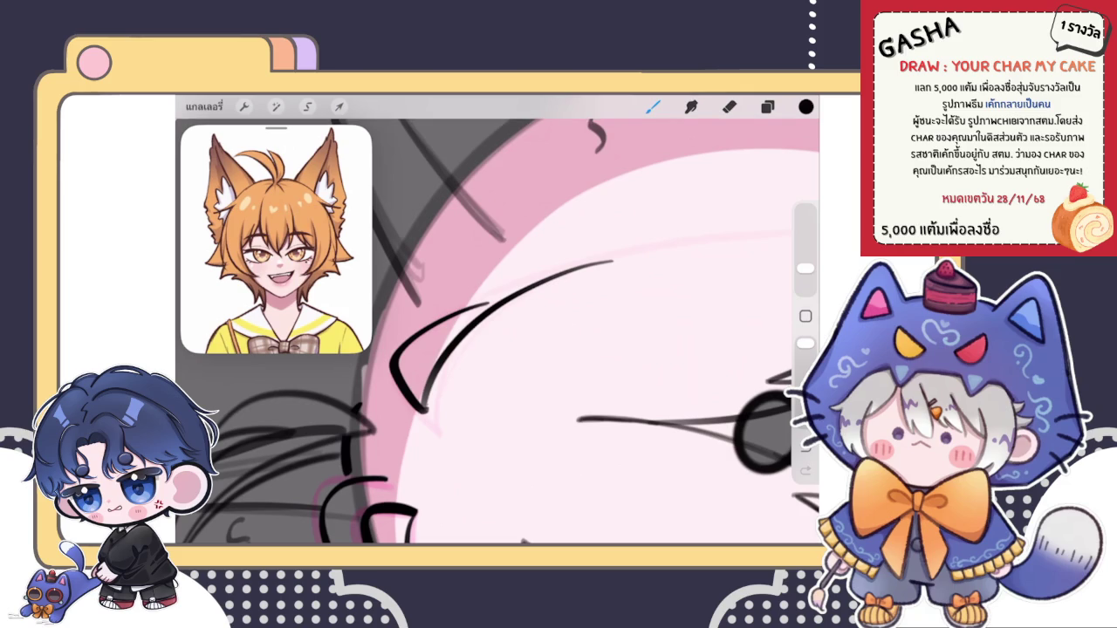
{"action": "scroll", "coordinate": [498, 332], "scroll_direction": "up", "scroll_amount": 2}
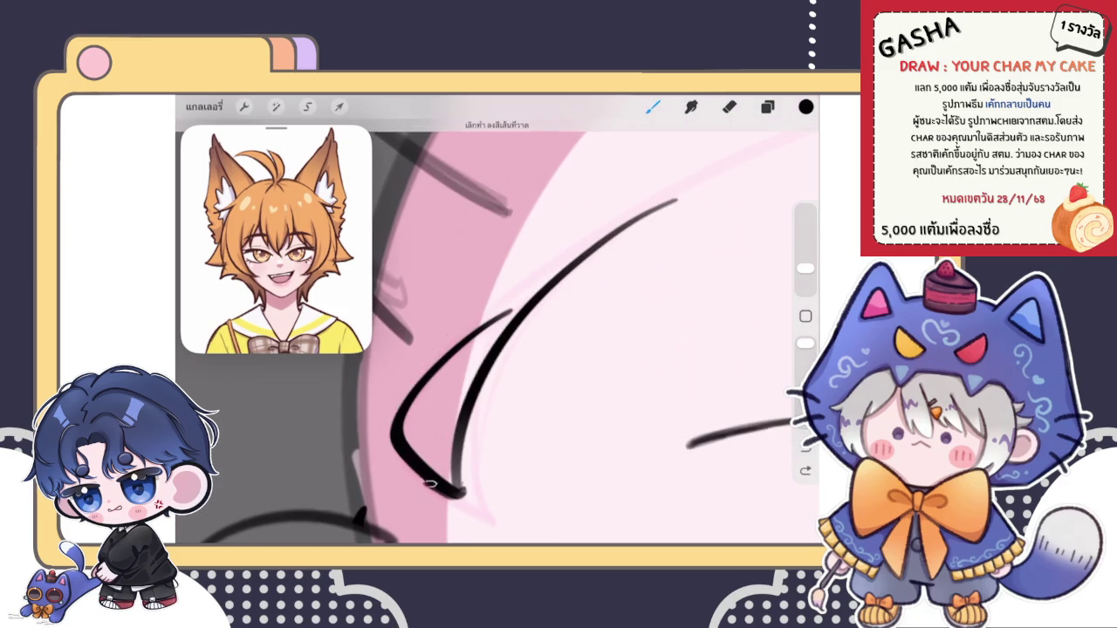
{"action": "left_click_drag", "start_coordinate": [580, 262], "coordinate": [458, 493]}
{"action": "left_click_drag", "start_coordinate": [436, 353], "coordinate": [602, 240]}
{"action": "left_click_drag", "start_coordinate": [515, 296], "coordinate": [654, 211]}
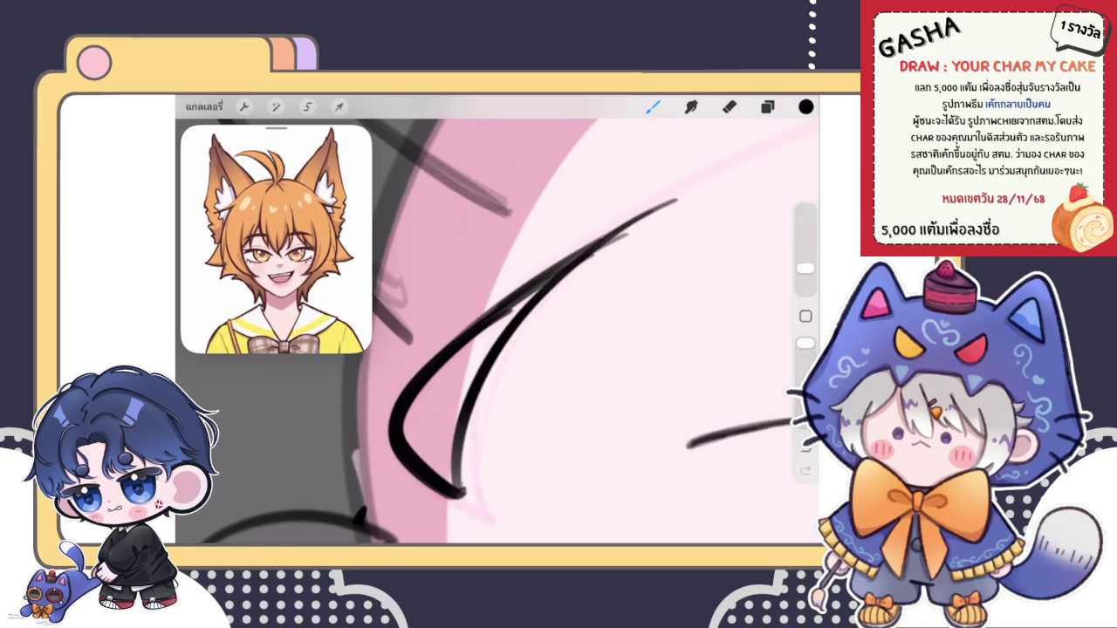
Step: Clean up the eyebrow stroke with a resized eraser, then return to the brush
{"action": "left_click", "coordinate": [730, 106]}
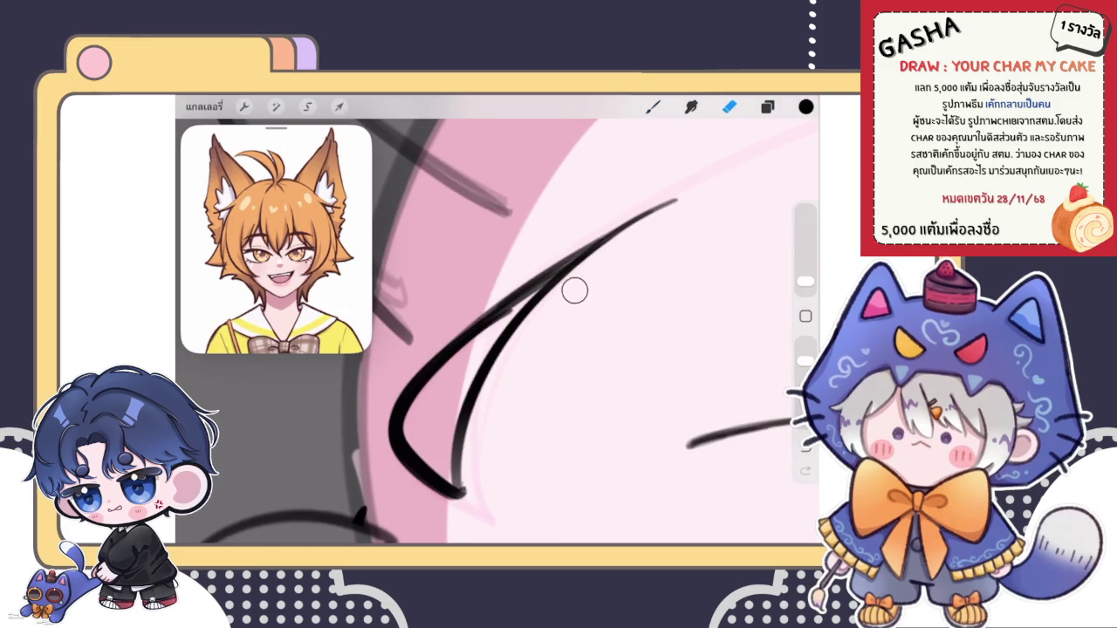
{"action": "left_click", "coordinate": [653, 106]}
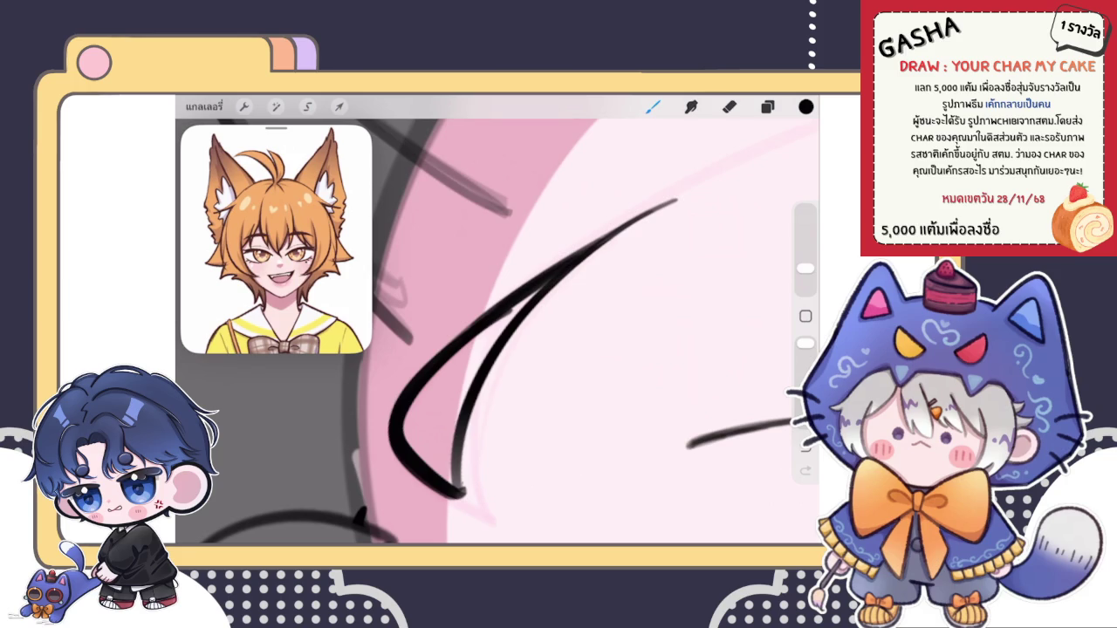
{"action": "left_click", "coordinate": [730, 107]}
{"action": "left_click_drag", "start_coordinate": [806, 282], "coordinate": [805, 289]}
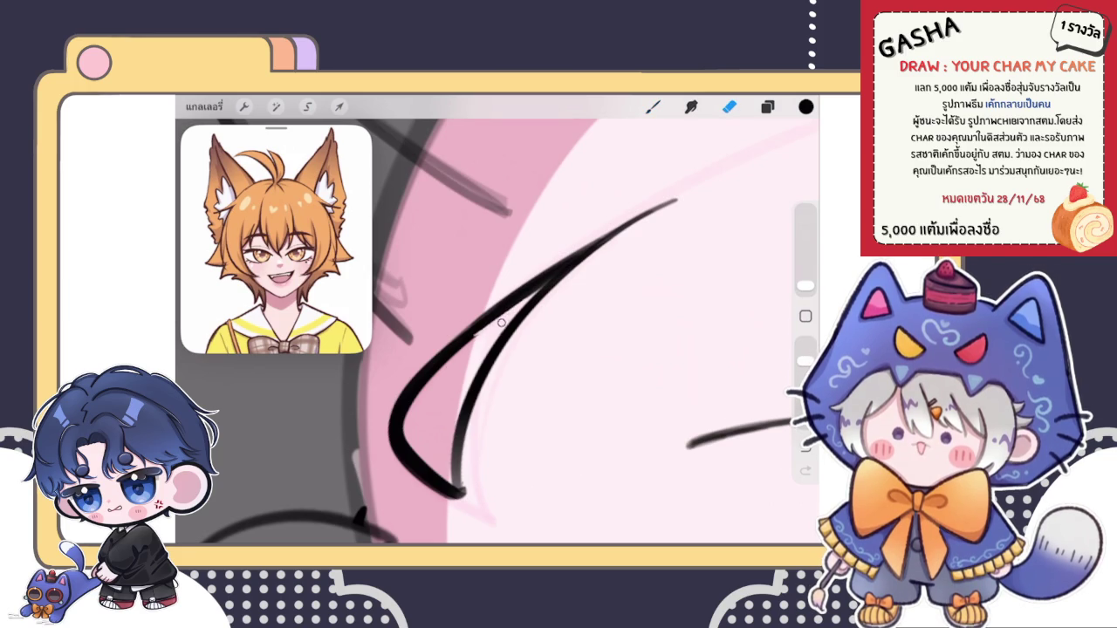
{"action": "left_click", "coordinate": [652, 107]}
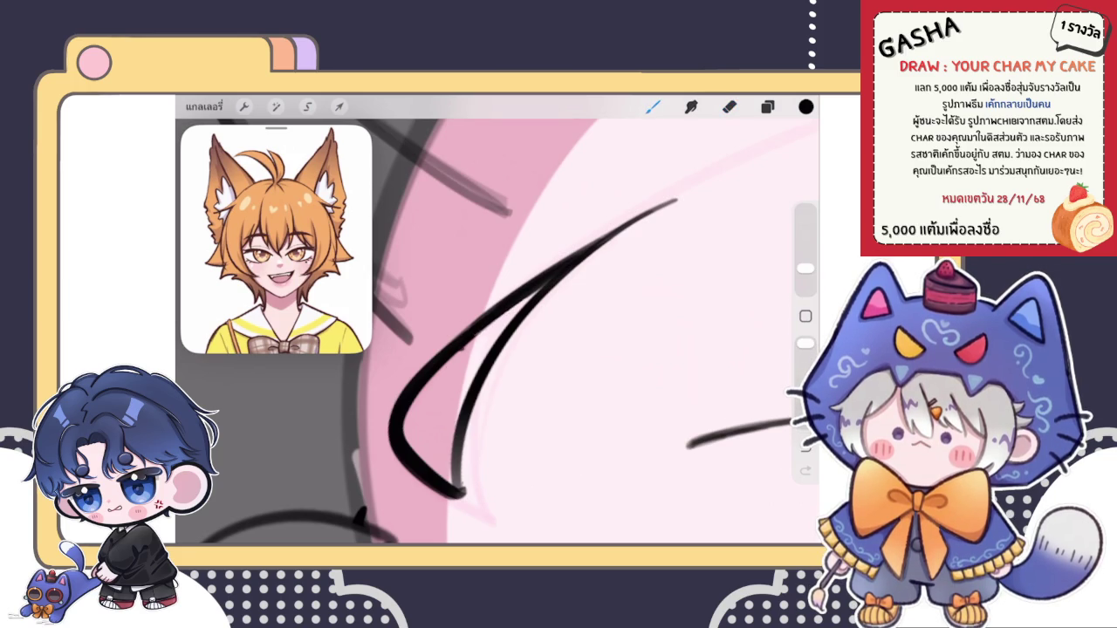
{"action": "left_click", "coordinate": [729, 106]}
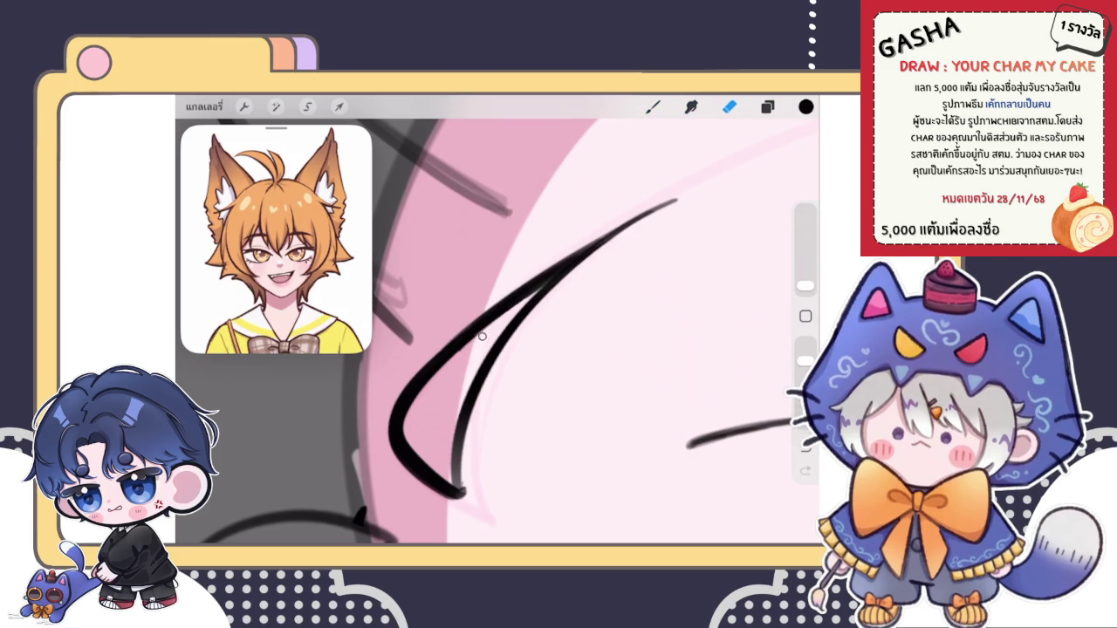
{"action": "left_click", "coordinate": [653, 107]}
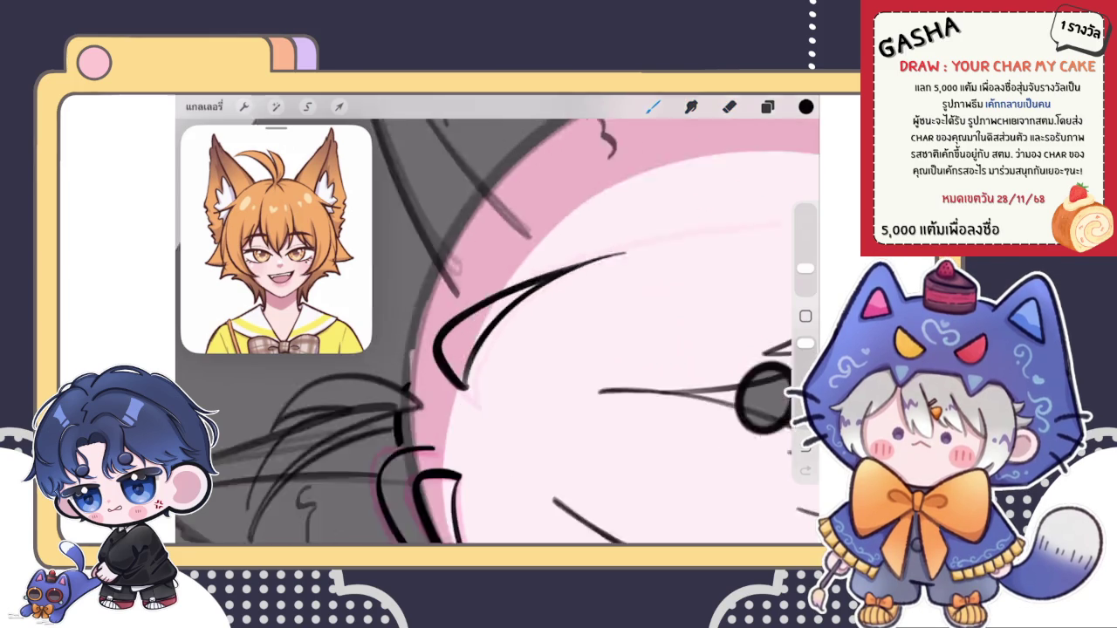
{"action": "scroll", "coordinate": [498, 332], "scroll_direction": "down", "scroll_amount": 5}
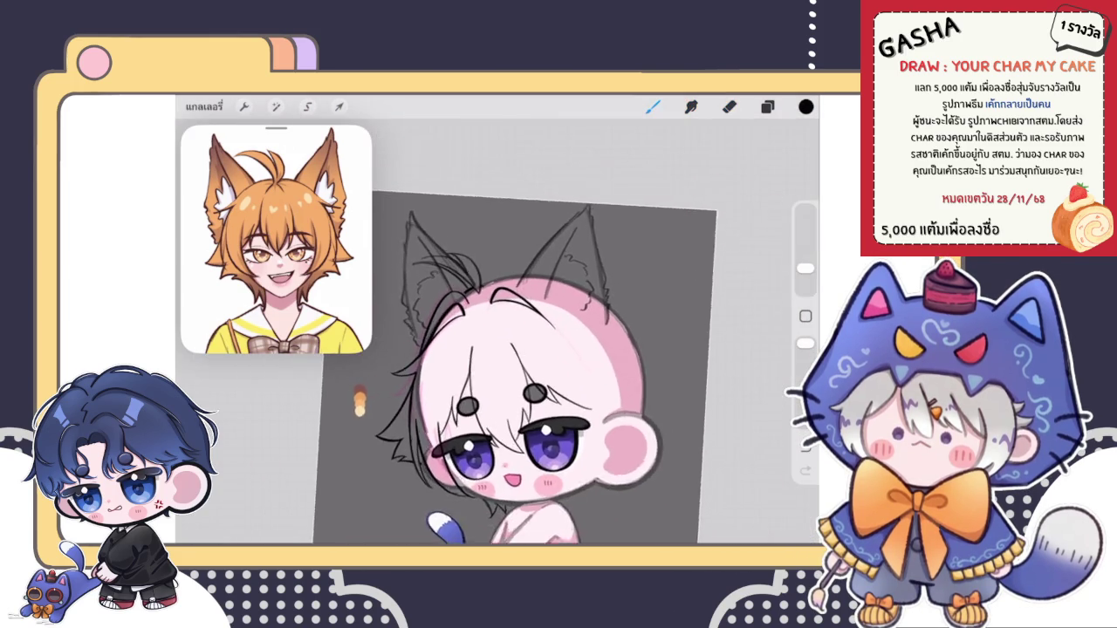
{"action": "scroll", "coordinate": [497, 332], "scroll_direction": "up", "scroll_amount": 5}
Step: Warp the eyebrow so its left end bends down and to the left
{"action": "left_click", "coordinate": [339, 106]}
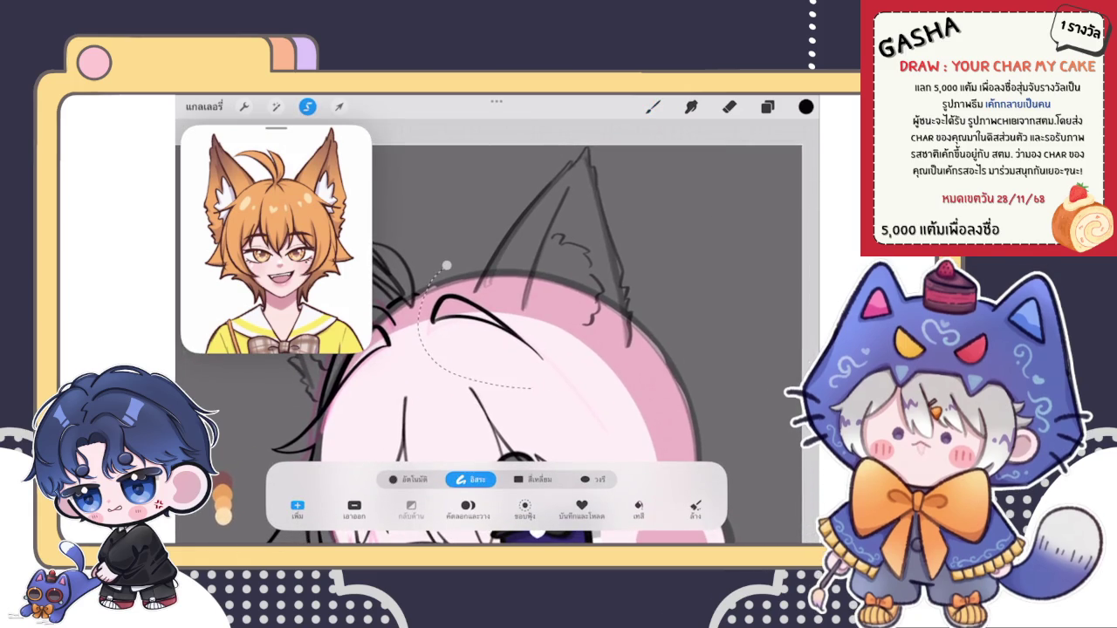
{"action": "left_click", "coordinate": [592, 479]}
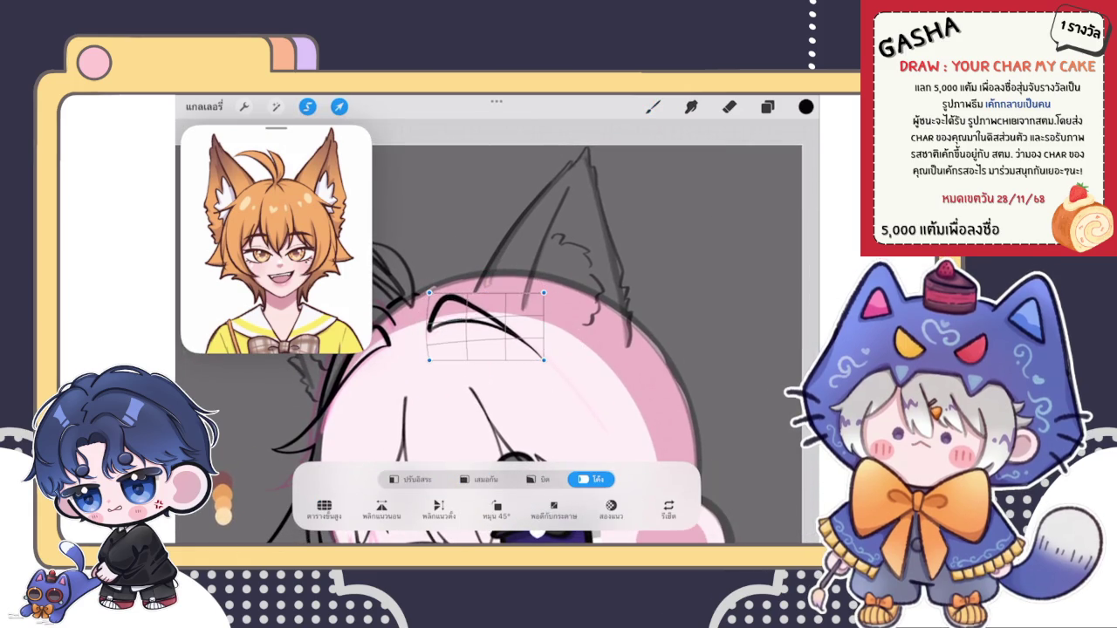
{"action": "left_click_drag", "start_coordinate": [436, 319], "coordinate": [427, 330]}
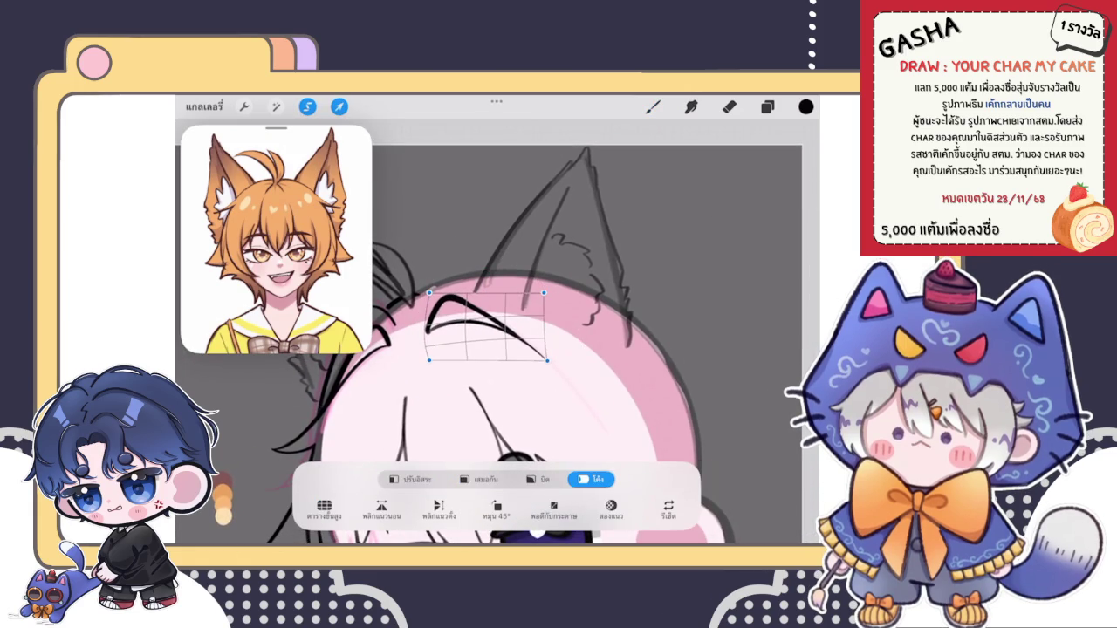
{"action": "left_click", "coordinate": [653, 106]}
{"action": "scroll", "coordinate": [489, 384], "scroll_direction": "down", "scroll_amount": 5}
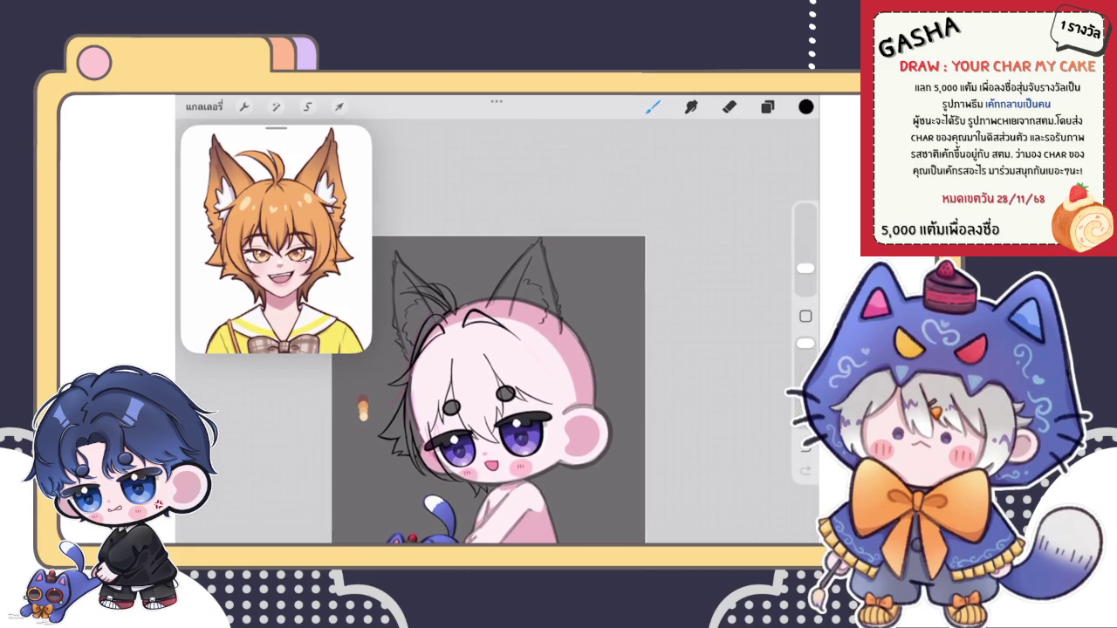
{"action": "scroll", "coordinate": [489, 384], "scroll_direction": "up", "scroll_amount": 3}
Step: Lasso the eyebrow stroke and bring it into Transform again
{"action": "left_click", "coordinate": [307, 107]}
{"action": "left_click_drag", "start_coordinate": [467, 251], "coordinate": [610, 329]}
{"action": "left_click", "coordinate": [339, 107]}
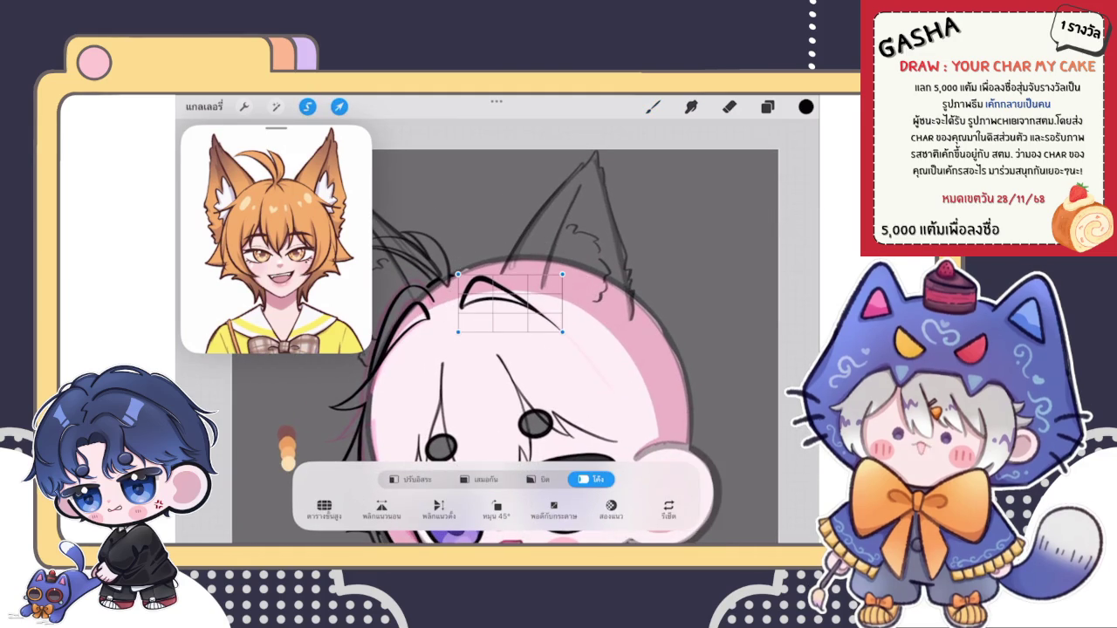